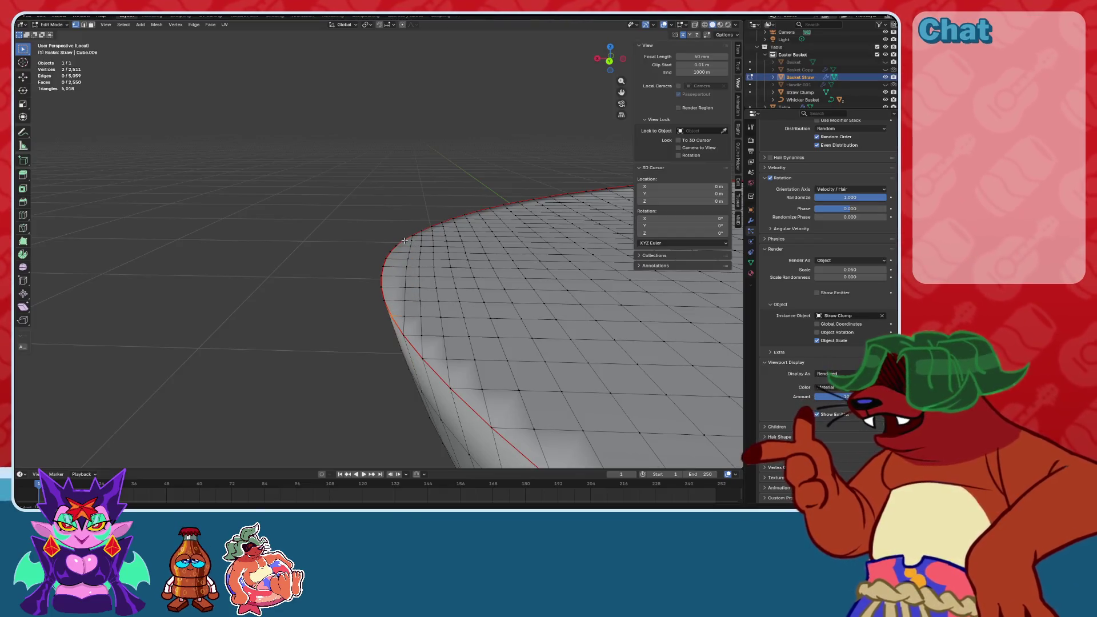
# Select two vertices on the straw bowl's rim and join them with a new cut edge using J.
pyautogui.moveTo(397, 247); pyautogui.dragTo(461, 258, button='middle')
pyautogui.scroll(2, 462, 245)
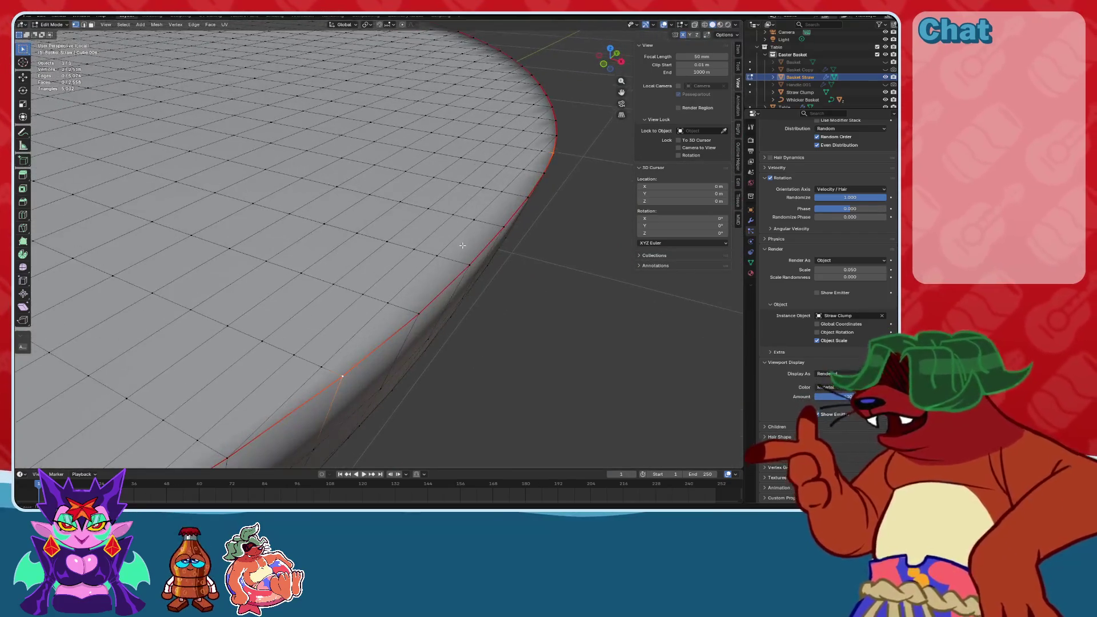
pyautogui.scroll(-2, 455, 250)
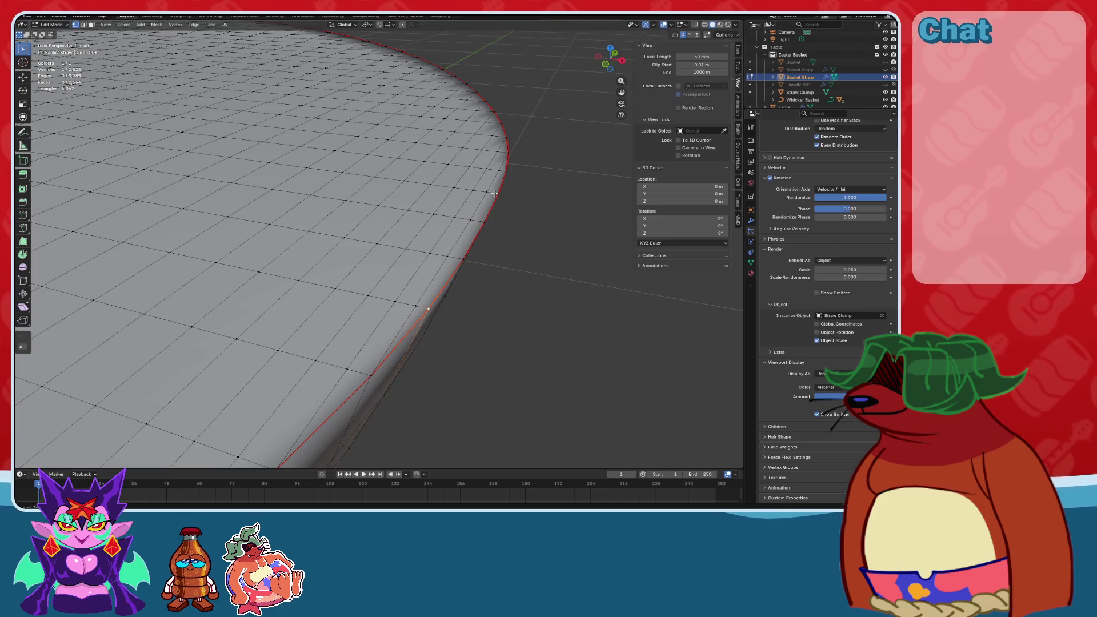
pyautogui.keyDown('shift'); pyautogui.click(506, 170); pyautogui.keyUp('shift')
pyautogui.moveTo(506, 170)
pyautogui.mouseDown(button='middle')
pyautogui.moveTo(470, 223)
pyautogui.moveTo(472, 281)
pyautogui.mouseUp(button='middle')
pyautogui.press('j')
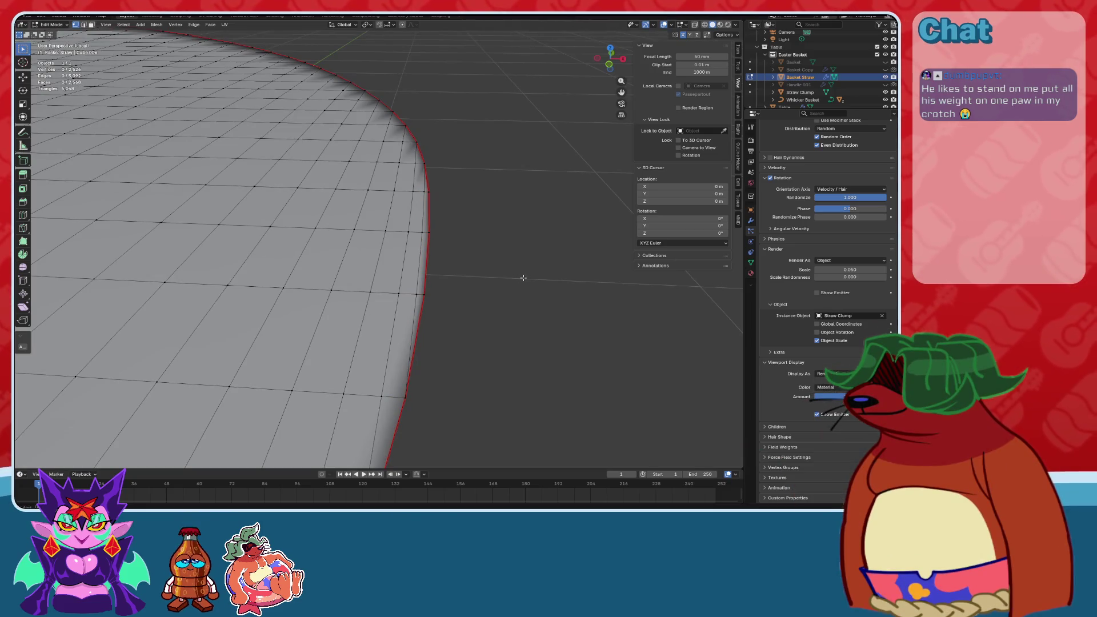
pyautogui.scroll(-4, 522, 278)
pyautogui.moveTo(445, 274)
pyautogui.mouseDown(button='middle')
pyautogui.moveTo(504, 279)
pyautogui.moveTo(483, 284)
pyautogui.moveTo(325, 428)
pyautogui.mouseUp(button='middle')
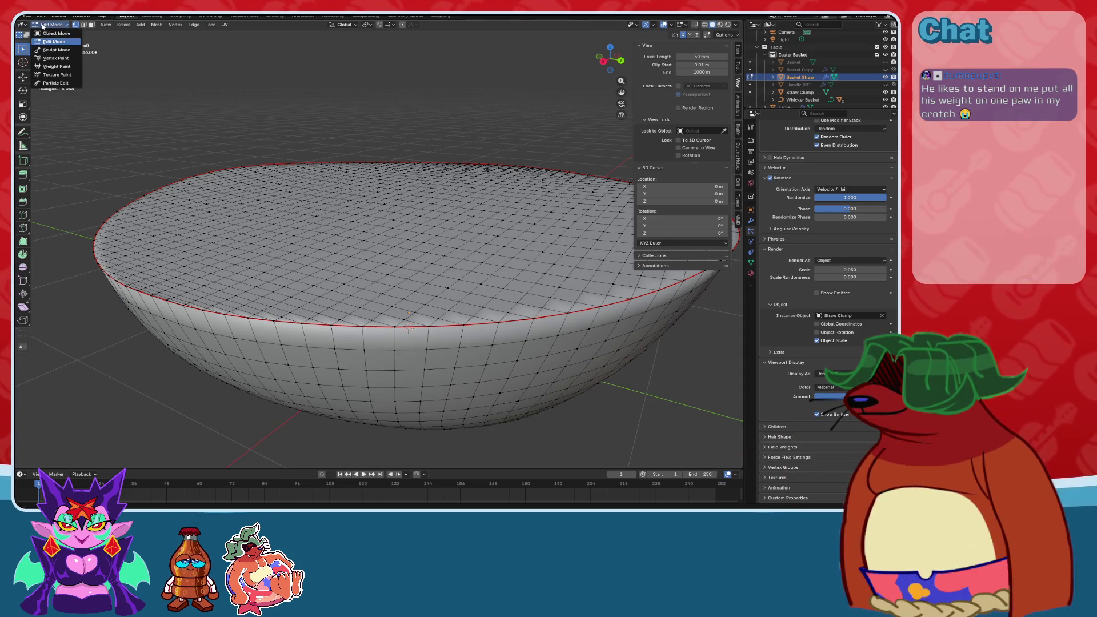
# Put the straw bowl in Sculpt Mode, hide overlays, and pick the Inflate/Deflate brush.
pyautogui.press('Down')
pyautogui.press('Return')
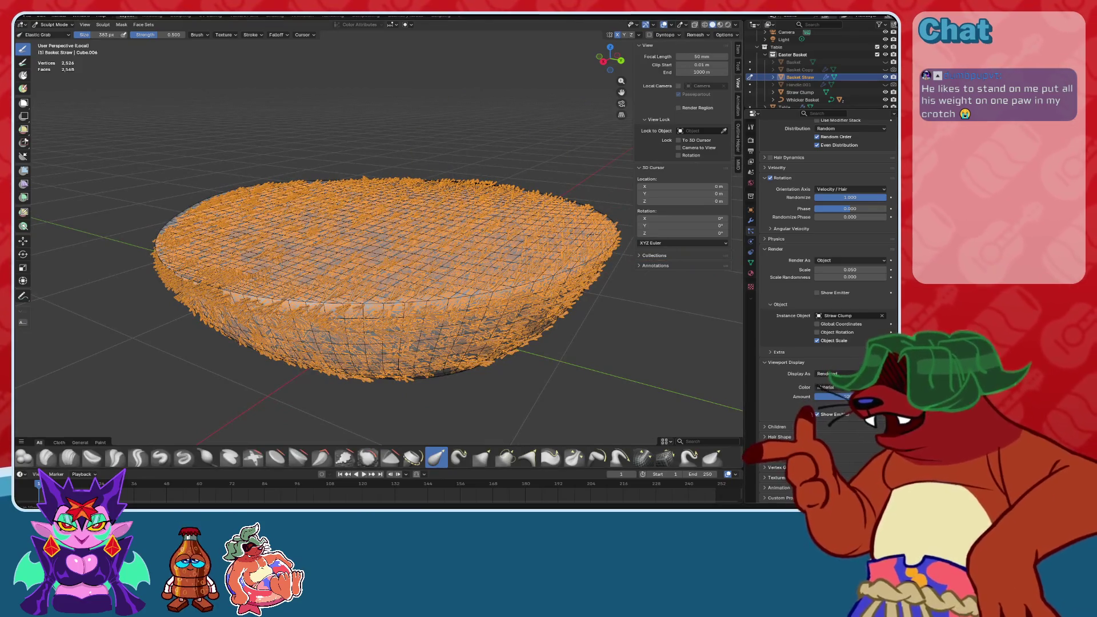
pyautogui.click(817, 415)
pyautogui.moveTo(457, 274)
pyautogui.mouseDown(button='middle')
pyautogui.moveTo(477, 269)
pyautogui.moveTo(491, 207)
pyautogui.mouseUp(button='middle')
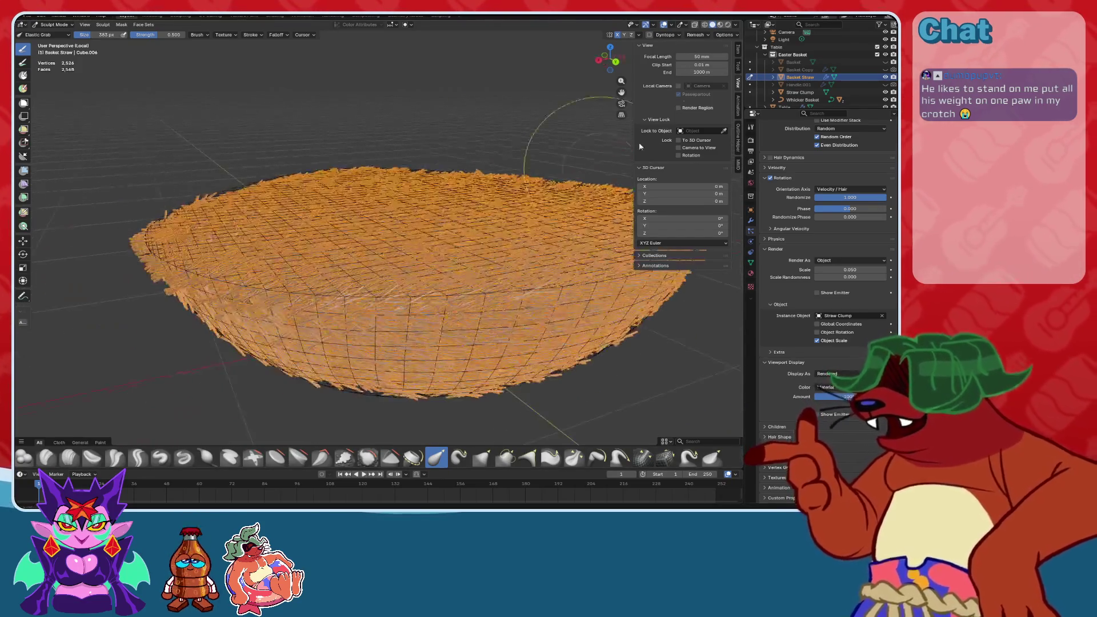
pyautogui.click(664, 24)
pyautogui.moveTo(434, 245); pyautogui.dragTo(453, 226, button='middle')
pyautogui.scroll(-3, 453, 226)
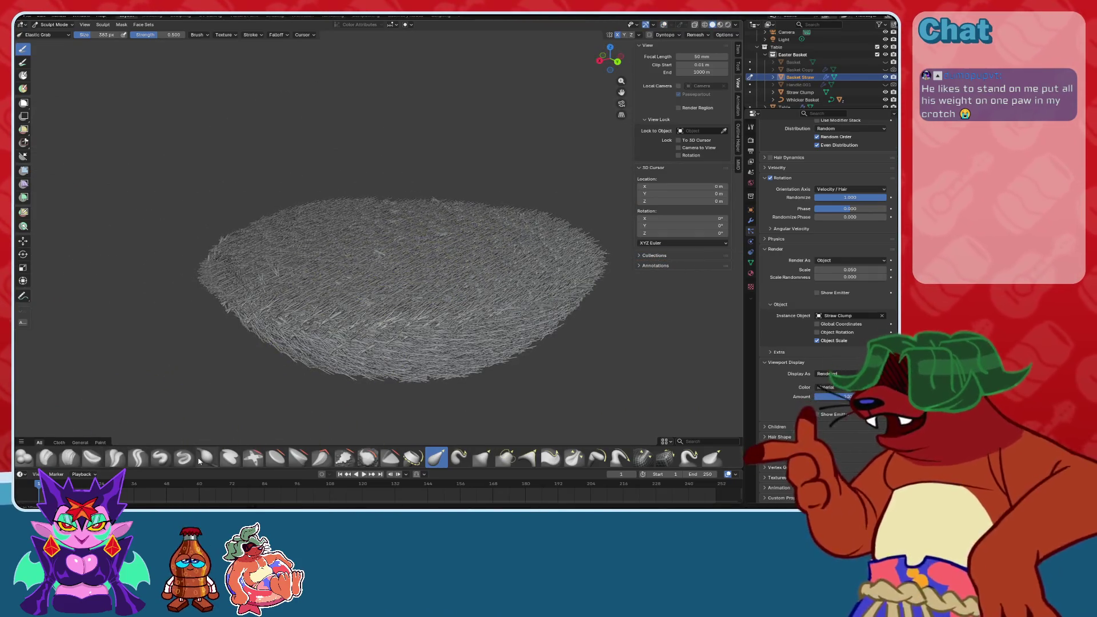
pyautogui.click(199, 460)
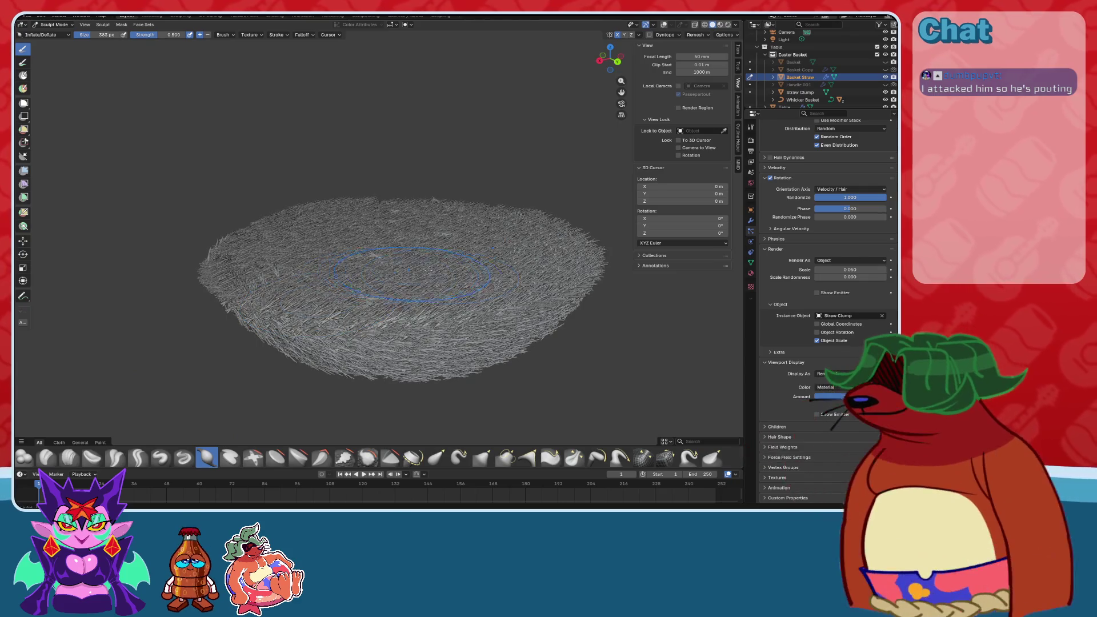
pyautogui.scroll(6, 822, 221)
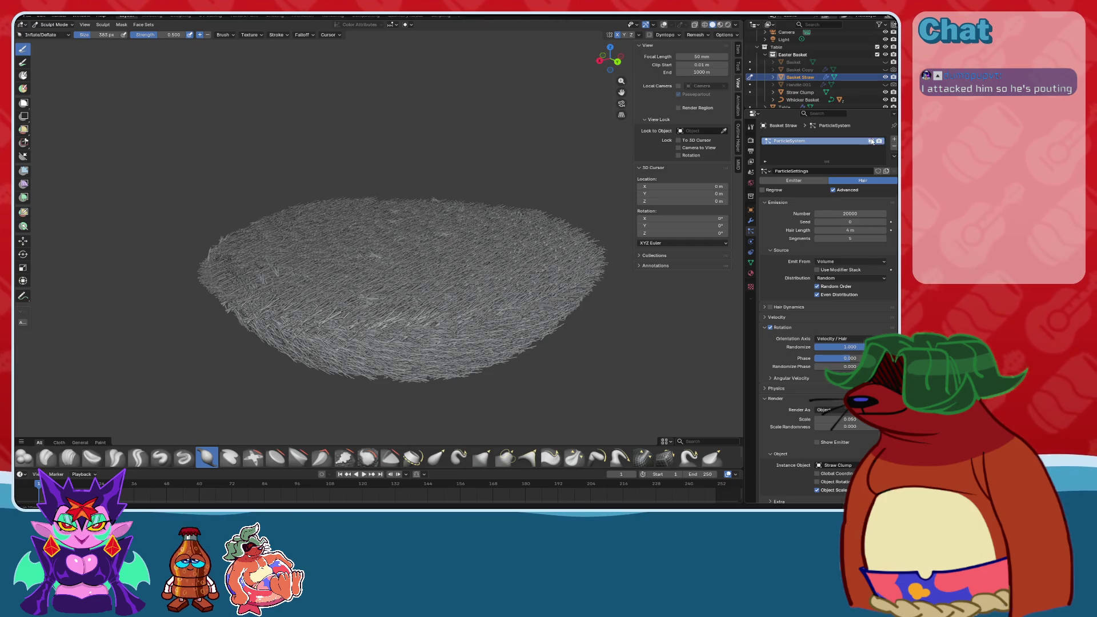
# Hide the straw particles in the viewport, enable Show Emitter, and turn overlays back on.
pyautogui.click(871, 141)
pyautogui.scroll(-5, 835, 400)
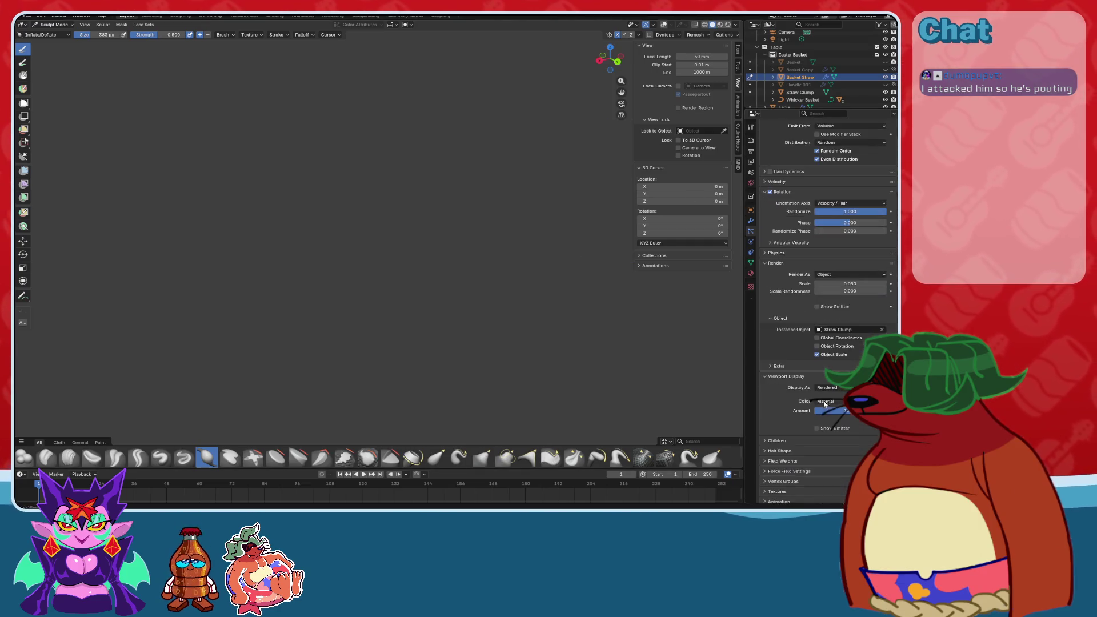
pyautogui.click(817, 428)
pyautogui.moveTo(515, 240)
pyautogui.mouseDown(button='middle')
pyautogui.moveTo(503, 217)
pyautogui.moveTo(508, 233)
pyautogui.moveTo(365, 288)
pyautogui.mouseUp(button='middle')
pyautogui.scroll(2, 508, 233)
pyautogui.hotkey('shift', 'alt', 'z')
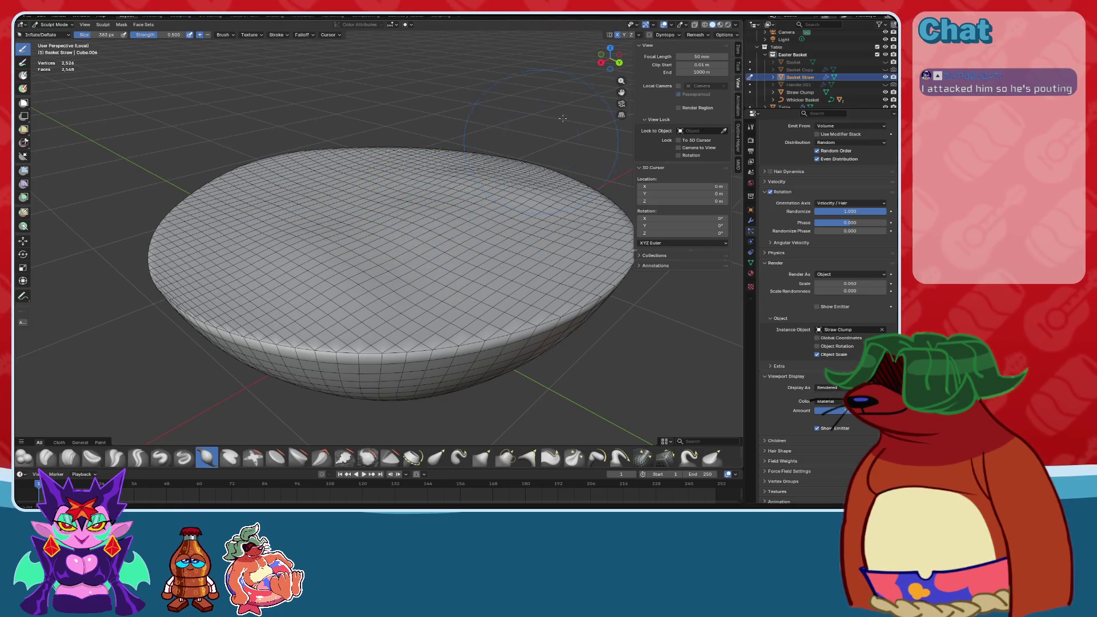
# Inspect the bowl from several angles, then exit Local view to show the whole basket.
pyautogui.moveTo(423, 240); pyautogui.dragTo(389, 206, button='middle')
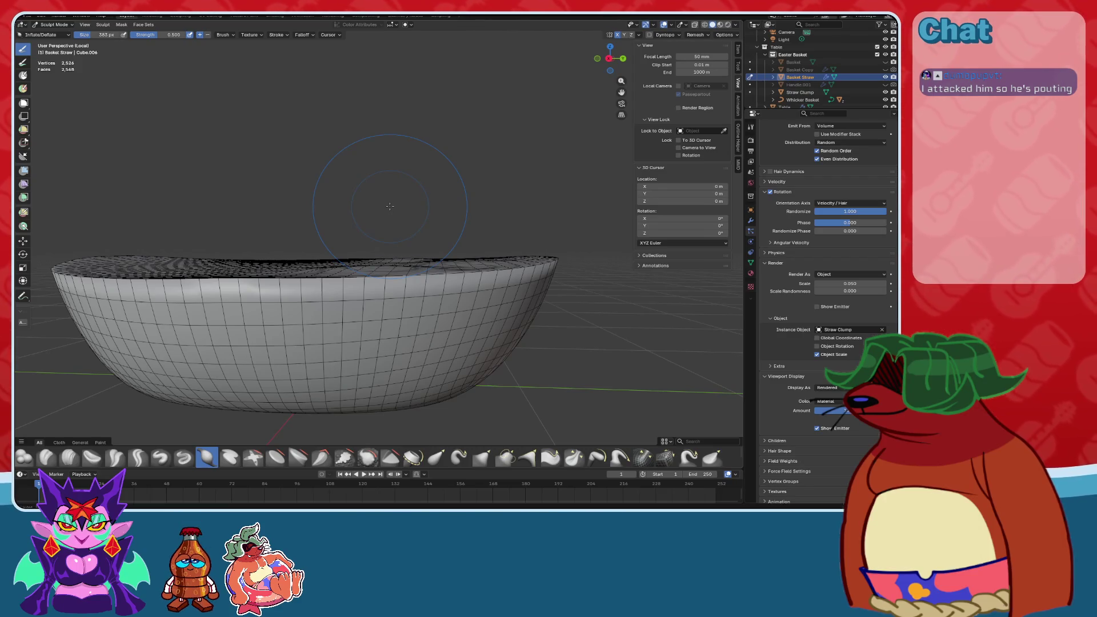
pyautogui.moveTo(549, 146); pyautogui.dragTo(406, 288, button='middle')
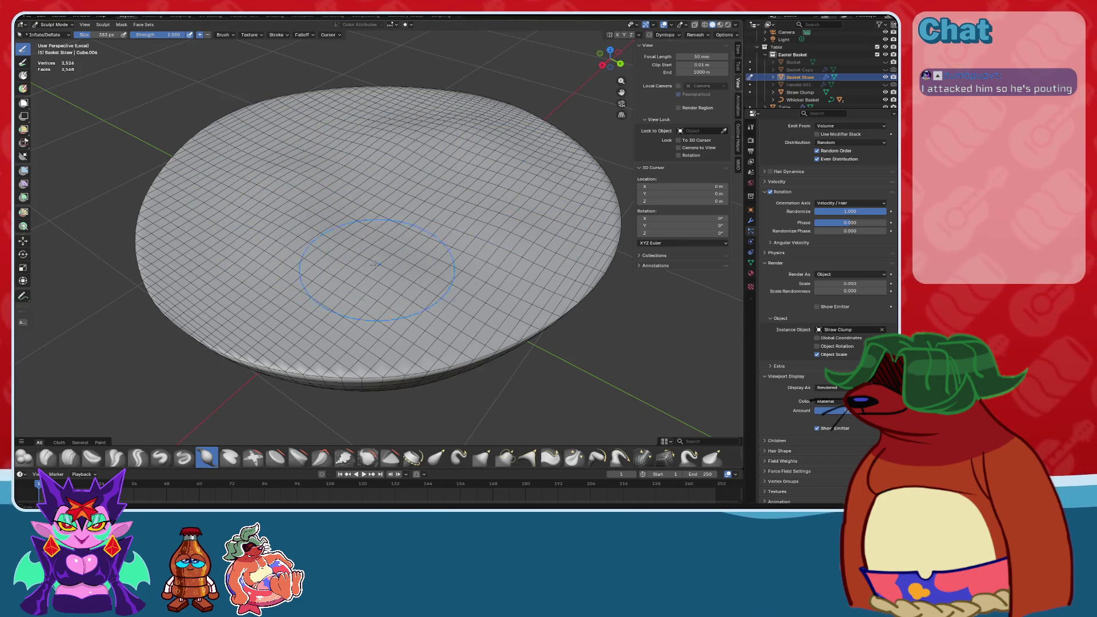
pyautogui.moveTo(234, 143); pyautogui.dragTo(383, 271, button='middle')
pyautogui.moveTo(510, 262)
pyautogui.mouseDown(button='middle')
pyautogui.moveTo(391, 330)
pyautogui.moveTo(343, 268)
pyautogui.moveTo(250, 232)
pyautogui.mouseUp(button='middle')
pyautogui.scroll(3, 249, 233)
pyautogui.scroll(-1, 250, 233)
pyautogui.moveTo(537, 303)
pyautogui.mouseDown(button='middle')
pyautogui.moveTo(419, 272)
pyautogui.moveTo(514, 263)
pyautogui.moveTo(328, 240)
pyautogui.moveTo(337, 274)
pyautogui.mouseUp(button='middle')
pyautogui.moveTo(337, 228)
pyautogui.mouseDown(button='middle')
pyautogui.moveTo(394, 223)
pyautogui.moveTo(429, 239)
pyautogui.moveTo(389, 320)
pyautogui.moveTo(465, 243)
pyautogui.mouseUp(button='middle')
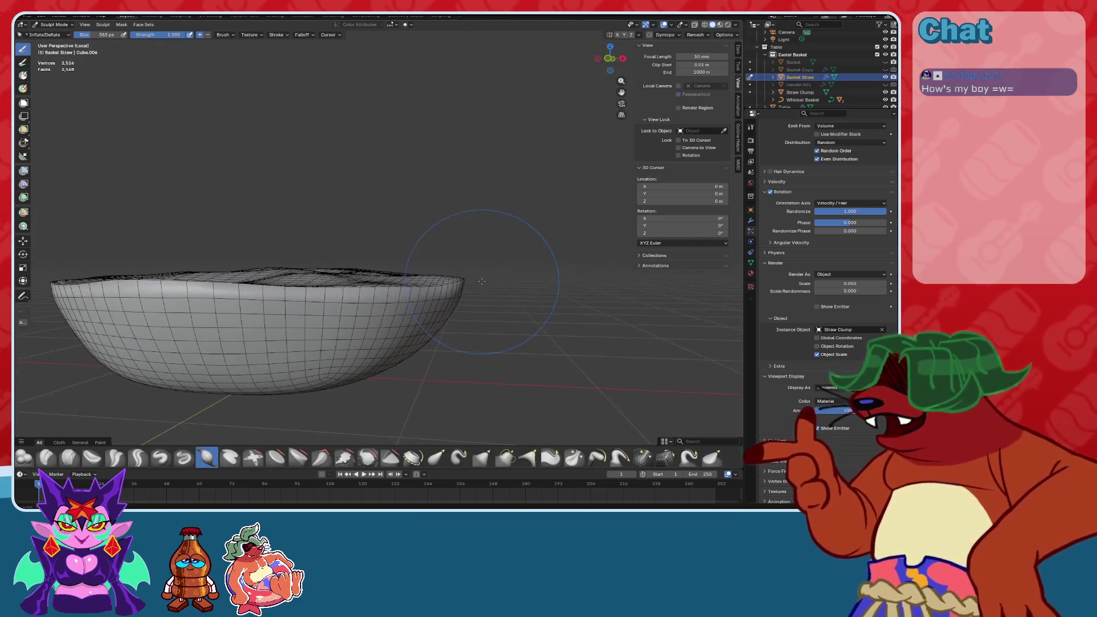
pyautogui.press('KP_Divide')
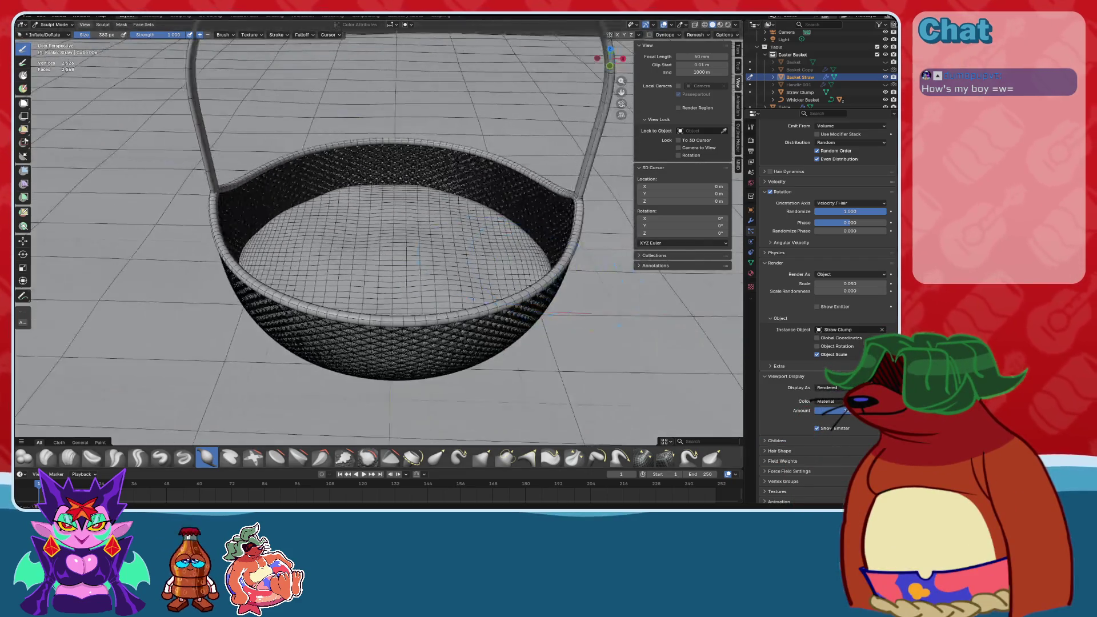
# Return to Object Mode and untick Show Emitter so only the straw particles display.
pyautogui.click(61, 24)
pyautogui.click(57, 36)
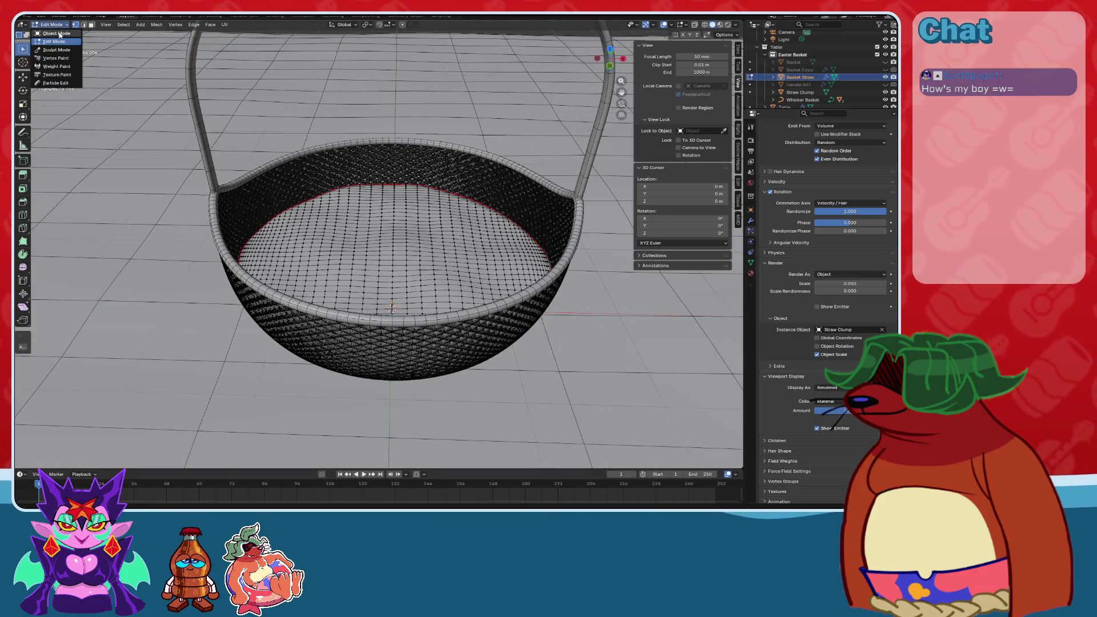
pyautogui.moveTo(372, 262); pyautogui.dragTo(375, 252, button='middle')
pyautogui.scroll(5, 870, 132)
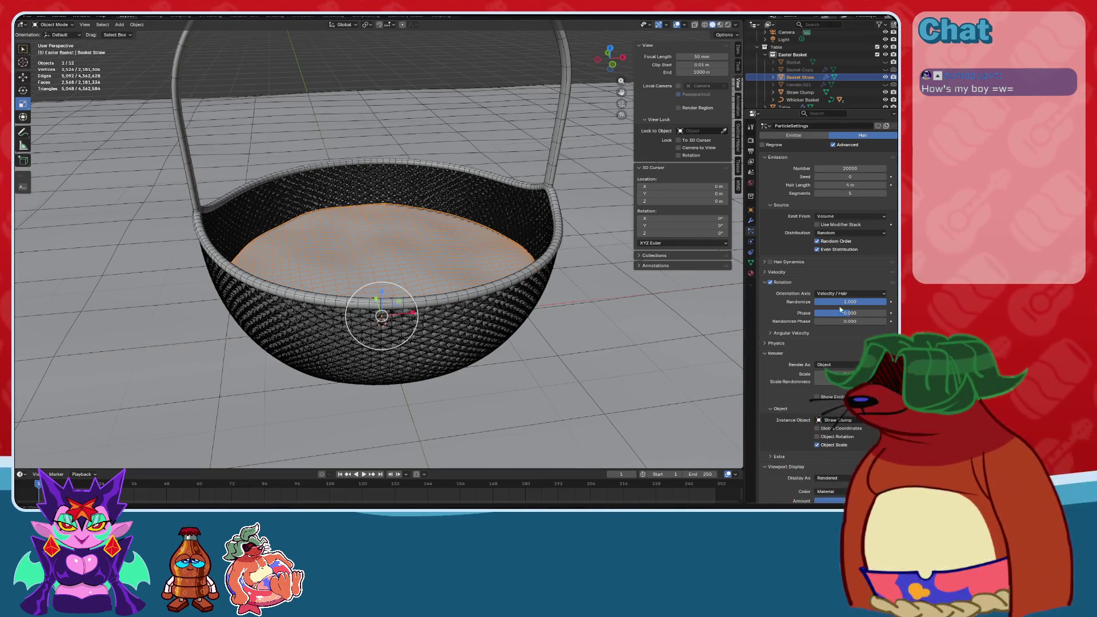
pyautogui.scroll(2, 833, 213)
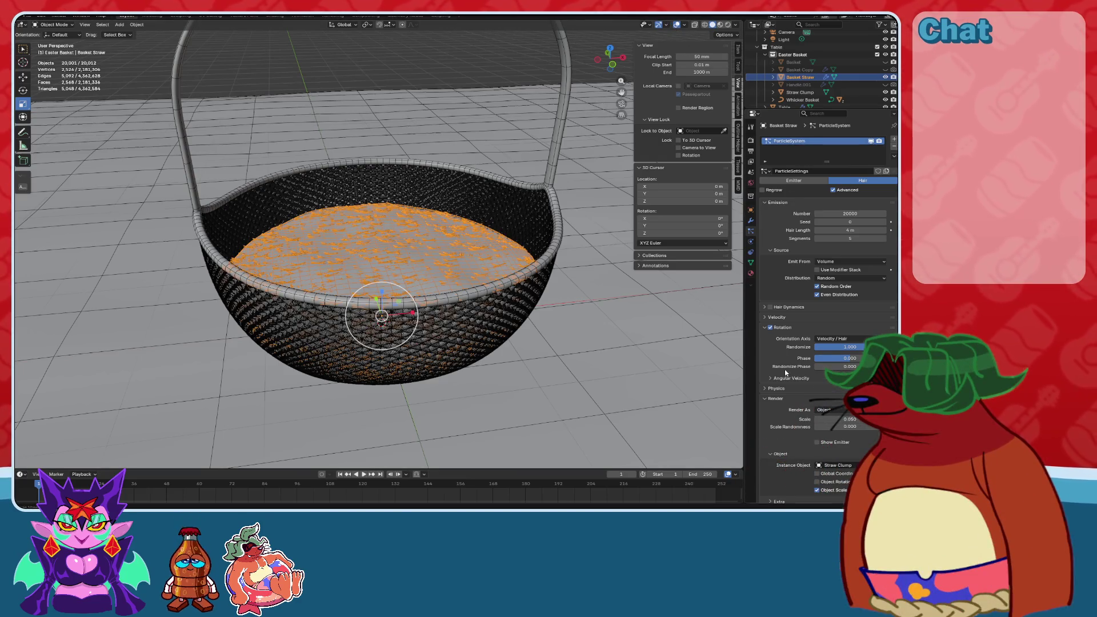
pyautogui.scroll(-6, 786, 373)
pyautogui.click(817, 415)
pyautogui.scroll(4, 504, 280)
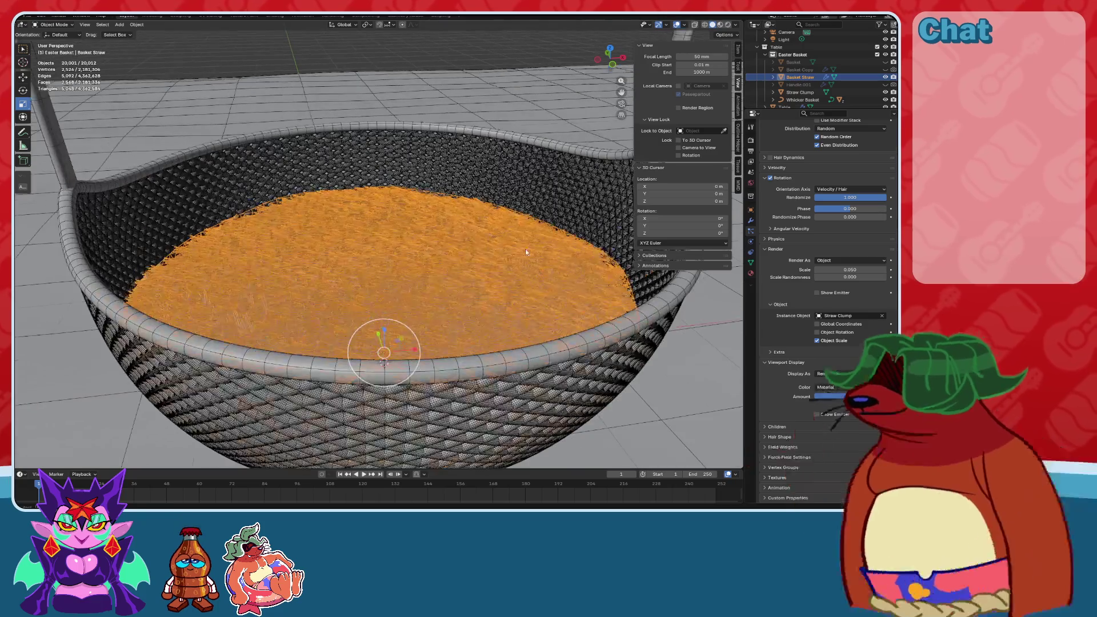
# Hide overlays and switch to Material Preview shading to inspect the basket and grass.
pyautogui.click(675, 25)
pyautogui.moveTo(483, 220); pyautogui.dragTo(423, 228, button='middle')
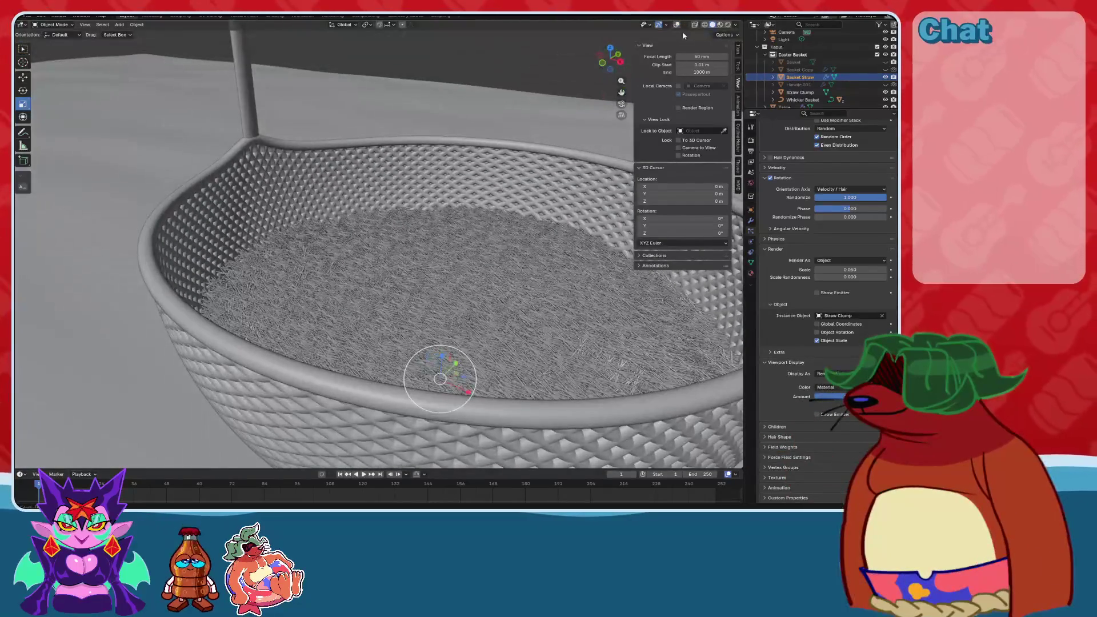
pyautogui.click(719, 25)
pyautogui.moveTo(451, 274)
pyautogui.mouseDown(button='middle')
pyautogui.moveTo(443, 293)
pyautogui.moveTo(460, 249)
pyautogui.moveTo(479, 279)
pyautogui.moveTo(482, 262)
pyautogui.moveTo(453, 277)
pyautogui.moveTo(304, 270)
pyautogui.moveTo(362, 205)
pyautogui.moveTo(569, 204)
pyautogui.moveTo(400, 268)
pyautogui.mouseUp(button='middle')
pyautogui.scroll(3, 479, 279)
pyautogui.scroll(3, 326, 248)
pyautogui.scroll(-5, 326, 248)
pyautogui.scroll(3, 401, 206)
pyautogui.scroll(-4, 570, 203)
pyautogui.scroll(3, 380, 280)
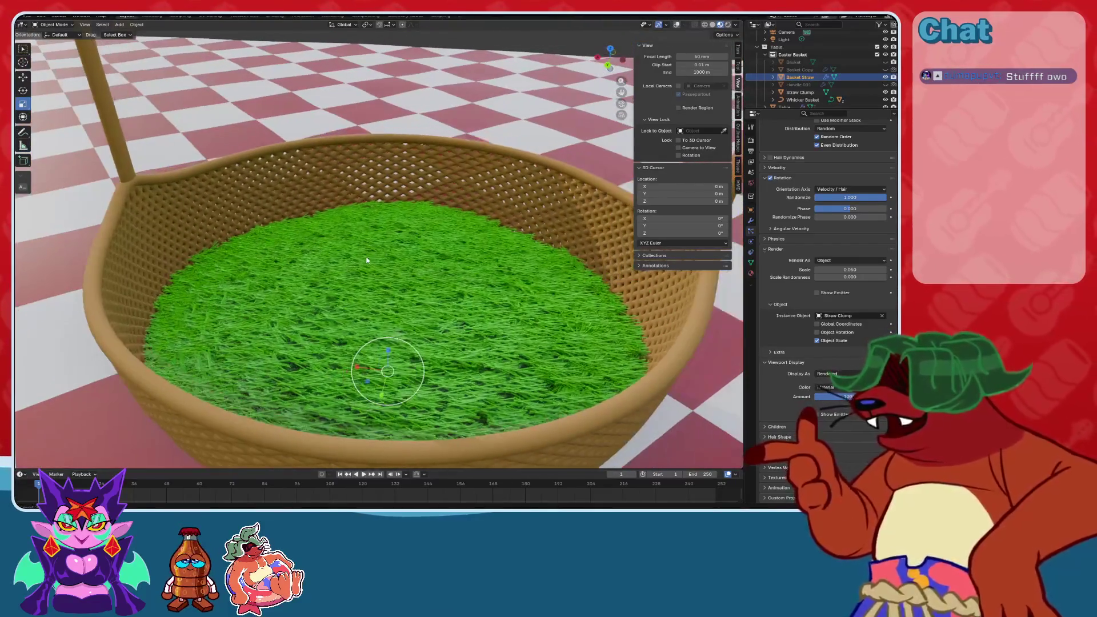
pyautogui.scroll(5, 380, 280)
pyautogui.moveTo(475, 275)
pyautogui.mouseDown(button='middle')
pyautogui.moveTo(581, 237)
pyautogui.moveTo(383, 355)
pyautogui.moveTo(400, 320)
pyautogui.moveTo(448, 304)
pyautogui.moveTo(505, 203)
pyautogui.moveTo(383, 205)
pyautogui.moveTo(366, 229)
pyautogui.mouseUp(button='middle')
pyautogui.scroll(-4, 399, 320)
# Save the blend file with Ctrl+S.
pyautogui.hotkey('ctrl', 's')
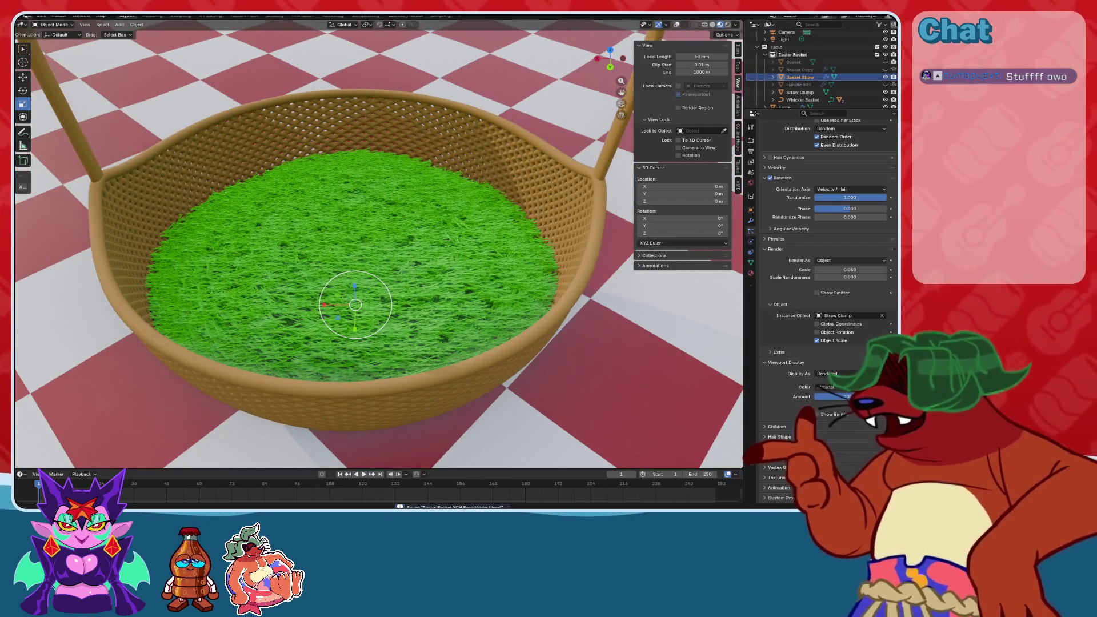
pyautogui.click(41, 15)
pyautogui.press('Escape')
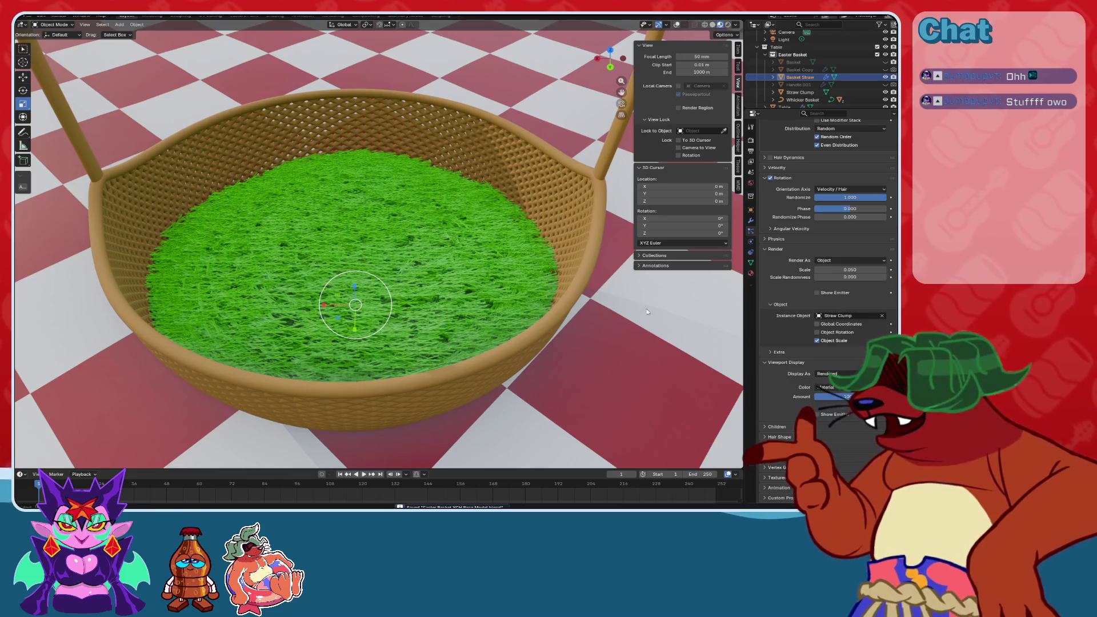
pyautogui.scroll(5, 483, 290)
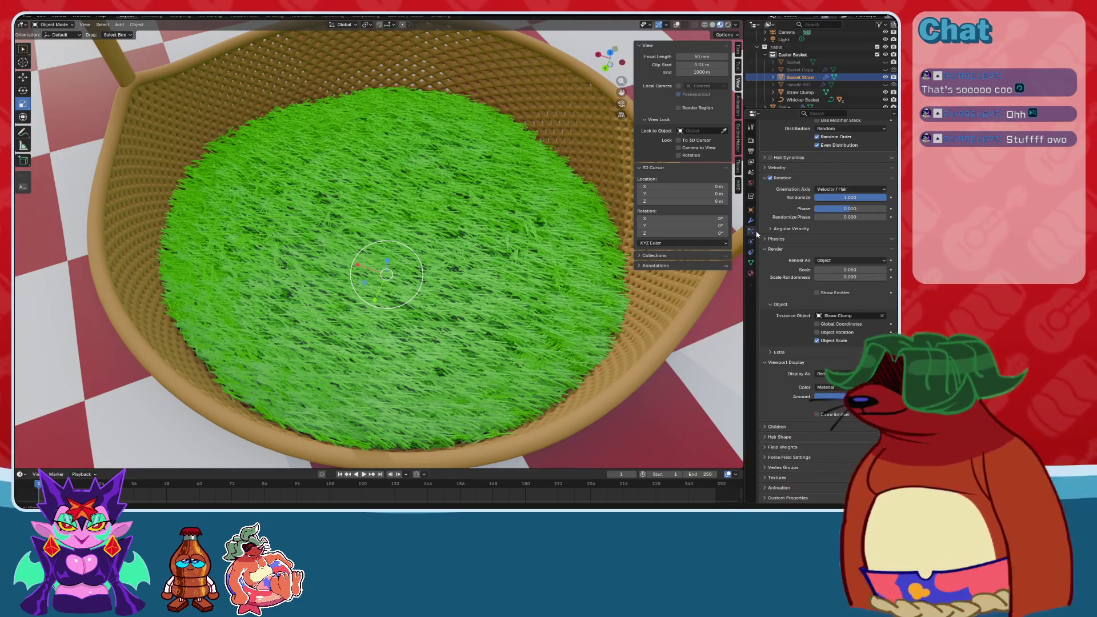
pyautogui.scroll(1, 763, 230)
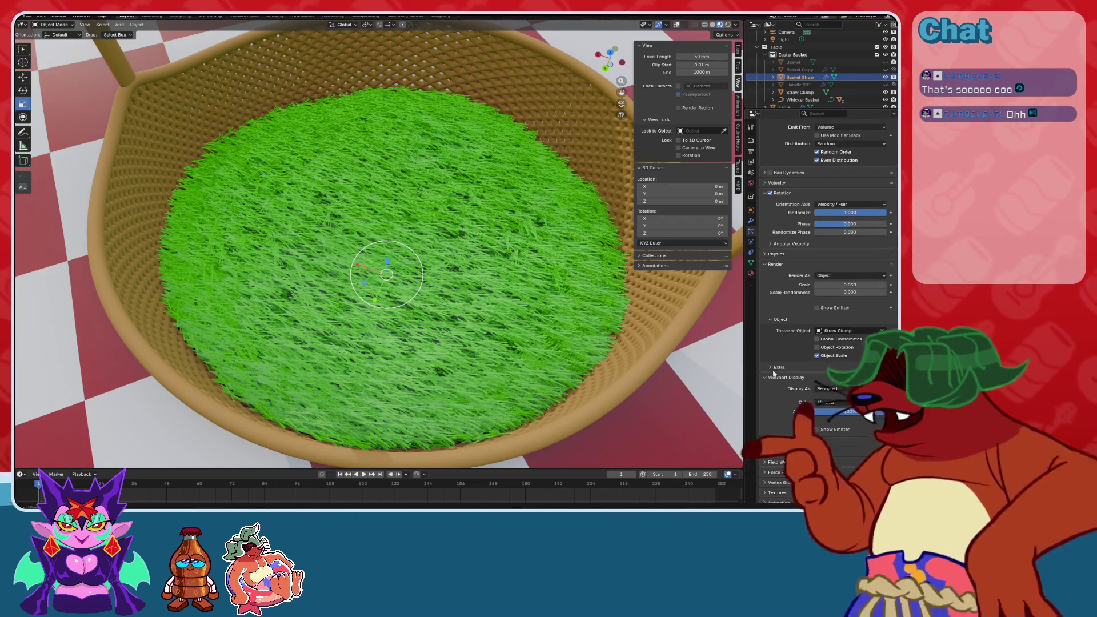
pyautogui.scroll(3, 777, 365)
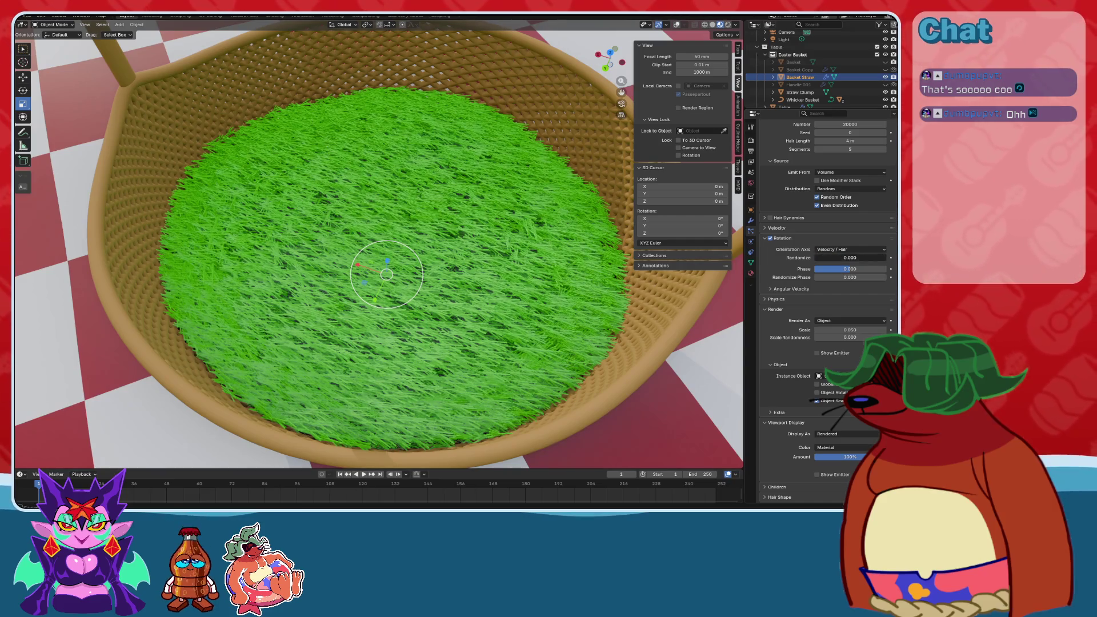
# Change the particle Orientation Axis from Velocity / Hair to Normal.
pyautogui.click(838, 249)
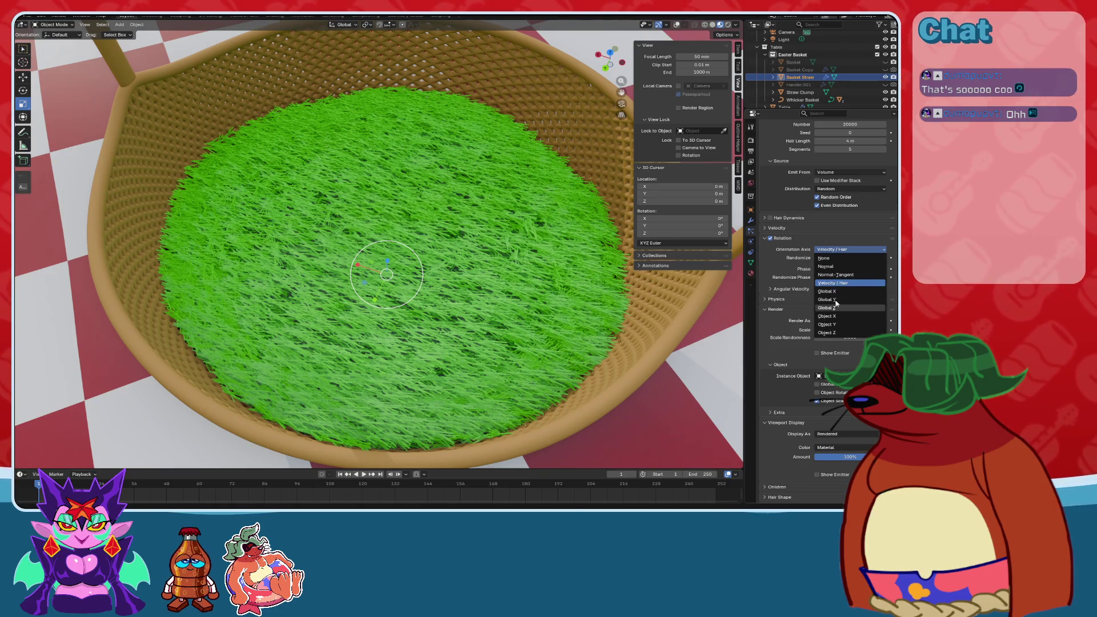
pyautogui.click(832, 267)
pyautogui.moveTo(506, 296)
pyautogui.mouseDown(button='middle')
pyautogui.moveTo(500, 282)
pyautogui.moveTo(521, 257)
pyautogui.moveTo(514, 284)
pyautogui.mouseUp(button='middle')
pyautogui.scroll(5, 523, 265)
pyautogui.scroll(-5, 515, 284)
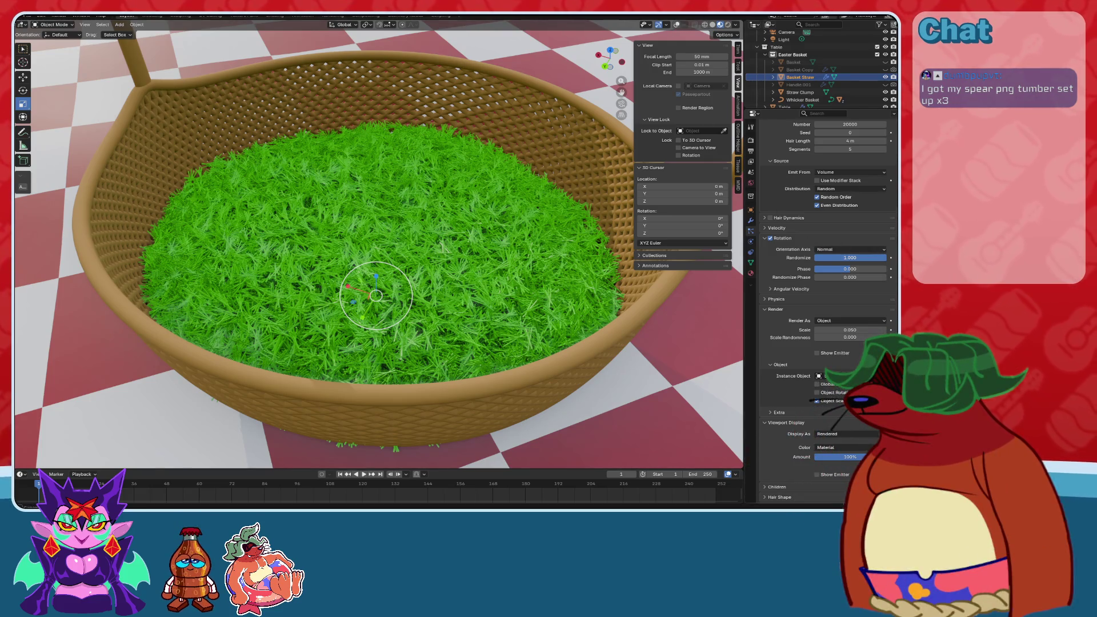
# Raise the Randomize value in the grass strands' rotation settings.
pyautogui.press('BackSpace')
pyautogui.scroll(10, 561, 243)
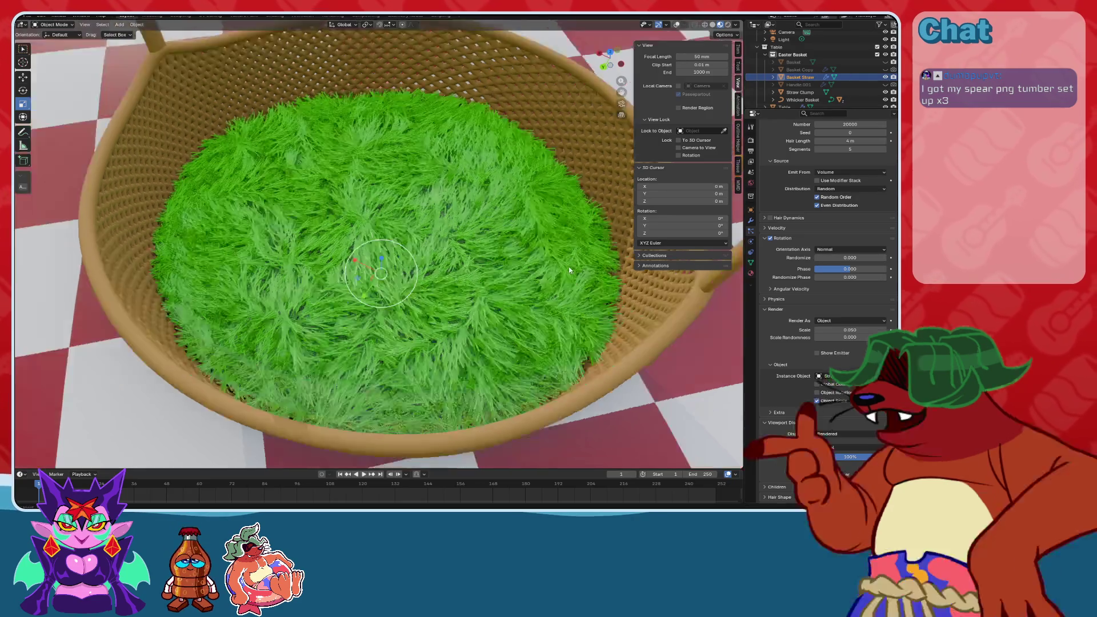
pyautogui.scroll(-10, 562, 244)
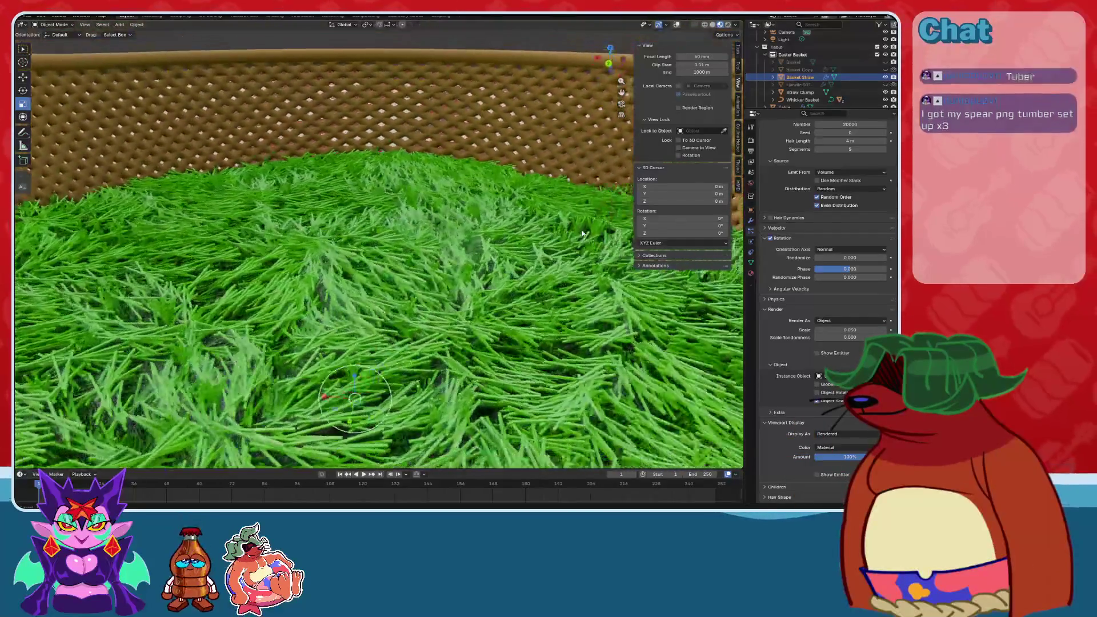
pyautogui.moveTo(846, 258); pyautogui.dragTo(886, 258)
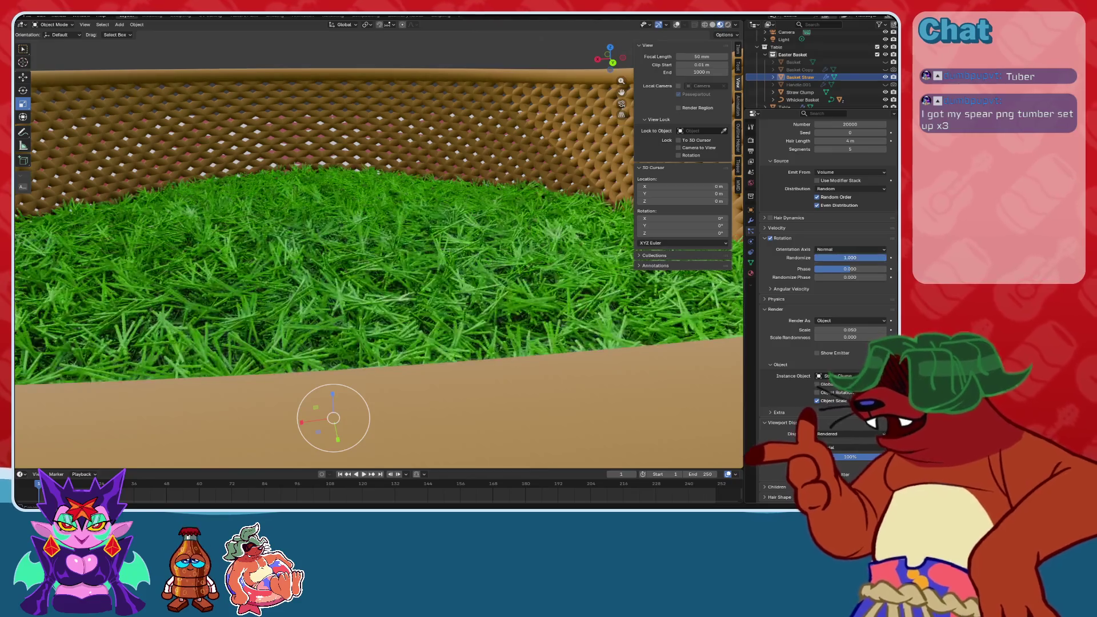
pyautogui.scroll(5, 387, 247)
pyautogui.scroll(-8, 387, 248)
# Rescale the grass filling to about 1.023 and select the table.
pyautogui.moveTo(387, 248)
pyautogui.mouseDown(button='middle')
pyautogui.moveTo(400, 252)
pyautogui.moveTo(399, 273)
pyautogui.mouseUp(button='middle')
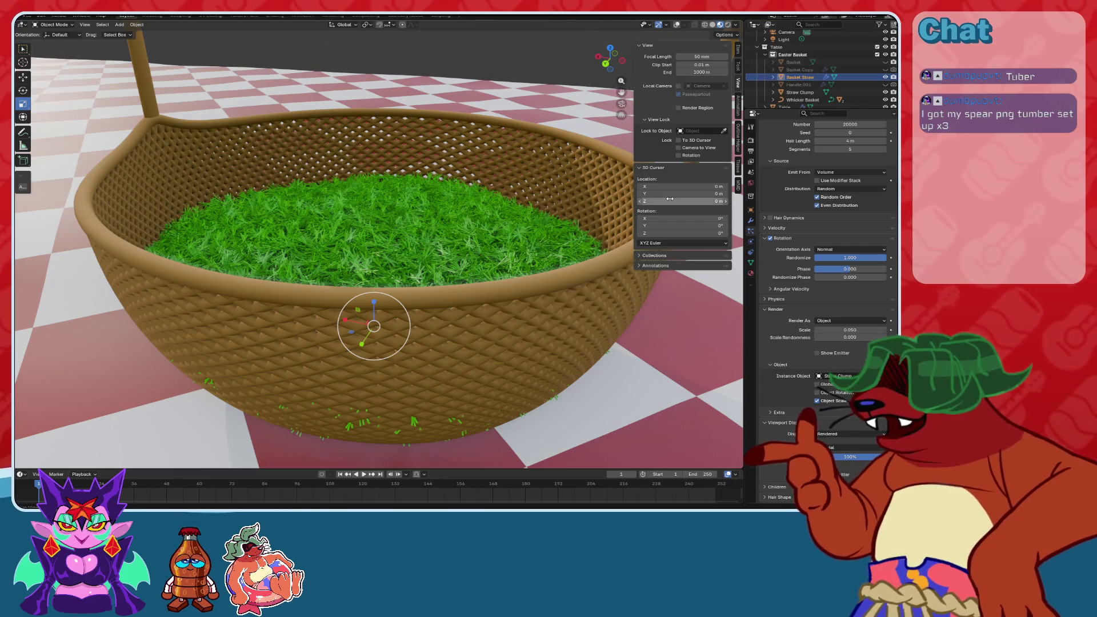
pyautogui.moveTo(481, 289)
pyautogui.mouseDown(button='middle')
pyautogui.moveTo(490, 233)
pyautogui.moveTo(519, 228)
pyautogui.moveTo(472, 247)
pyautogui.moveTo(583, 259)
pyautogui.moveTo(669, 286)
pyautogui.moveTo(495, 337)
pyautogui.moveTo(505, 279)
pyautogui.moveTo(533, 228)
pyautogui.moveTo(490, 269)
pyautogui.moveTo(562, 313)
pyautogui.moveTo(581, 341)
pyautogui.moveTo(596, 323)
pyautogui.mouseUp(button='middle')
pyautogui.click(622, 296)
pyautogui.scroll(5, 491, 338)
pyautogui.scroll(-5, 479, 268)
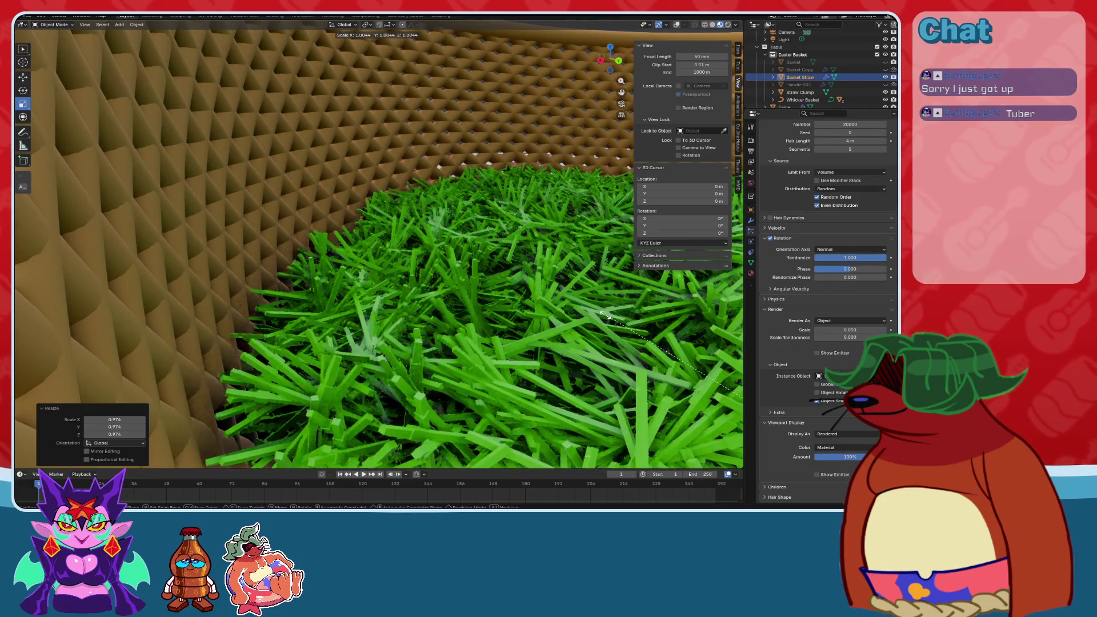
pyautogui.click(468, 317)
pyautogui.moveTo(469, 317); pyautogui.dragTo(479, 272, button='middle')
pyautogui.moveTo(440, 266)
pyautogui.mouseDown(button='middle')
pyautogui.moveTo(423, 284)
pyautogui.moveTo(533, 293)
pyautogui.moveTo(429, 321)
pyautogui.moveTo(588, 337)
pyautogui.moveTo(543, 302)
pyautogui.mouseUp(button='middle')
pyautogui.scroll(-5, 606, 322)
pyautogui.click(608, 320)
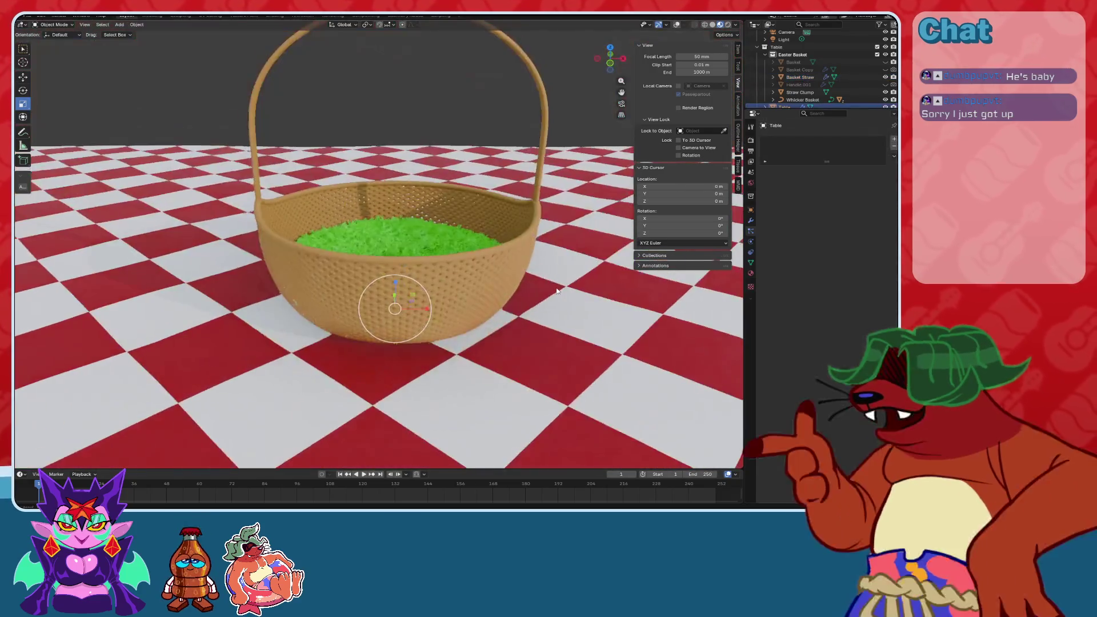
# Save the blend file.
pyautogui.scroll(5, 507, 298)
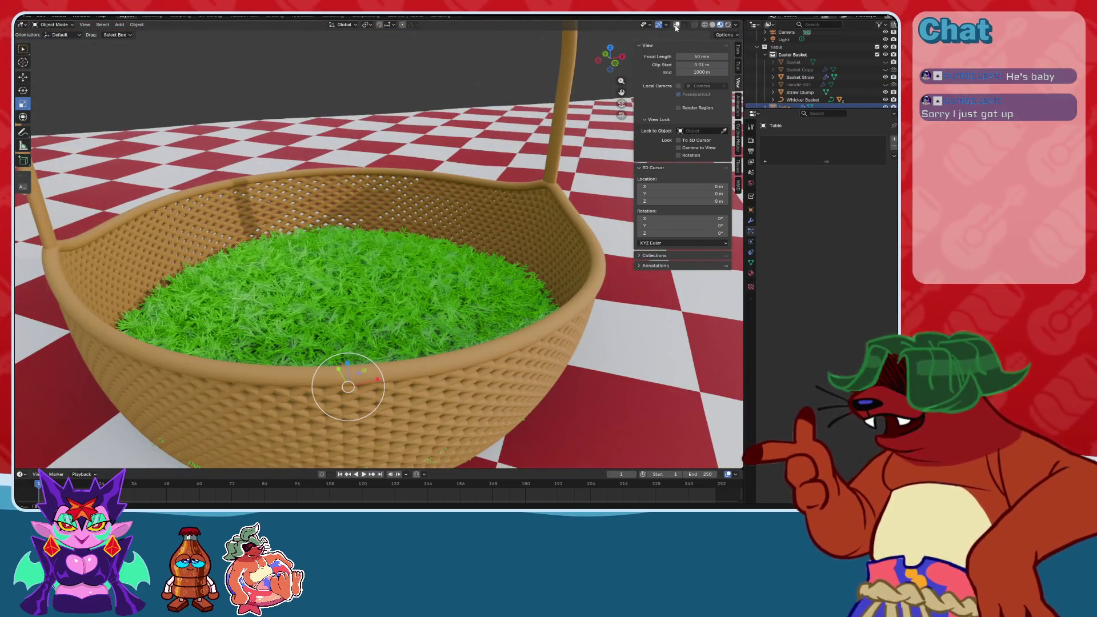
pyautogui.moveTo(548, 195)
pyautogui.mouseDown(button='middle')
pyautogui.moveTo(434, 188)
pyautogui.moveTo(440, 239)
pyautogui.moveTo(466, 210)
pyautogui.moveTo(451, 229)
pyautogui.moveTo(417, 197)
pyautogui.moveTo(447, 214)
pyautogui.mouseUp(button='middle')
pyautogui.hotkey('ctrl', 's')
# Preview the grass-filled basket in Rendered shading and show the table's Material properties.
pyautogui.click(727, 25)
pyautogui.scroll(5, 466, 211)
pyautogui.scroll(-5, 417, 197)
pyautogui.scroll(4, 448, 214)
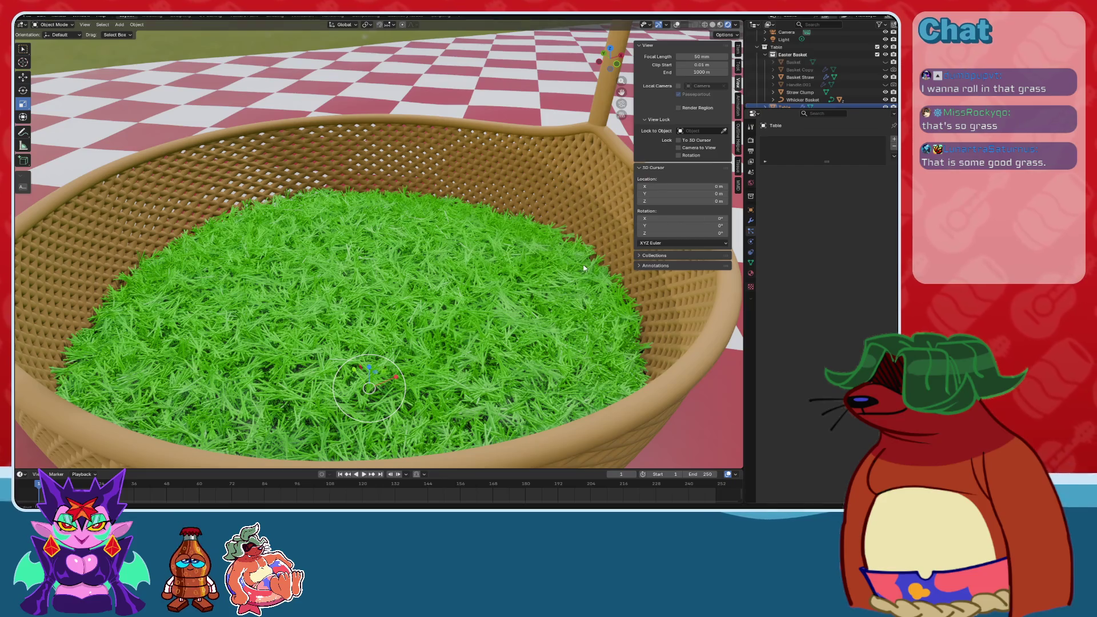
pyautogui.moveTo(442, 288)
pyautogui.mouseDown(button='middle')
pyautogui.moveTo(437, 305)
pyautogui.moveTo(409, 266)
pyautogui.moveTo(414, 256)
pyautogui.moveTo(400, 308)
pyautogui.mouseUp(button='middle')
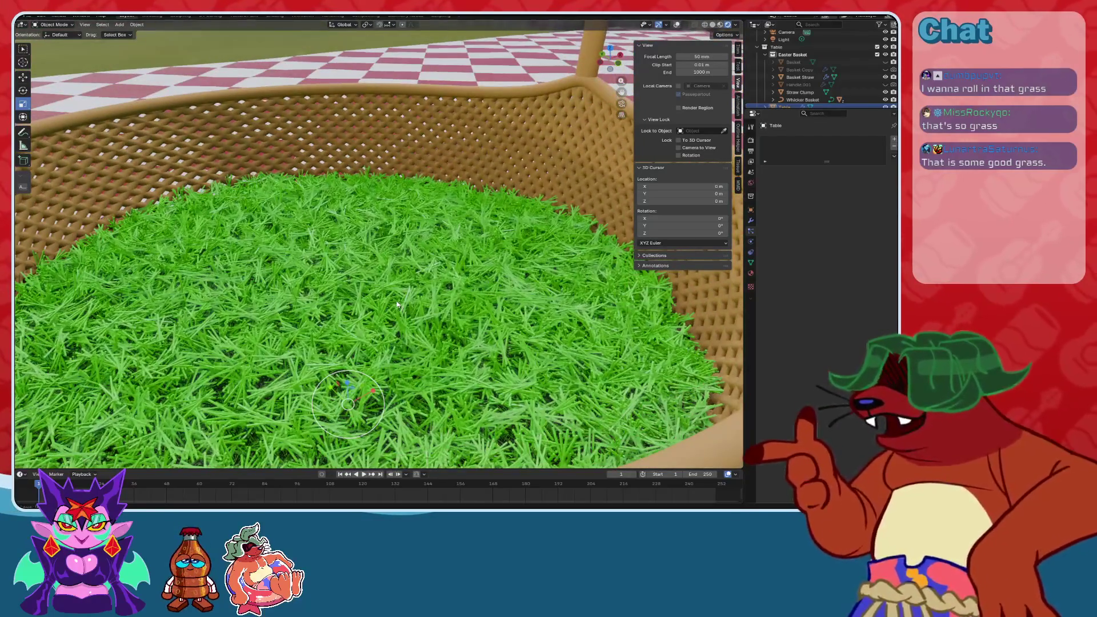
pyautogui.scroll(-3, 397, 304)
pyautogui.moveTo(397, 304)
pyautogui.mouseDown(button='middle')
pyautogui.moveTo(334, 328)
pyautogui.moveTo(412, 300)
pyautogui.mouseUp(button='middle')
pyautogui.scroll(5, 427, 294)
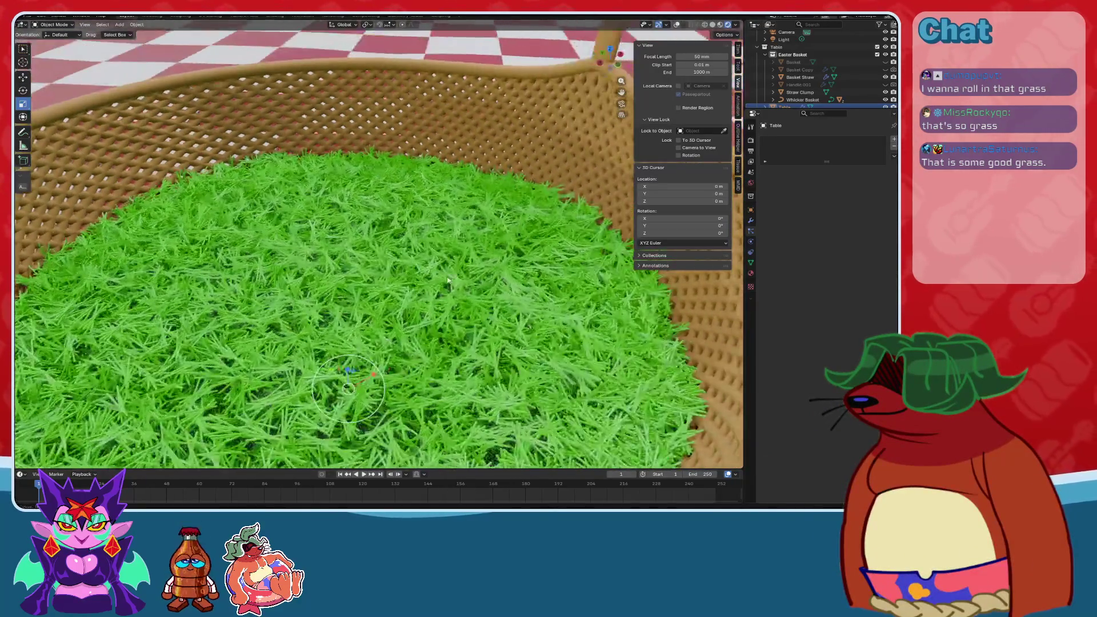
pyautogui.click(751, 273)
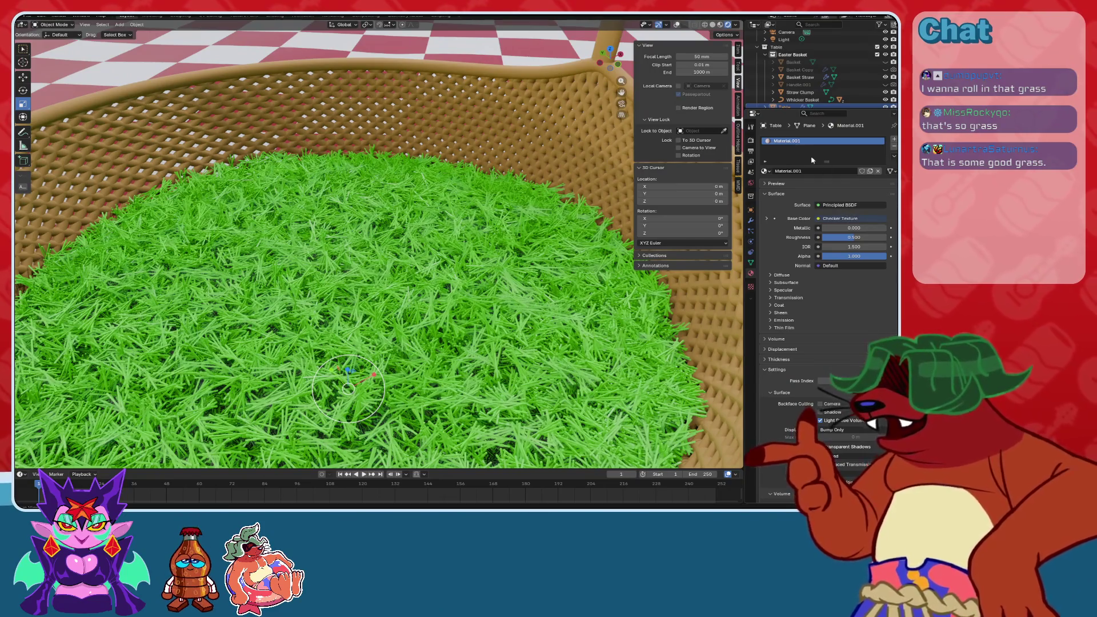
# Select Straw Clump and try a red hue on its green Straw base color.
pyautogui.click(521, 273)
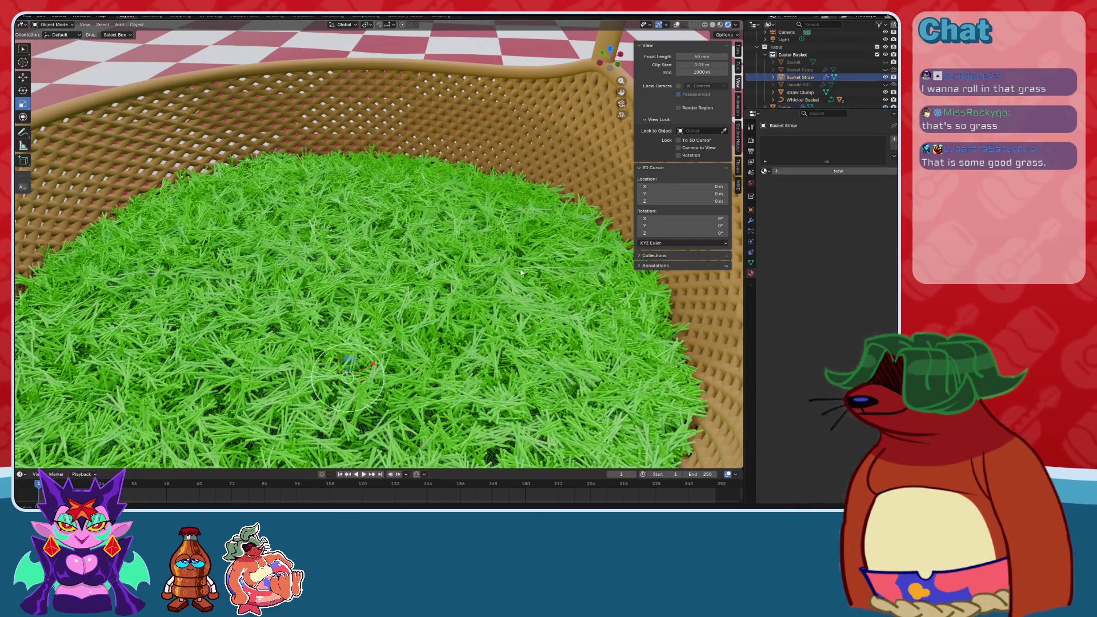
pyautogui.click(807, 98)
pyautogui.click(854, 218)
pyautogui.moveTo(838, 131)
pyautogui.mouseDown()
pyautogui.moveTo(822, 138)
pyautogui.moveTo(857, 143)
pyautogui.moveTo(873, 119)
pyautogui.mouseUp()
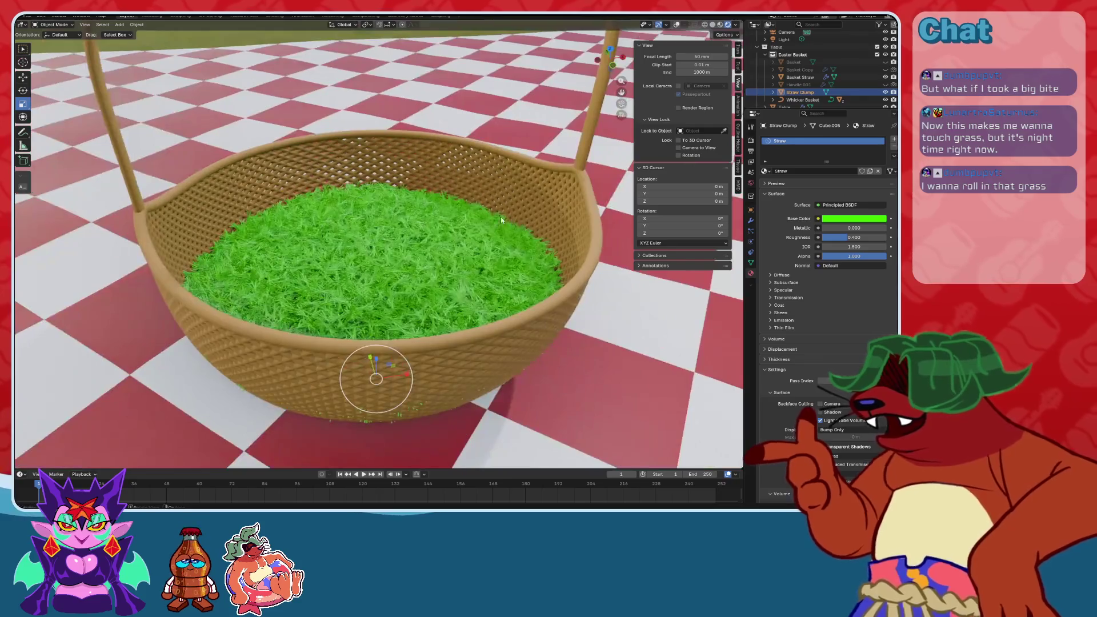
pyautogui.scroll(8, 471, 218)
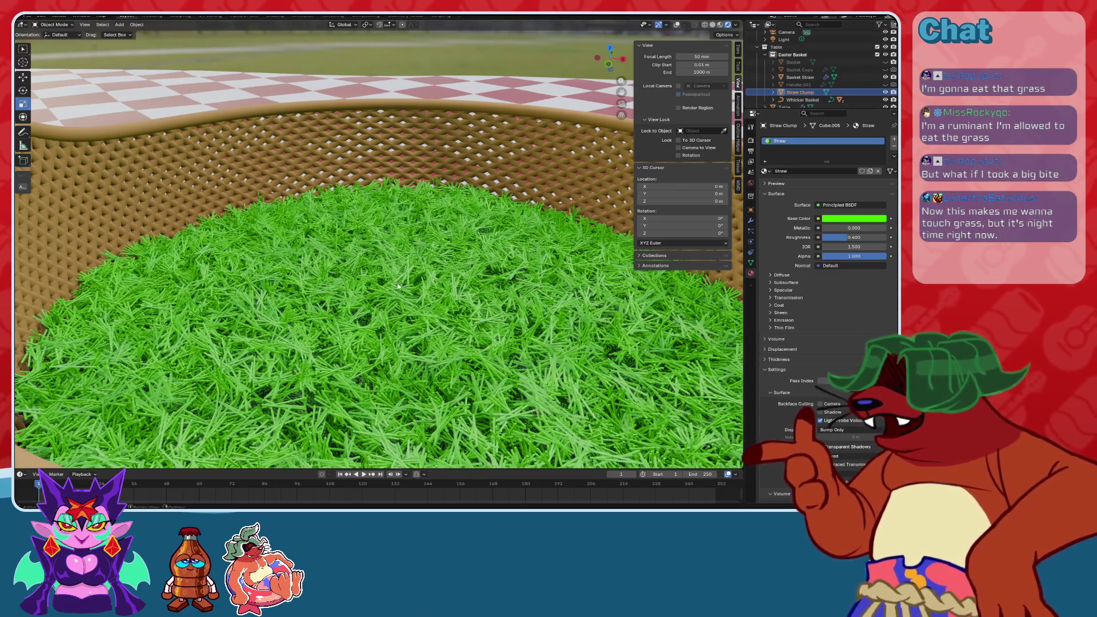
pyautogui.scroll(-5, 397, 288)
pyautogui.moveTo(397, 288); pyautogui.dragTo(503, 223, button='middle')
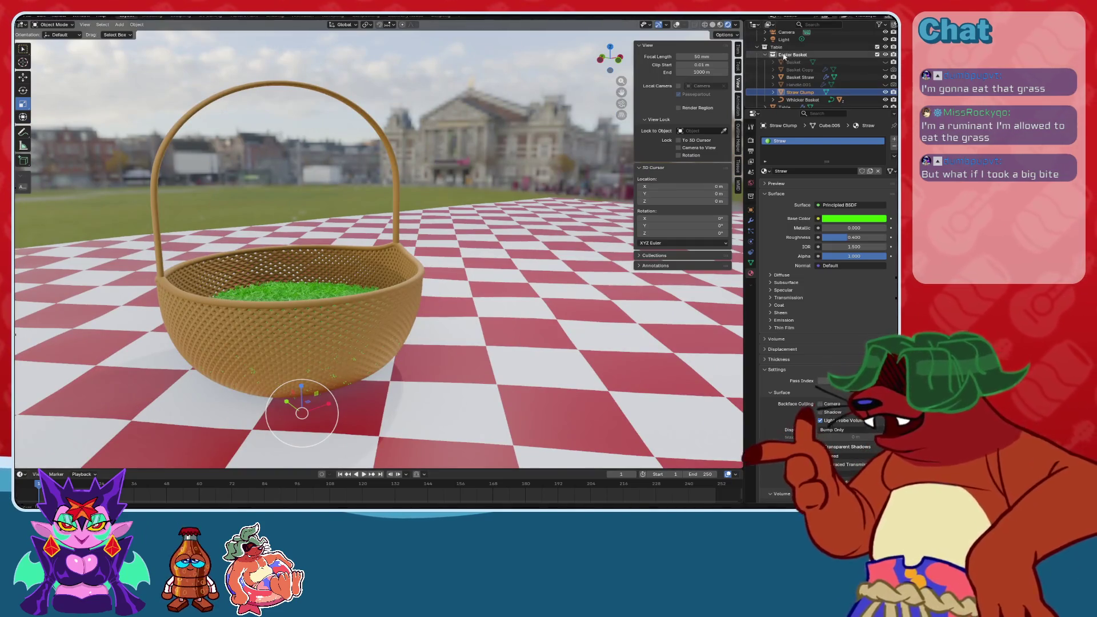
# Collapse Easter Basket and add a new collection named Eggs inside Table.
pyautogui.click(766, 55)
pyautogui.click(784, 78)
pyautogui.rightClick(785, 77)
pyautogui.click(785, 68)
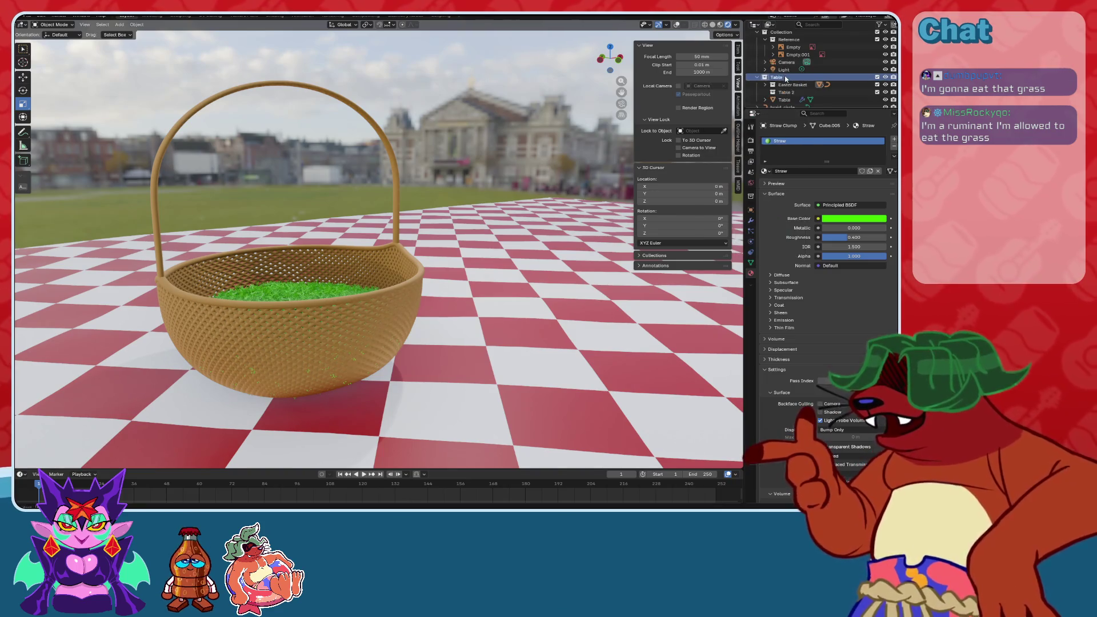
pyautogui.doubleClick(792, 93)
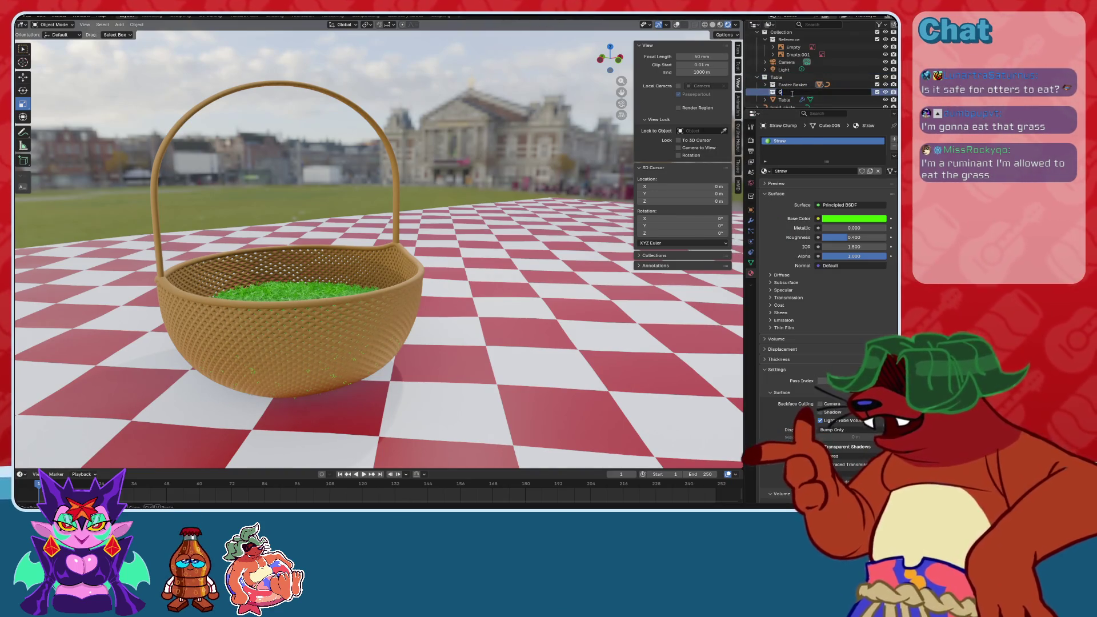
pyautogui.press('Return')
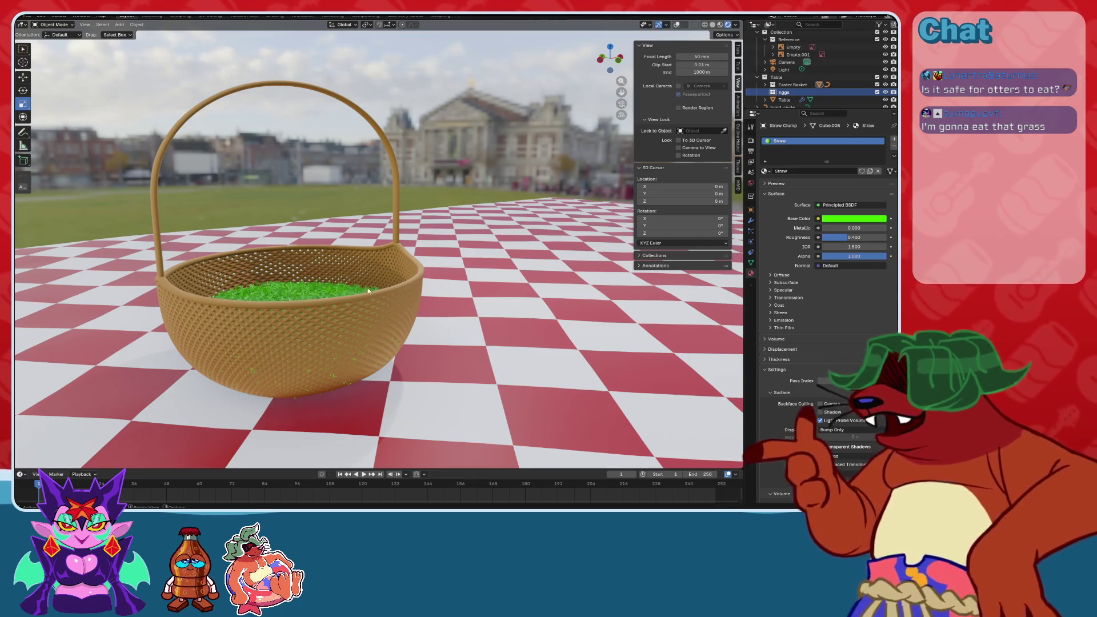
# Inspect the basket from several angles and the front view, then bring up the Add menu.
pyautogui.scroll(5, 369, 276)
pyautogui.moveTo(469, 232)
pyautogui.mouseDown(button='middle')
pyautogui.moveTo(417, 269)
pyautogui.moveTo(542, 245)
pyautogui.moveTo(529, 274)
pyautogui.moveTo(516, 250)
pyautogui.moveTo(544, 235)
pyautogui.mouseUp(button='middle')
pyautogui.scroll(2, 417, 268)
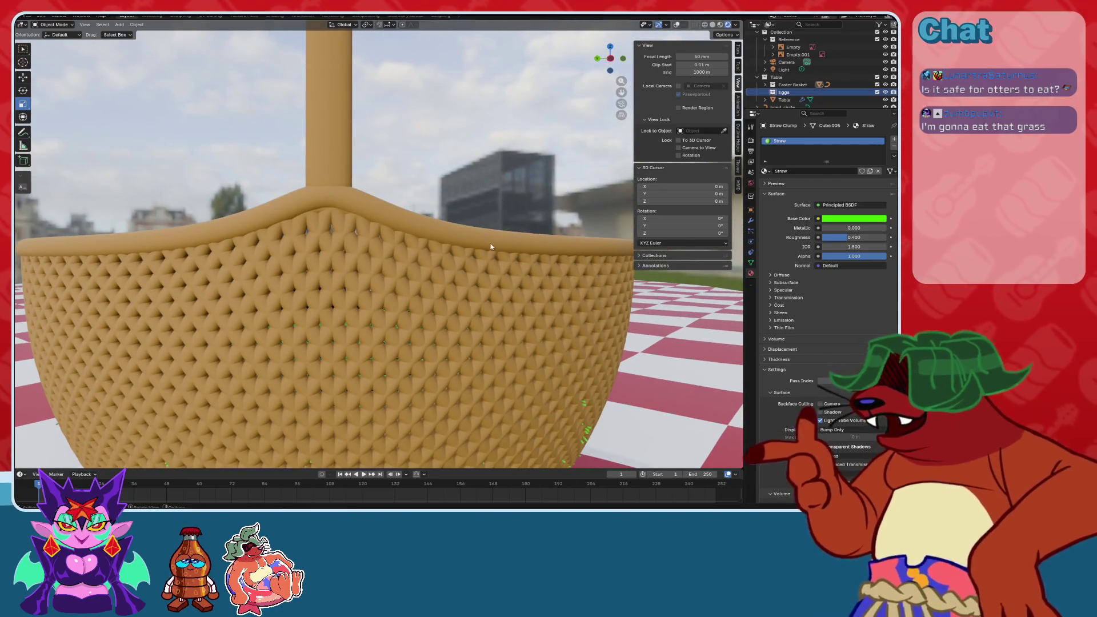
pyautogui.scroll(-6, 536, 263)
pyautogui.moveTo(481, 266)
pyautogui.mouseDown(button='middle')
pyautogui.moveTo(441, 261)
pyautogui.moveTo(416, 276)
pyautogui.moveTo(434, 279)
pyautogui.mouseUp(button='middle')
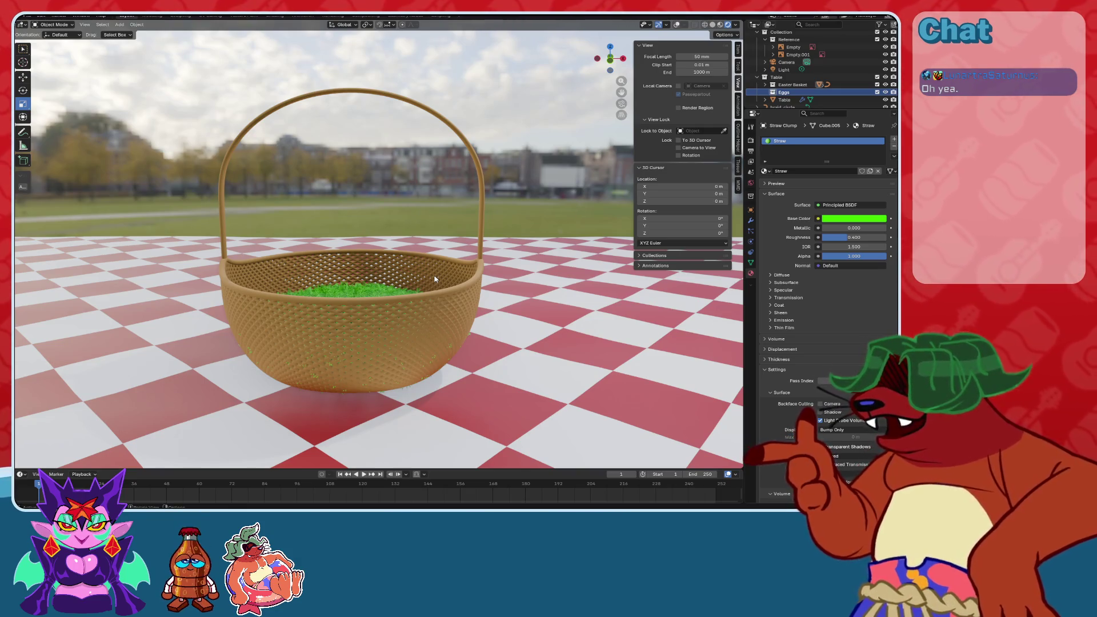
pyautogui.scroll(8, 434, 279)
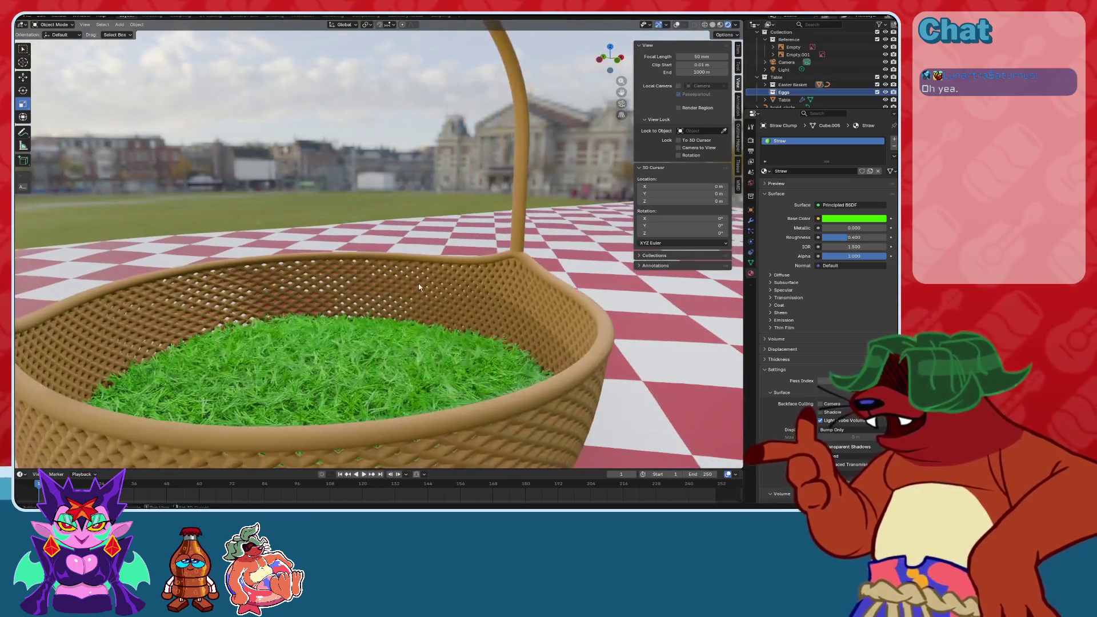
pyautogui.scroll(-8, 402, 295)
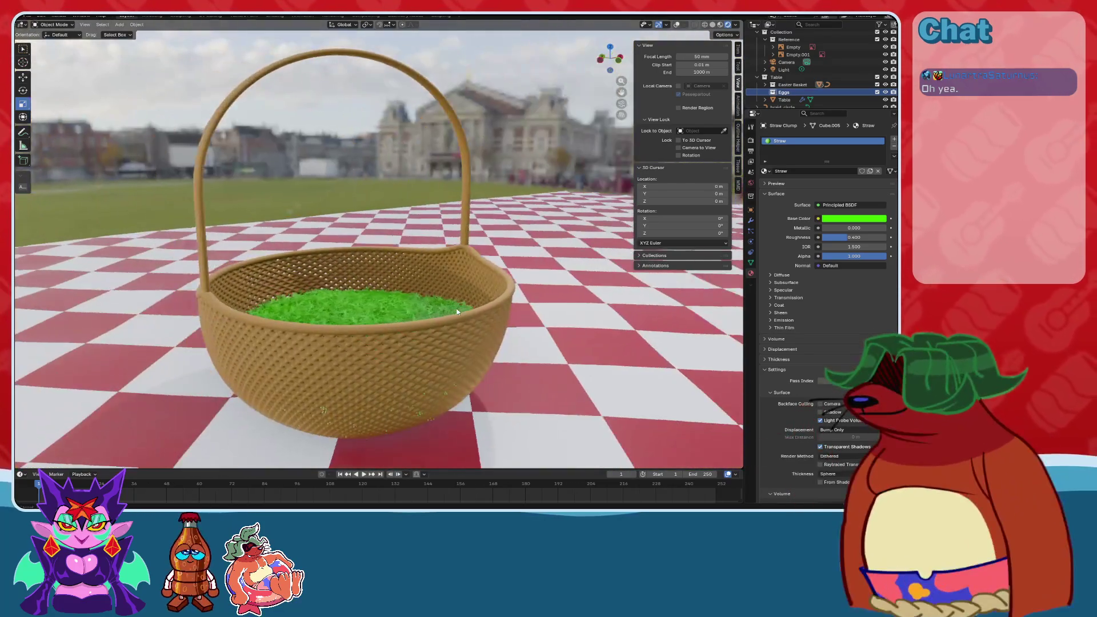
pyautogui.moveTo(457, 312)
pyautogui.mouseDown(button='middle')
pyautogui.moveTo(549, 301)
pyautogui.moveTo(491, 300)
pyautogui.mouseUp(button='middle')
pyautogui.press('KP_1')
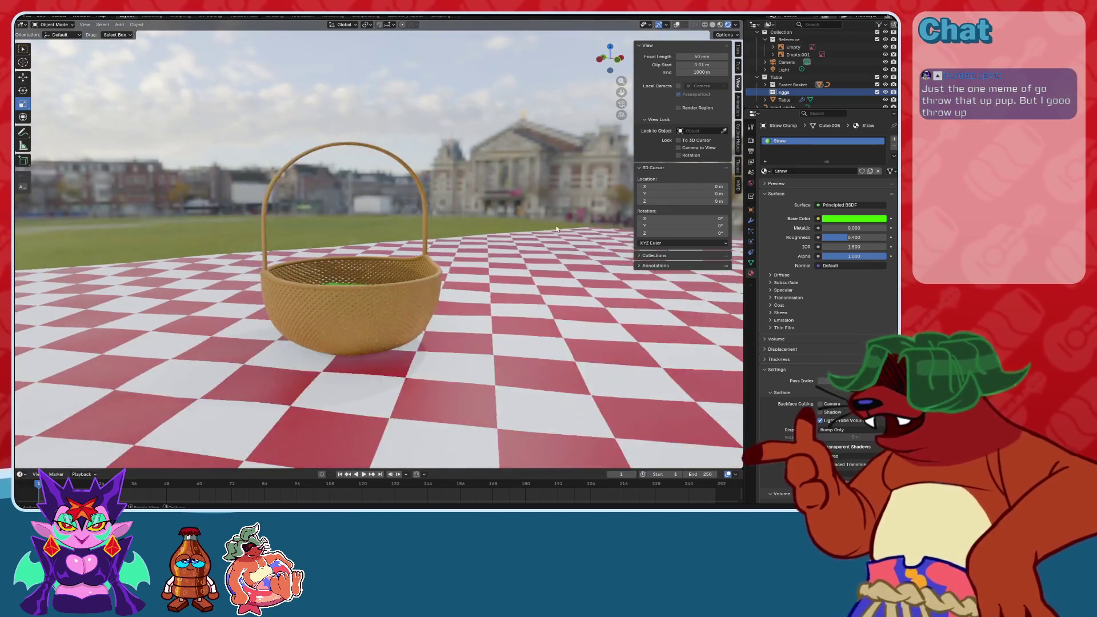
pyautogui.moveTo(420, 237); pyautogui.dragTo(525, 194, button='middle')
pyautogui.hotkey('shift', 'a')
pyautogui.moveTo(524, 193)
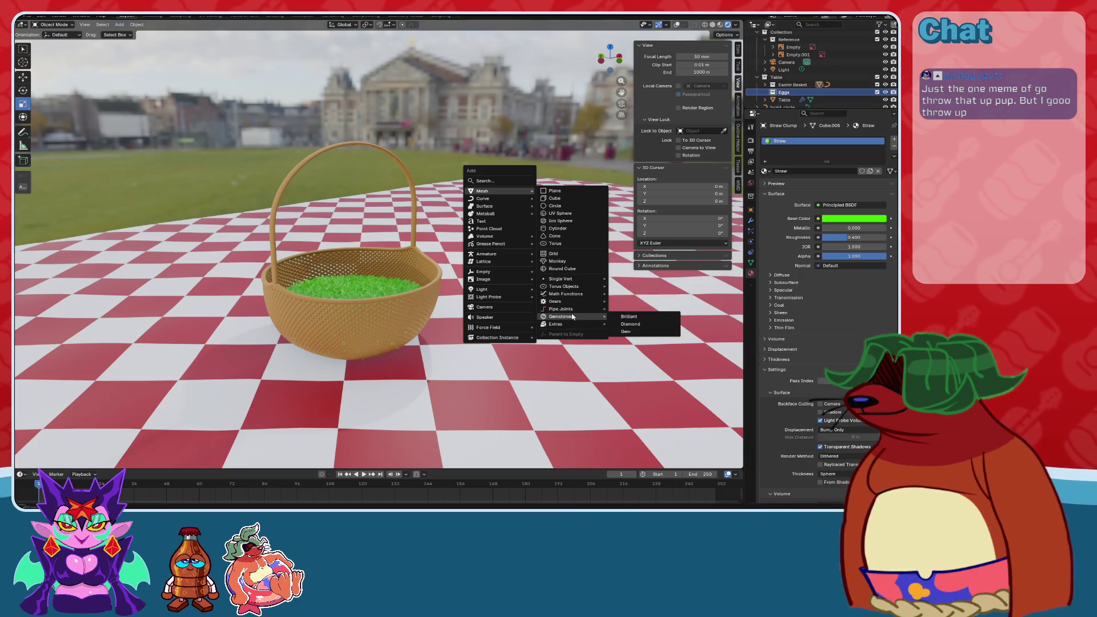
# Add a Round Cube mesh from Mesh > Extras.
pyautogui.moveTo(567, 328)
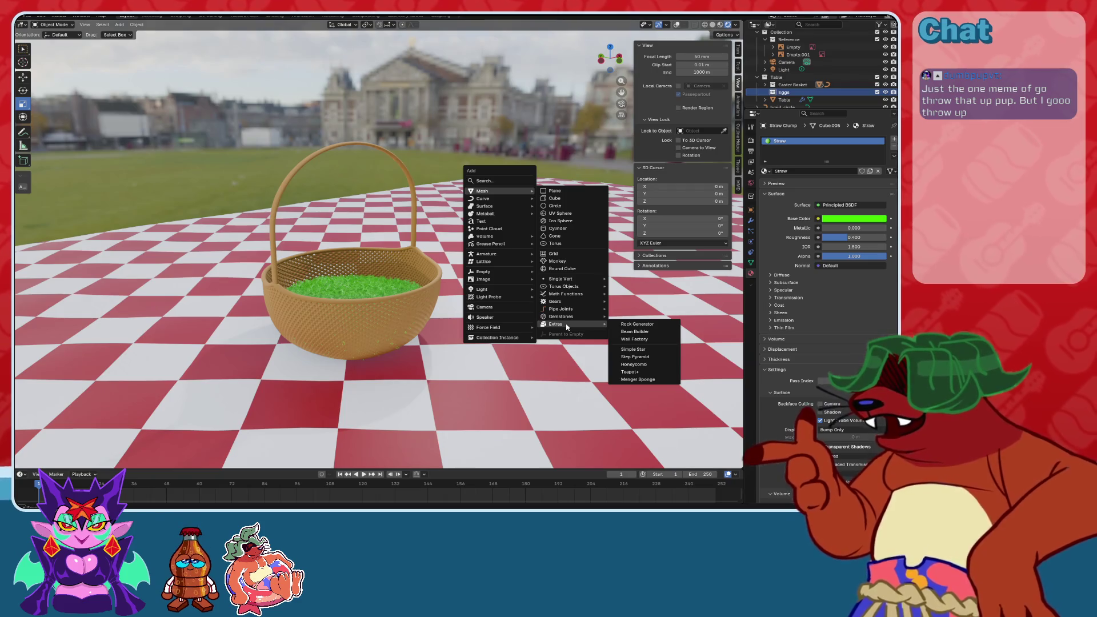
pyautogui.moveTo(572, 296)
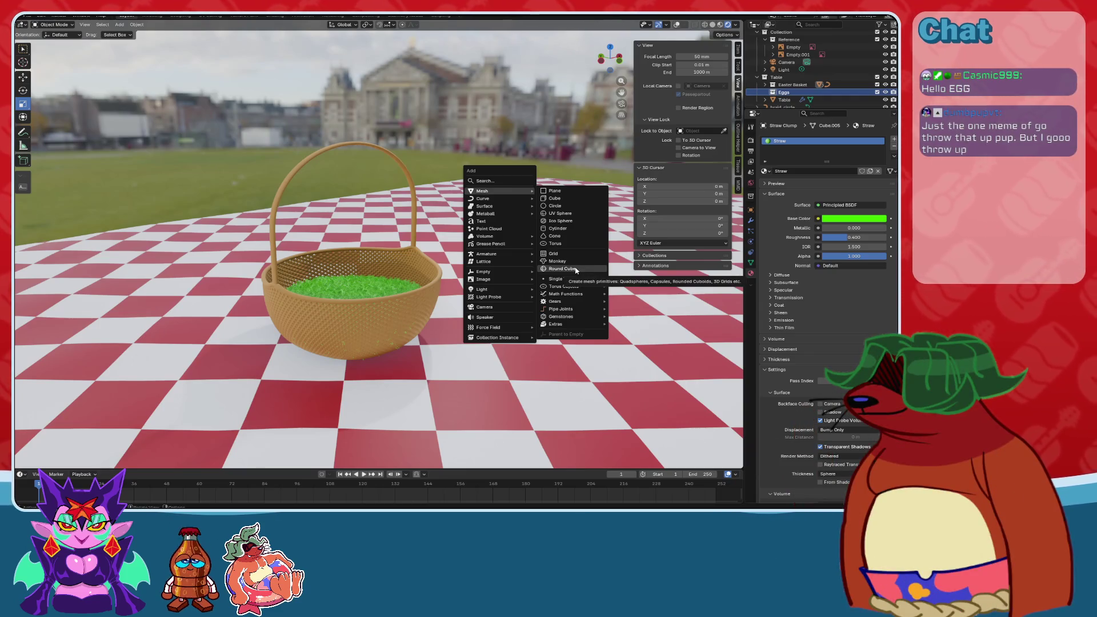
pyautogui.click(575, 271)
pyautogui.moveTo(576, 271)
pyautogui.mouseDown(button='middle')
pyautogui.moveTo(470, 313)
pyautogui.moveTo(490, 305)
pyautogui.mouseUp(button='middle')
pyautogui.scroll(2, 449, 336)
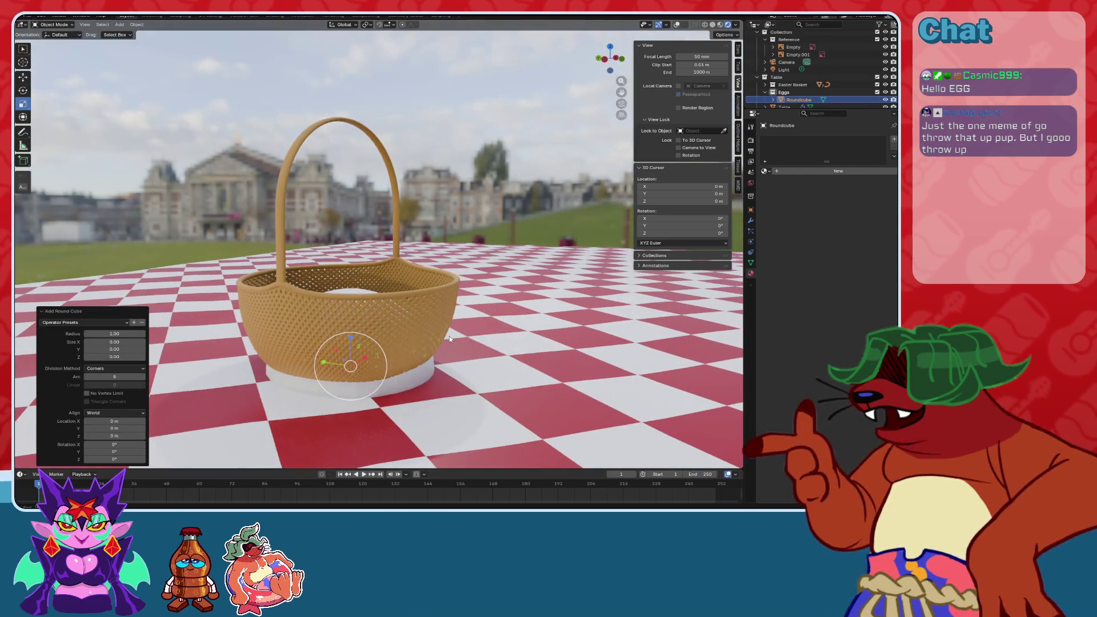
# Raise the round cube to Z 1.6782 m, shade it smooth, then hide it.
pyautogui.click(22, 77)
pyautogui.moveTo(350, 346); pyautogui.dragTo(351, 200)
pyautogui.moveTo(350, 200); pyautogui.dragTo(374, 269, button='middle')
pyautogui.scroll(2, 374, 268)
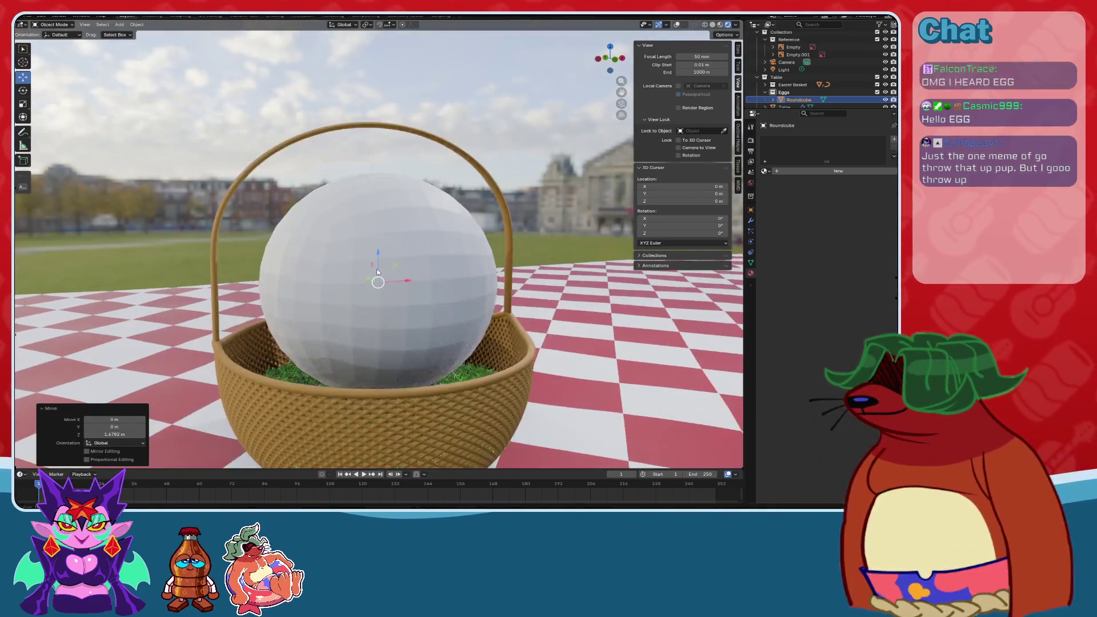
pyautogui.rightClick(375, 269)
pyautogui.click(377, 273)
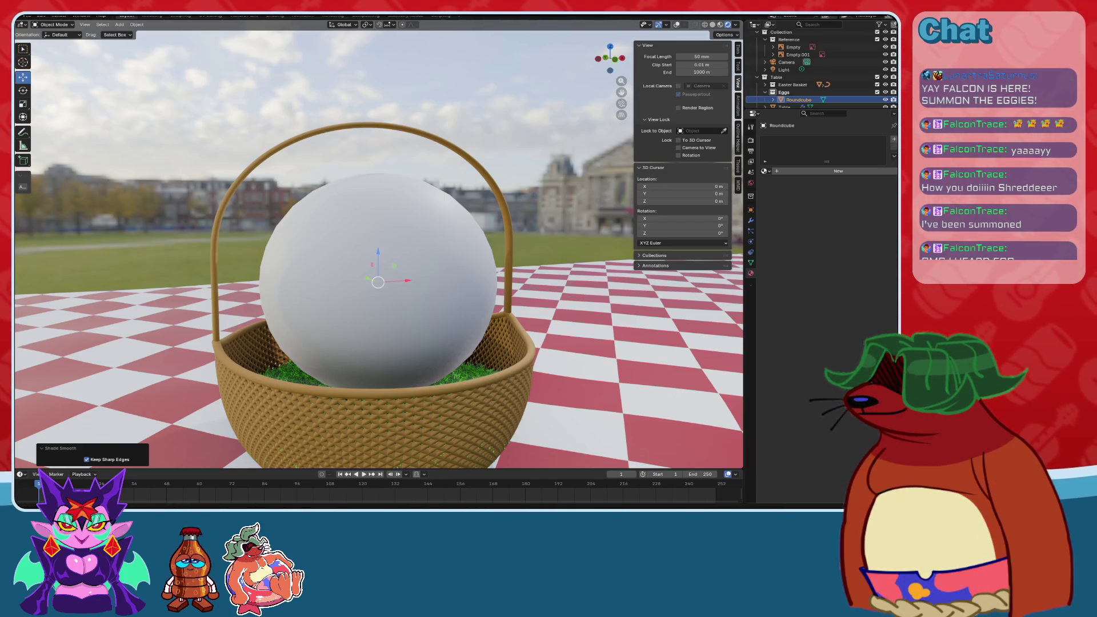
pyautogui.moveTo(491, 289)
pyautogui.mouseDown(button='middle')
pyautogui.moveTo(509, 320)
pyautogui.moveTo(505, 296)
pyautogui.moveTo(433, 265)
pyautogui.moveTo(447, 303)
pyautogui.moveTo(480, 305)
pyautogui.mouseUp(button='middle')
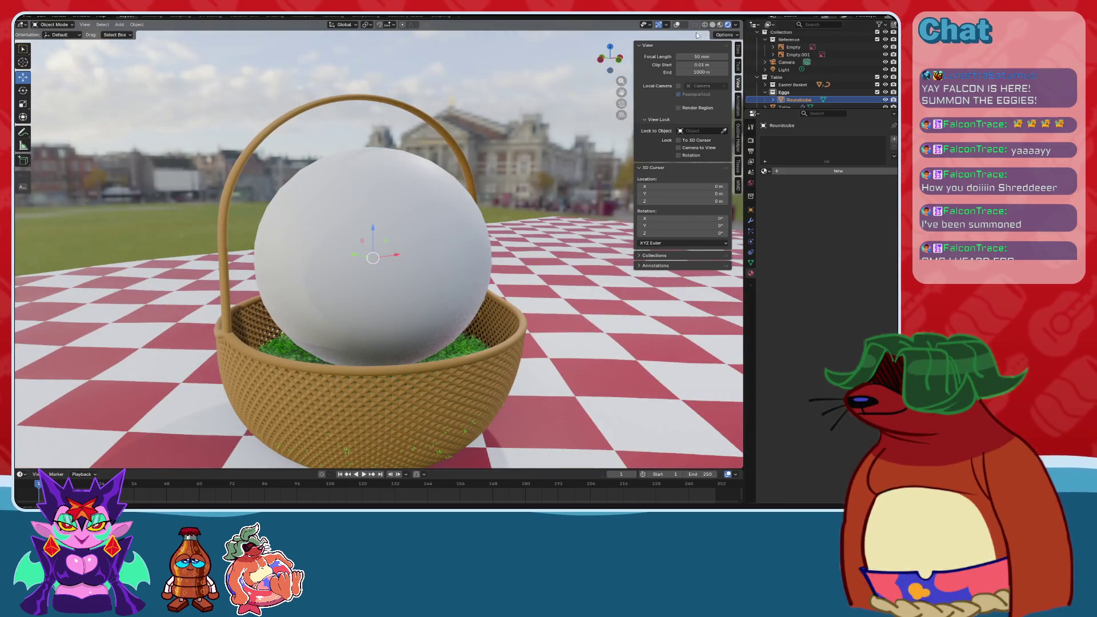
pyautogui.press('h')
pyautogui.moveTo(503, 240); pyautogui.dragTo(495, 270, button='middle')
pyautogui.scroll(5, 494, 270)
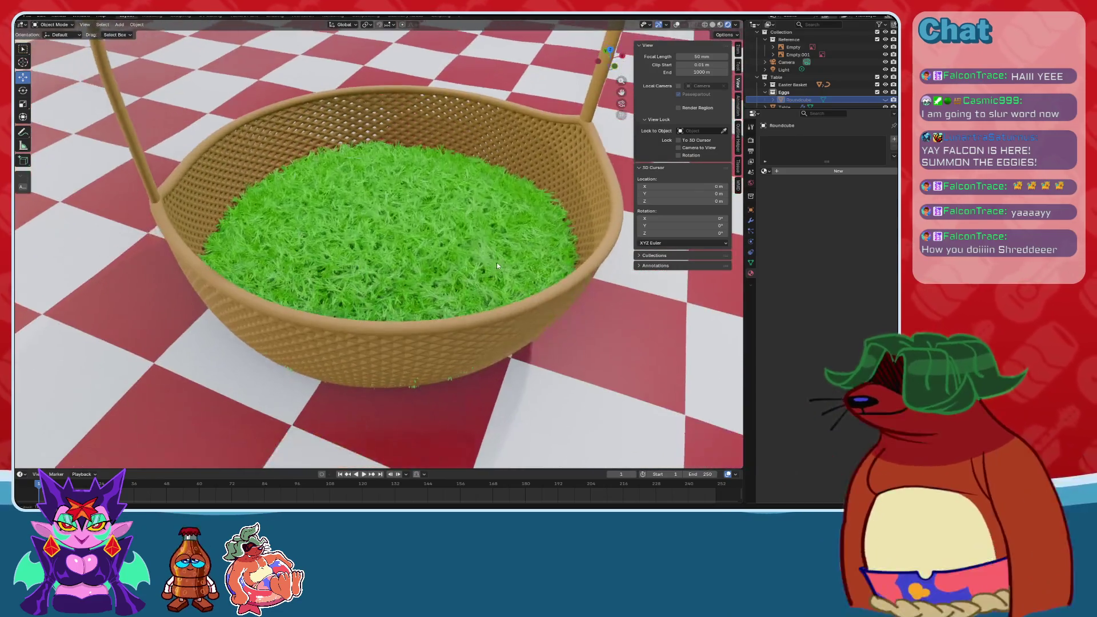
pyautogui.scroll(10, 496, 262)
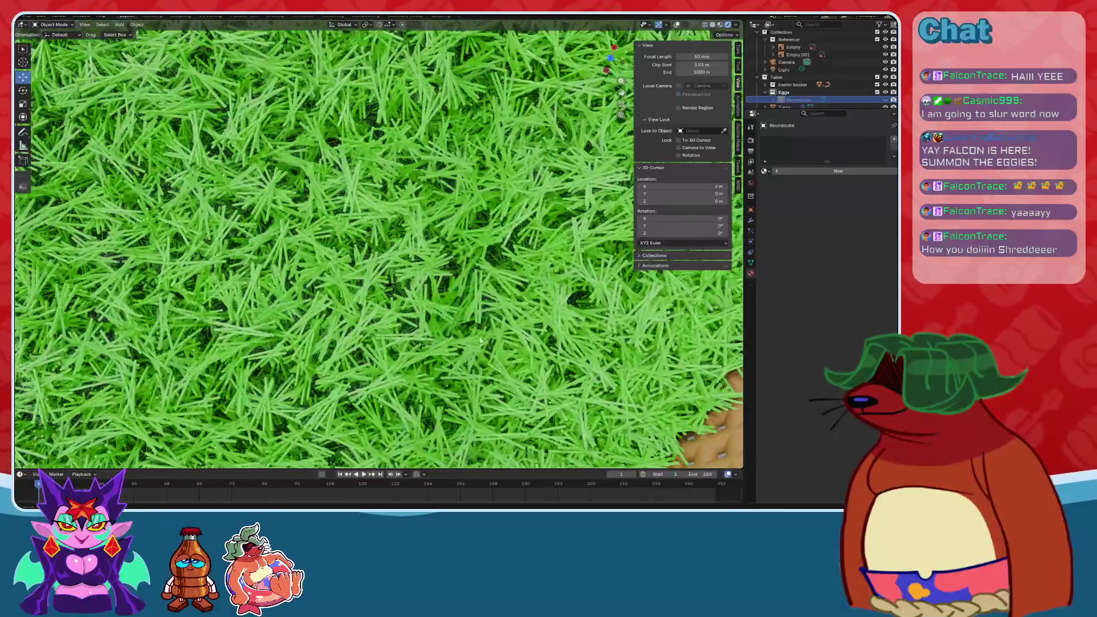
pyautogui.moveTo(480, 341); pyautogui.dragTo(420, 296, button='middle')
pyautogui.click(356, 296)
pyautogui.click(677, 25)
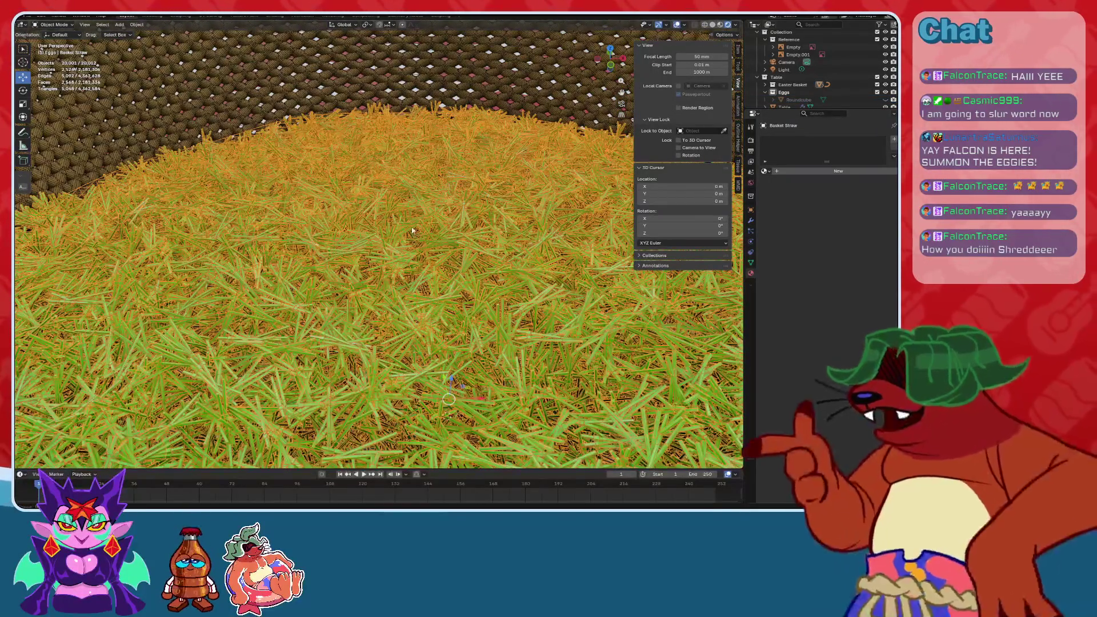
pyautogui.scroll(3, 411, 230)
pyautogui.moveTo(412, 230)
pyautogui.mouseDown(button='middle')
pyautogui.moveTo(533, 162)
pyautogui.moveTo(436, 224)
pyautogui.mouseUp(button='middle')
pyautogui.moveTo(418, 223); pyautogui.dragTo(423, 242, button='middle')
pyautogui.scroll(6, 508, 349)
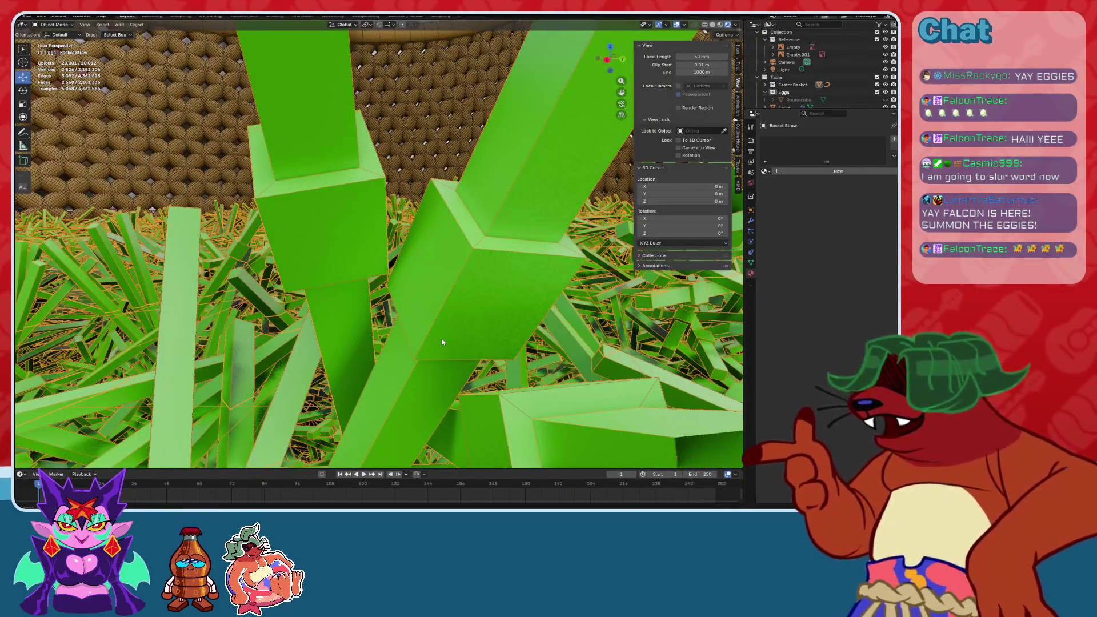
pyautogui.scroll(-8, 442, 341)
pyautogui.moveTo(442, 341)
pyautogui.mouseDown(button='middle')
pyautogui.moveTo(487, 350)
pyautogui.moveTo(506, 384)
pyautogui.moveTo(453, 306)
pyautogui.moveTo(355, 311)
pyautogui.moveTo(453, 325)
pyautogui.moveTo(455, 316)
pyautogui.moveTo(434, 336)
pyautogui.moveTo(495, 279)
pyautogui.mouseUp(button='middle')
pyautogui.scroll(-5, 507, 385)
pyautogui.scroll(-2, 343, 320)
pyautogui.click(287, 361)
pyautogui.scroll(5, 287, 361)
pyautogui.scroll(-3, 355, 330)
pyautogui.click(713, 25)
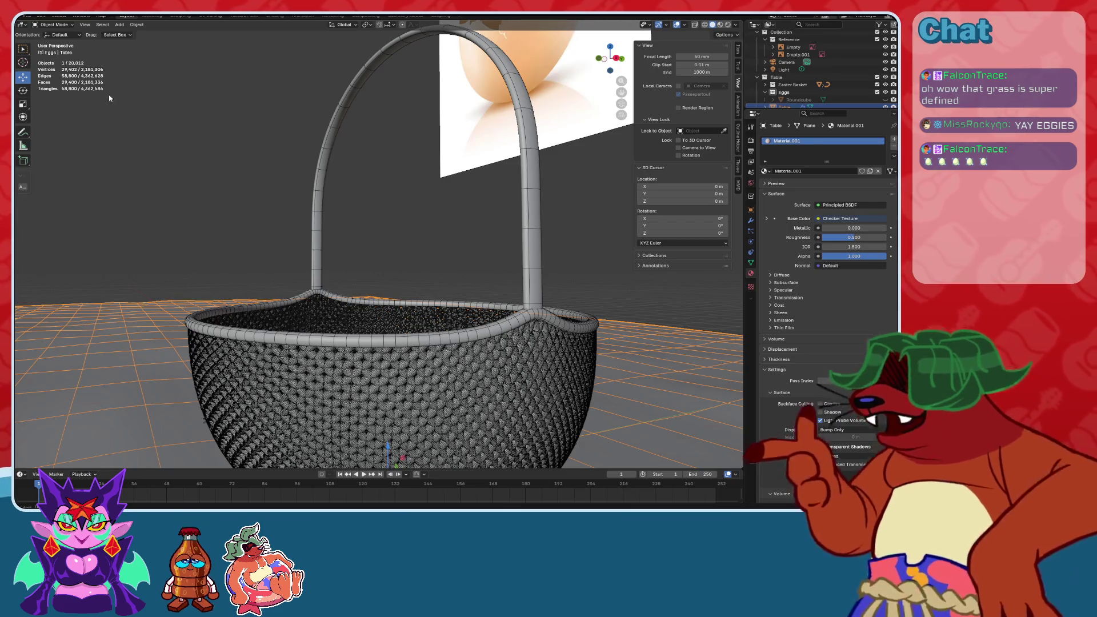
pyautogui.moveTo(264, 390)
pyautogui.mouseDown(button='middle')
pyautogui.moveTo(345, 342)
pyautogui.moveTo(334, 240)
pyautogui.moveTo(389, 238)
pyautogui.moveTo(392, 208)
pyautogui.moveTo(468, 303)
pyautogui.mouseUp(button='middle')
pyautogui.click(345, 343)
pyautogui.click(329, 220)
pyautogui.scroll(6, 406, 204)
pyautogui.scroll(-8, 419, 198)
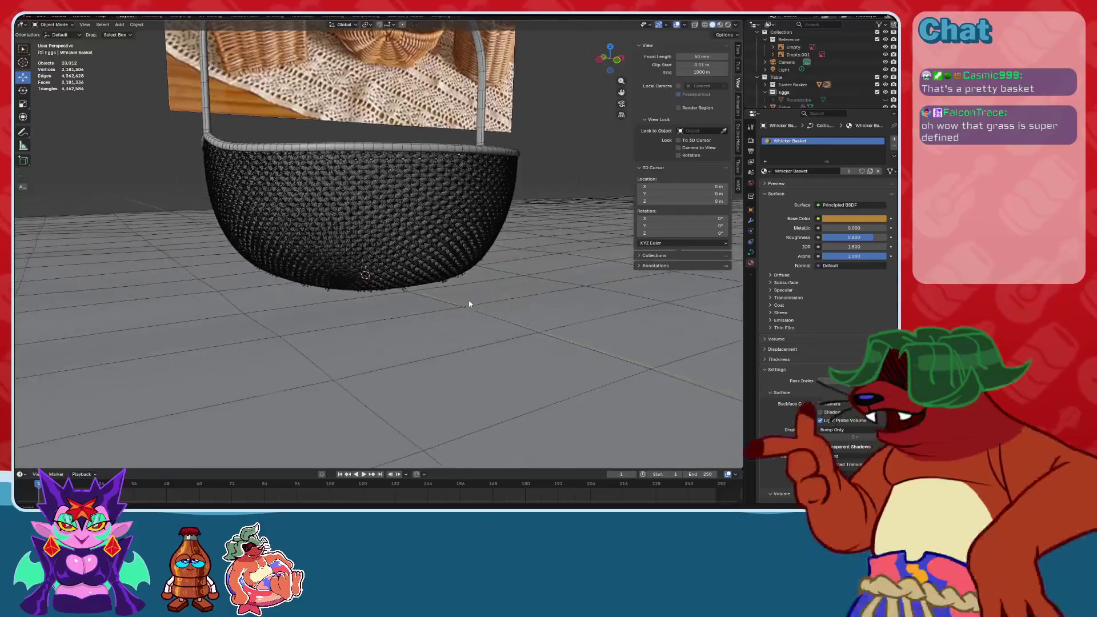
pyautogui.scroll(10, 453, 198)
pyautogui.scroll(-2, 400, 206)
pyautogui.click(372, 221)
pyautogui.scroll(2, 374, 218)
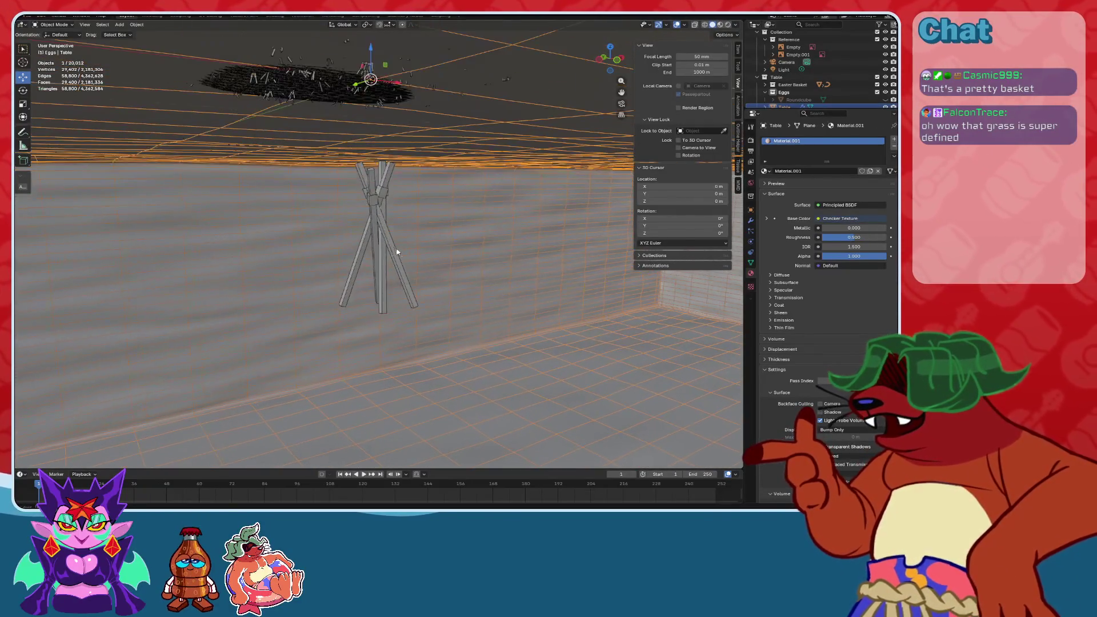
pyautogui.click(378, 217)
pyautogui.scroll(5, 403, 215)
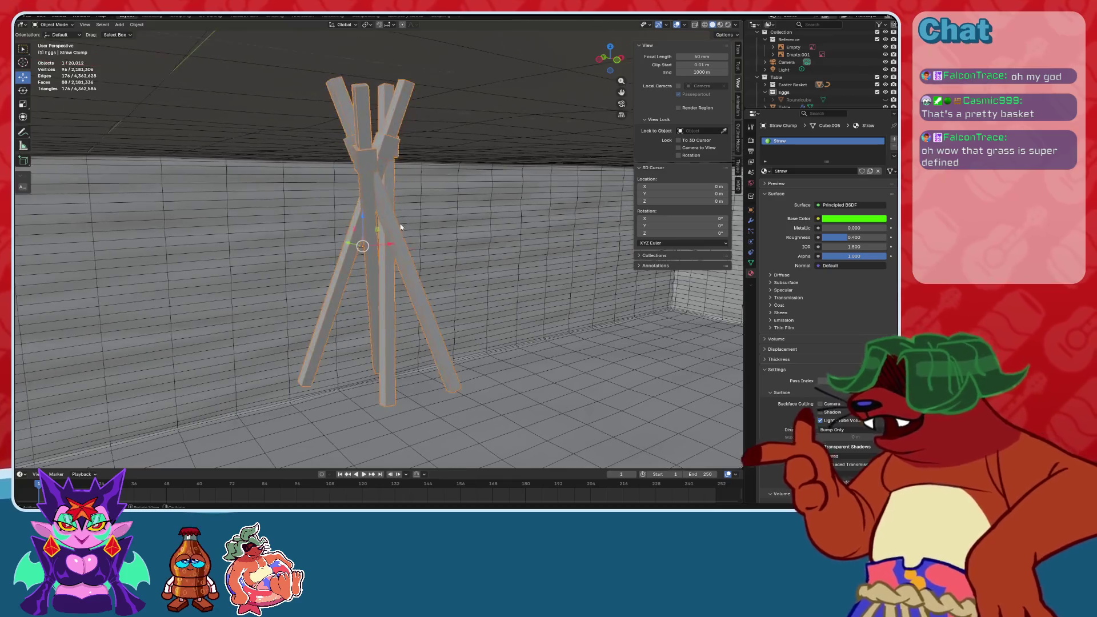
pyautogui.scroll(-3, 398, 226)
pyautogui.scroll(2, 389, 220)
pyautogui.scroll(-6, 380, 216)
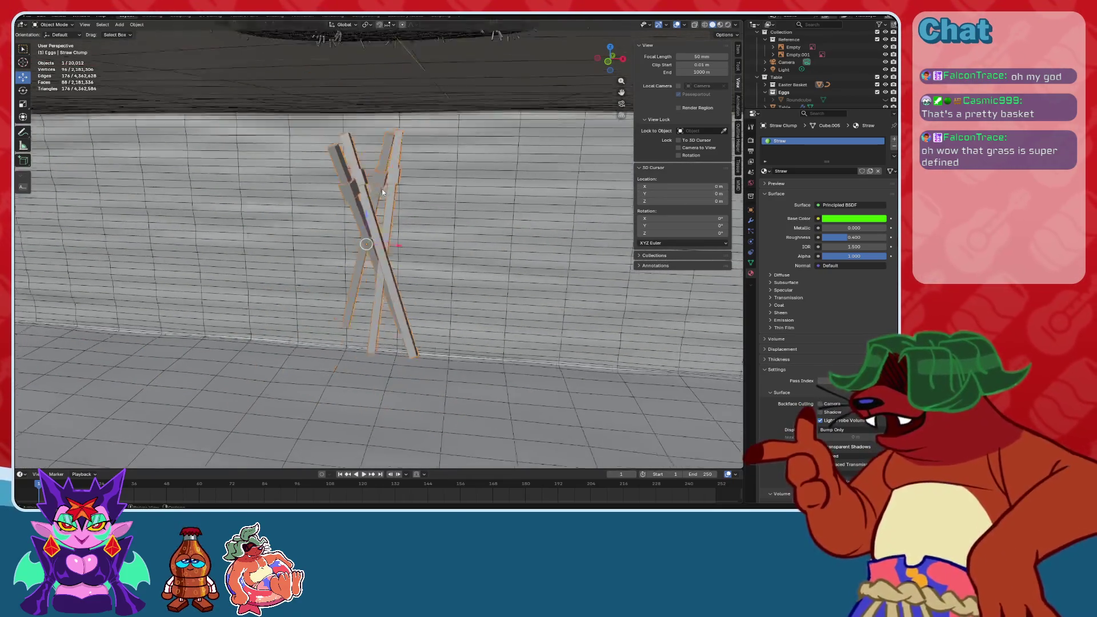
pyautogui.moveTo(375, 212); pyautogui.dragTo(375, 310, button='middle')
pyautogui.click(358, 218)
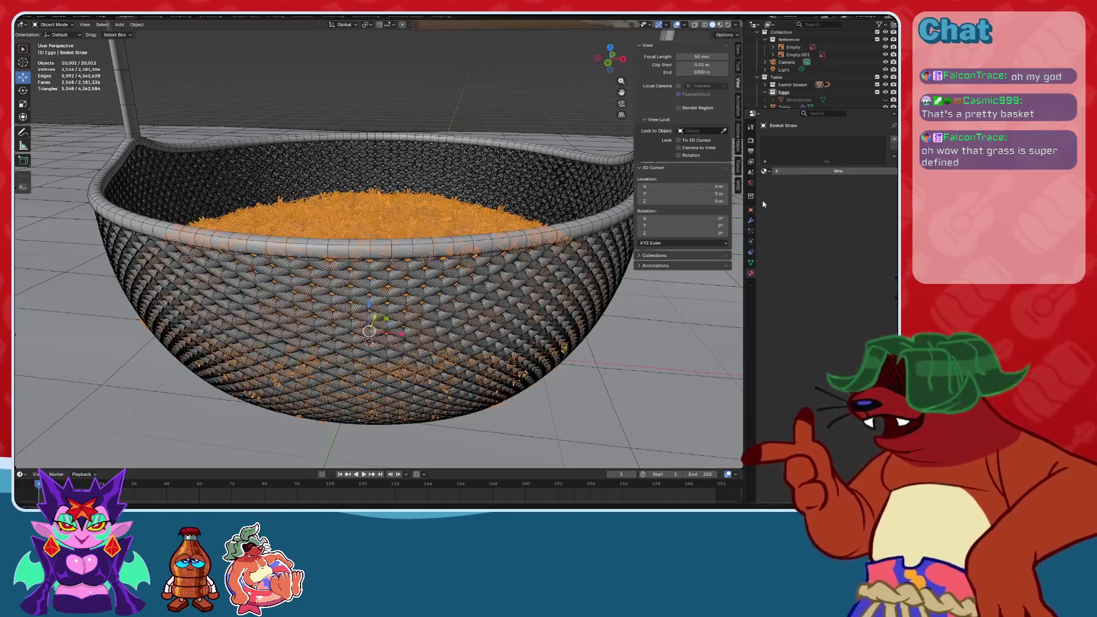
pyautogui.click(751, 231)
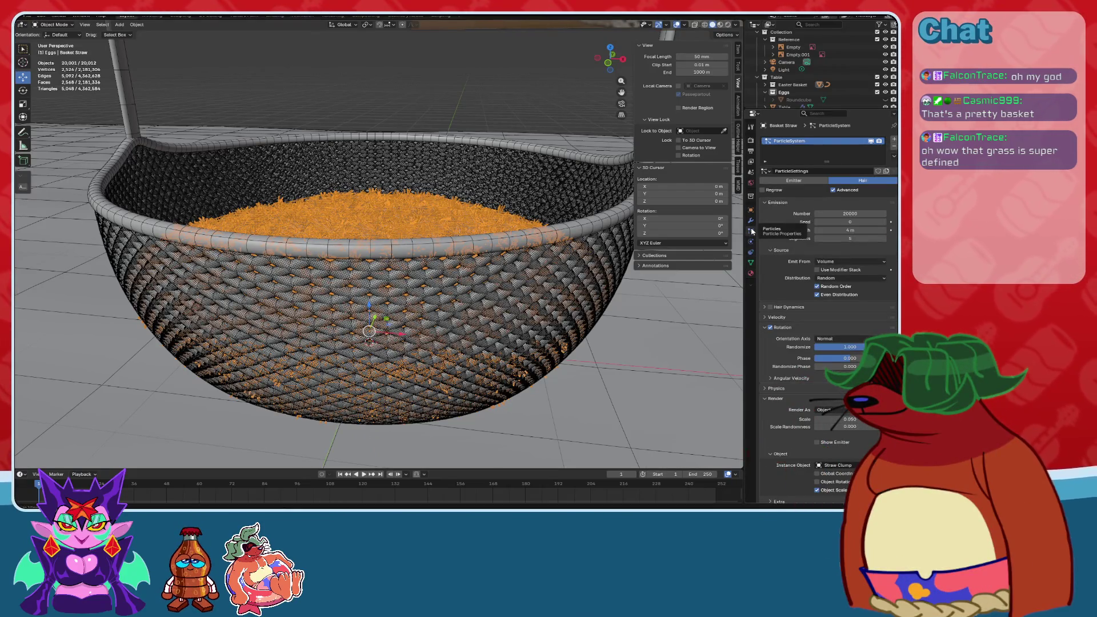
pyautogui.moveTo(537, 250); pyautogui.dragTo(483, 274, button='middle')
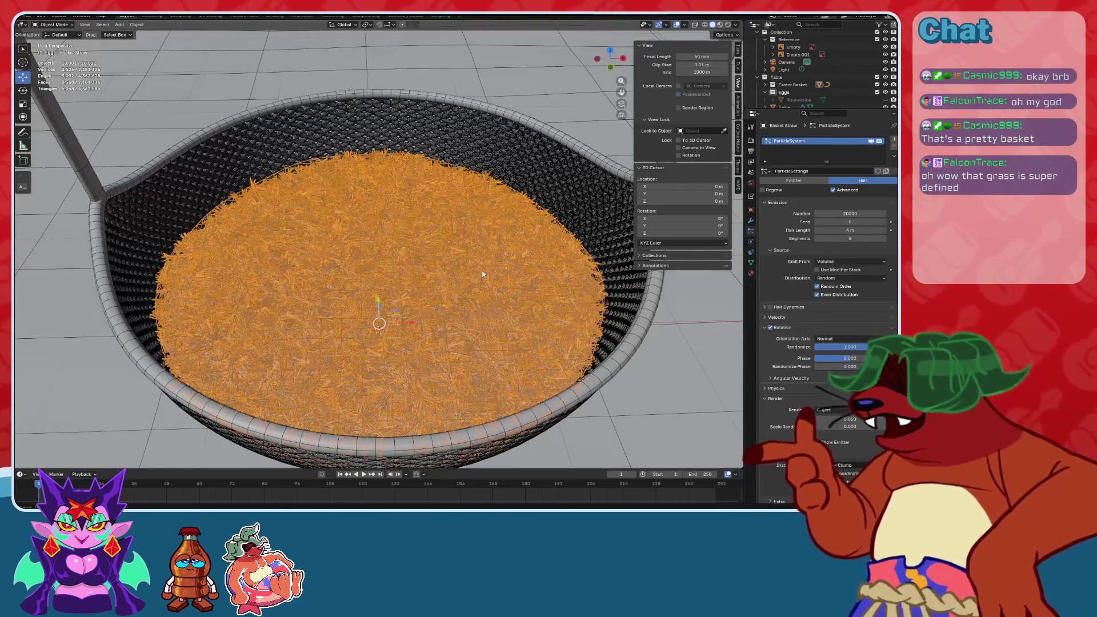
pyautogui.scroll(5, 417, 274)
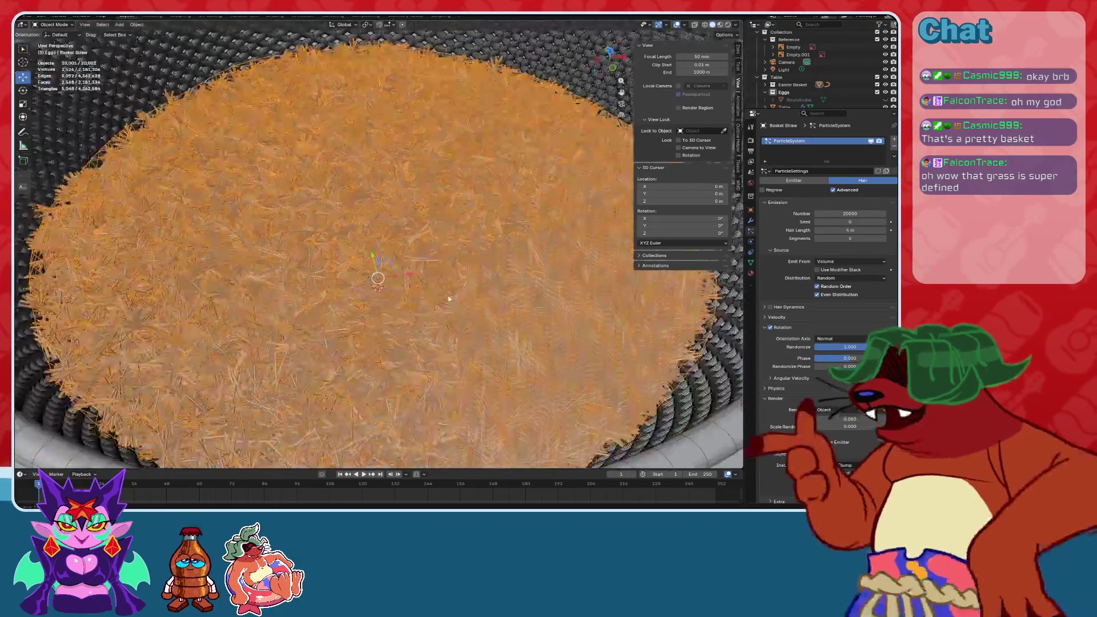
pyautogui.click(676, 26)
pyautogui.scroll(-4, 376, 244)
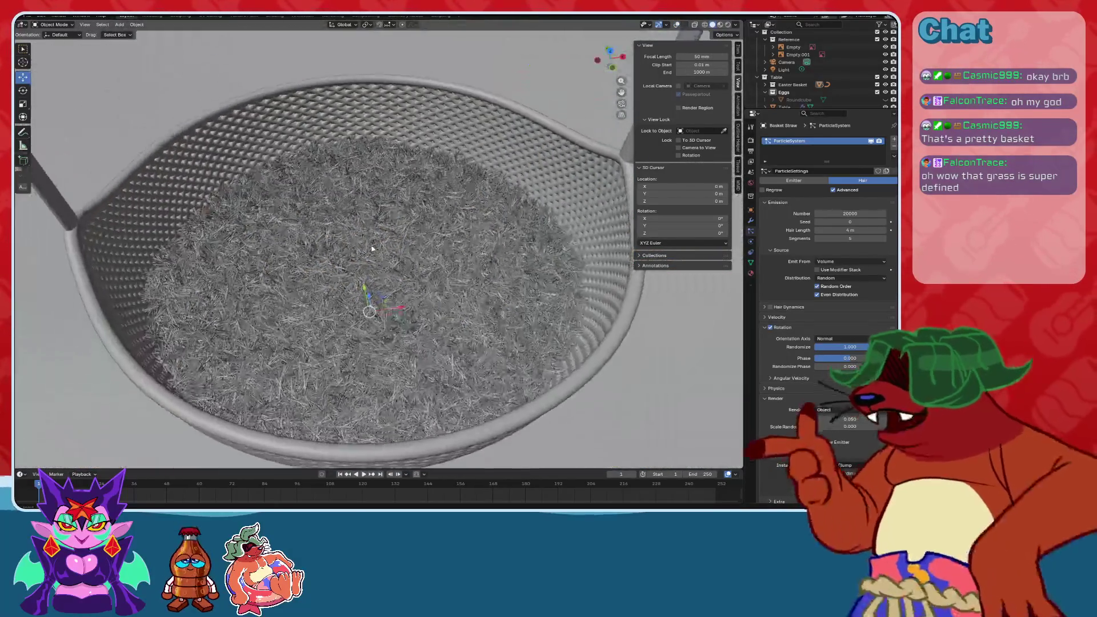
pyautogui.click(720, 25)
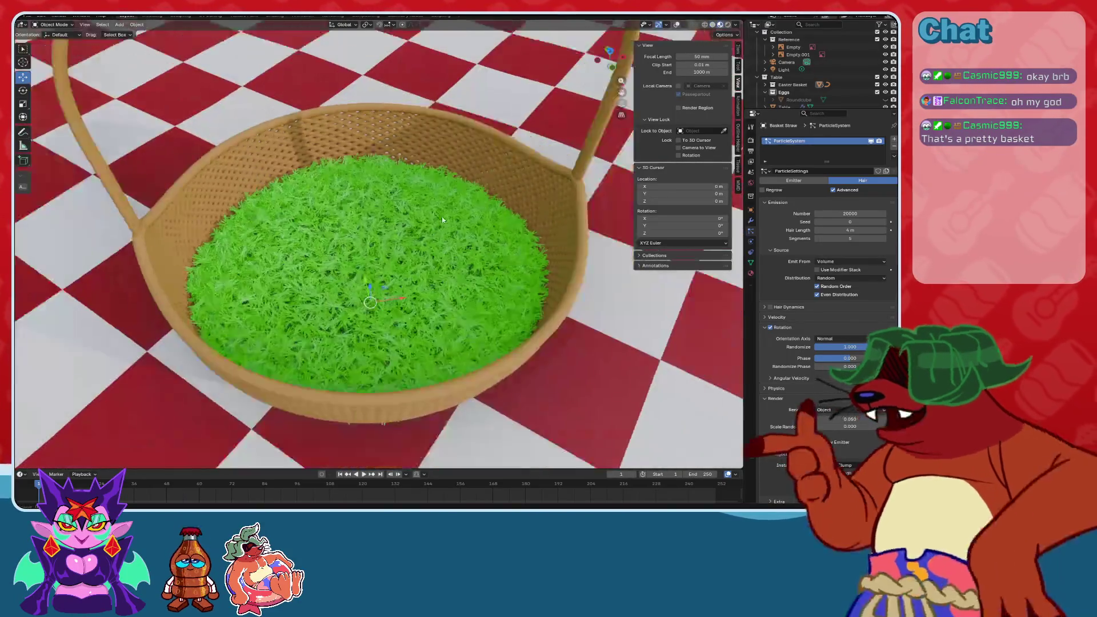
pyautogui.scroll(4, 434, 263)
pyautogui.scroll(6, 440, 203)
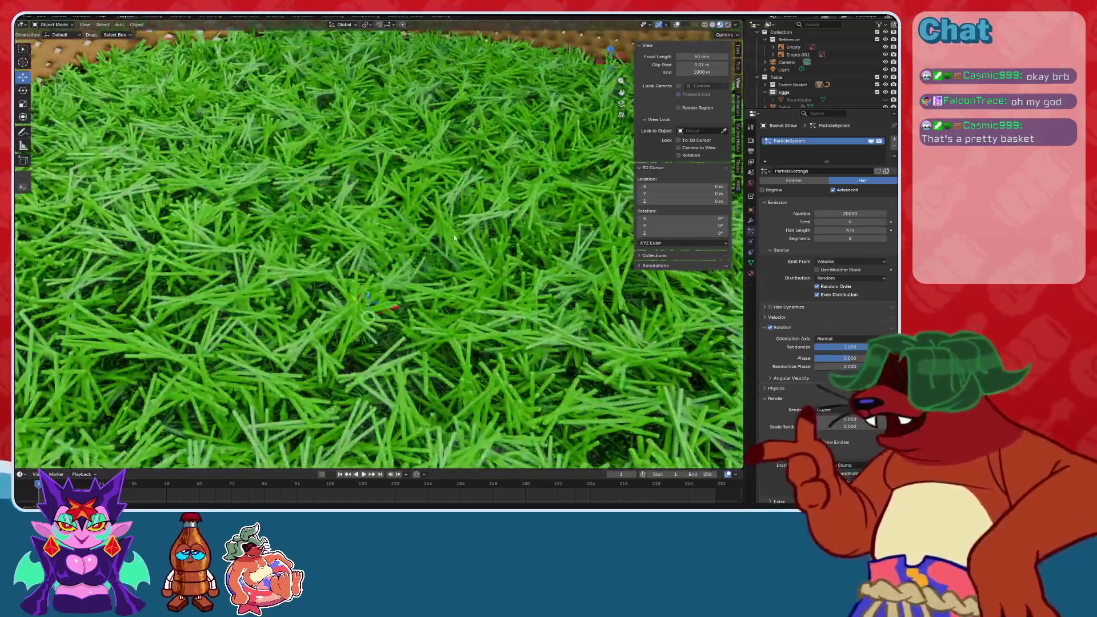
pyautogui.moveTo(454, 237); pyautogui.dragTo(413, 257, button='middle')
pyautogui.scroll(-4, 414, 257)
pyautogui.scroll(3, 415, 255)
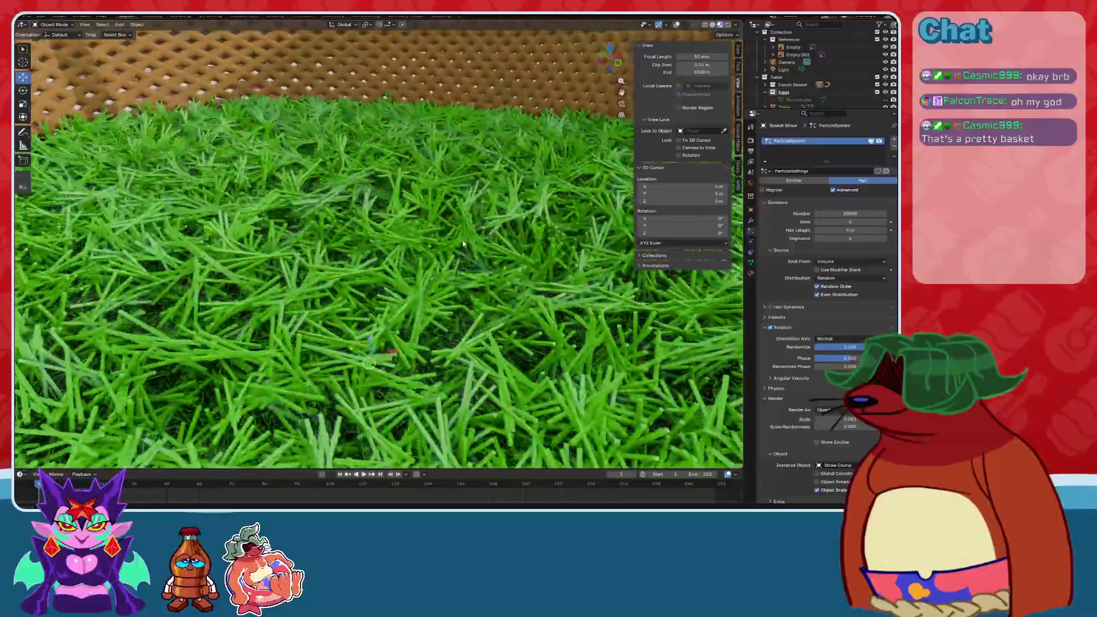
pyautogui.scroll(-1, 415, 252)
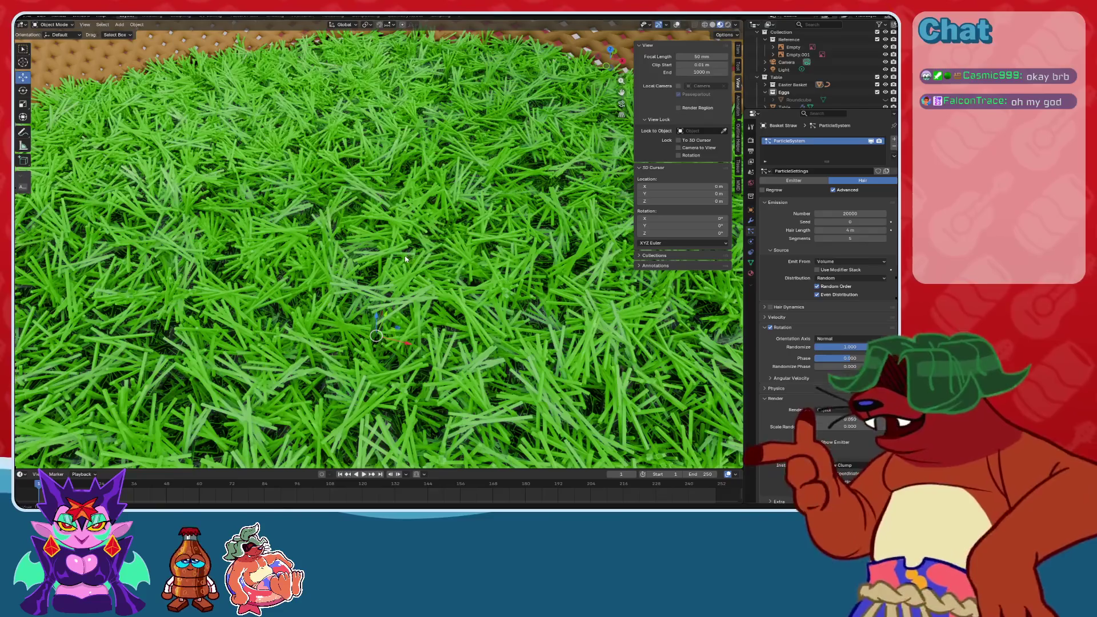
pyautogui.scroll(-5, 403, 260)
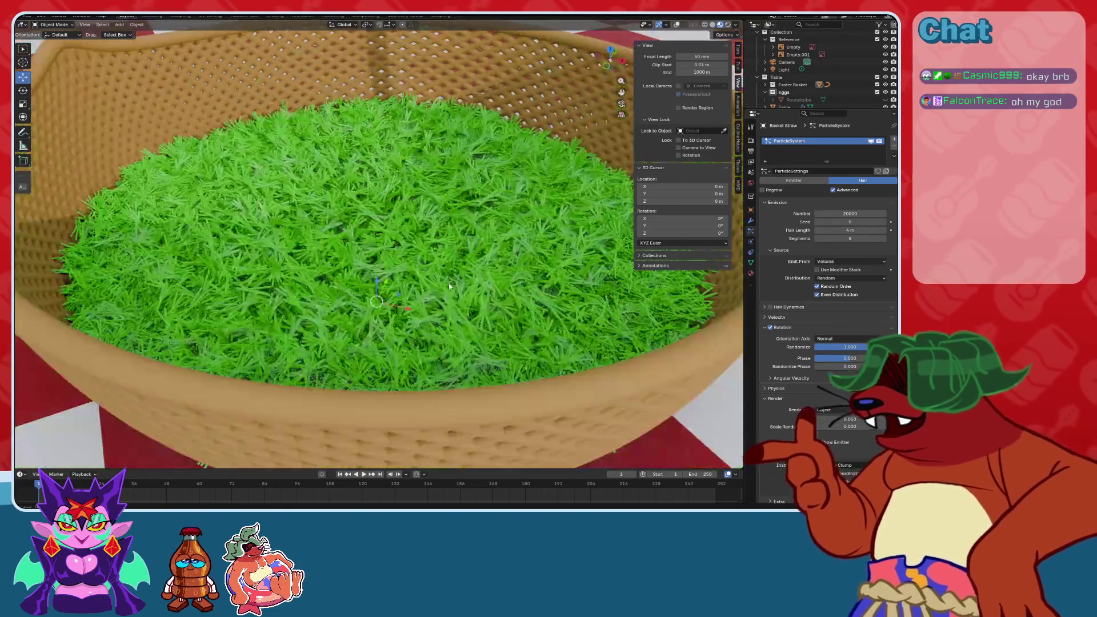
pyautogui.scroll(3, 407, 257)
pyautogui.scroll(-5, 412, 254)
pyautogui.moveTo(416, 252); pyautogui.dragTo(433, 170, button='middle')
pyautogui.click(825, 100)
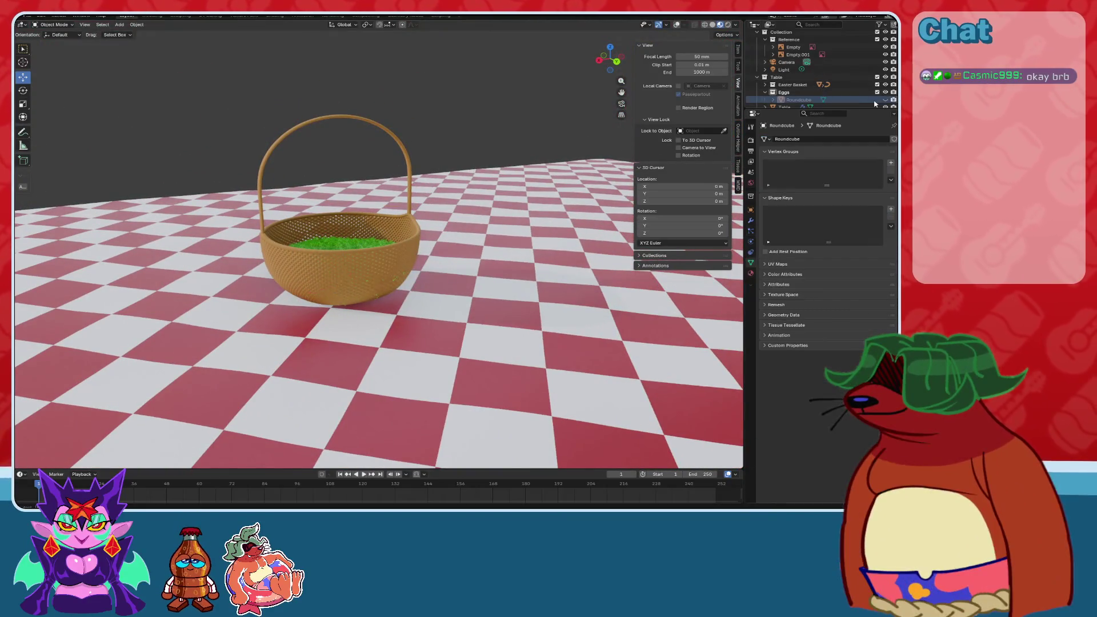
# Unhide the Roundcube egg and raise it straight up above the basket.
pyautogui.click(885, 100)
pyautogui.scroll(4, 420, 224)
pyautogui.moveTo(420, 223); pyautogui.dragTo(394, 234, button='middle')
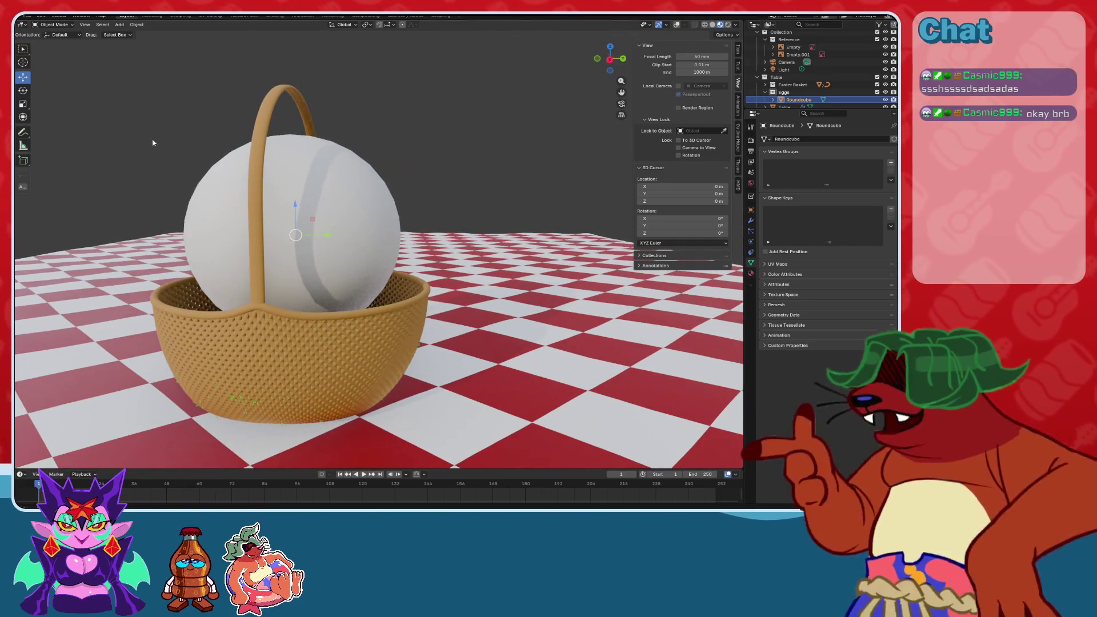
pyautogui.moveTo(306, 214)
pyautogui.mouseDown()
pyautogui.moveTo(412, 172)
pyautogui.moveTo(487, 163)
pyautogui.mouseUp()
pyautogui.moveTo(487, 163); pyautogui.dragTo(453, 244, button='middle')
pyautogui.hotkey('ctrl', 'z')
pyautogui.moveTo(362, 237); pyautogui.dragTo(383, 268, button='middle')
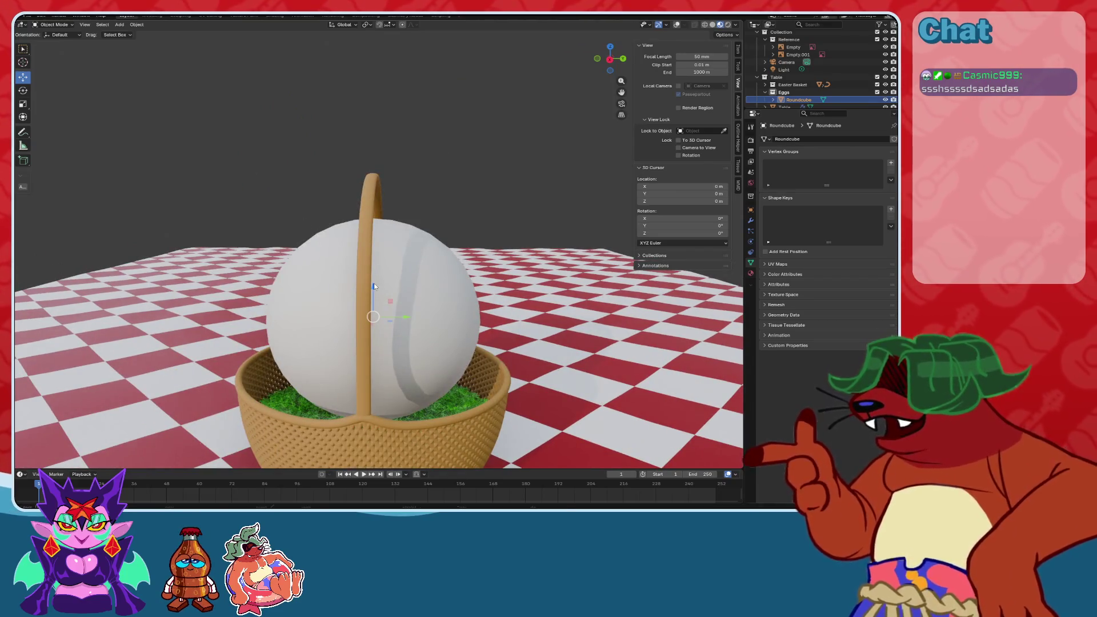
pyautogui.moveTo(374, 286); pyautogui.dragTo(374, 23)
pyautogui.moveTo(374, 23); pyautogui.dragTo(380, 281, button='middle')
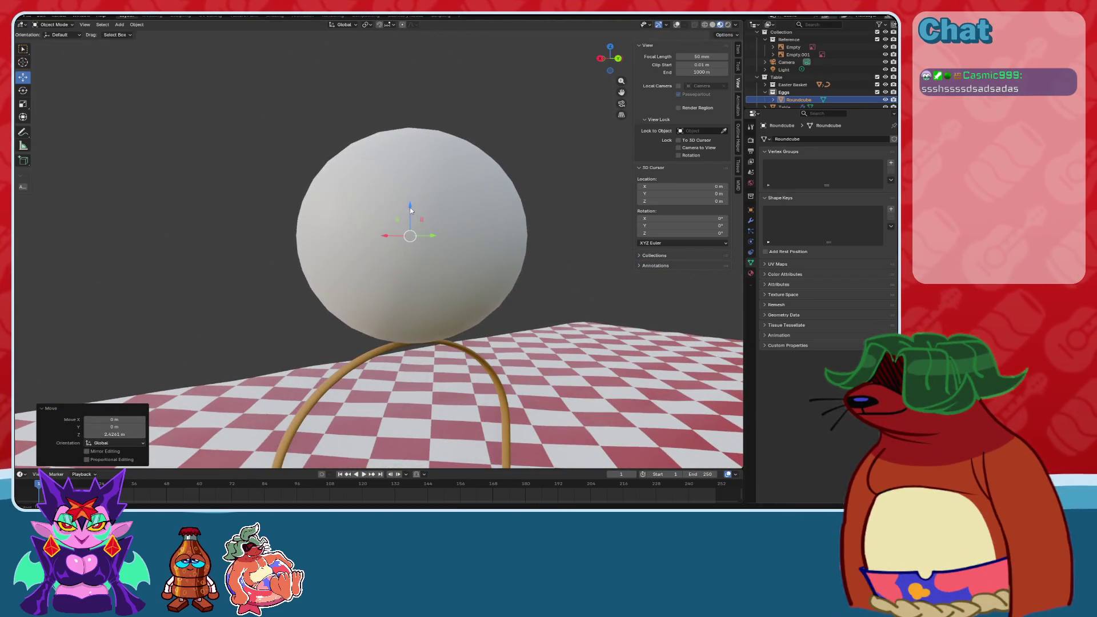
pyautogui.moveTo(410, 211); pyautogui.dragTo(408, 212)
# Scale the egg to 0.7 in X and Y for an upright egg shape, keeping it selected.
pyautogui.click(20, 103)
pyautogui.moveTo(400, 217); pyautogui.dragTo(410, 270, button='middle')
pyautogui.moveTo(394, 268); pyautogui.dragTo(400, 257)
pyautogui.moveTo(400, 257); pyautogui.dragTo(442, 212, button='middle')
pyautogui.click(620, 60)
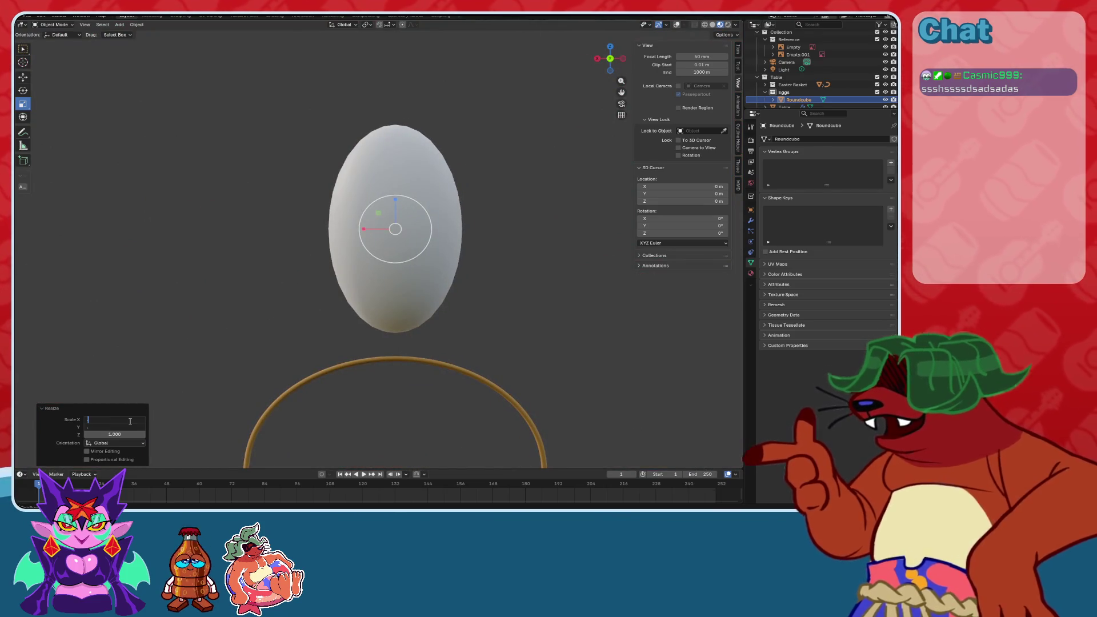
pyautogui.write('.7')
pyautogui.press('Return')
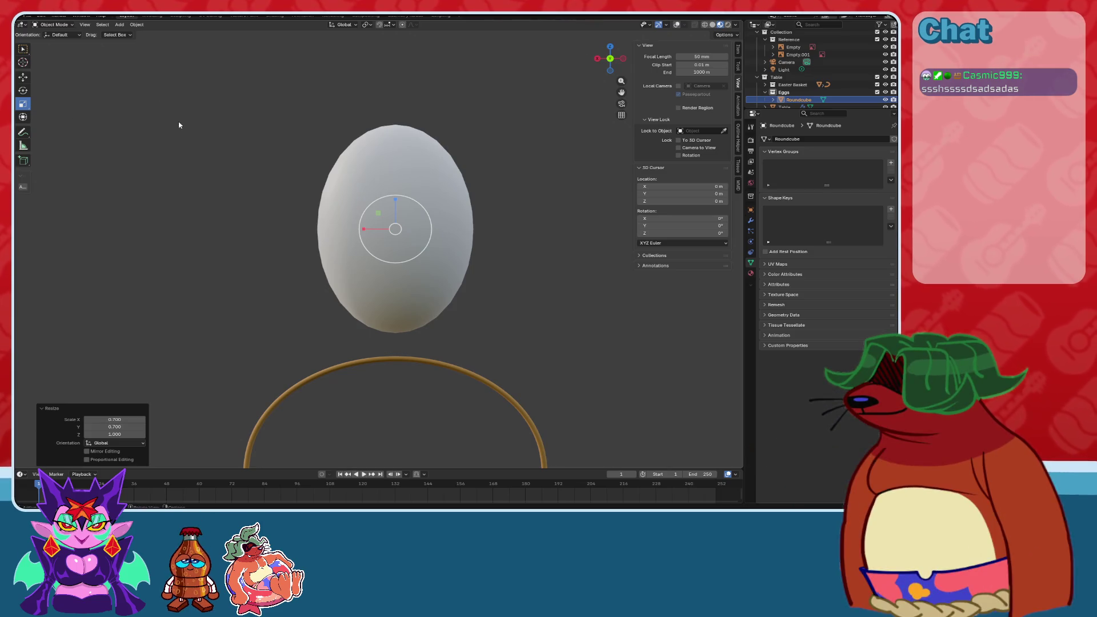
pyautogui.click(179, 125)
pyautogui.hotkey('ctrl', 'z')
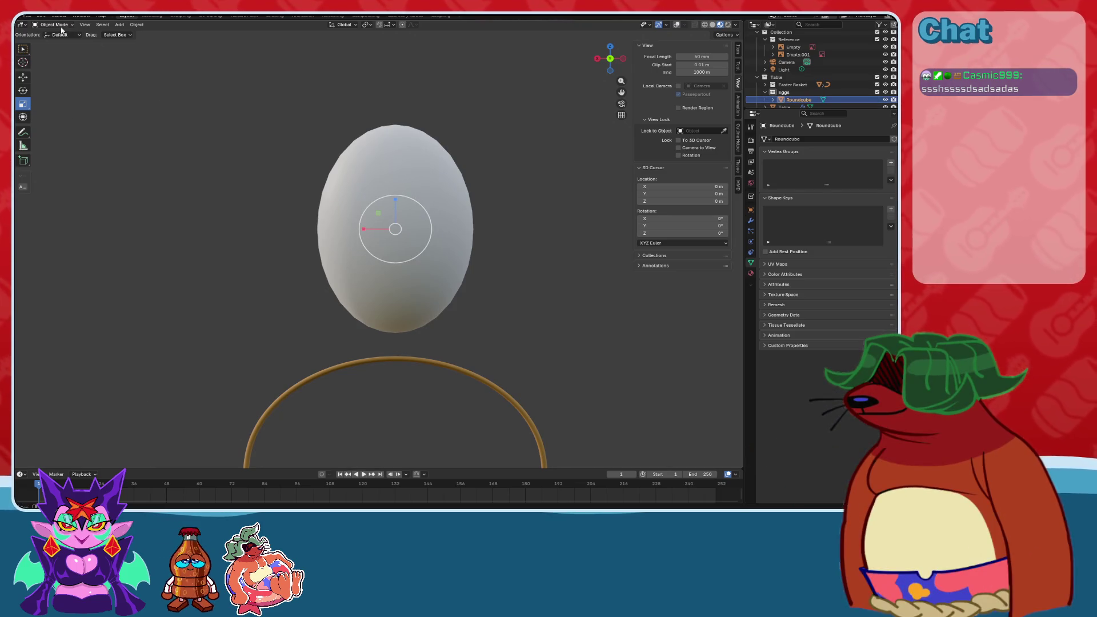
# Enter Edit Mode and inspect the egg's mesh in wireframe before returning to solid shading.
pyautogui.press('Tab')
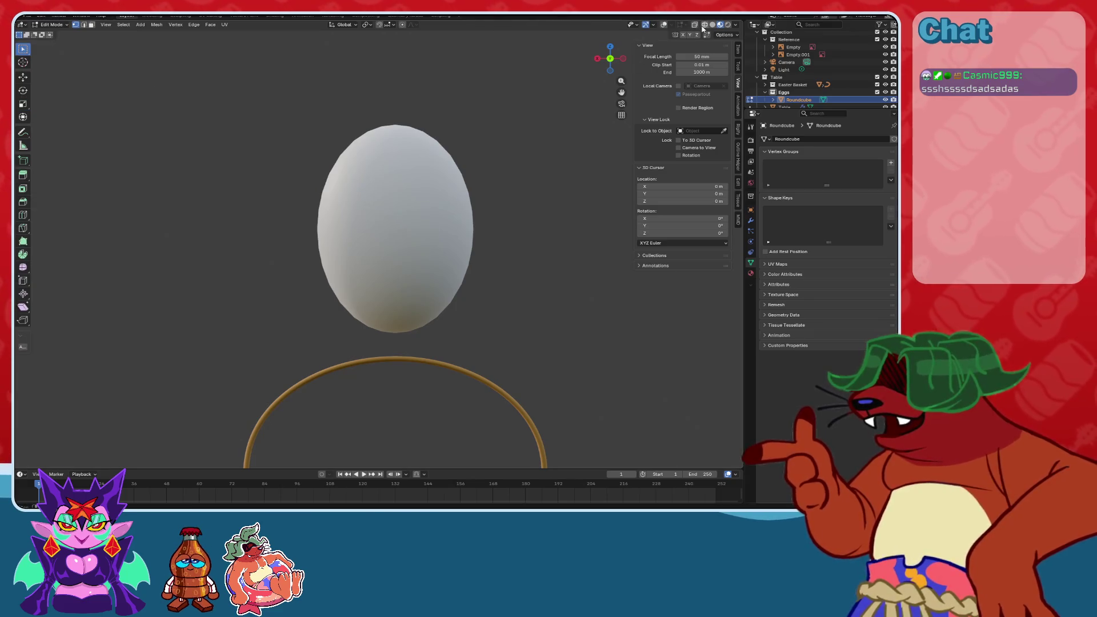
pyautogui.click(704, 25)
pyautogui.scroll(3, 485, 183)
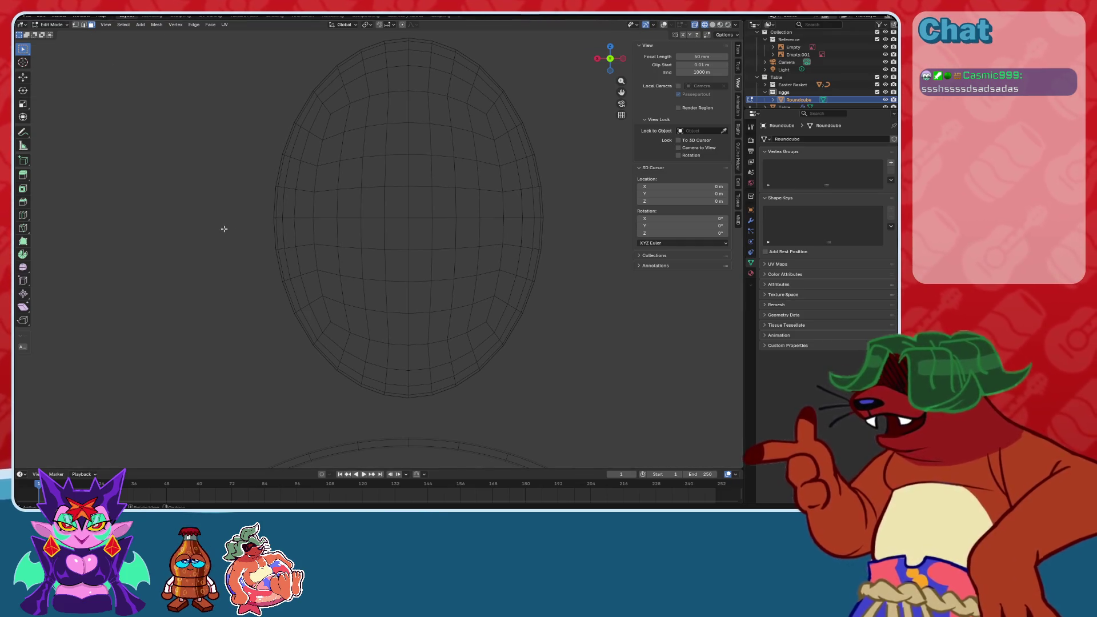
pyautogui.click(665, 25)
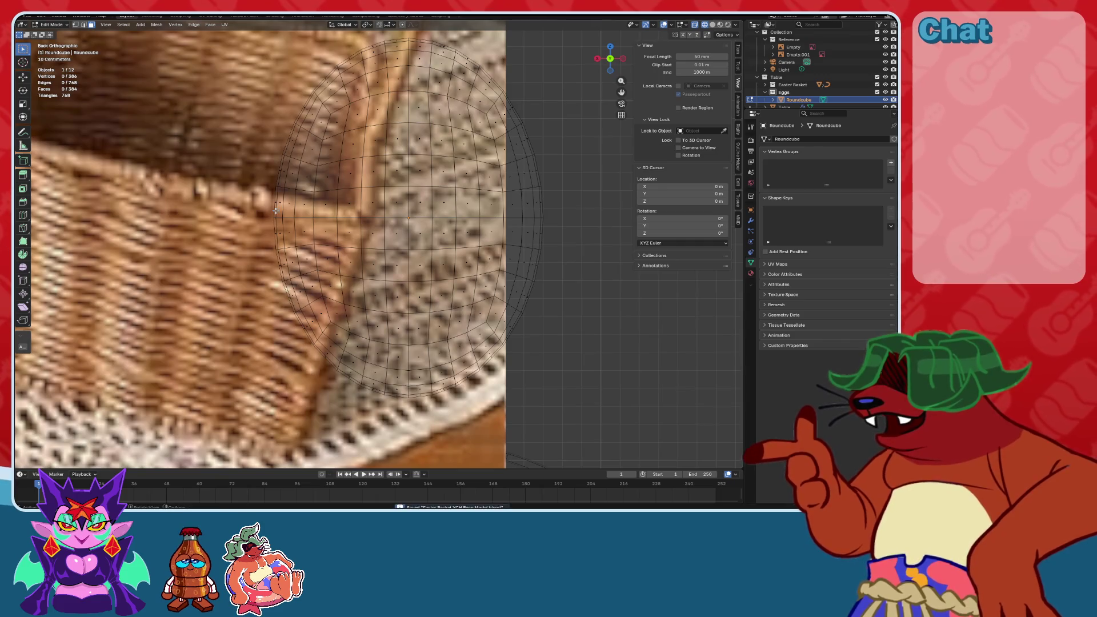
pyautogui.moveTo(269, 228)
pyautogui.mouseDown()
pyautogui.moveTo(585, 363)
pyautogui.moveTo(589, 423)
pyautogui.moveTo(220, 236)
pyautogui.moveTo(268, 220)
pyautogui.mouseUp()
pyautogui.click(588, 426)
pyautogui.scroll(-4, 368, 206)
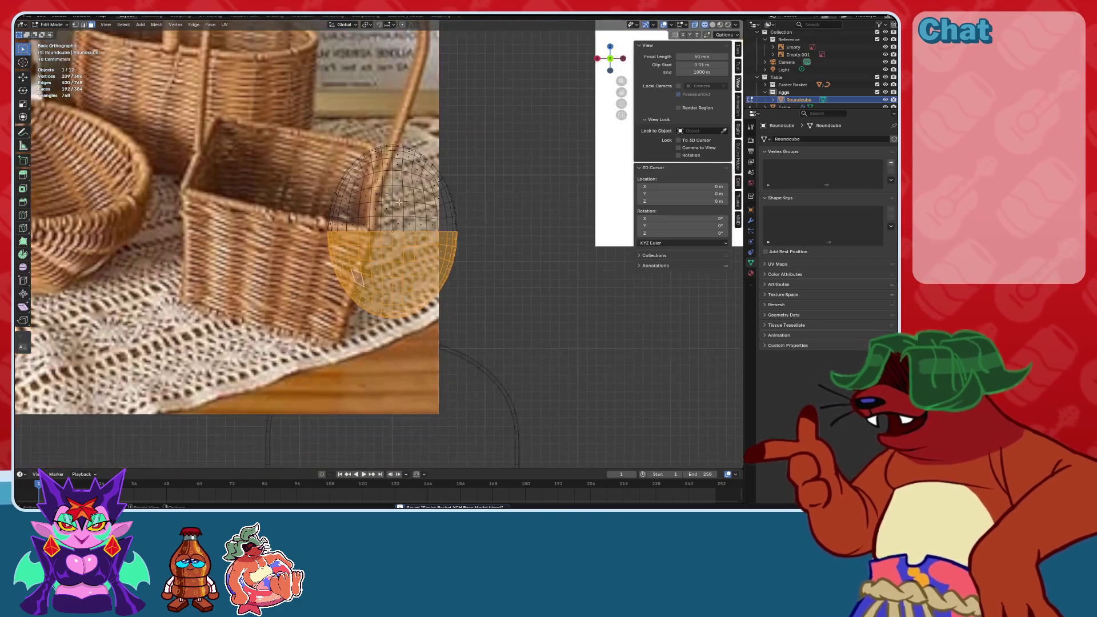
pyautogui.click(712, 26)
# Frame the egg straight on in the front view (numpad 1).
pyautogui.moveTo(448, 191)
pyautogui.mouseDown(button='middle')
pyautogui.moveTo(538, 186)
pyautogui.moveTo(521, 142)
pyautogui.moveTo(473, 252)
pyautogui.moveTo(388, 213)
pyautogui.moveTo(441, 204)
pyautogui.moveTo(467, 302)
pyautogui.moveTo(497, 308)
pyautogui.mouseUp(button='middle')
pyautogui.scroll(5, 497, 309)
pyautogui.click(622, 60)
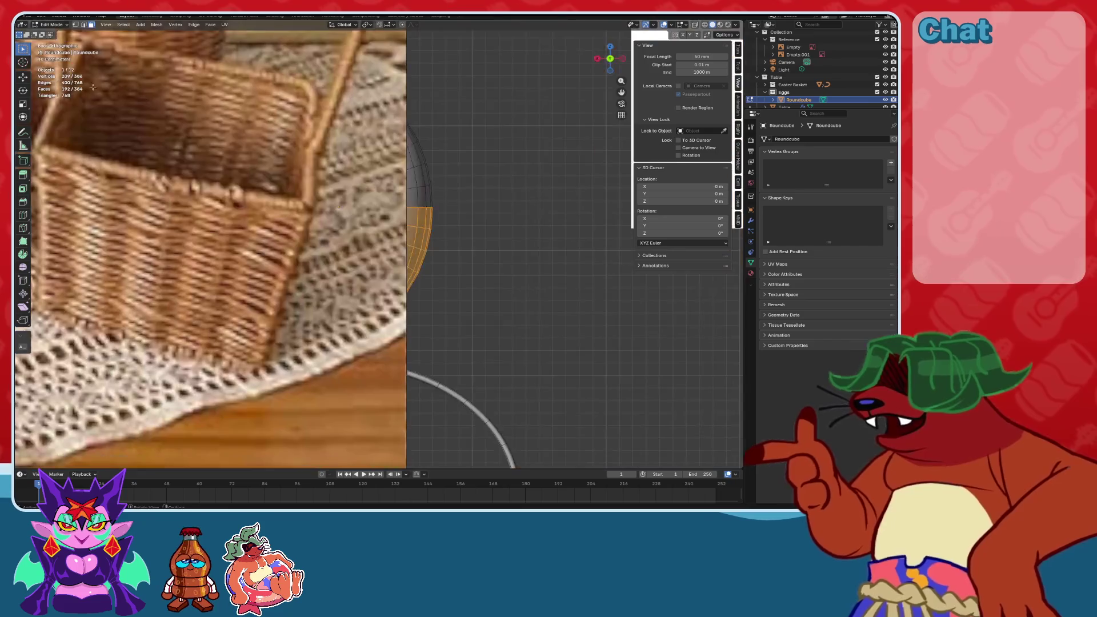
pyautogui.scroll(-3, 326, 136)
pyautogui.moveTo(327, 136)
pyautogui.mouseDown(button='middle')
pyautogui.moveTo(455, 185)
pyautogui.moveTo(516, 160)
pyautogui.mouseUp(button='middle')
pyautogui.scroll(-4, 389, 166)
pyautogui.scroll(5, 516, 160)
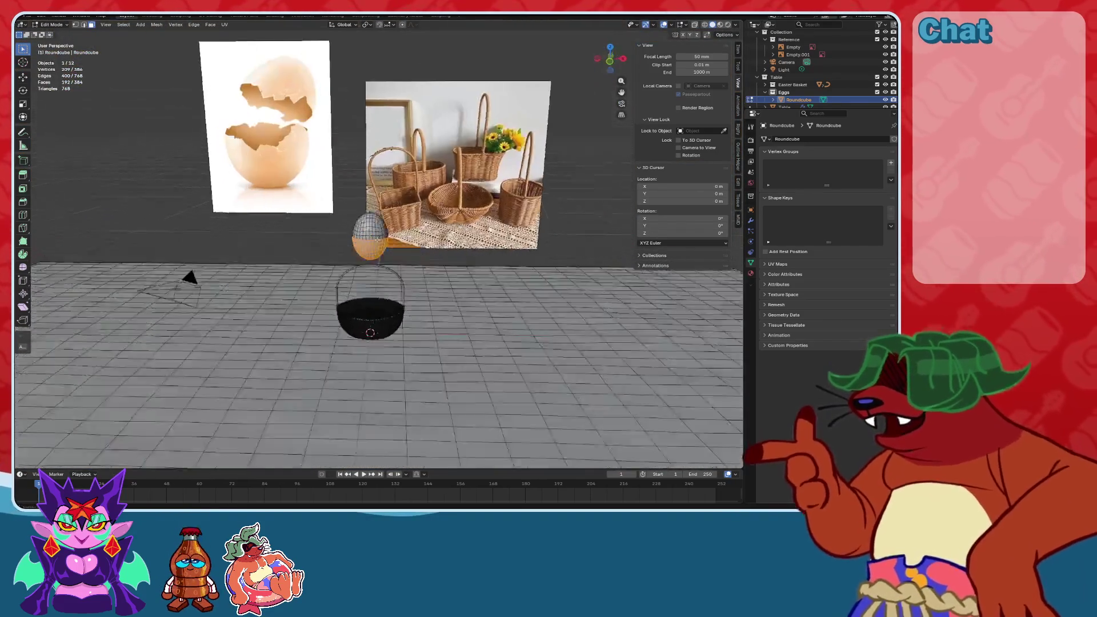
pyautogui.scroll(4, 366, 257)
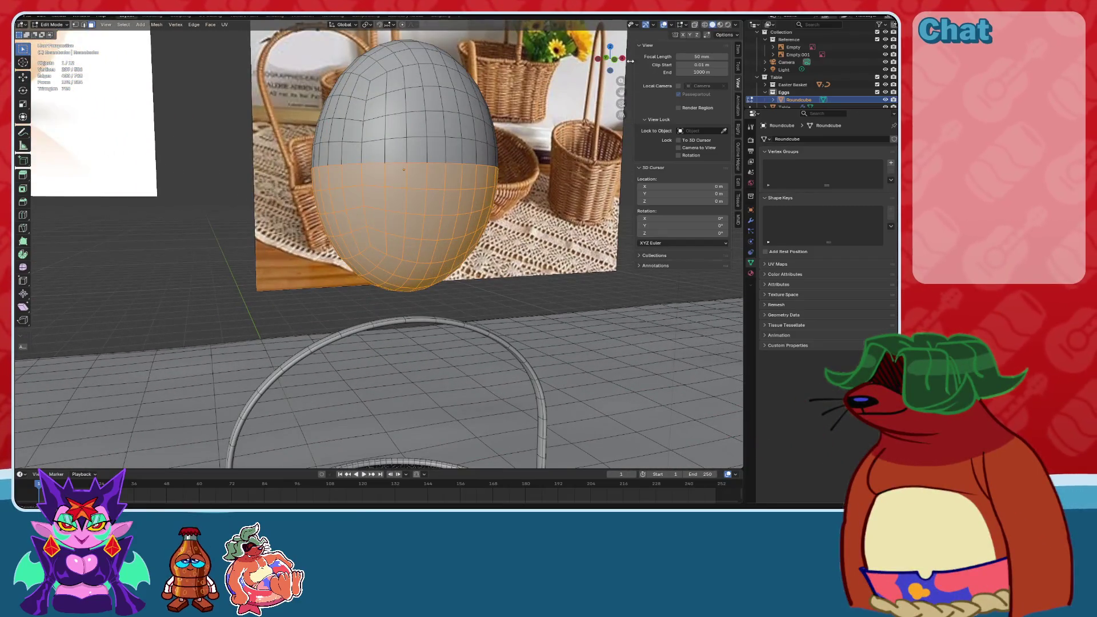
pyautogui.press('KP_1')
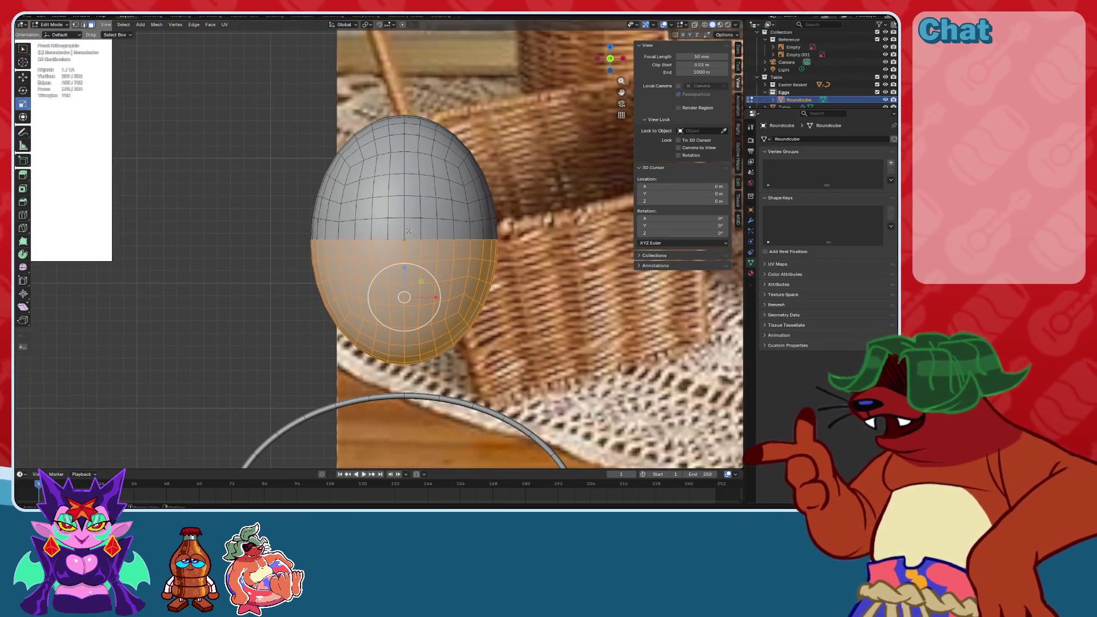
pyautogui.scroll(1, 425, 283)
# Select the lower half of the egg and squash it along Z to 0.768.
pyautogui.moveTo(409, 279); pyautogui.dragTo(410, 290)
pyautogui.hotkey('ctrl', 'z')
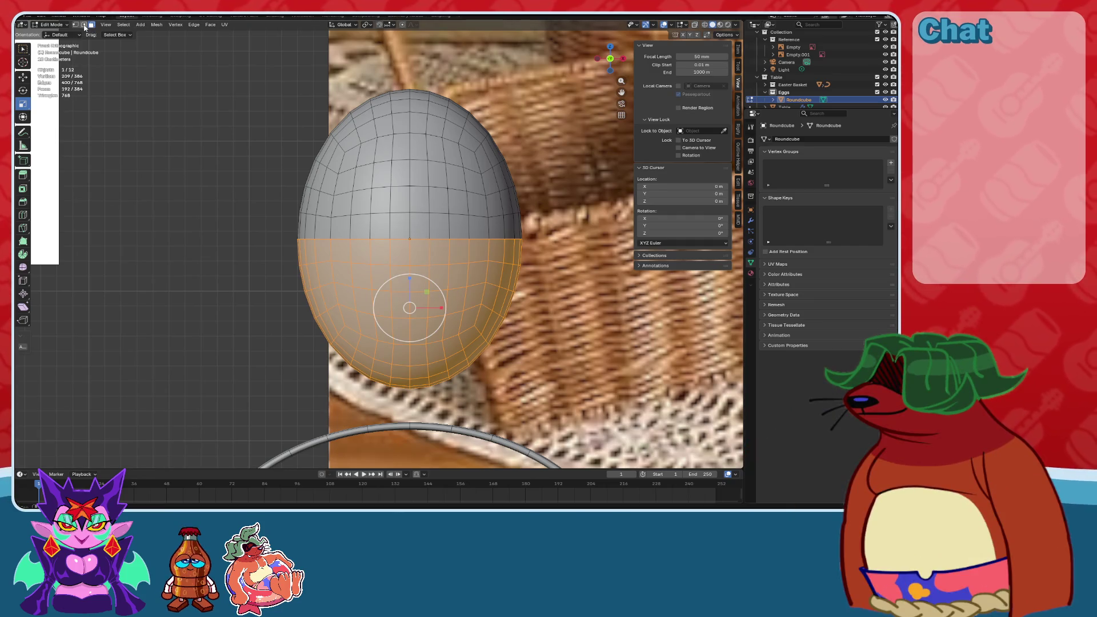
pyautogui.click(22, 50)
pyautogui.click(363, 26)
pyautogui.keyDown('alt'); pyautogui.keyDown('shift'); pyautogui.click(380, 235); pyautogui.keyUp('shift'); pyautogui.keyUp('alt')
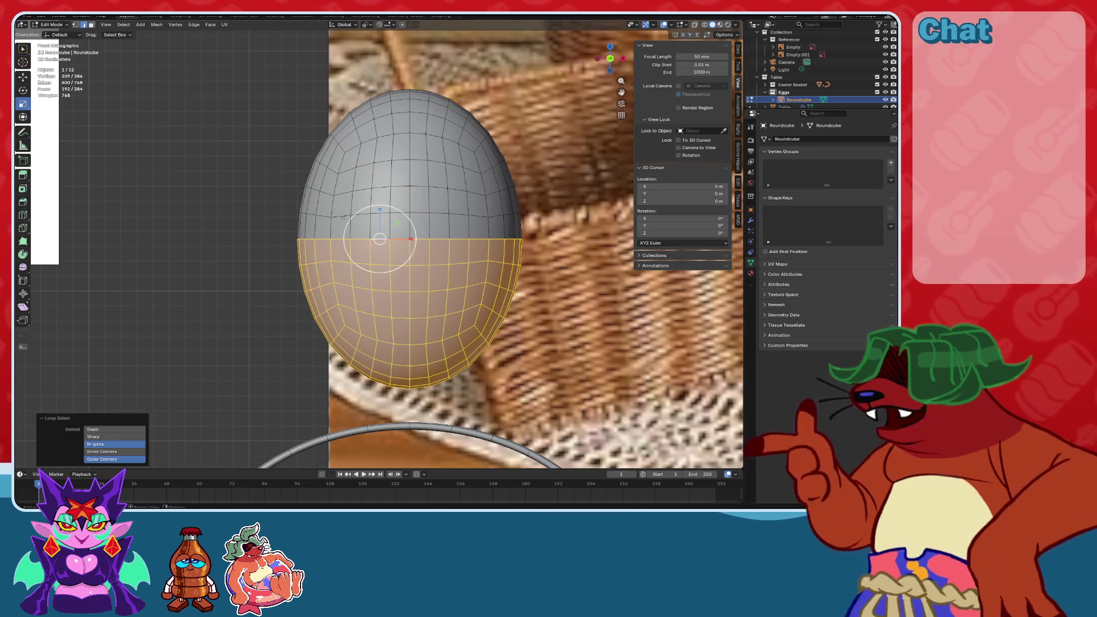
pyautogui.moveTo(380, 210); pyautogui.dragTo(638, 109, button='middle')
pyautogui.click(614, 64)
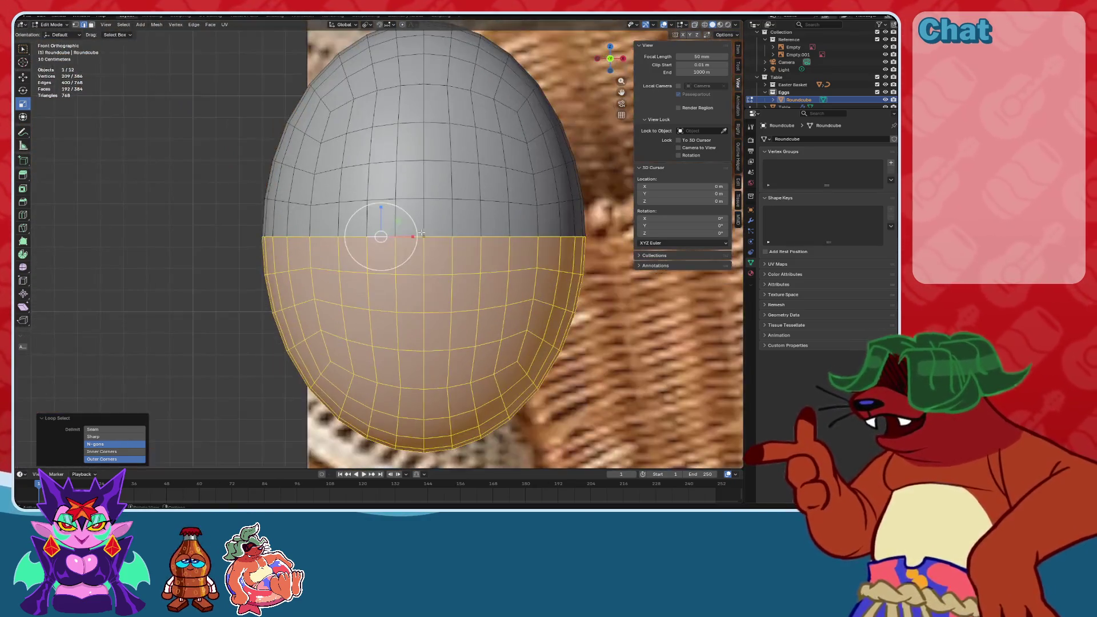
pyautogui.moveTo(381, 206); pyautogui.dragTo(381, 213)
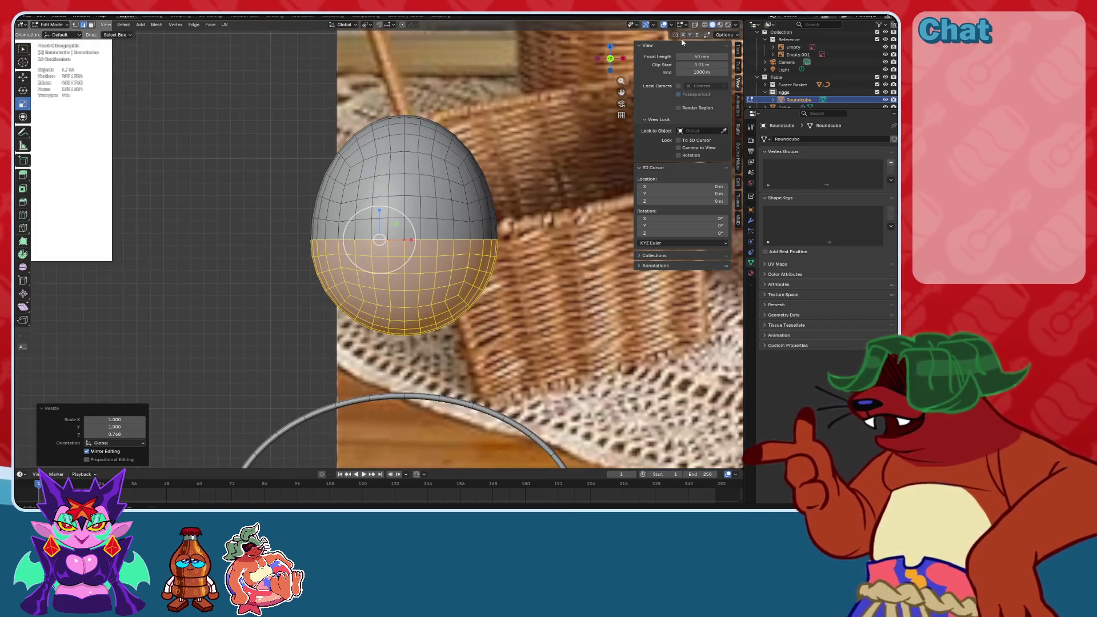
# Preview the squashed egg without overlays, then return to Object Mode with overlays restored.
pyautogui.click(664, 25)
pyautogui.moveTo(412, 135)
pyautogui.mouseDown(button='middle')
pyautogui.moveTo(488, 140)
pyautogui.moveTo(444, 136)
pyautogui.mouseUp(button='middle')
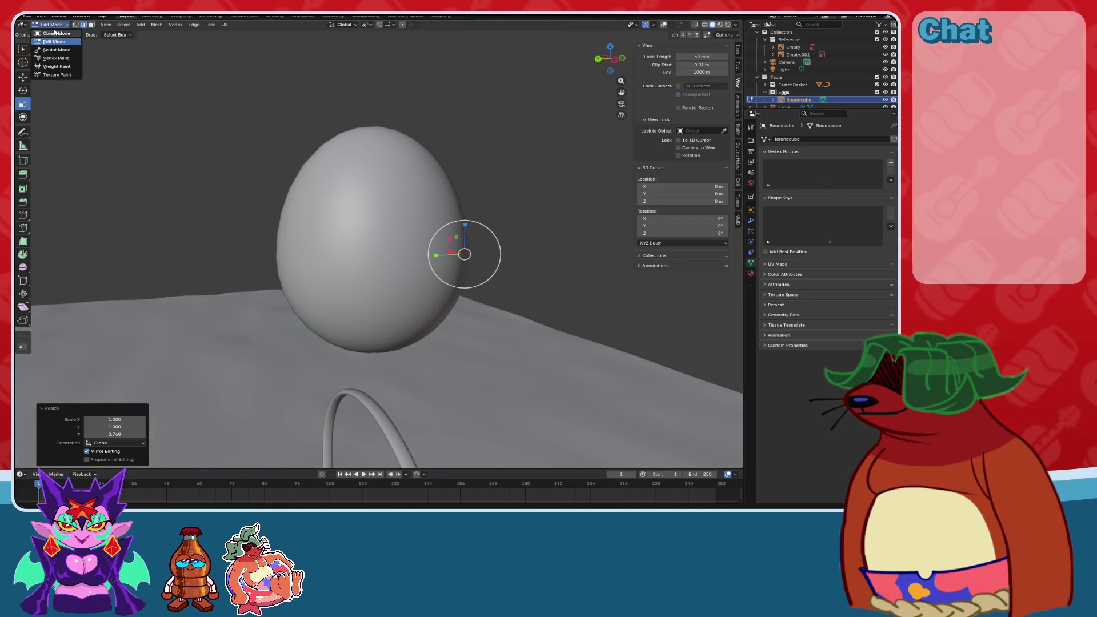
pyautogui.click(55, 33)
pyautogui.click(676, 25)
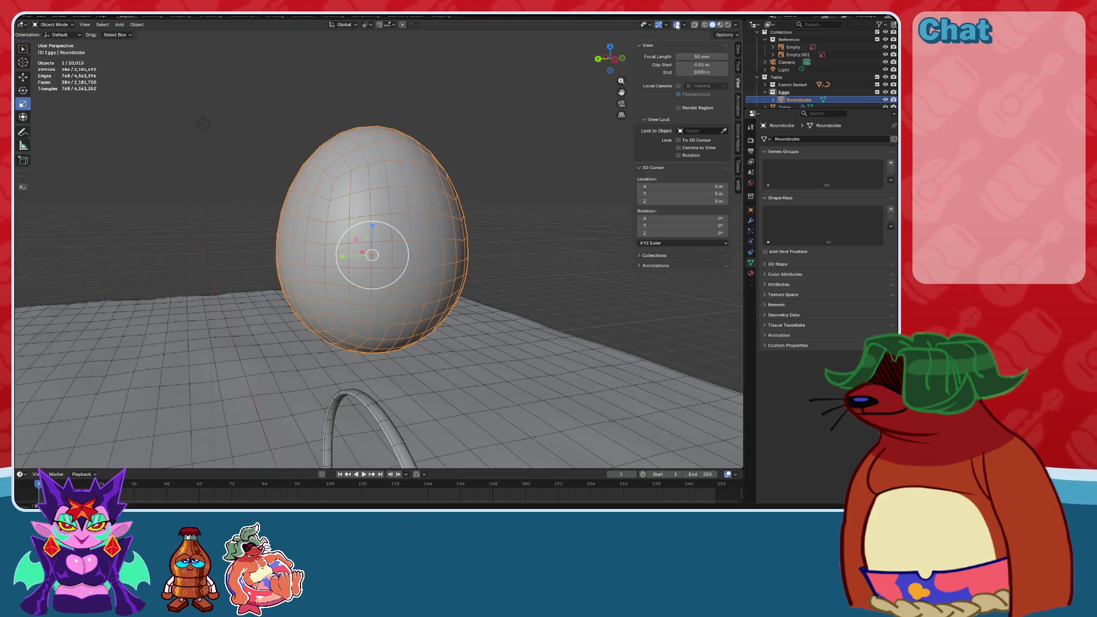
# Rename the egg to Diamond Egg and place a duplicate beside it along Y.
pyautogui.scroll(-3, 397, 215)
pyautogui.doubleClick(791, 97)
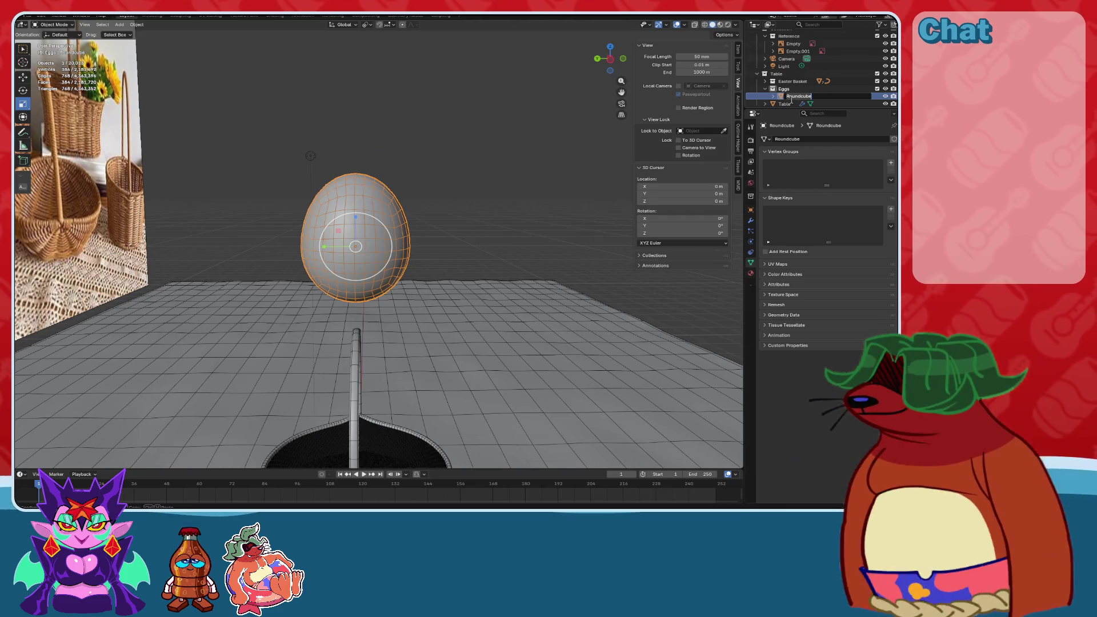
pyautogui.write('Diamond Egg')
pyautogui.hotkey('shift', 'd')
pyautogui.rightClick(393, 228)
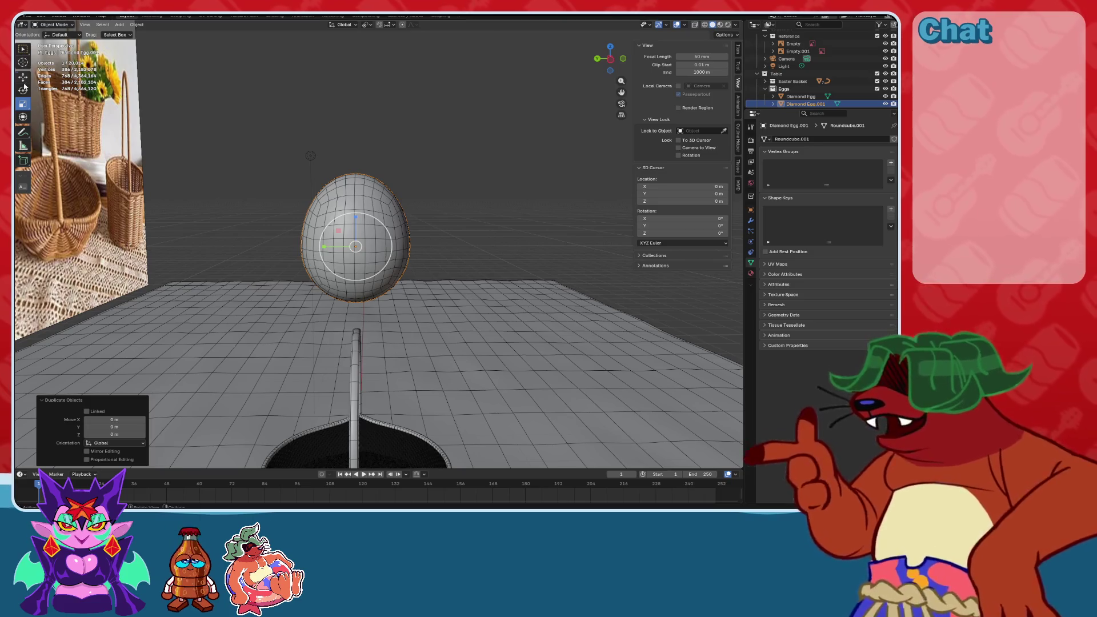
pyautogui.moveTo(319, 250); pyautogui.dragTo(454, 257)
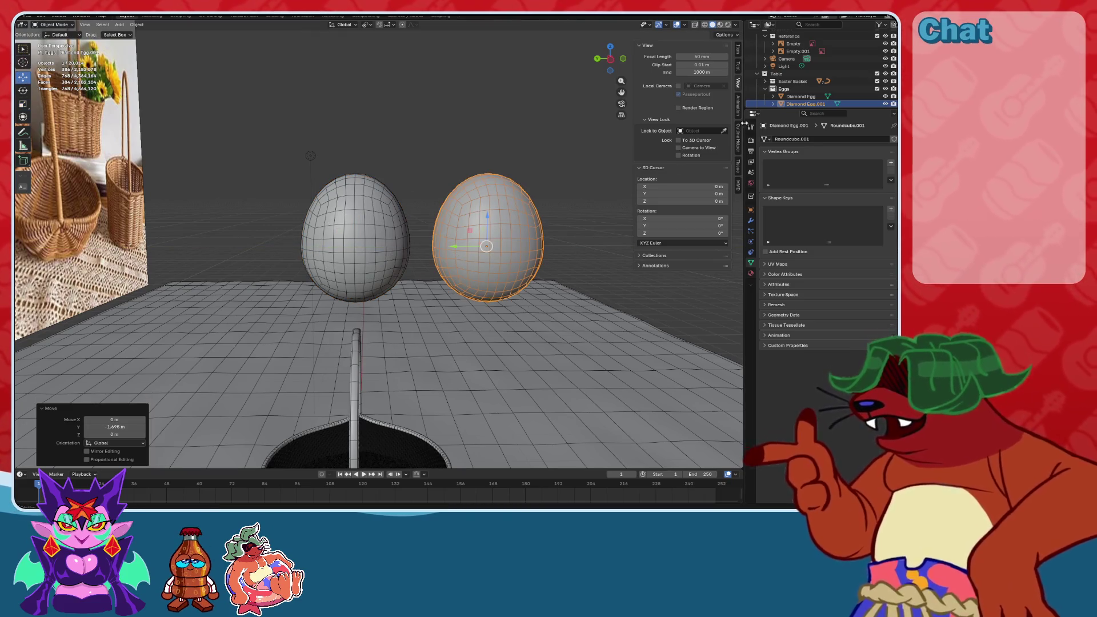
# Rename the duplicate egg to Painted Egg.
pyautogui.scroll(-1, 812, 109)
pyautogui.doubleClick(806, 96)
pyautogui.write('Painted E')
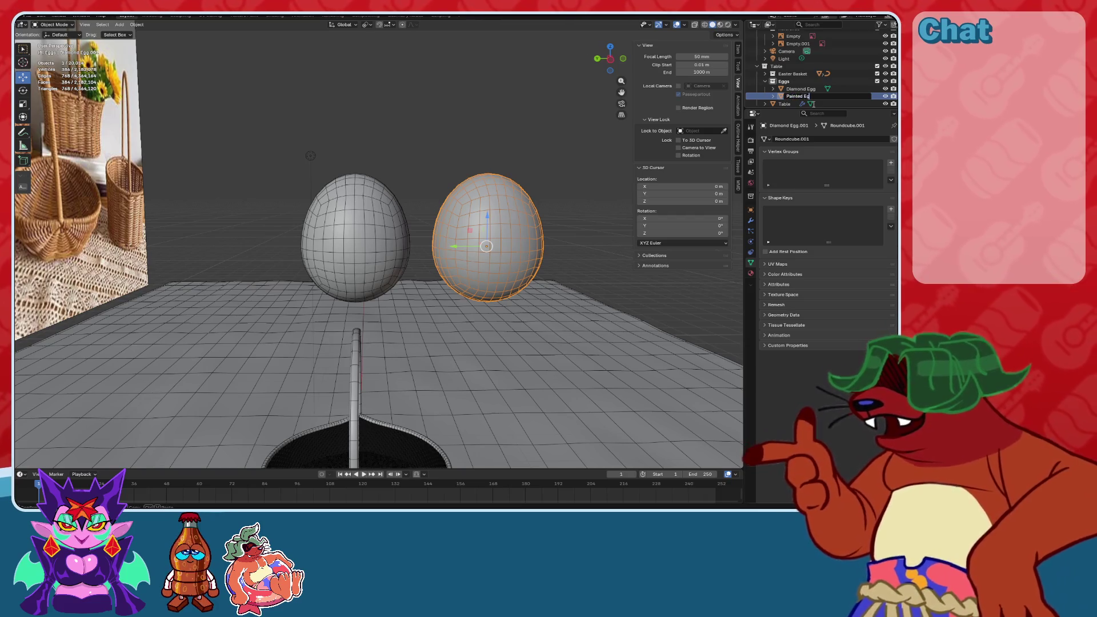
pyautogui.write('g')
pyautogui.press('Return')
pyautogui.moveTo(474, 217)
pyautogui.mouseDown(button='middle')
pyautogui.moveTo(434, 205)
pyautogui.moveTo(469, 201)
pyautogui.mouseUp(button='middle')
pyautogui.moveTo(359, 202)
pyautogui.mouseDown(button='middle')
pyautogui.moveTo(388, 239)
pyautogui.moveTo(610, 238)
pyautogui.moveTo(528, 232)
pyautogui.moveTo(498, 241)
pyautogui.mouseUp(button='middle')
pyautogui.click(751, 220)
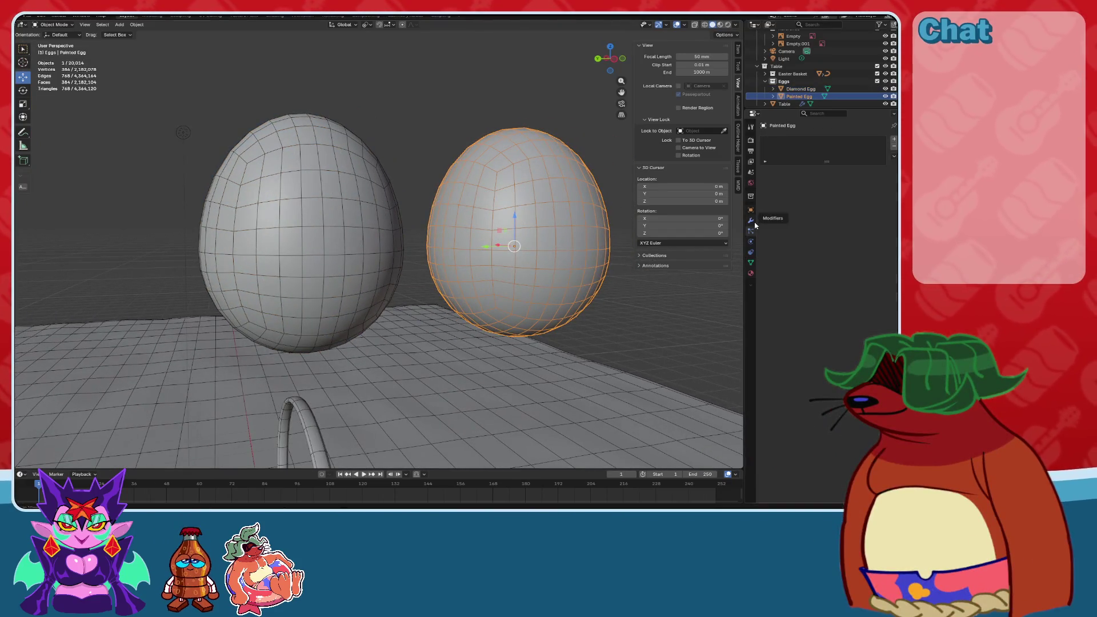
# Add Subdivision Surface to both eggs and apply it on the Diamond Egg.
pyautogui.click(801, 138)
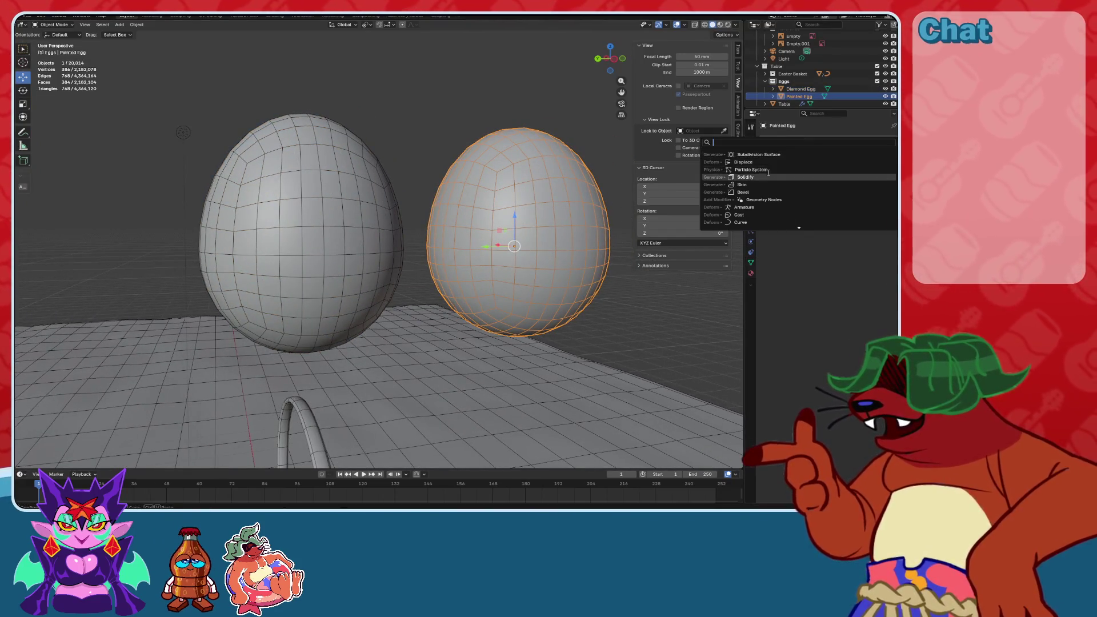
pyautogui.click(769, 157)
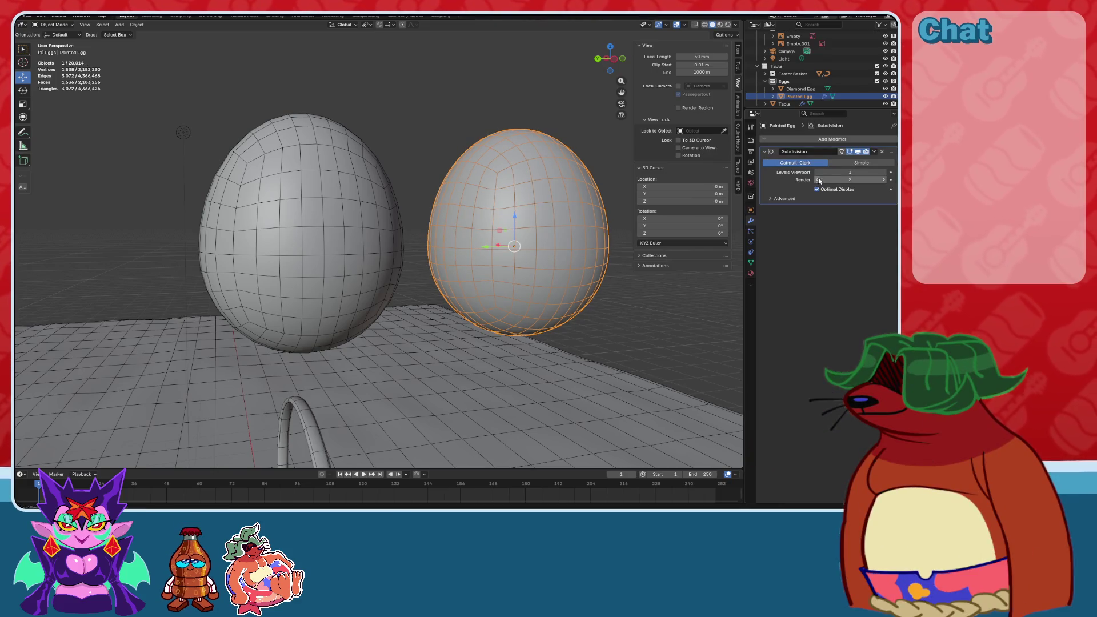
pyautogui.click(368, 196)
pyautogui.click(801, 139)
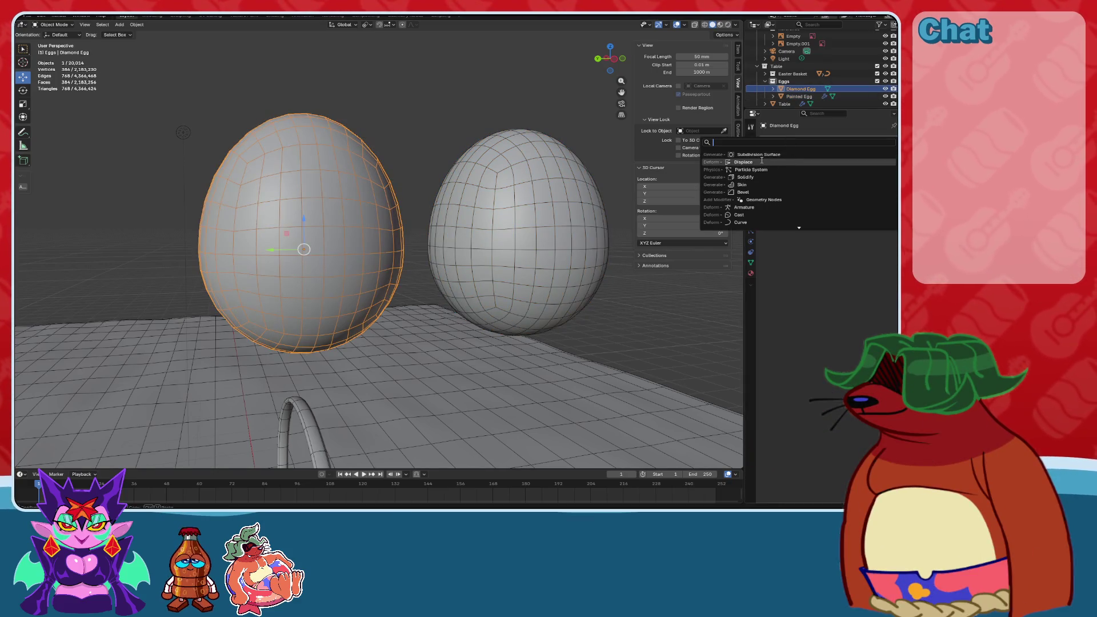
pyautogui.click(759, 154)
pyautogui.scroll(4, 491, 168)
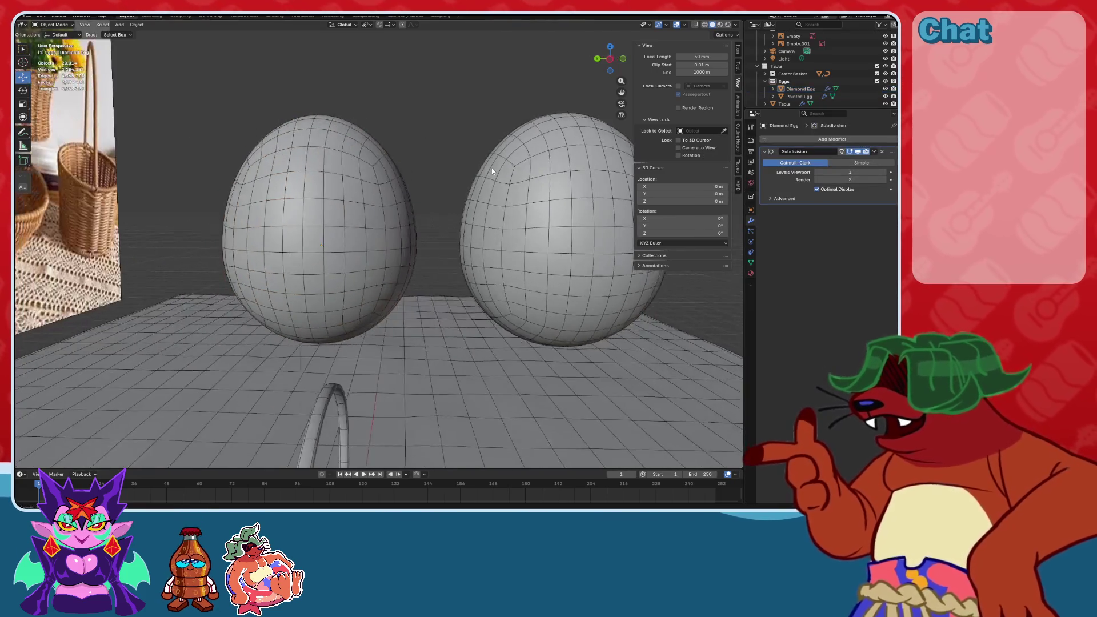
pyautogui.scroll(-3, 460, 169)
pyautogui.press('KP_1')
pyautogui.click(315, 187)
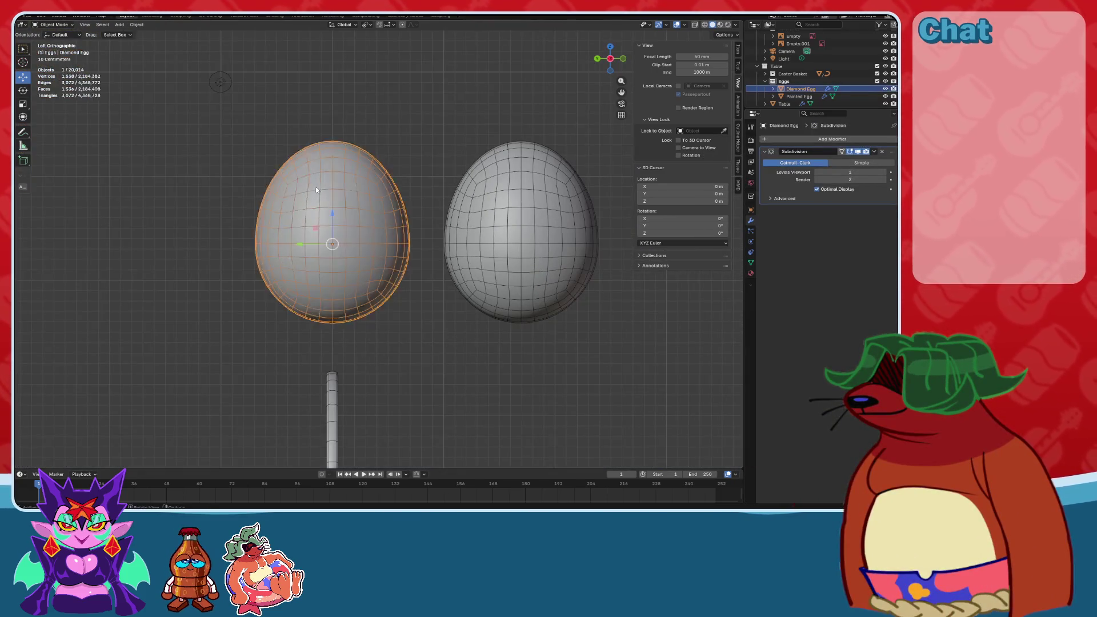
pyautogui.moveTo(315, 186); pyautogui.dragTo(557, 186, button='middle')
pyautogui.click(874, 151)
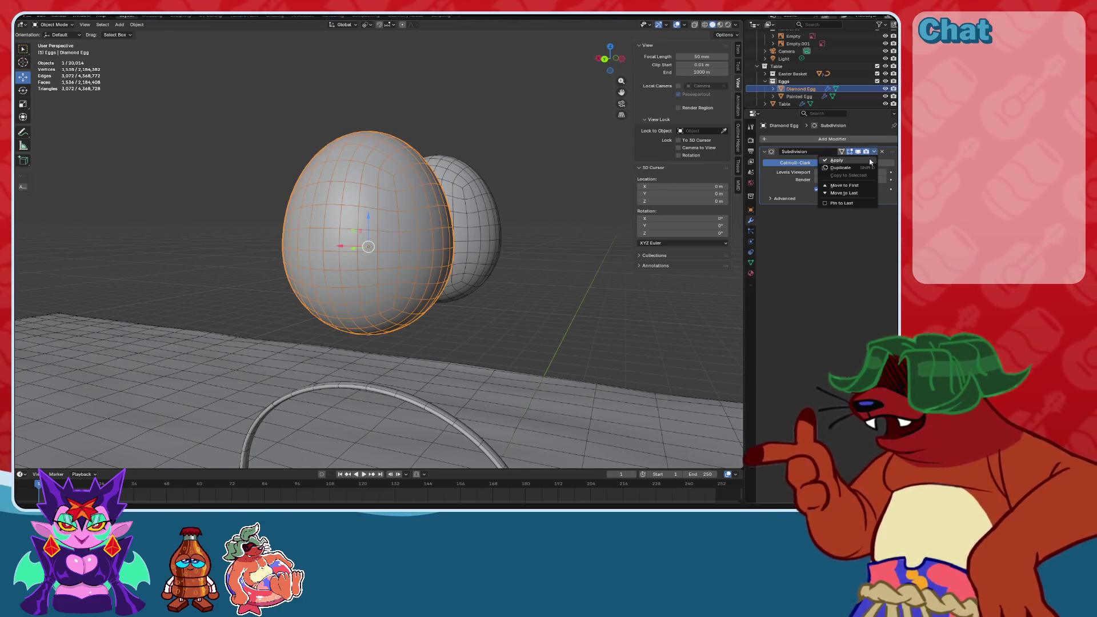
pyautogui.click(870, 161)
pyautogui.moveTo(434, 171); pyautogui.dragTo(398, 189, button='middle')
pyautogui.scroll(1, 399, 190)
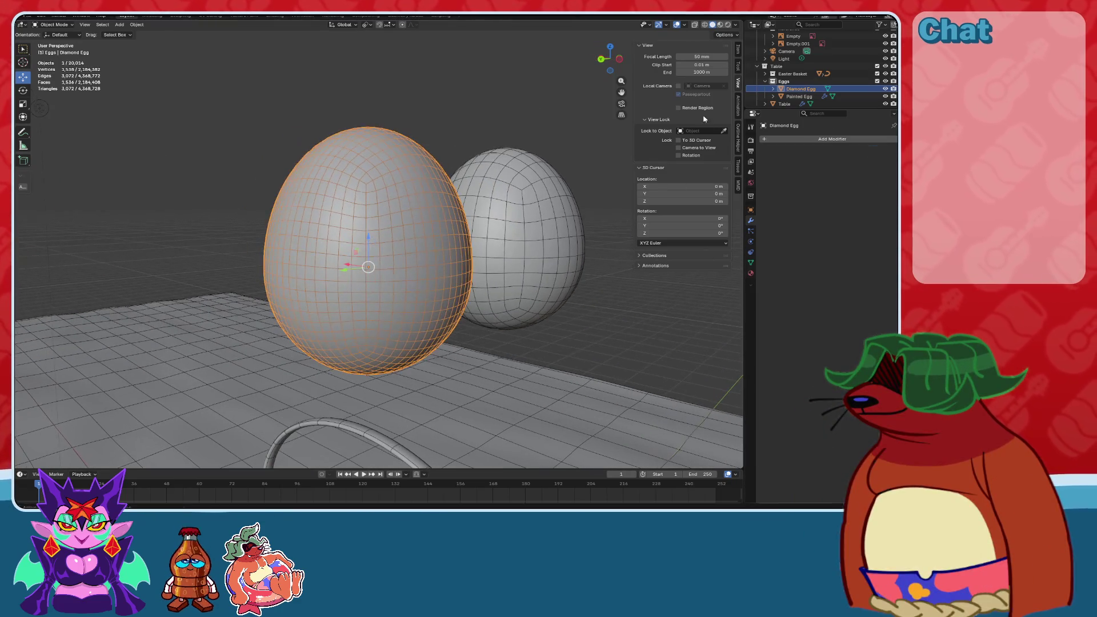
# Add a Decimate modifier set to Un-Subdivide with 1 iteration and apply it.
pyautogui.click(783, 139)
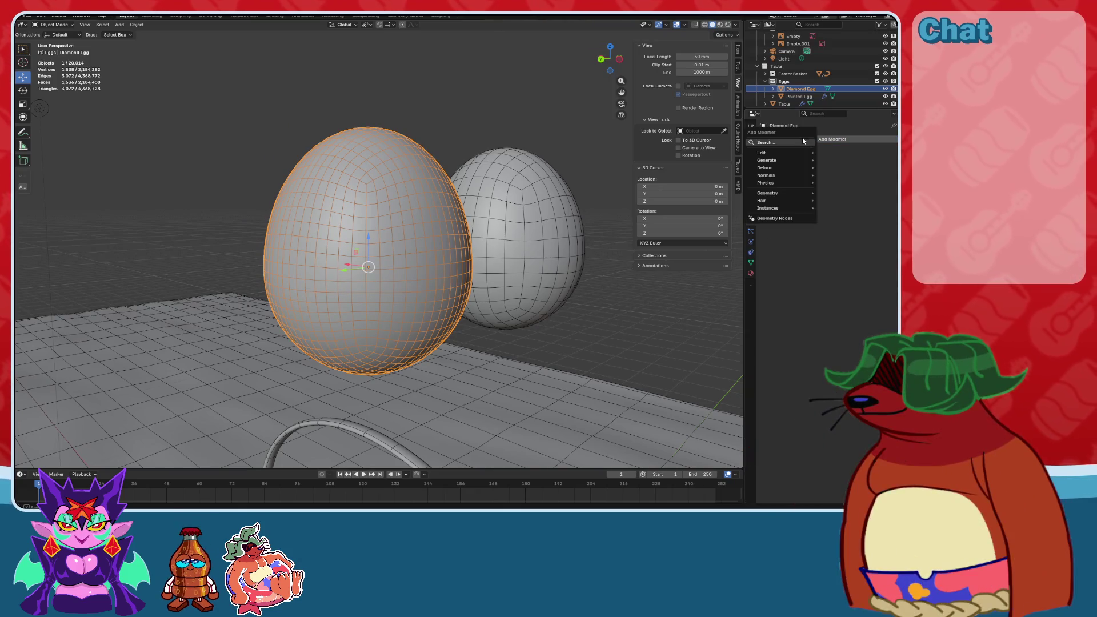
pyautogui.write('deci')
pyautogui.press('Return')
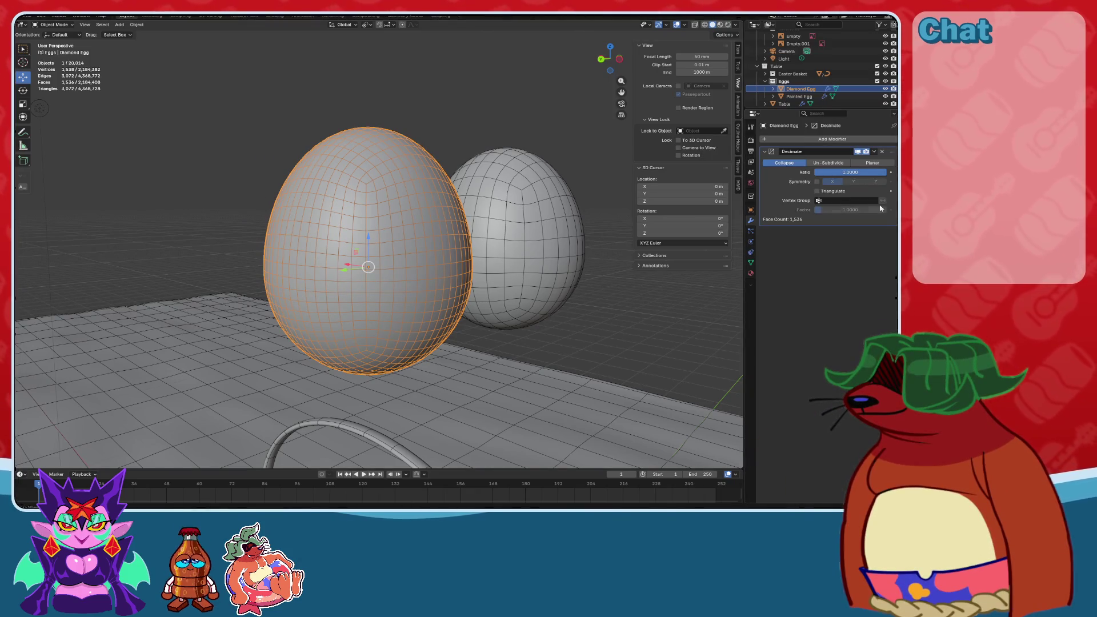
pyautogui.click(840, 162)
pyautogui.click(885, 172)
pyautogui.moveTo(457, 188)
pyautogui.mouseDown(button='middle')
pyautogui.moveTo(498, 182)
pyautogui.moveTo(485, 181)
pyautogui.moveTo(599, 198)
pyautogui.moveTo(518, 176)
pyautogui.mouseUp(button='middle')
pyautogui.scroll(2, 485, 182)
pyautogui.click(875, 151)
pyautogui.click(846, 179)
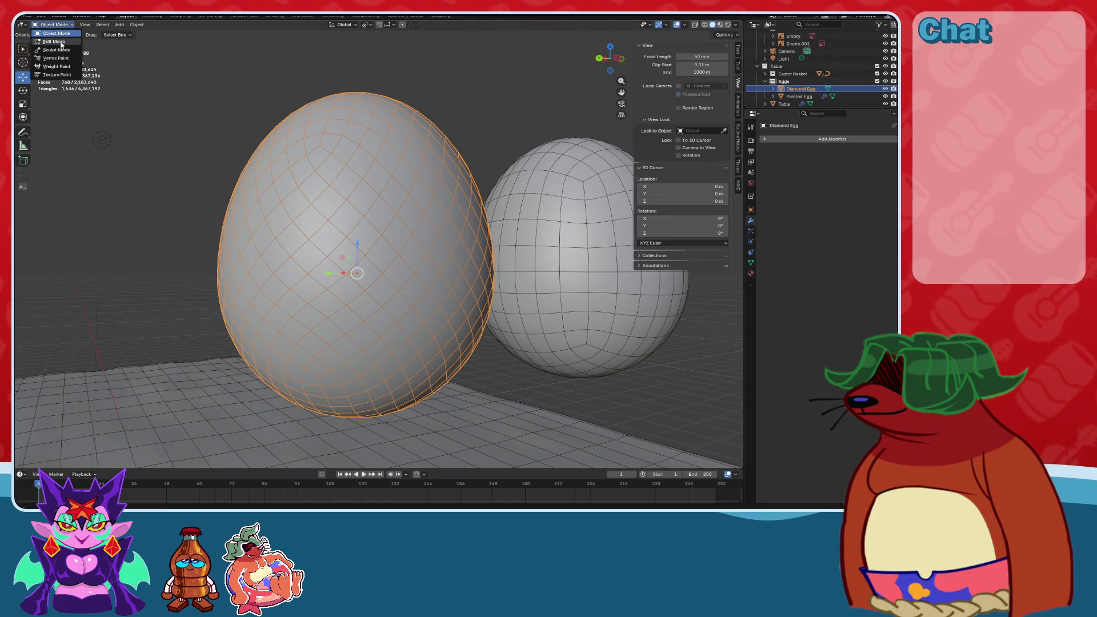
# Poke all of the Diamond Egg's faces into triangles in Edit Mode, then undo it.
pyautogui.click(60, 42)
pyautogui.press('a')
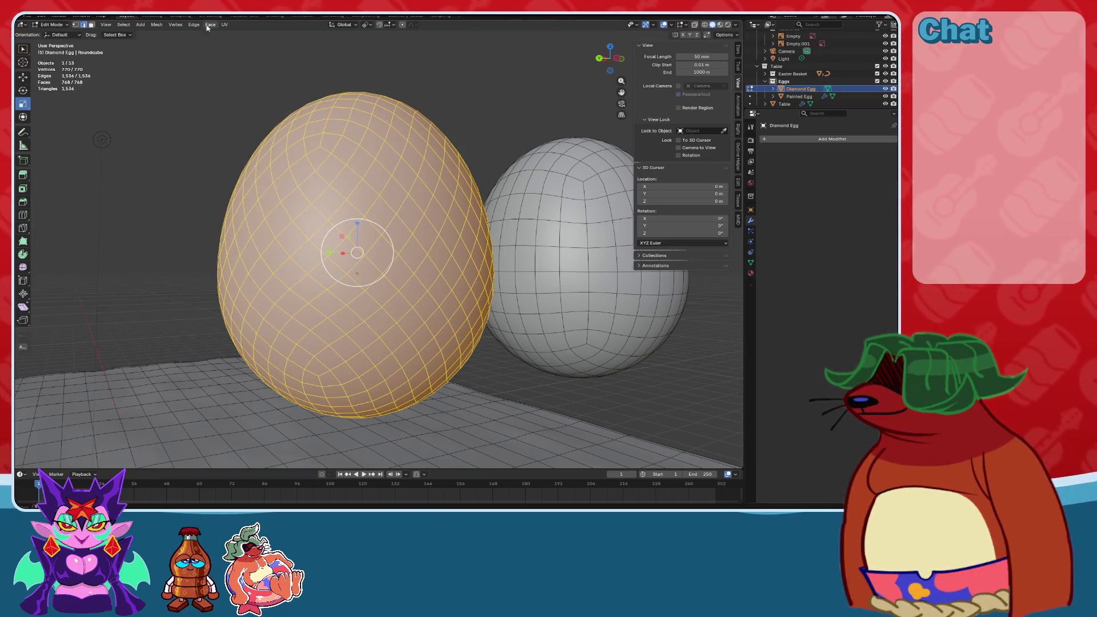
pyautogui.click(210, 24)
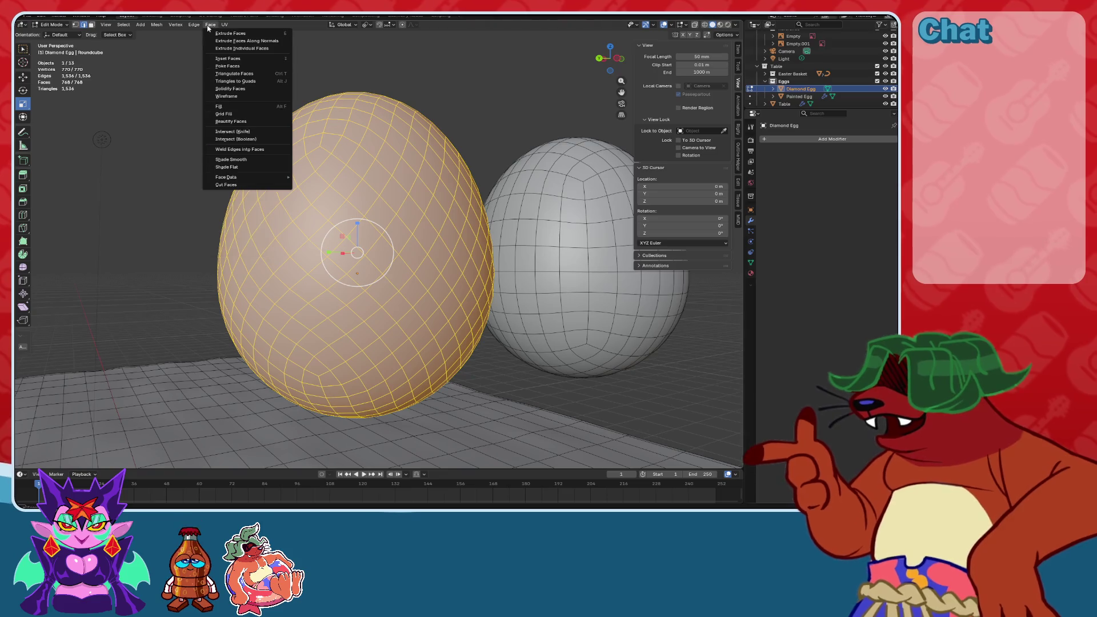
pyautogui.click(227, 65)
pyautogui.moveTo(246, 92); pyautogui.dragTo(370, 164, button='middle')
pyautogui.scroll(2, 370, 163)
pyautogui.click(77, 25)
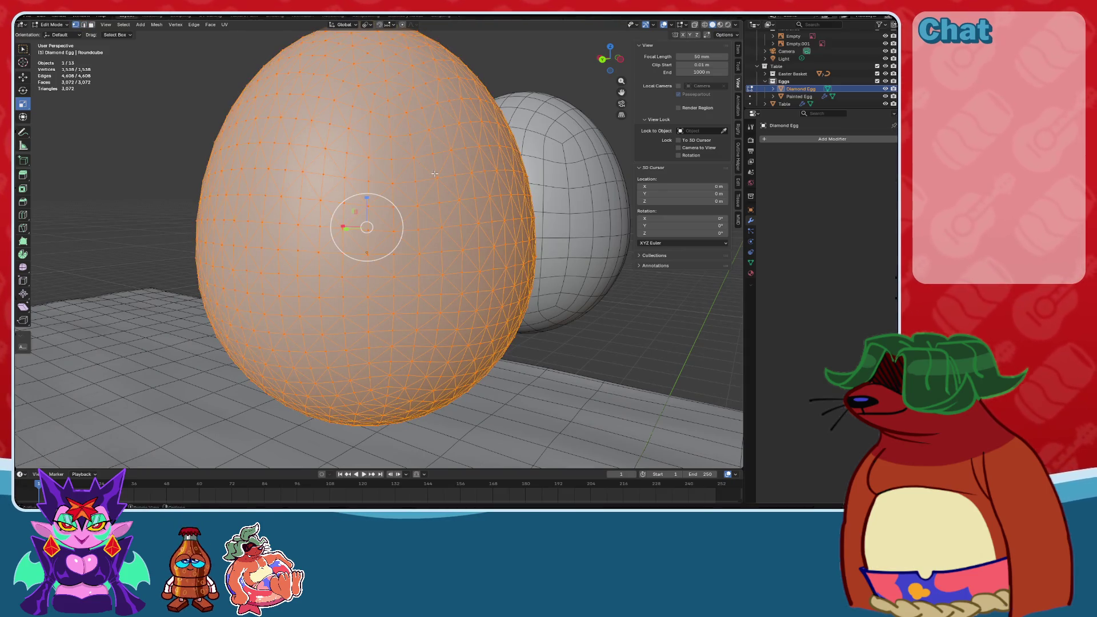
pyautogui.hotkey('ctrl', 'z')
pyautogui.hotkey('ctrl', 'z')
pyautogui.scroll(-2, 434, 173)
# Explore the selection options, then undo back to the smooth Catmull-Clark subdivided egg.
pyautogui.moveTo(434, 173)
pyautogui.mouseDown(button='middle')
pyautogui.moveTo(457, 160)
pyautogui.moveTo(443, 132)
pyautogui.mouseUp(button='middle')
pyautogui.click(443, 133)
pyautogui.keyDown('shift'); pyautogui.rightClick(442, 133); pyautogui.keyUp('shift')
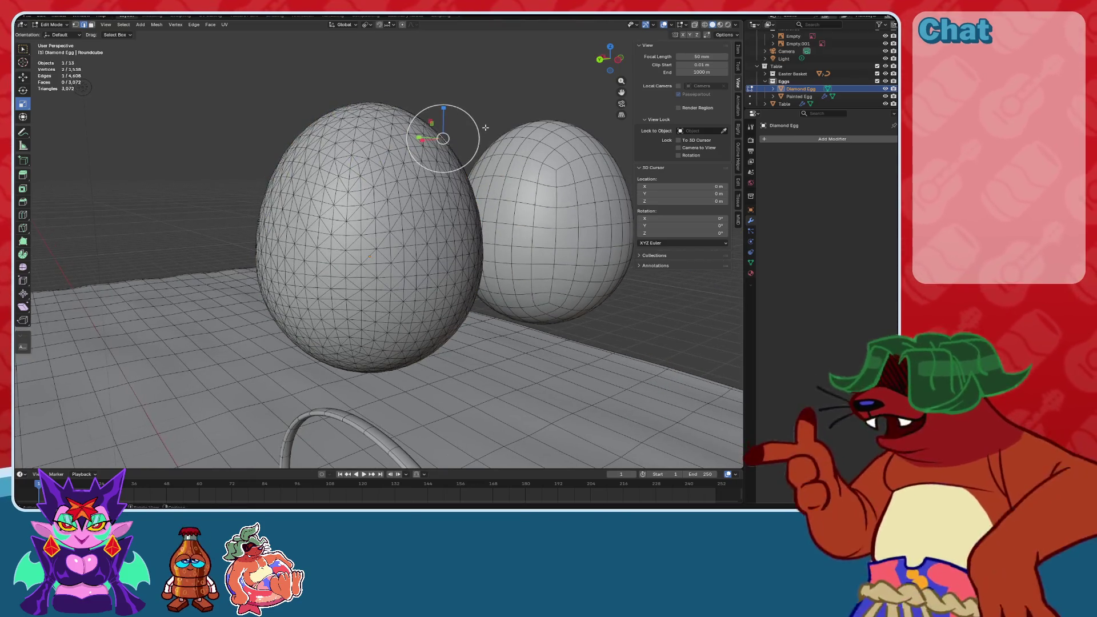
pyautogui.scroll(2, 490, 180)
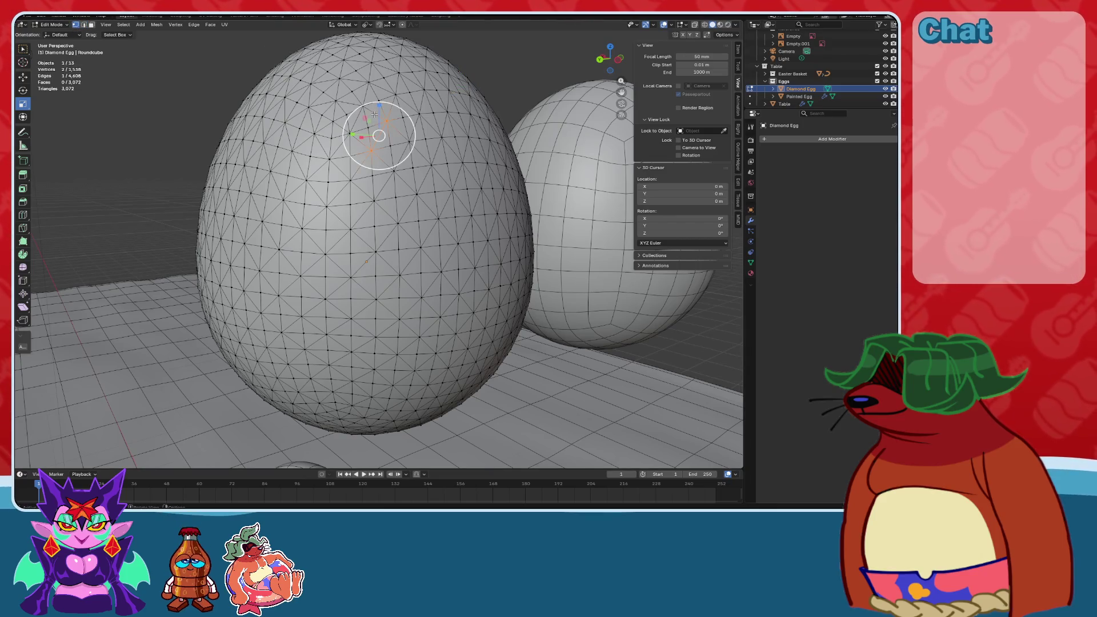
pyautogui.click(124, 25)
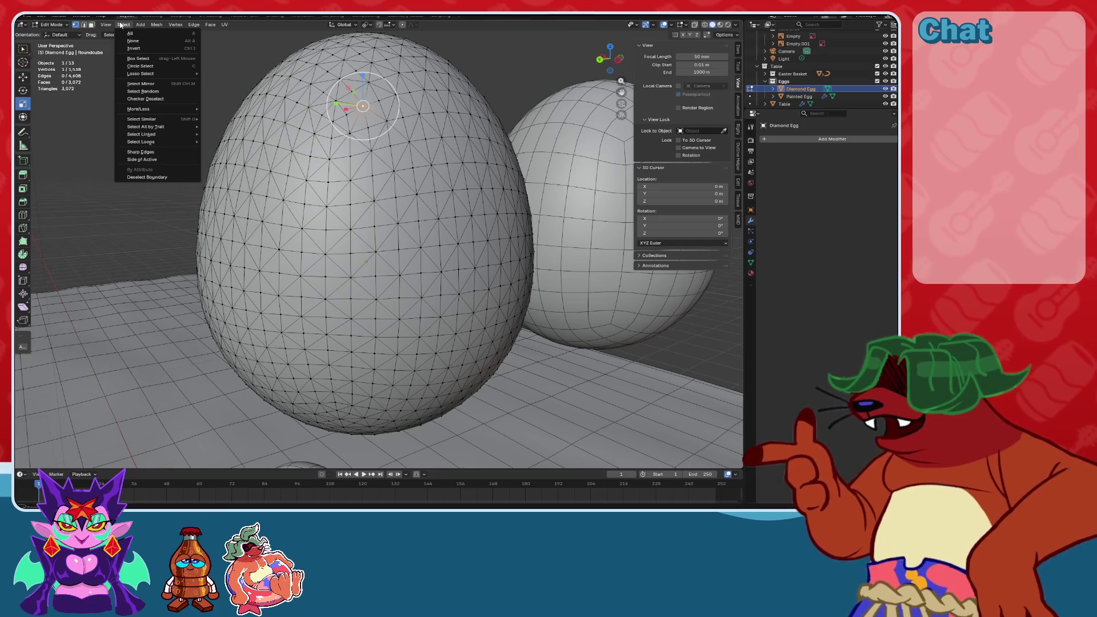
pyautogui.click(120, 26)
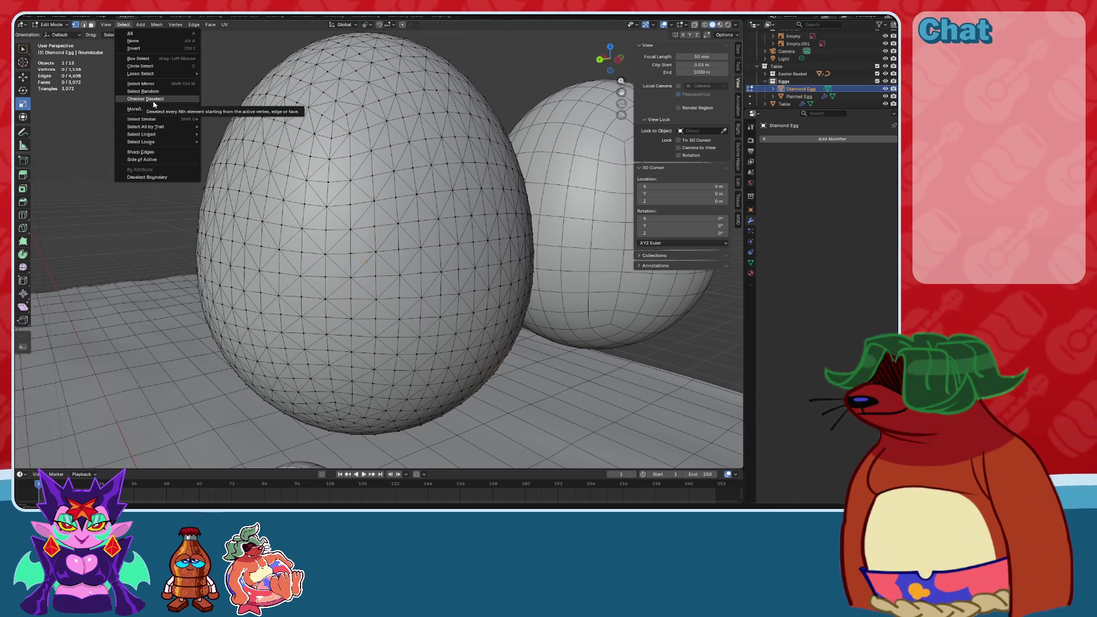
pyautogui.press('Escape')
pyautogui.moveTo(162, 105)
pyautogui.mouseDown(button='middle')
pyautogui.moveTo(302, 147)
pyautogui.moveTo(343, 144)
pyautogui.moveTo(220, 142)
pyautogui.moveTo(339, 143)
pyautogui.mouseUp(button='middle')
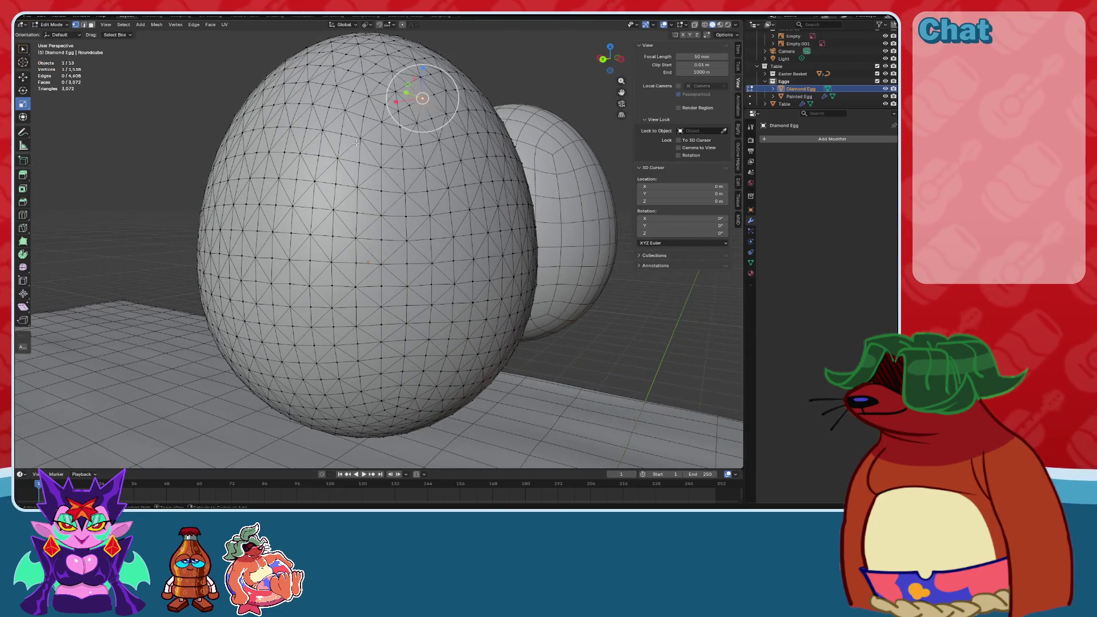
pyautogui.hotkey('ctrl', 'z')
pyautogui.hotkey('ctrl', 'z')
pyautogui.hotkey('ctrl', 'z')
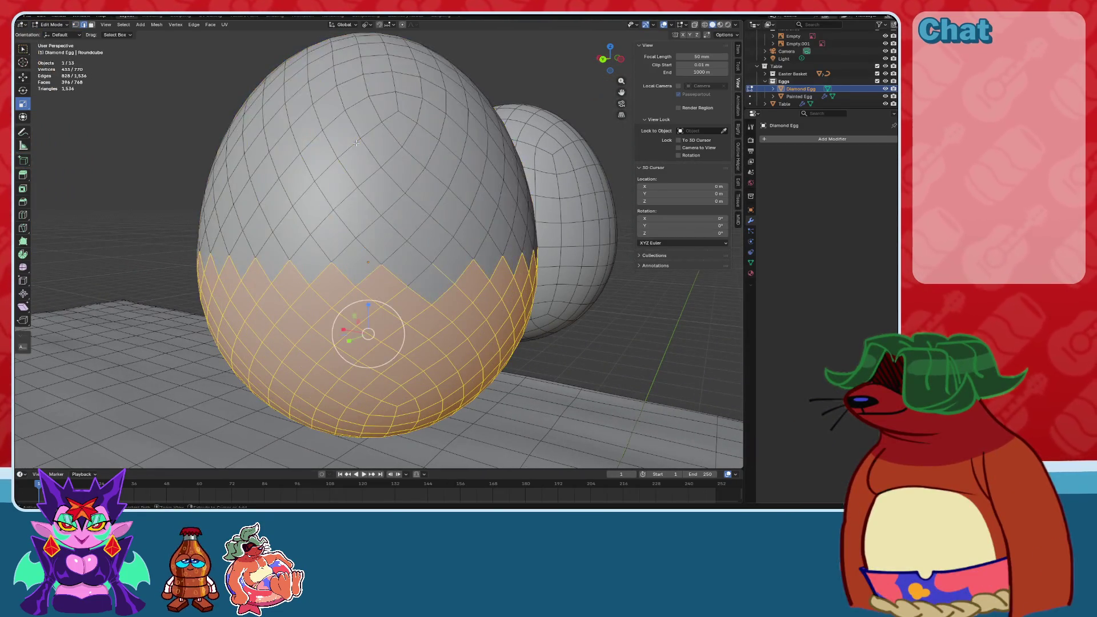
pyautogui.hotkey('ctrl', 'z')
pyautogui.hotkey('ctrl', 'z')
pyautogui.hotkey('ctrl', 'z')
pyautogui.hotkey('ctrl', 'z')
pyautogui.moveTo(563, 189); pyautogui.dragTo(434, 190, button='middle')
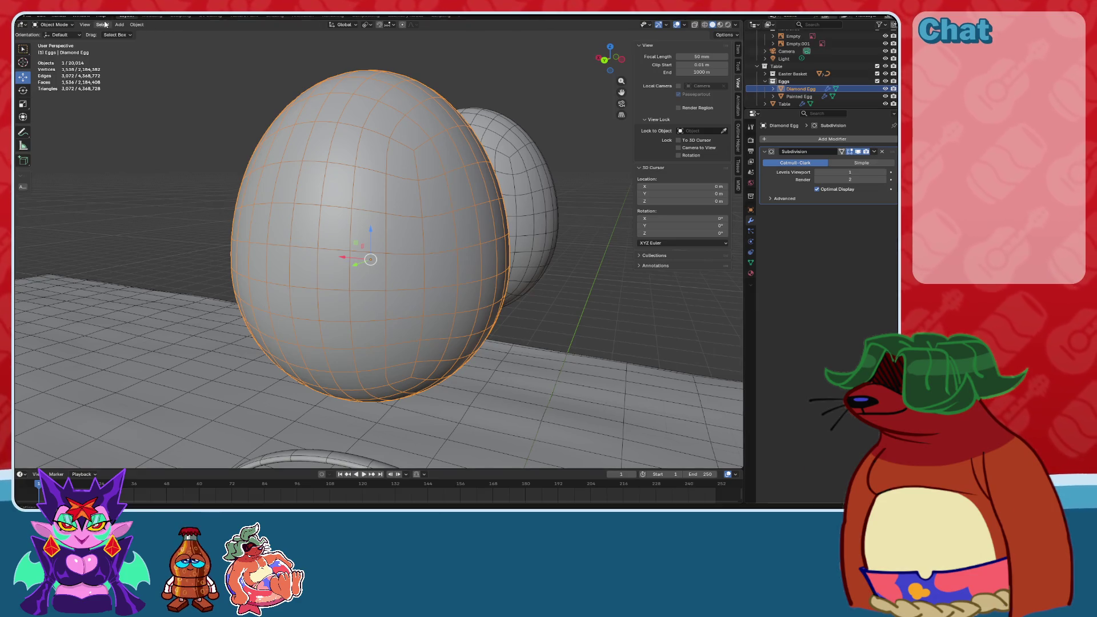
# Add an Un-Subdivide Decimate modifier and delete the Subdivision modifier, leaving about 192 faces.
pyautogui.write('deci')
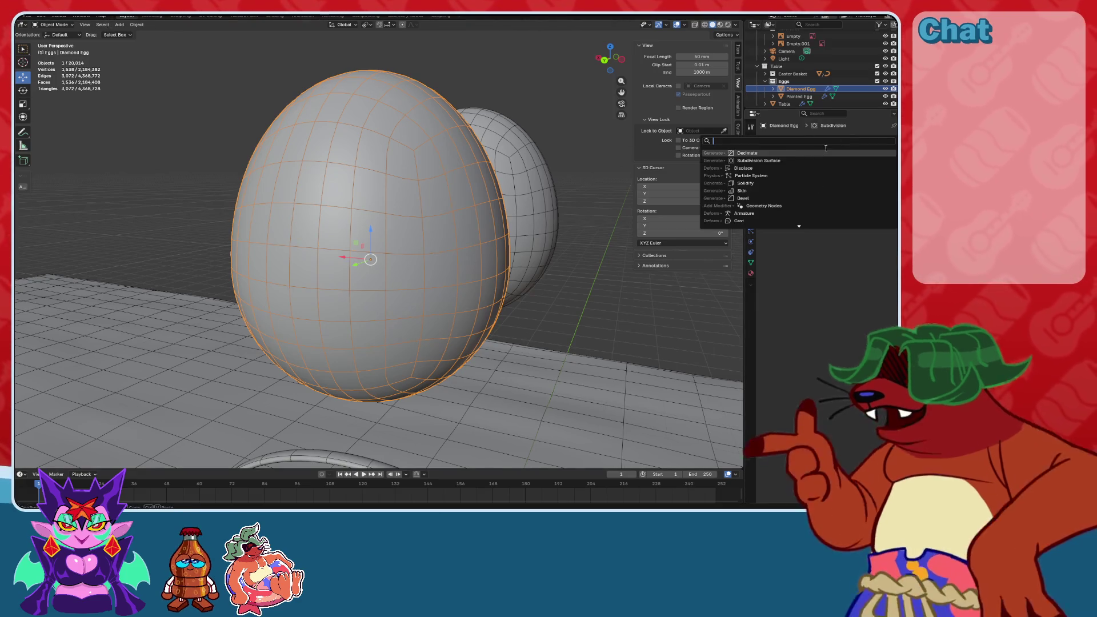
pyautogui.press('Return')
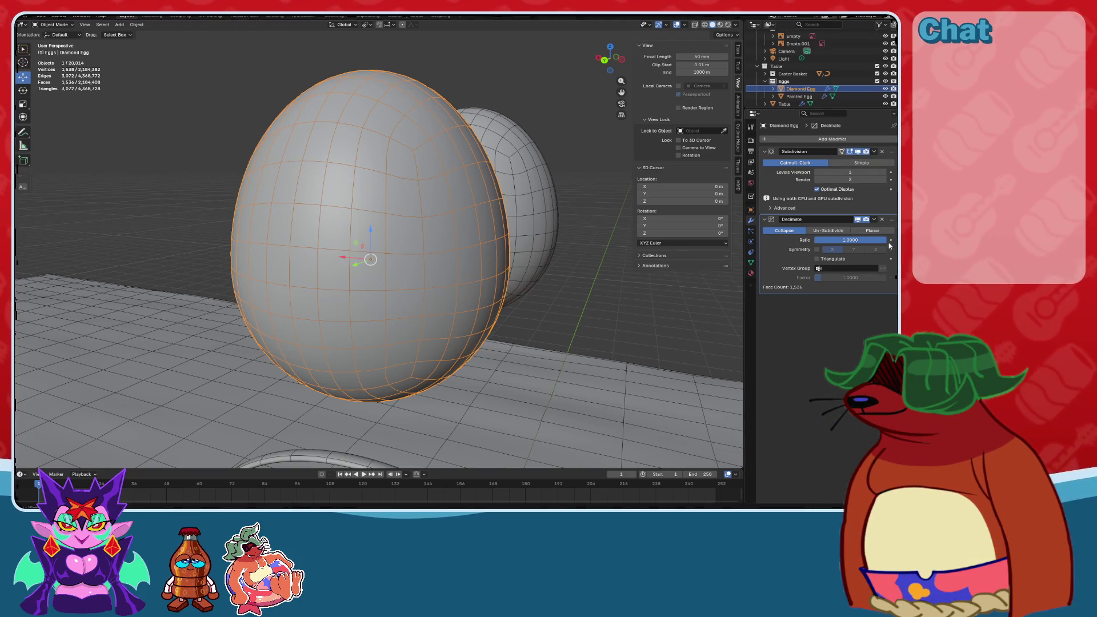
pyautogui.click(885, 230)
pyautogui.moveTo(457, 206)
pyautogui.mouseDown(button='middle')
pyautogui.moveTo(469, 252)
pyautogui.moveTo(558, 206)
pyautogui.moveTo(582, 215)
pyautogui.moveTo(482, 220)
pyautogui.mouseUp(button='middle')
pyautogui.scroll(-3, 482, 220)
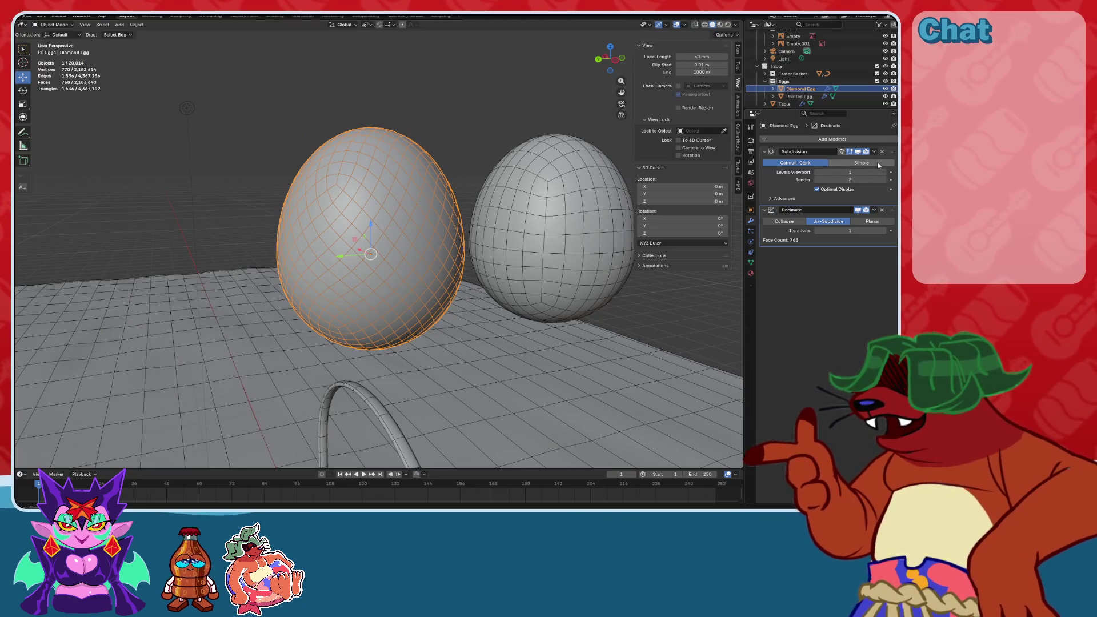
pyautogui.click(882, 152)
pyautogui.scroll(4, 440, 197)
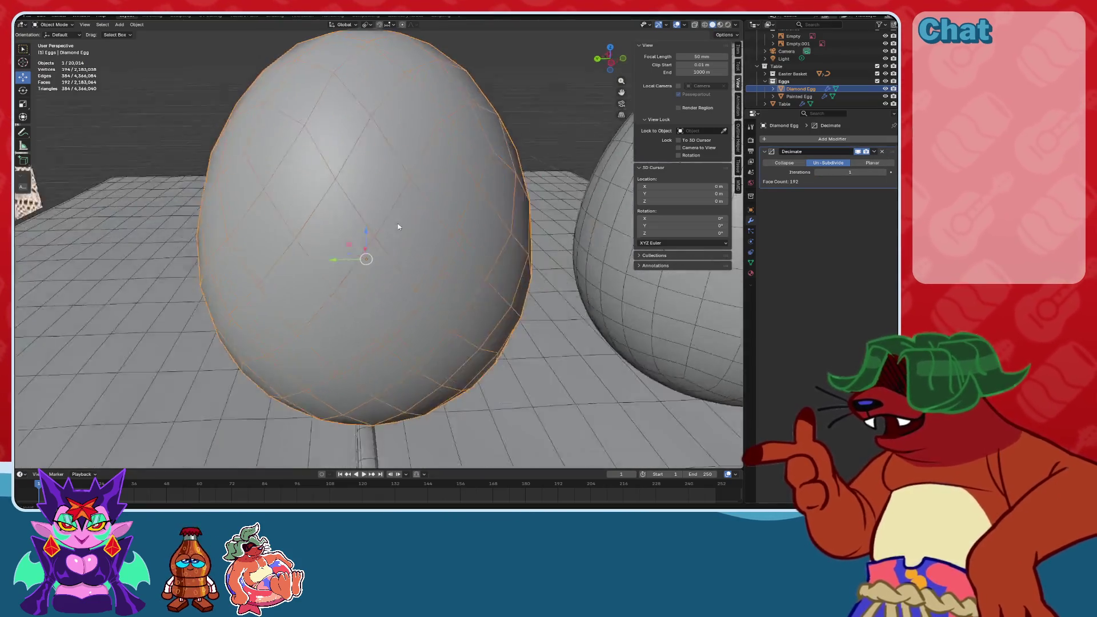
pyautogui.scroll(-4, 382, 254)
pyautogui.scroll(3, 411, 211)
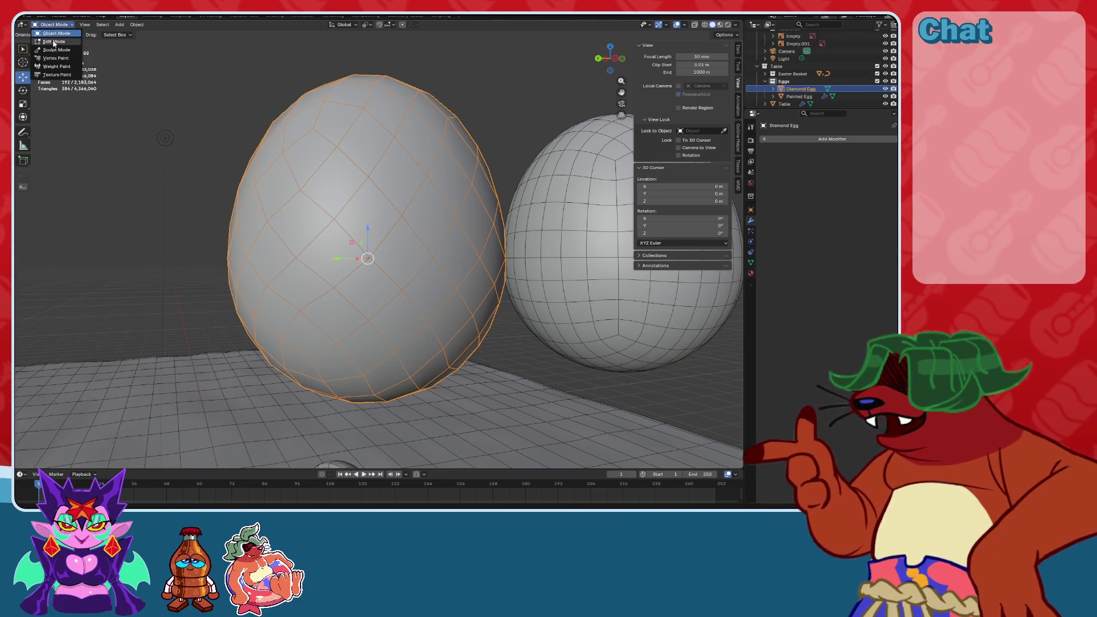
# Poke all of the Diamond Egg's faces in Edit Mode and try selecting its vertices.
pyautogui.click(53, 42)
pyautogui.click(194, 25)
pyautogui.moveTo(209, 26)
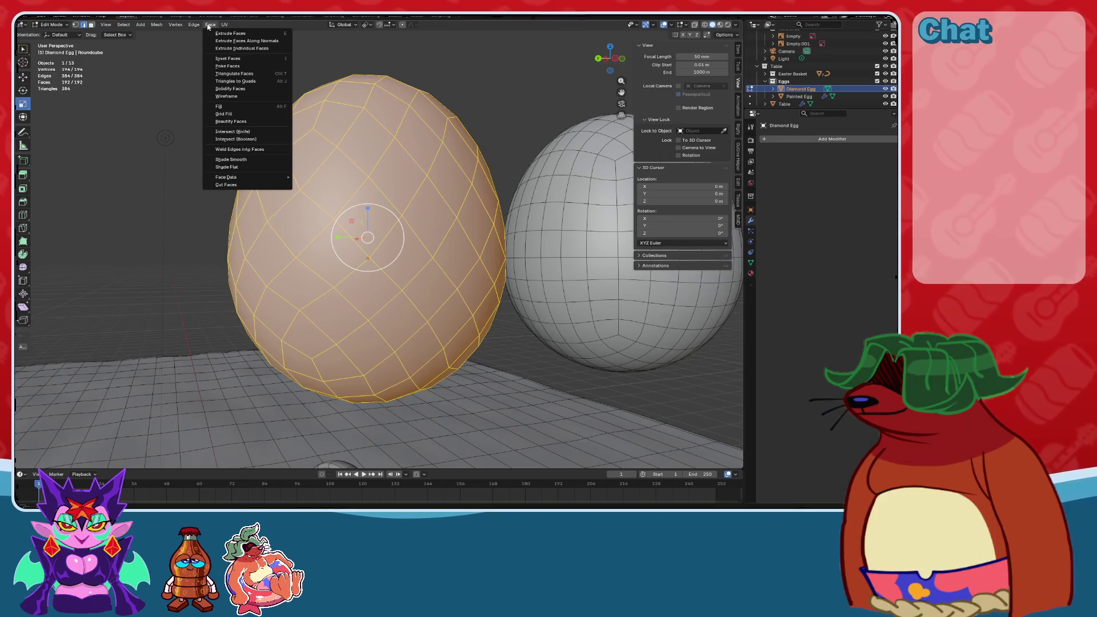
pyautogui.click(227, 66)
pyautogui.moveTo(343, 165)
pyautogui.mouseDown(button='middle')
pyautogui.moveTo(389, 165)
pyautogui.moveTo(446, 198)
pyautogui.moveTo(388, 189)
pyautogui.moveTo(459, 213)
pyautogui.moveTo(480, 183)
pyautogui.moveTo(442, 210)
pyautogui.moveTo(528, 177)
pyautogui.mouseUp(button='middle')
pyautogui.click(400, 171)
pyautogui.keyDown('shift'); pyautogui.click(394, 182); pyautogui.keyUp('shift')
pyautogui.keyDown('shift'); pyautogui.click(441, 202); pyautogui.keyUp('shift')
pyautogui.hotkey('alt', 'a')
pyautogui.press('a')
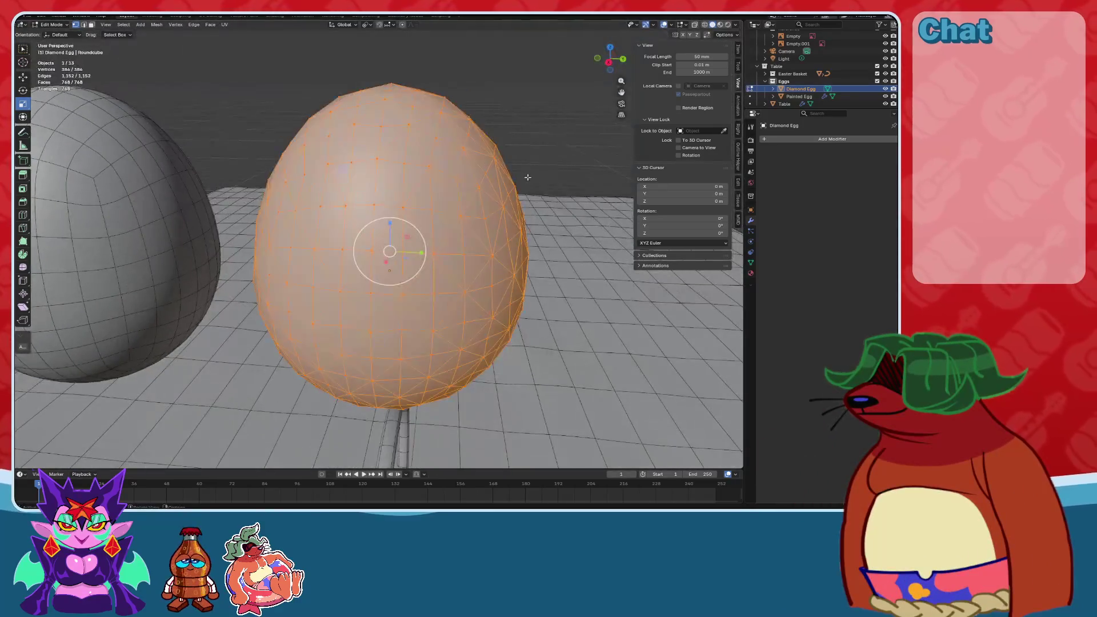
# Apply Checker Deselect to the egg's vertices, then undo back to its Subdivision and Decimate modifiers.
pyautogui.click(123, 25)
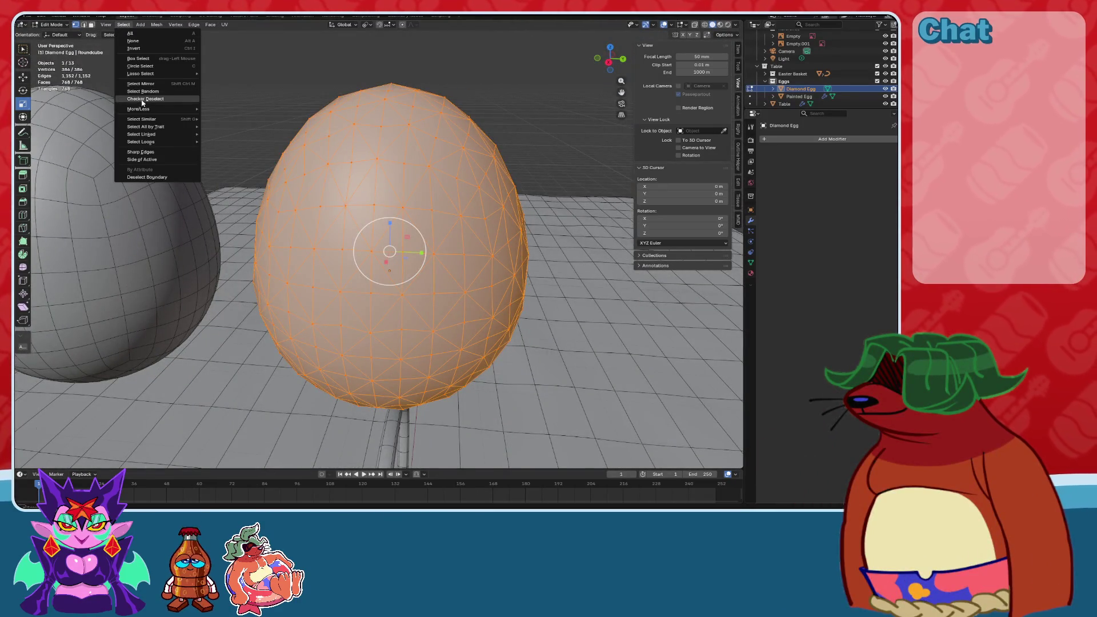
pyautogui.click(142, 99)
pyautogui.moveTo(400, 229)
pyautogui.mouseDown(button='middle')
pyautogui.moveTo(514, 194)
pyautogui.moveTo(609, 183)
pyautogui.moveTo(649, 161)
pyautogui.moveTo(535, 137)
pyautogui.mouseUp(button='middle')
pyautogui.hotkey('alt', 'a')
pyautogui.moveTo(577, 171); pyautogui.dragTo(529, 189, button='middle')
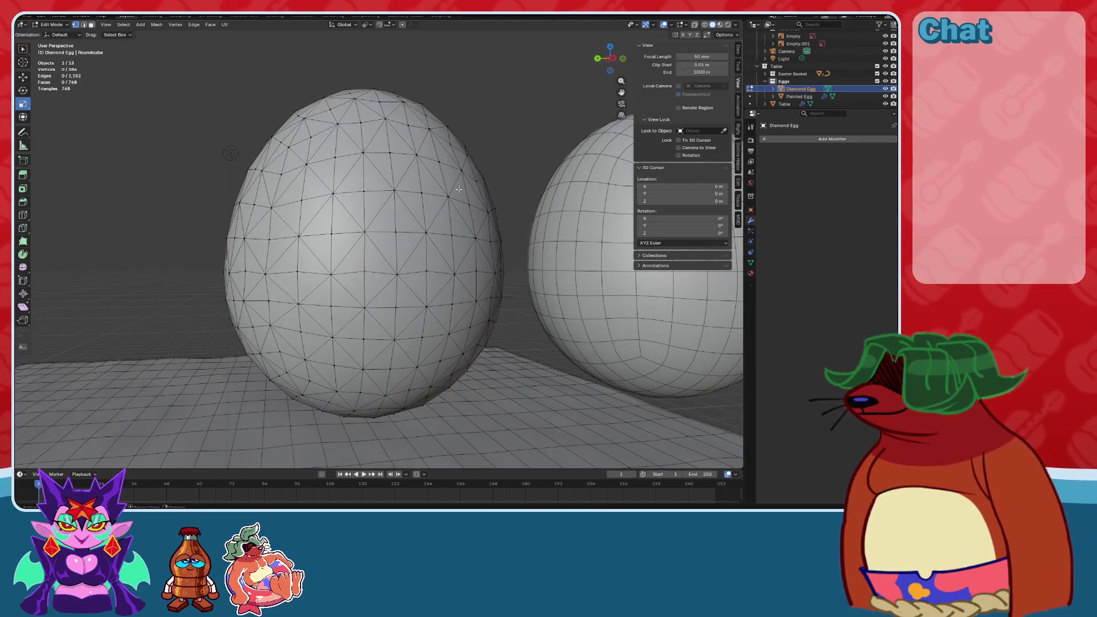
pyautogui.moveTo(432, 197); pyautogui.dragTo(367, 245, button='middle')
pyautogui.press('a')
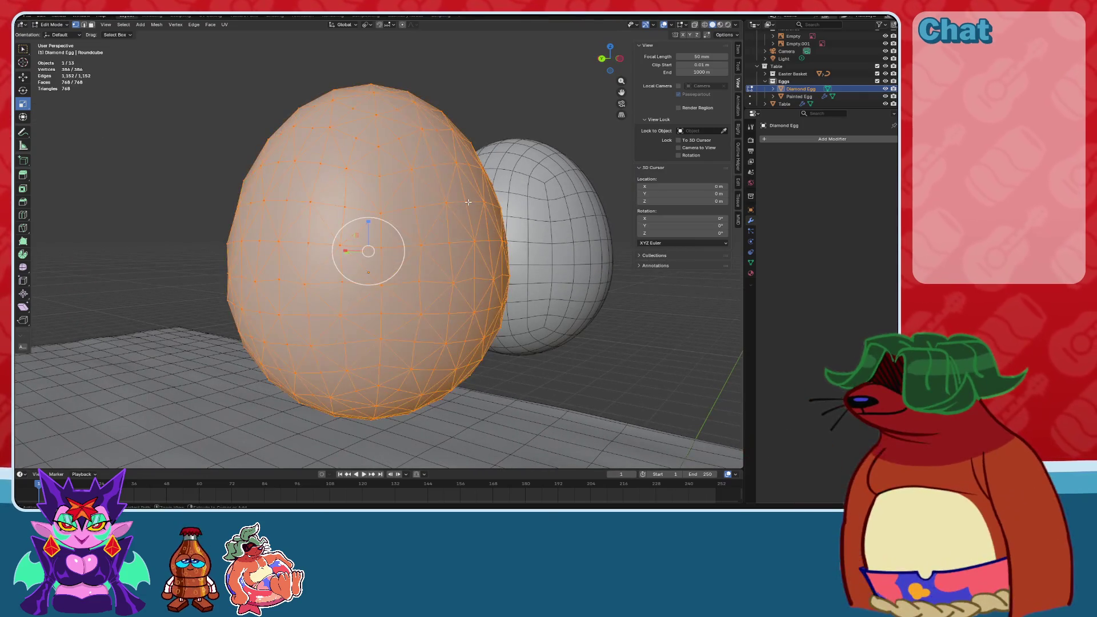
pyautogui.hotkey('alt', 'a')
pyautogui.press('a')
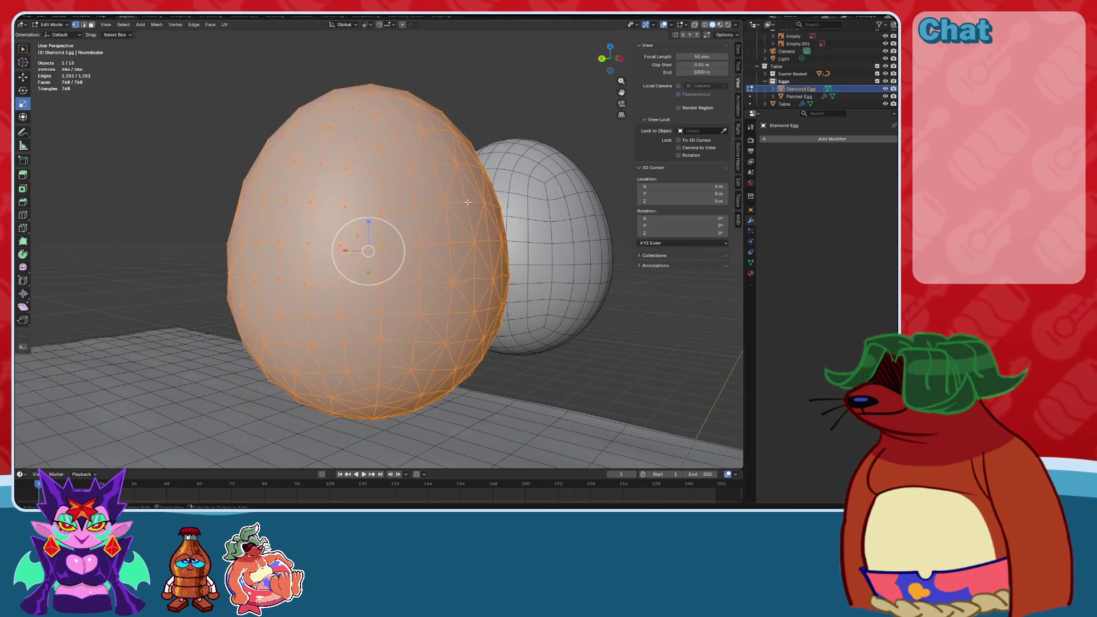
pyautogui.hotkey('ctrl', 'z')
pyautogui.hotkey('ctrl', 'z')
pyautogui.hotkey('ctrl', 'z')
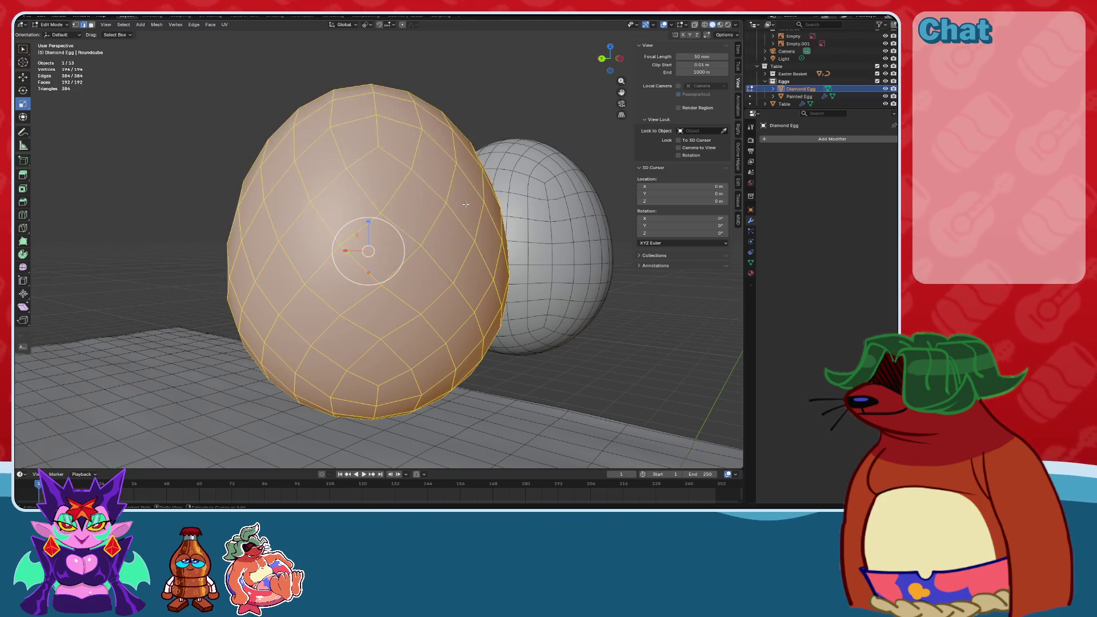
pyautogui.hotkey('ctrl', 'z')
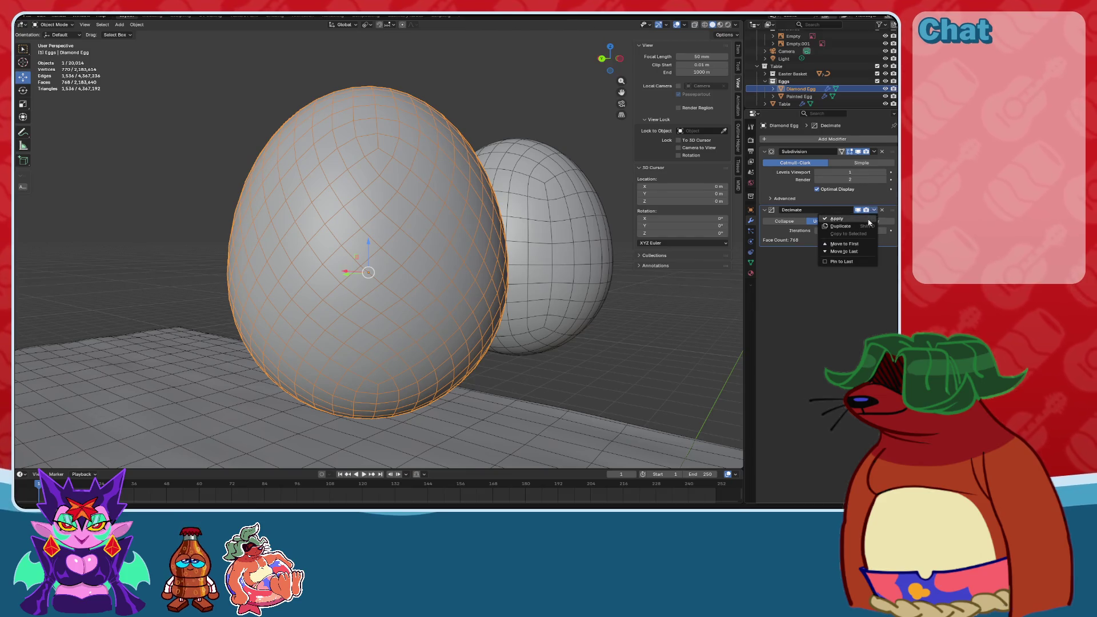
# Apply the Decimate modifier, then poke all faces of the egg in Edit Mode.
pyautogui.click(869, 222)
pyautogui.moveTo(170, 124); pyautogui.dragTo(69, 55, button='middle')
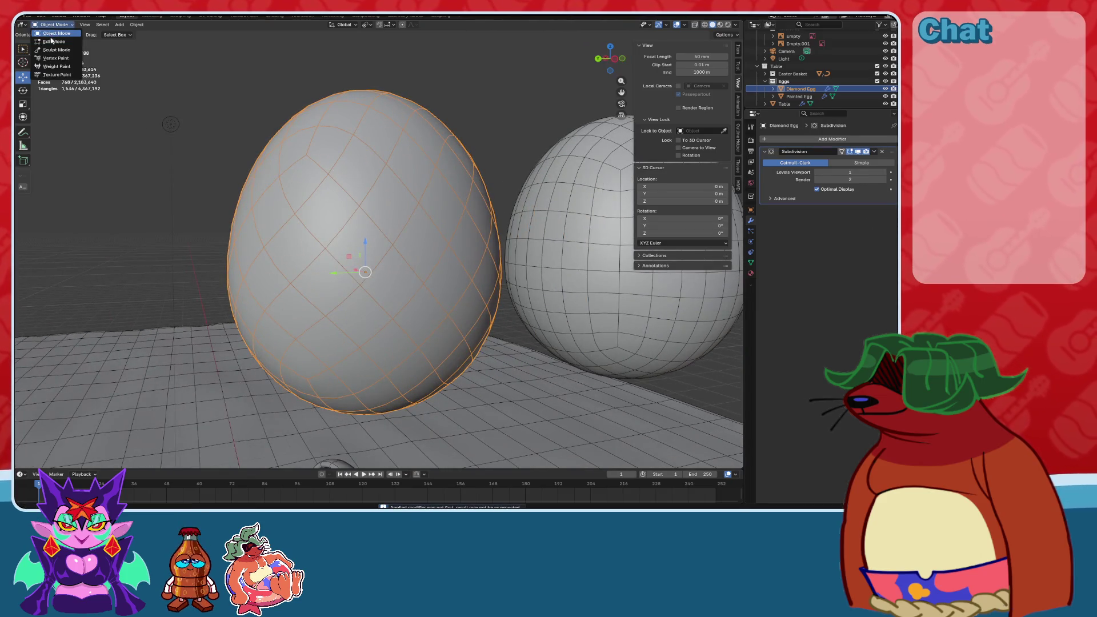
pyautogui.click(52, 41)
pyautogui.press('a')
pyautogui.click(175, 24)
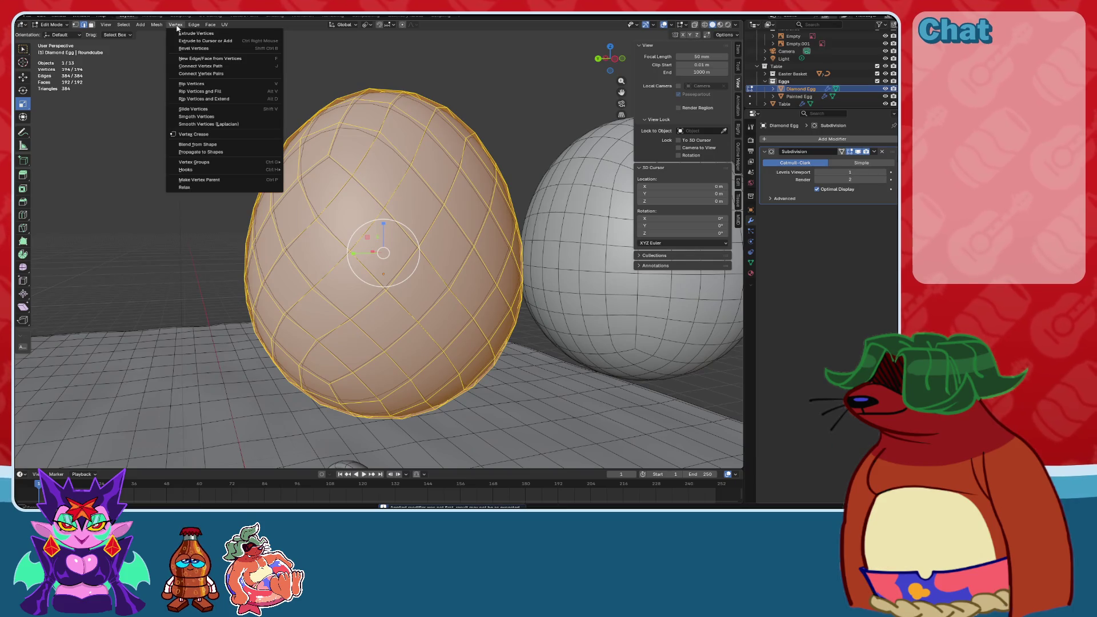
pyautogui.moveTo(208, 24)
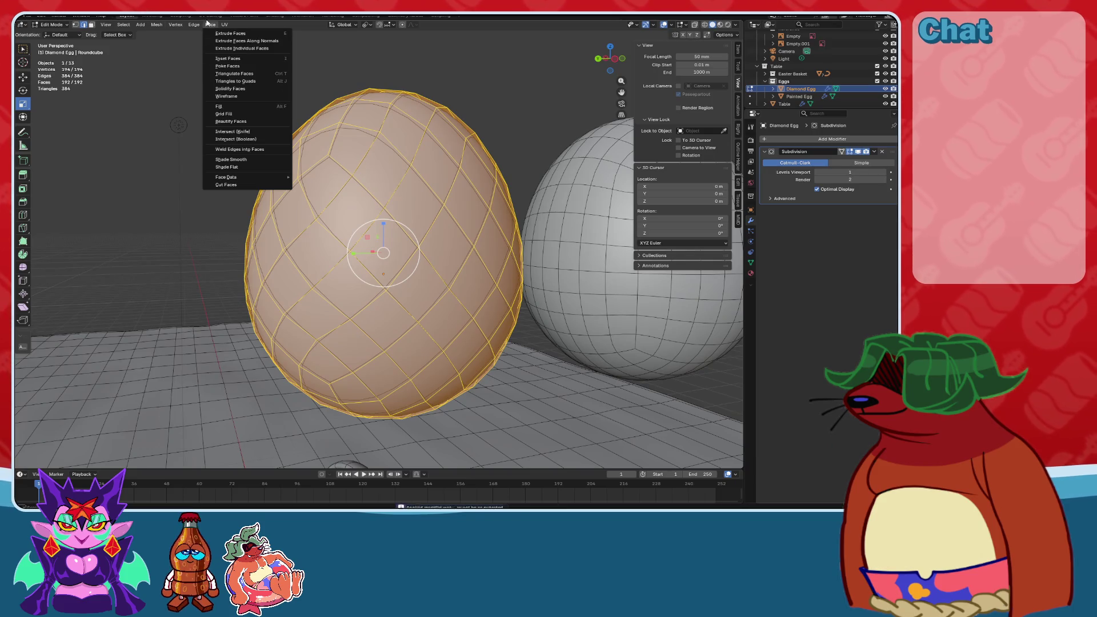
pyautogui.click(227, 65)
# Set the Poke Offset to -0.01 m so the face centres sink slightly inward.
pyautogui.moveTo(609, 59)
pyautogui.mouseDown()
pyautogui.moveTo(627, 63)
pyautogui.moveTo(606, 68)
pyautogui.mouseUp()
pyautogui.click(607, 68)
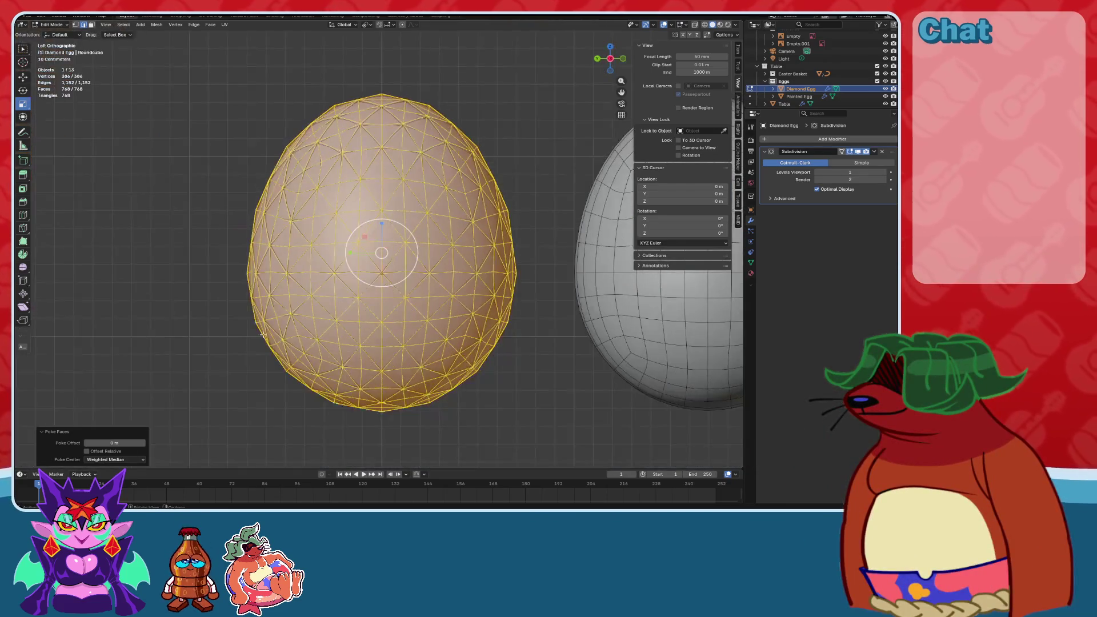
pyautogui.moveTo(114, 442); pyautogui.dragTo(96, 443)
pyautogui.click(663, 24)
pyautogui.moveTo(366, 257)
pyautogui.mouseDown(button='middle')
pyautogui.moveTo(137, 443)
pyautogui.moveTo(127, 421)
pyautogui.mouseUp(button='middle')
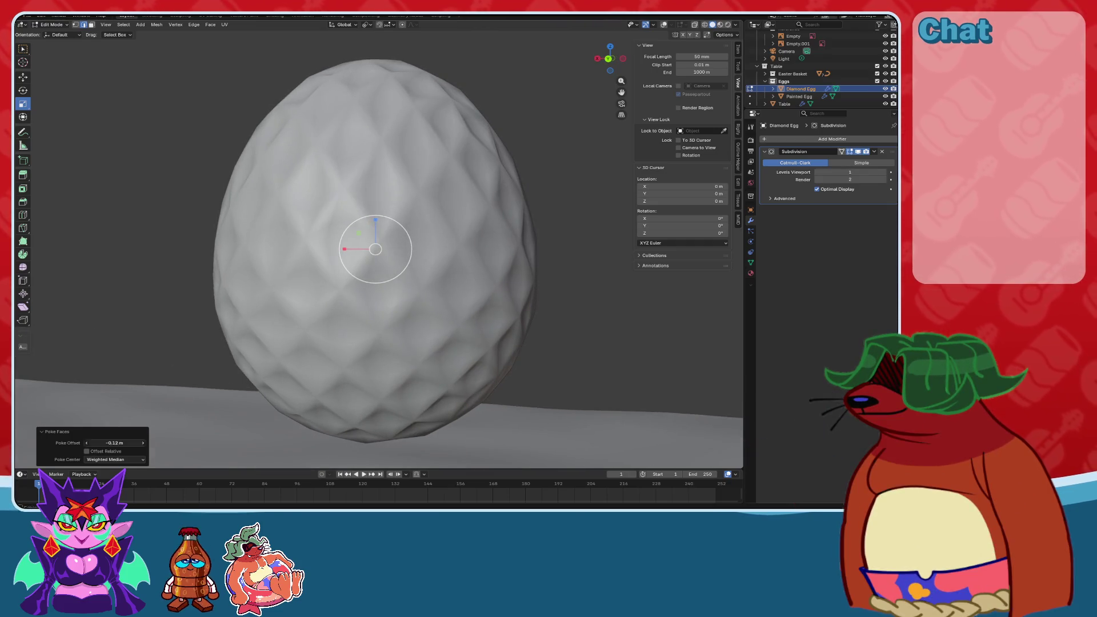
pyautogui.write('0.01')
pyautogui.press('Return')
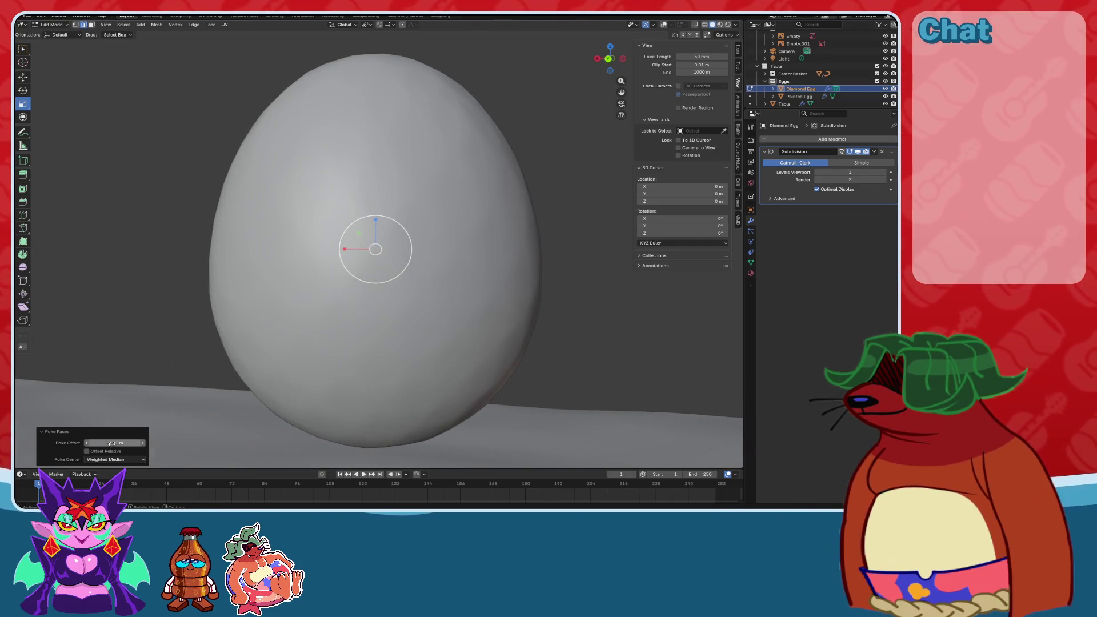
pyautogui.write('-.01')
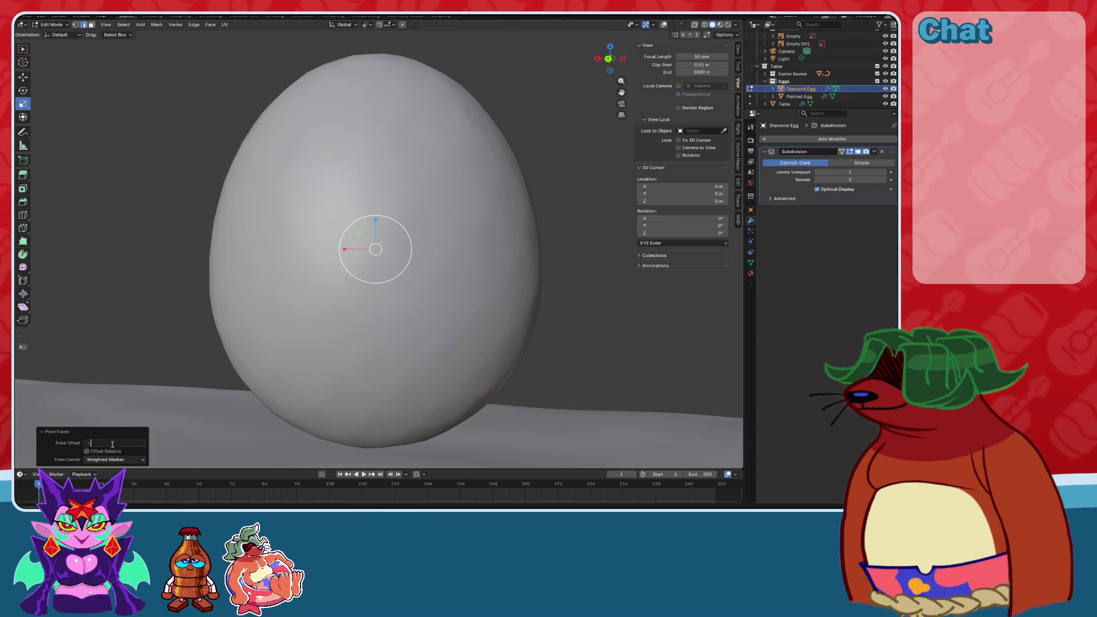
pyautogui.press('Return')
# Inspect the dimpled facets by toggling subdivision smoothing and the overlays.
pyautogui.moveTo(514, 229); pyautogui.dragTo(739, 100, button='middle')
pyautogui.click(858, 151)
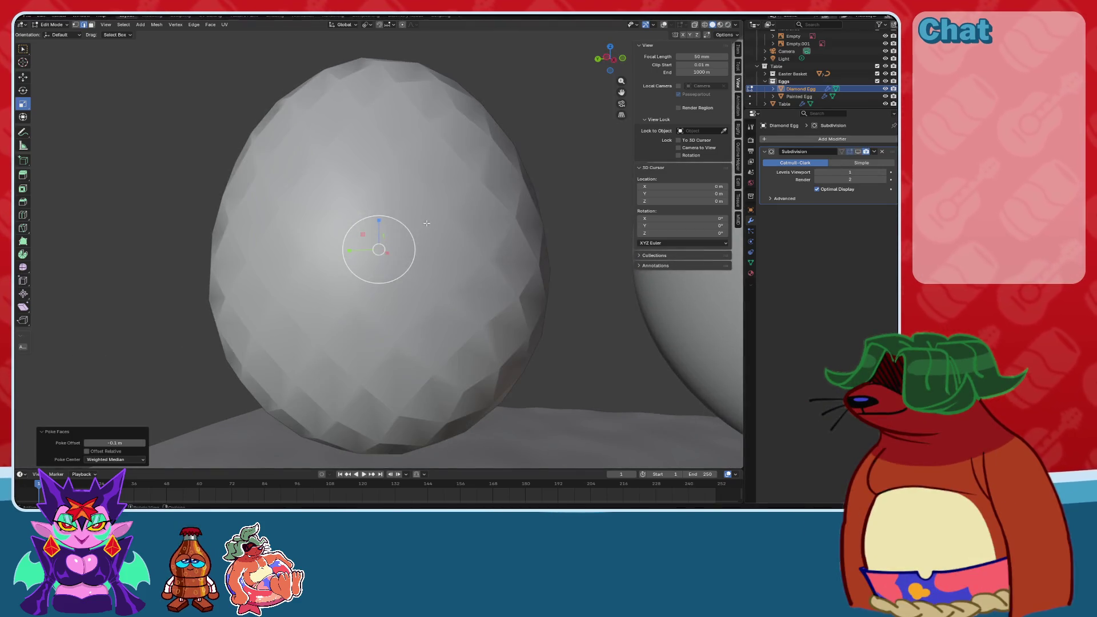
pyautogui.click(857, 151)
pyautogui.scroll(-5, 379, 228)
pyautogui.scroll(1, 378, 198)
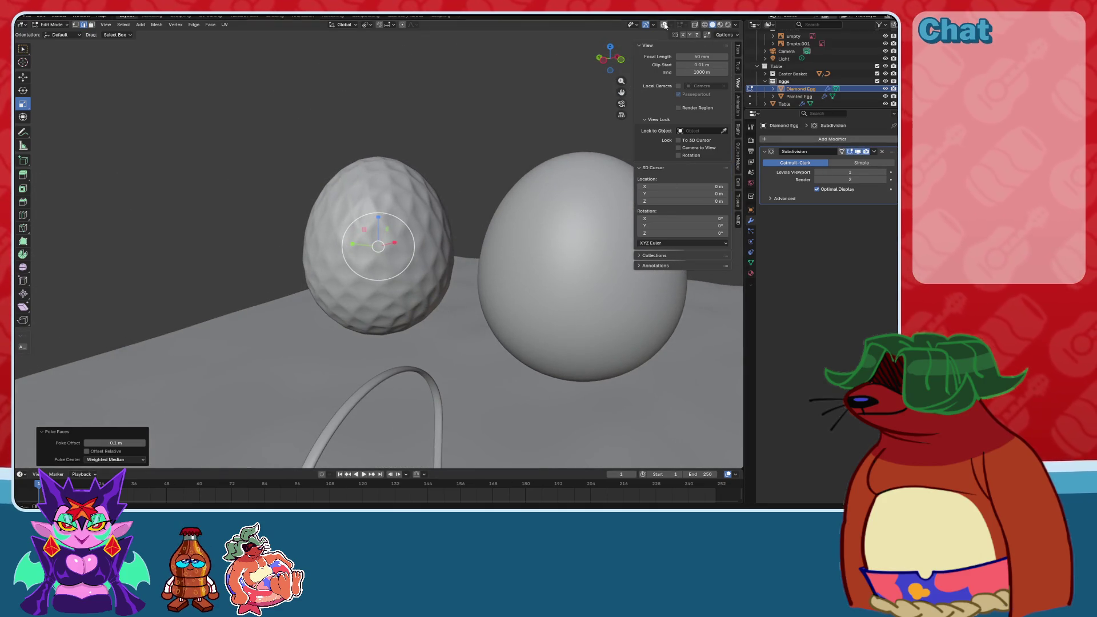
pyautogui.click(664, 25)
pyautogui.scroll(5, 483, 172)
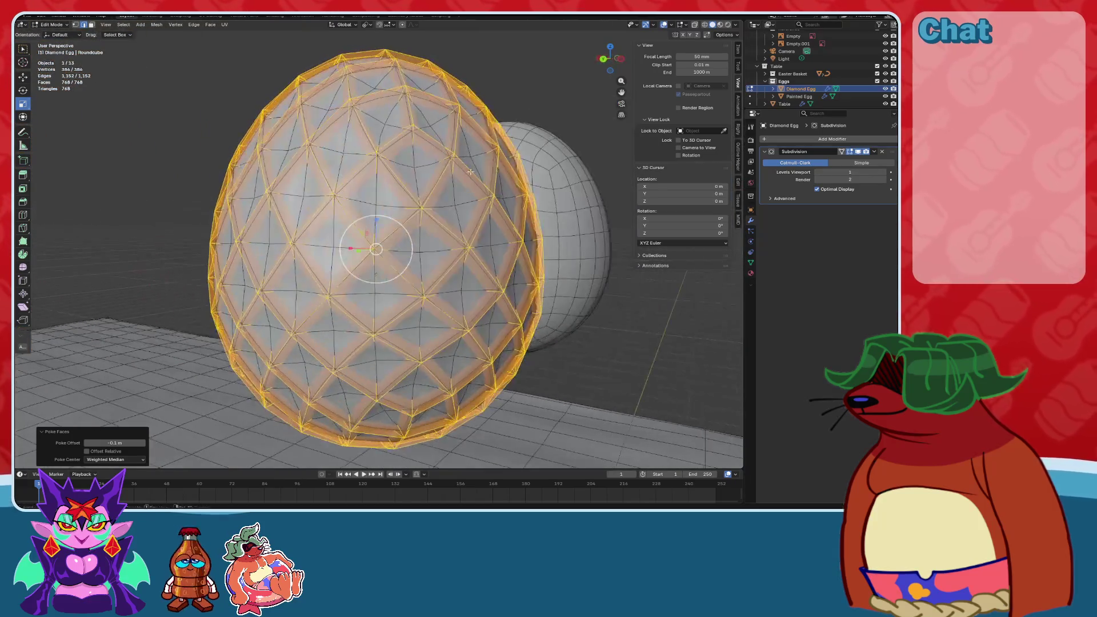
pyautogui.moveTo(483, 172); pyautogui.dragTo(425, 176, button='middle')
pyautogui.click(835, 140)
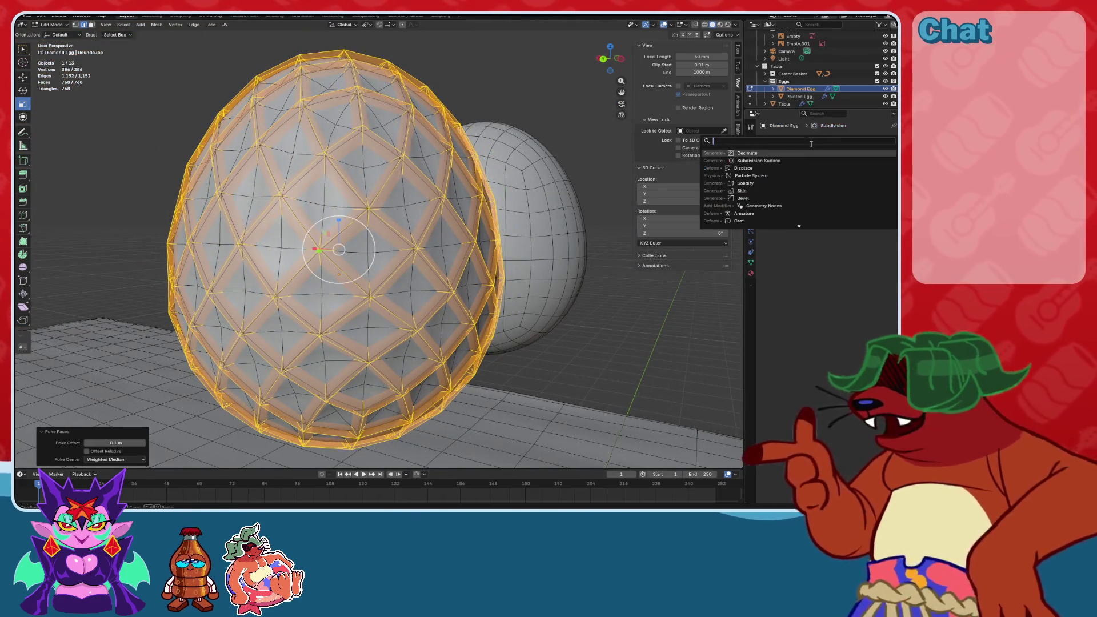
# Add a Bevel modifier and preview the egg in Object Mode with subdivision hidden.
pyautogui.write('vbevel')
pyautogui.press('Return')
pyautogui.scroll(-2, 552, 174)
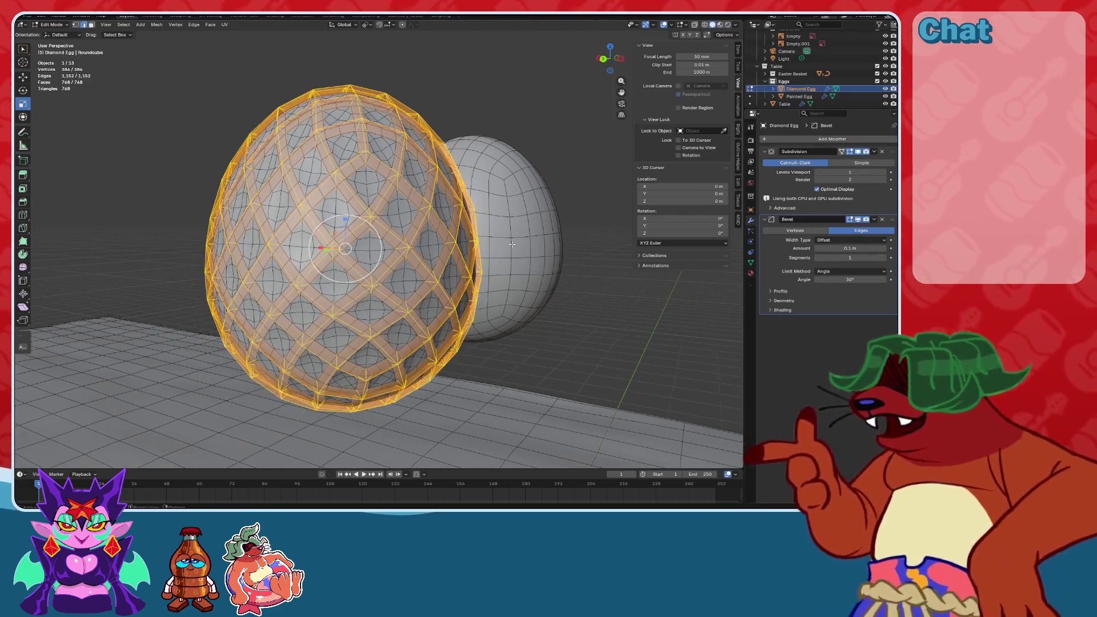
pyautogui.hotkey('alt', 'shift', 'z')
pyautogui.moveTo(552, 175)
pyautogui.mouseDown(button='middle')
pyautogui.moveTo(503, 173)
pyautogui.moveTo(529, 175)
pyautogui.mouseUp(button='middle')
pyautogui.click(858, 152)
pyautogui.moveTo(514, 229); pyautogui.dragTo(474, 228, button='middle')
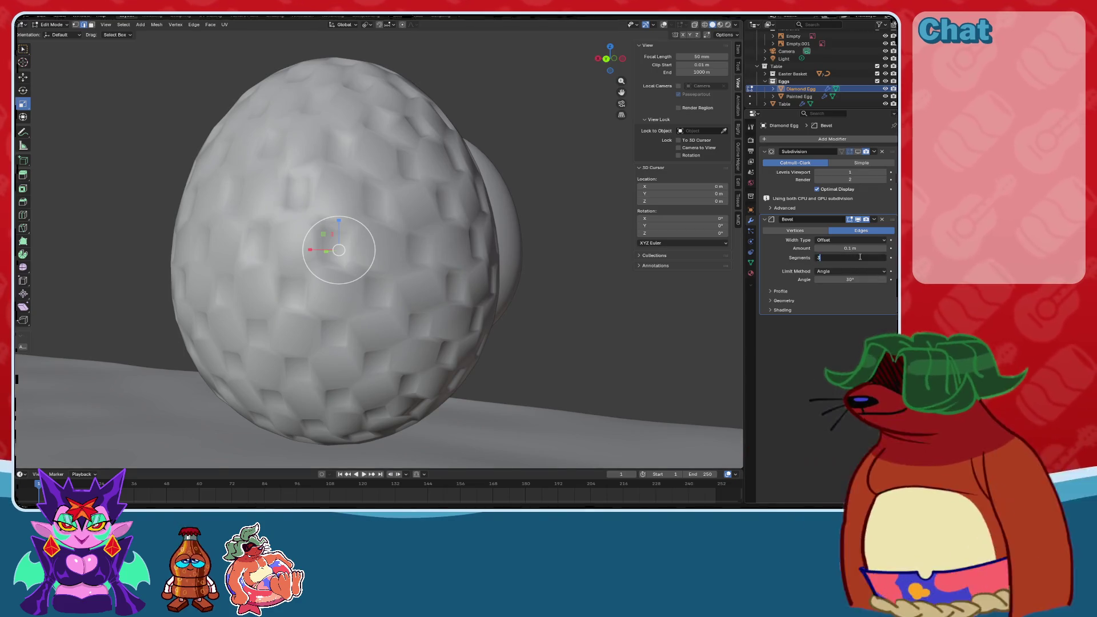
# Give the bevel 3 segments and adjust its amount.
pyautogui.moveTo(850, 258); pyautogui.dragTo(862, 258)
pyautogui.moveTo(457, 257)
pyautogui.mouseDown(button='middle')
pyautogui.moveTo(485, 259)
pyautogui.moveTo(468, 303)
pyautogui.mouseUp(button='middle')
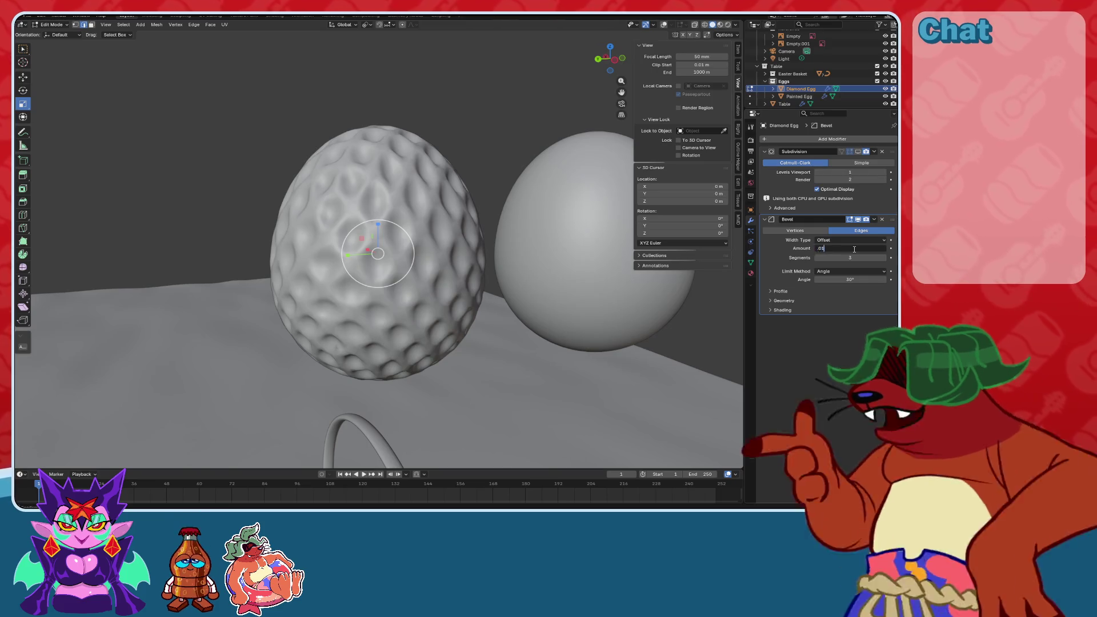
pyautogui.press('Return')
pyautogui.moveTo(389, 320)
pyautogui.mouseDown(button='middle')
pyautogui.moveTo(393, 353)
pyautogui.moveTo(418, 325)
pyautogui.moveTo(519, 276)
pyautogui.moveTo(604, 283)
pyautogui.moveTo(507, 308)
pyautogui.moveTo(439, 303)
pyautogui.moveTo(480, 300)
pyautogui.mouseUp(button='middle')
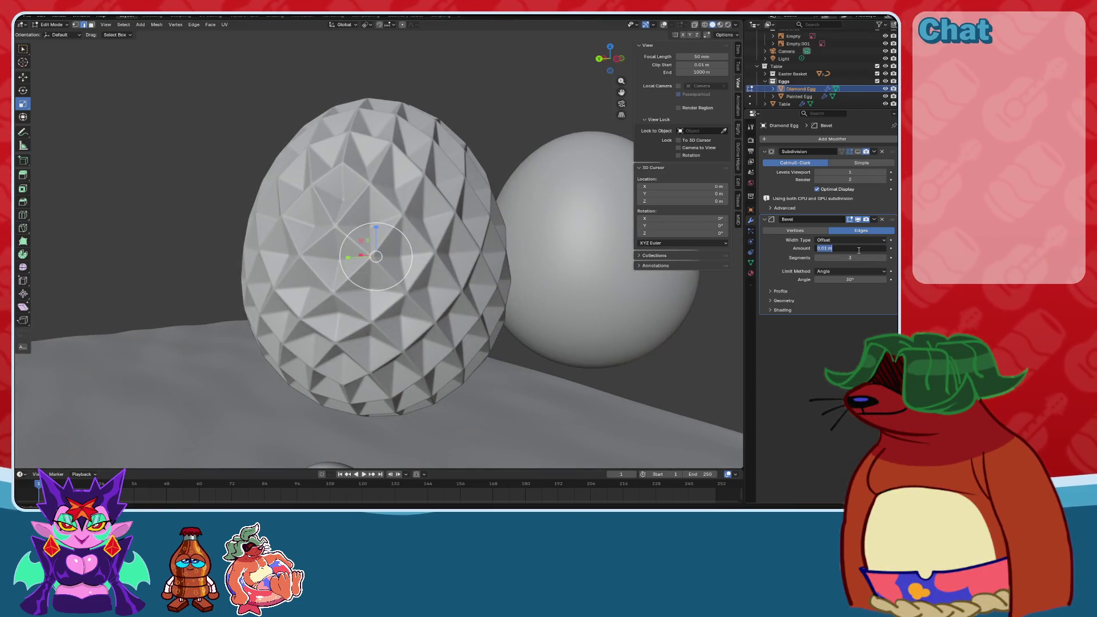
pyautogui.write('5')
pyautogui.press('Return')
# Set the bevel amount to 0.01 m, then undo back to the smooth decimated egg.
pyautogui.click(859, 250)
pyautogui.write('1')
pyautogui.press('Return')
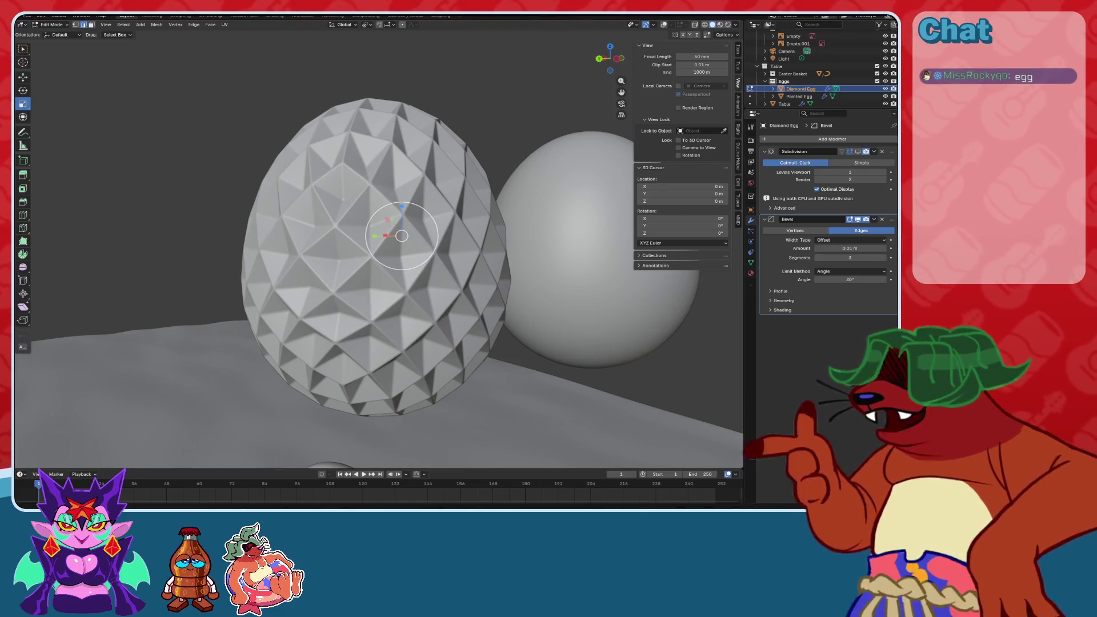
pyautogui.moveTo(452, 320)
pyautogui.mouseDown(button='middle')
pyautogui.moveTo(515, 320)
pyautogui.moveTo(489, 299)
pyautogui.mouseUp(button='middle')
pyautogui.hotkey('ctrl', 'z')
pyautogui.hotkey('ctrl', 'z')
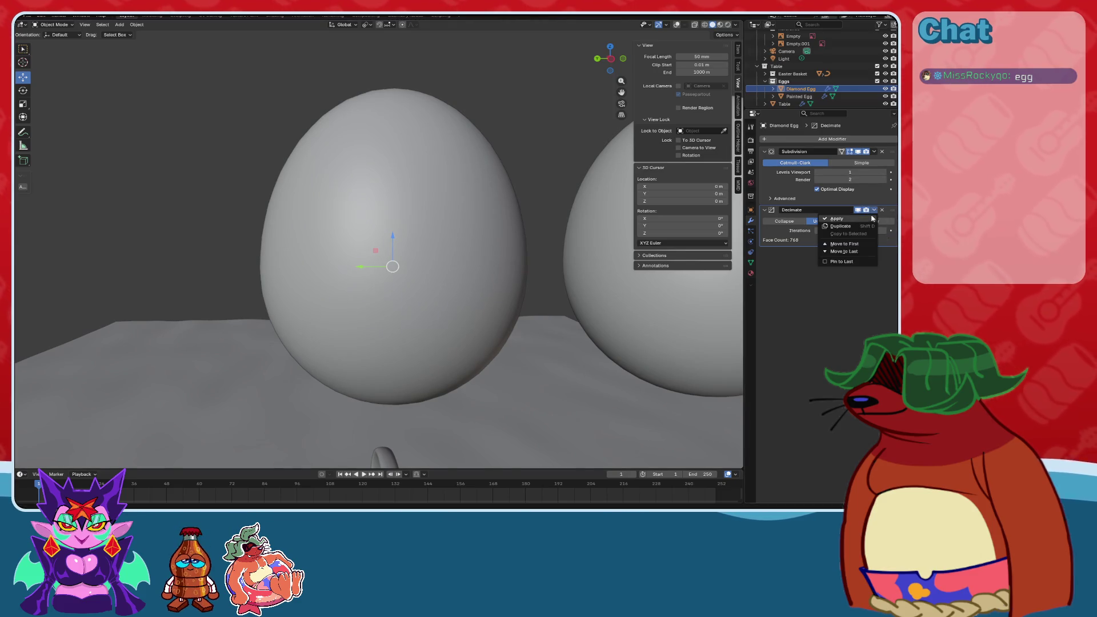
# Apply the Decimate and Subdivision modifiers to the Diamond Egg's mesh.
pyautogui.click(869, 219)
pyautogui.click(678, 25)
pyautogui.moveTo(475, 194); pyautogui.dragTo(297, 141, button='middle')
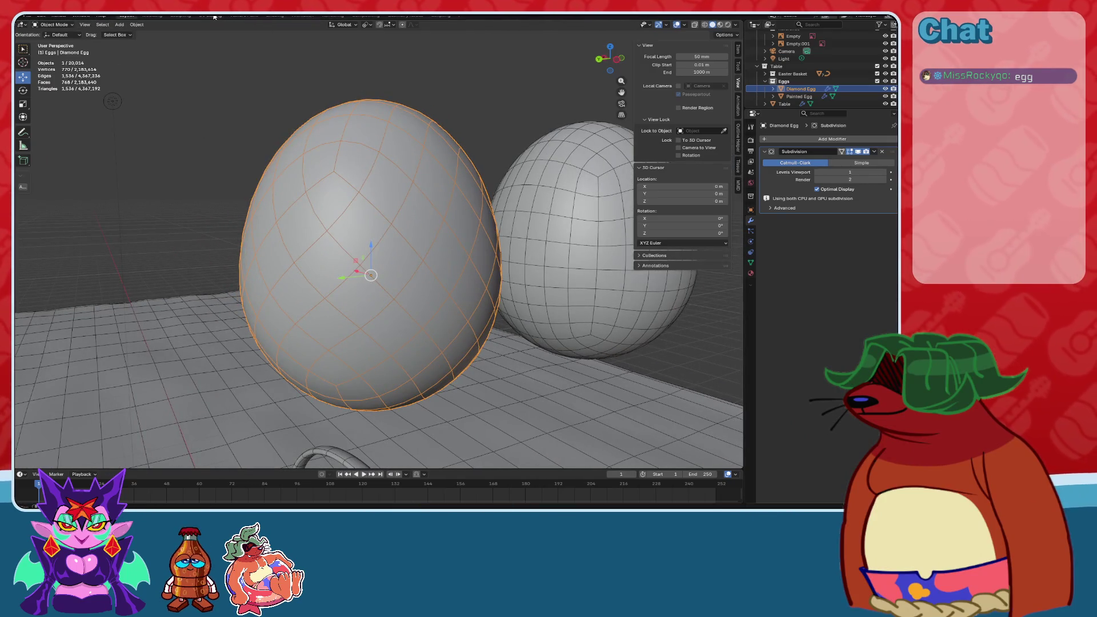
pyautogui.click(875, 152)
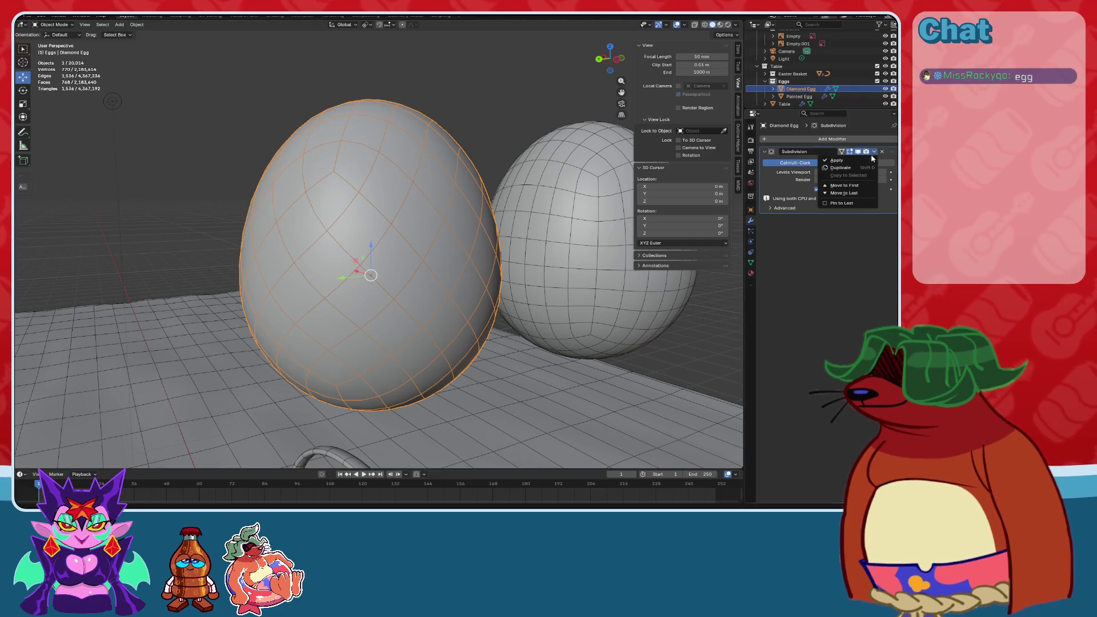
pyautogui.click(867, 161)
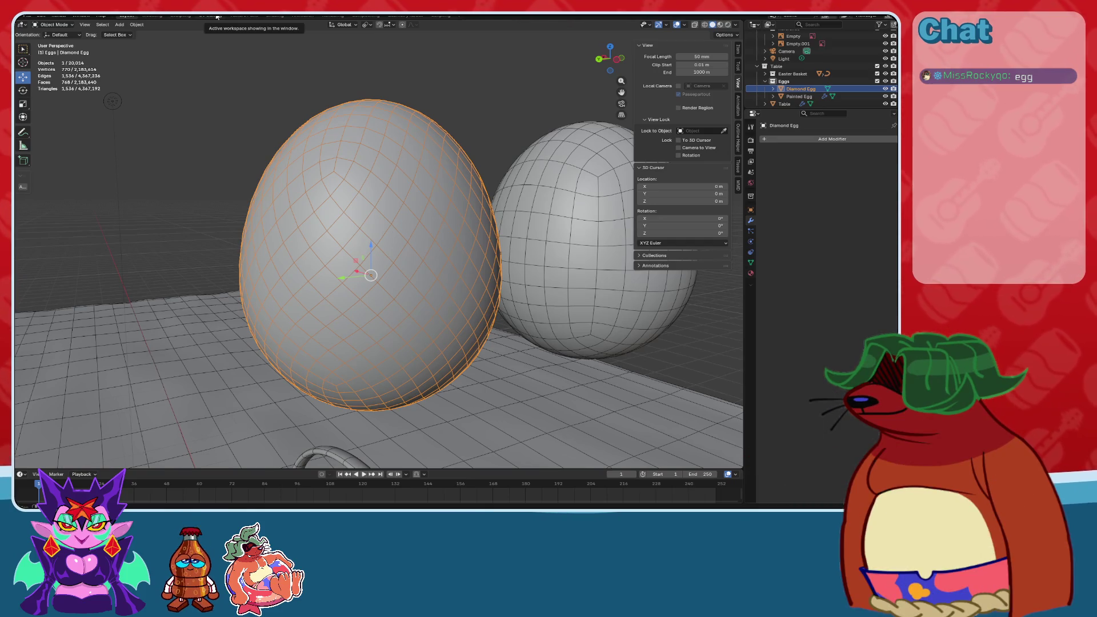
# Poke every face of the egg into triangles in Edit Mode and view it from the front.
pyautogui.click(216, 16)
pyautogui.click(127, 16)
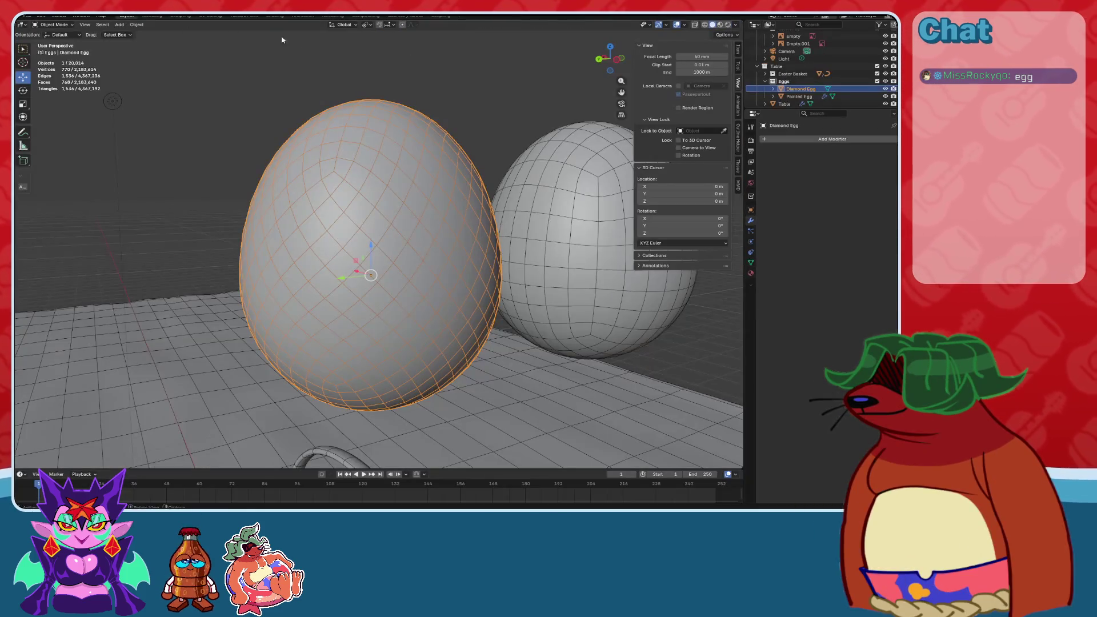
pyautogui.click(54, 42)
pyautogui.click(199, 26)
pyautogui.click(211, 24)
pyautogui.click(224, 64)
pyautogui.press('KP_1')
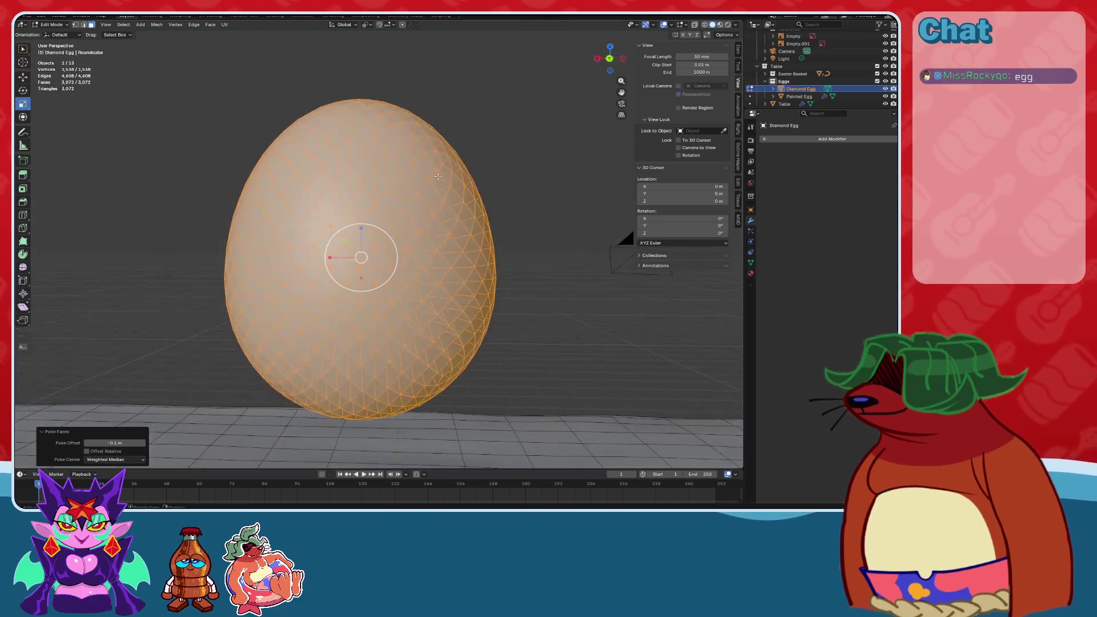
# Deselect the mesh and inspect the poked surface with overlays on and off.
pyautogui.hotkey('alt', 'a')
pyautogui.scroll(5, 503, 201)
pyautogui.moveTo(503, 200)
pyautogui.mouseDown(button='middle')
pyautogui.moveTo(489, 216)
pyautogui.moveTo(482, 191)
pyautogui.moveTo(550, 172)
pyautogui.moveTo(563, 155)
pyautogui.mouseUp(button='middle')
pyautogui.click(662, 24)
pyautogui.moveTo(610, 59)
pyautogui.mouseDown()
pyautogui.moveTo(631, 55)
pyautogui.moveTo(610, 58)
pyautogui.mouseUp()
pyautogui.scroll(3, 638, 53)
pyautogui.click(664, 26)
pyautogui.scroll(-2, 514, 152)
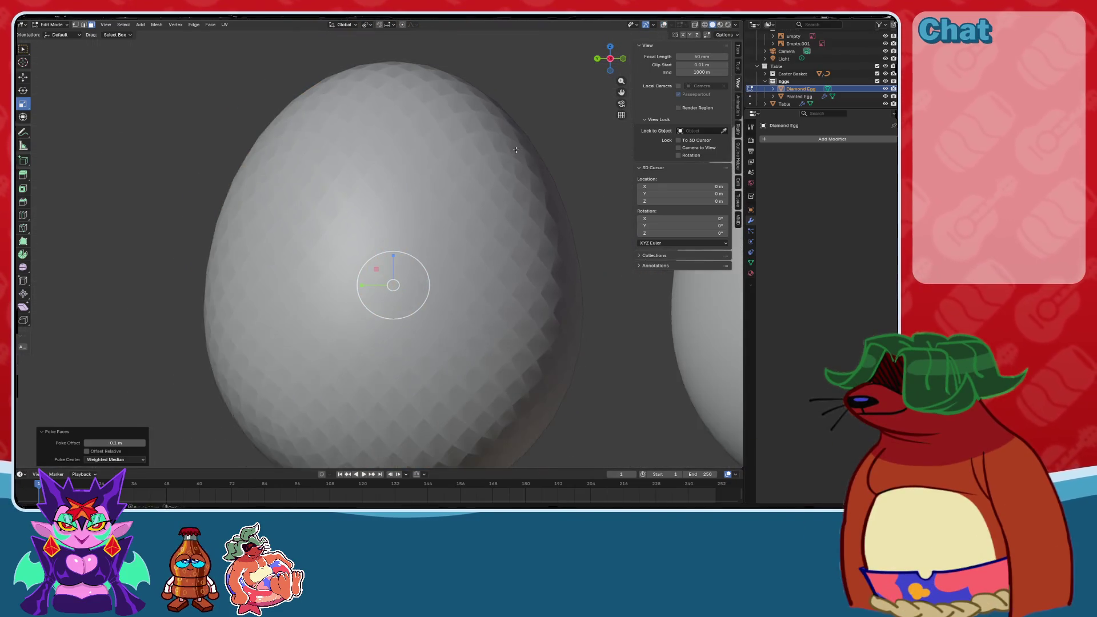
pyautogui.moveTo(514, 152); pyautogui.dragTo(494, 197, button='middle')
pyautogui.scroll(2, 507, 199)
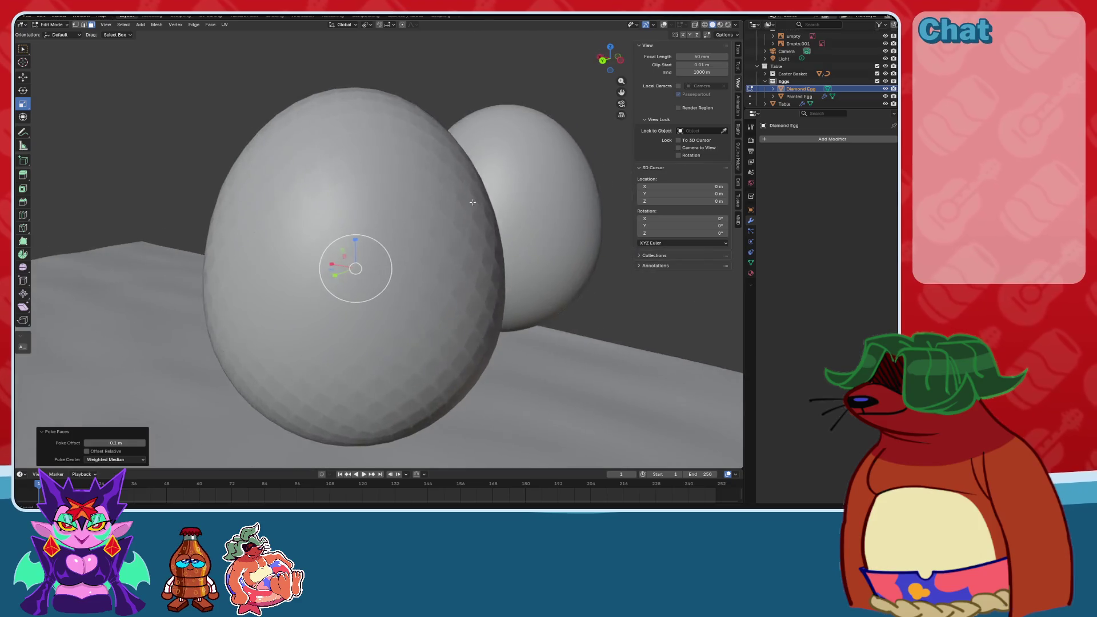
# Set the Poke Offset to -0.05 m.
pyautogui.click(125, 442)
pyautogui.write('-.05')
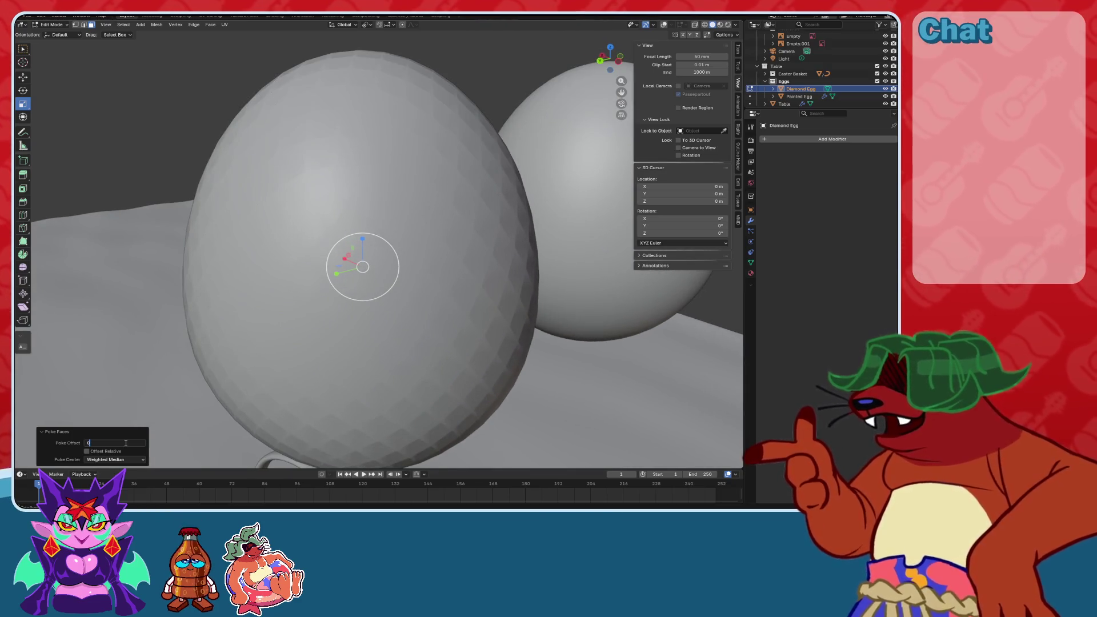
pyautogui.press('Return')
pyautogui.moveTo(343, 257)
pyautogui.mouseDown(button='middle')
pyautogui.moveTo(320, 251)
pyautogui.moveTo(473, 299)
pyautogui.moveTo(651, 80)
pyautogui.mouseUp(button='middle')
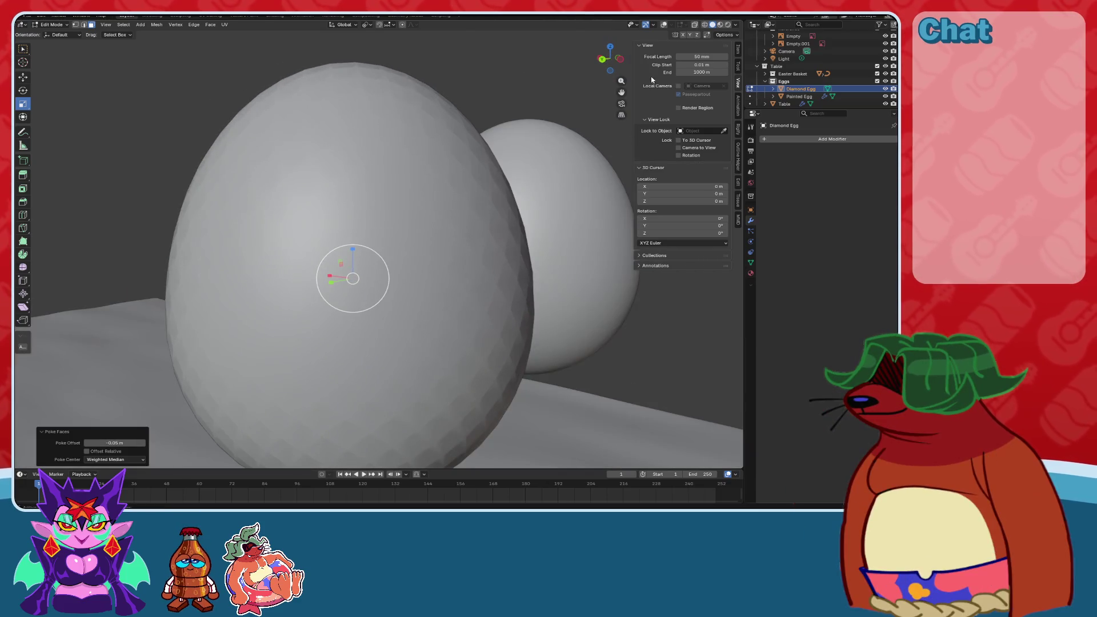
# Add a Bevel modifier with a 0.01 m amount, then undo back to the plain mesh.
pyautogui.click(790, 140)
pyautogui.click(756, 160)
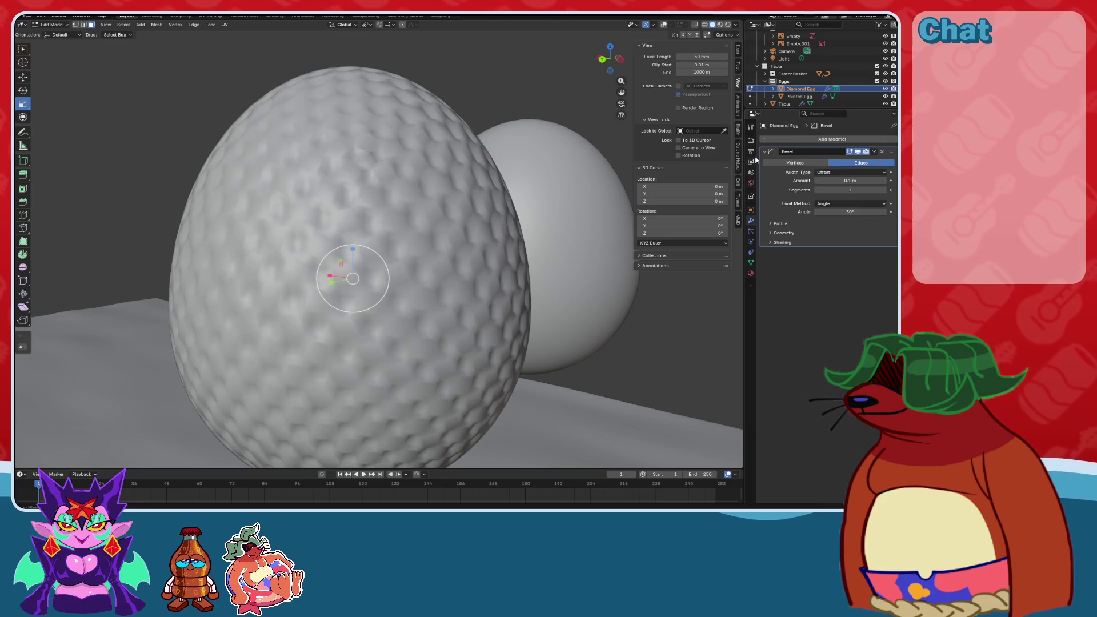
pyautogui.press('Return')
pyautogui.doubleClick(861, 181)
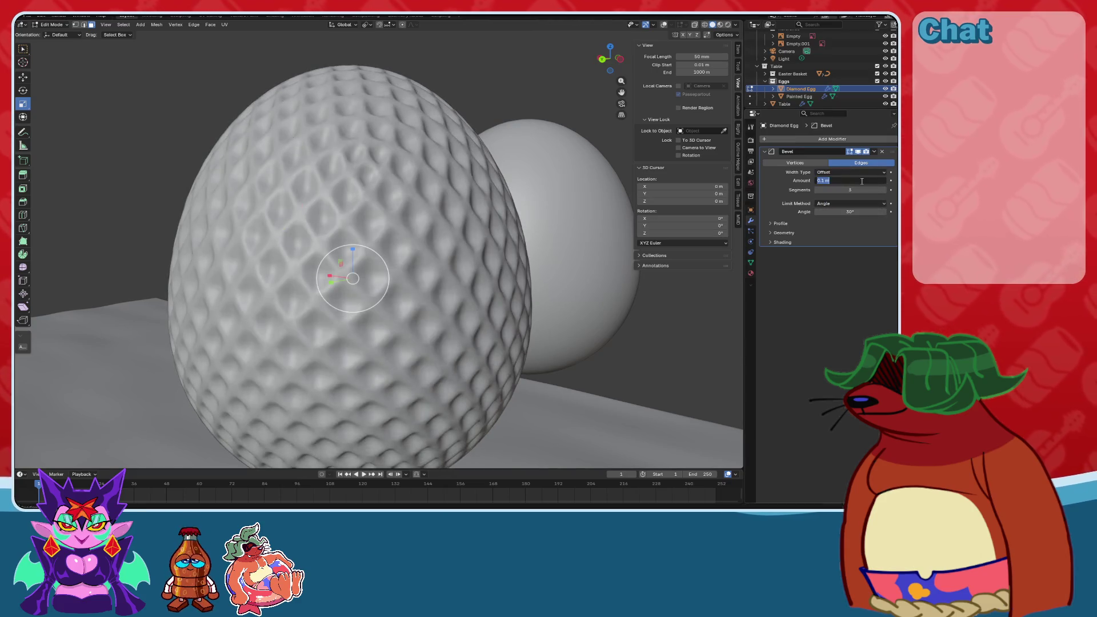
pyautogui.write('.01')
pyautogui.press('Return')
pyautogui.scroll(1, 398, 319)
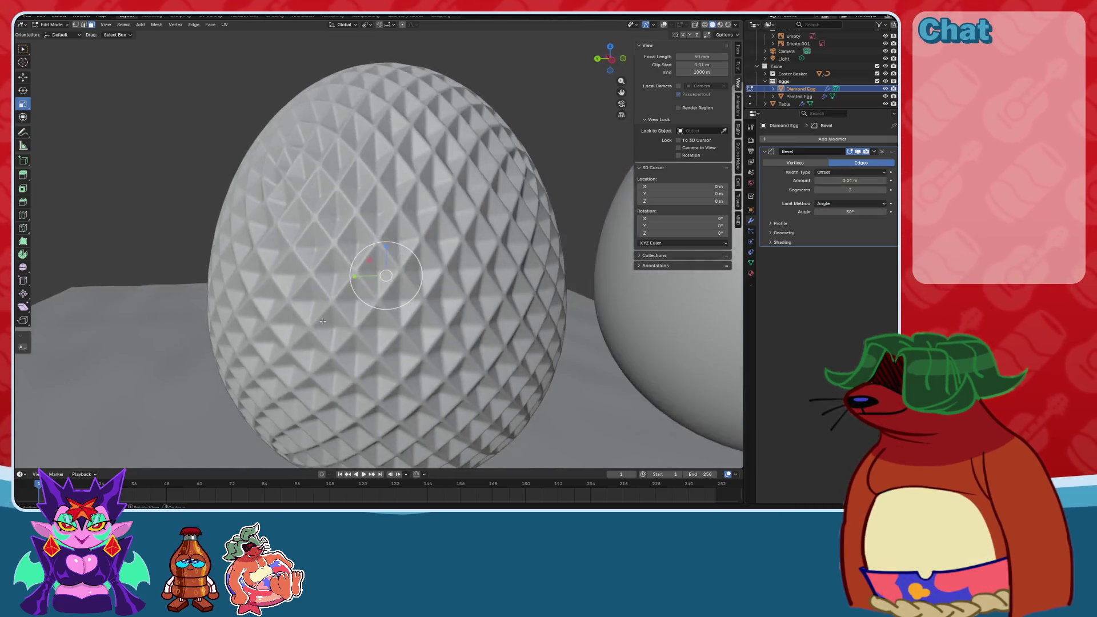
pyautogui.scroll(-3, 399, 319)
pyautogui.scroll(1, 398, 319)
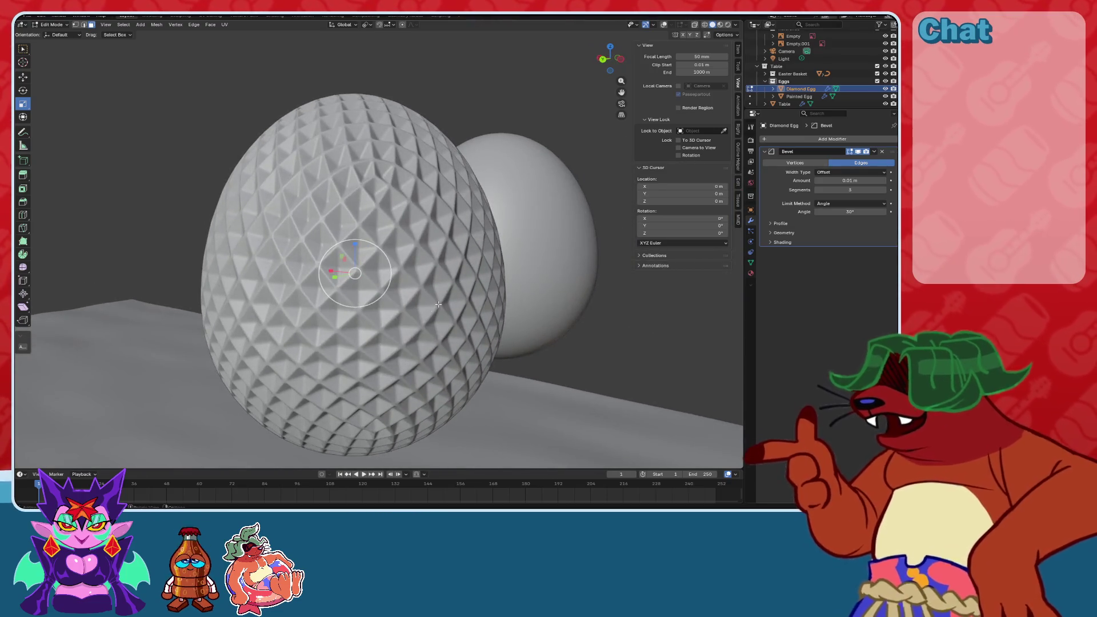
pyautogui.moveTo(398, 319); pyautogui.dragTo(425, 304, button='middle')
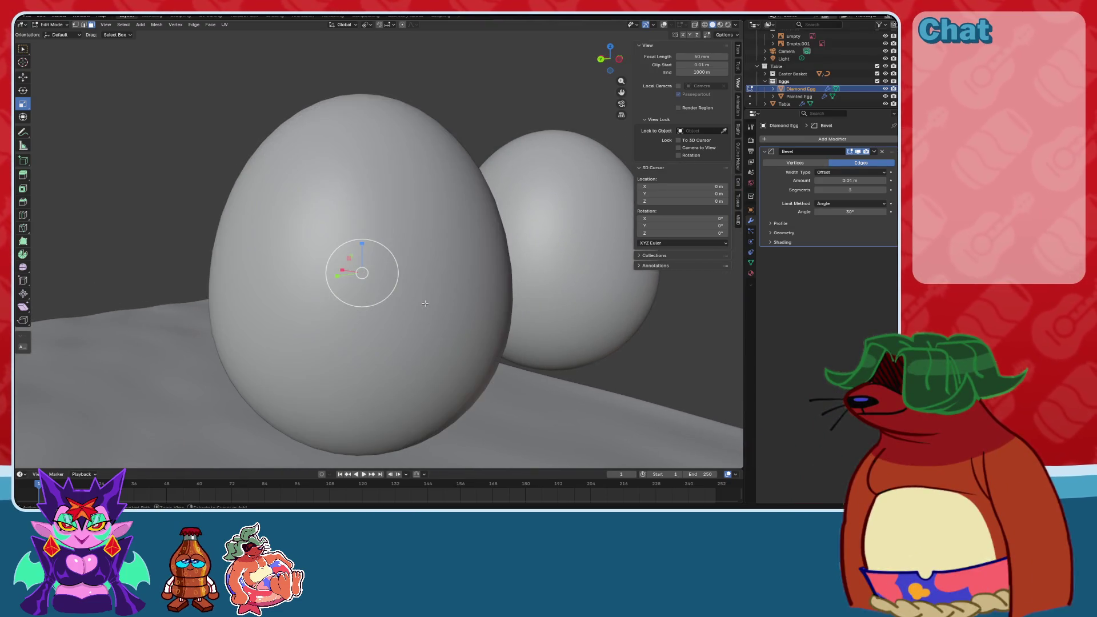
pyautogui.hotkey('ctrl', 'z')
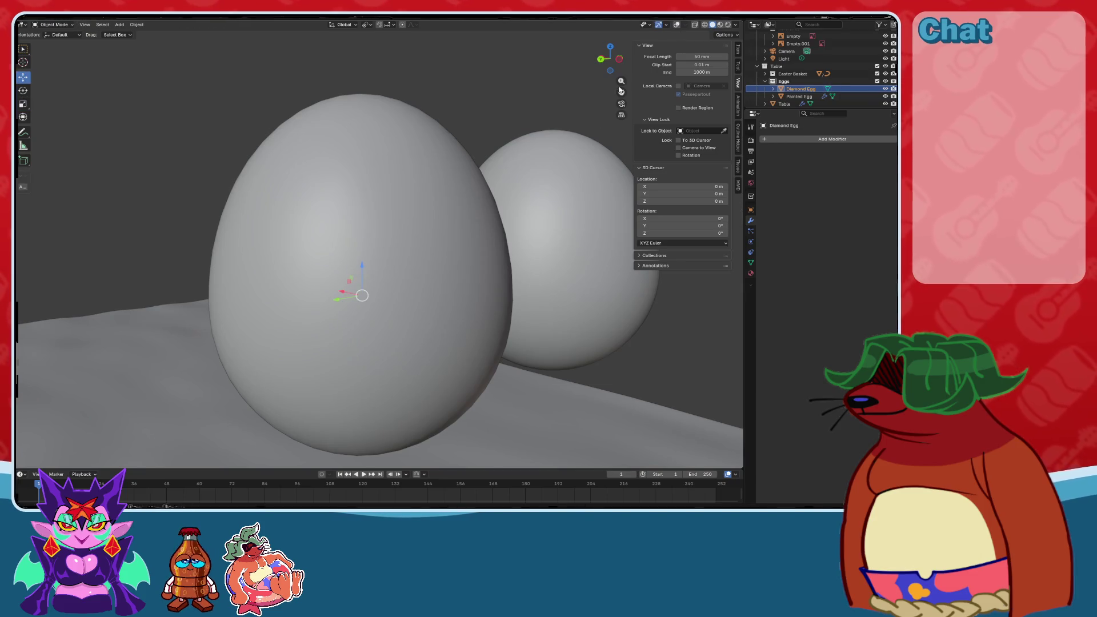
# Add a Bevel modifier with a 0.01 m amount to the Diamond Egg.
pyautogui.click(677, 25)
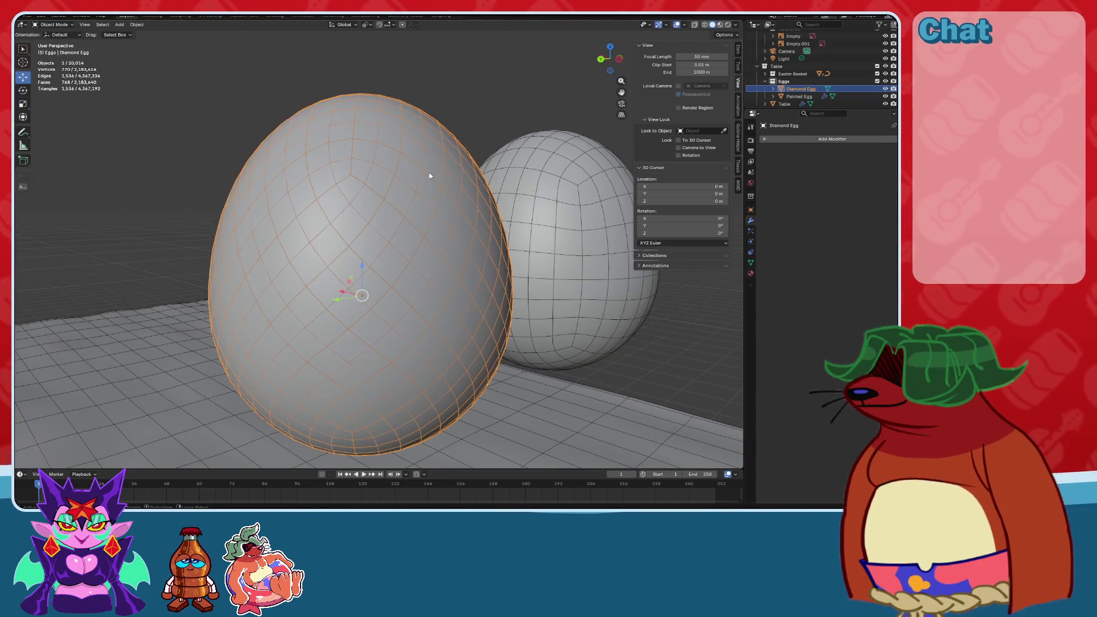
pyautogui.click(772, 139)
pyautogui.click(778, 153)
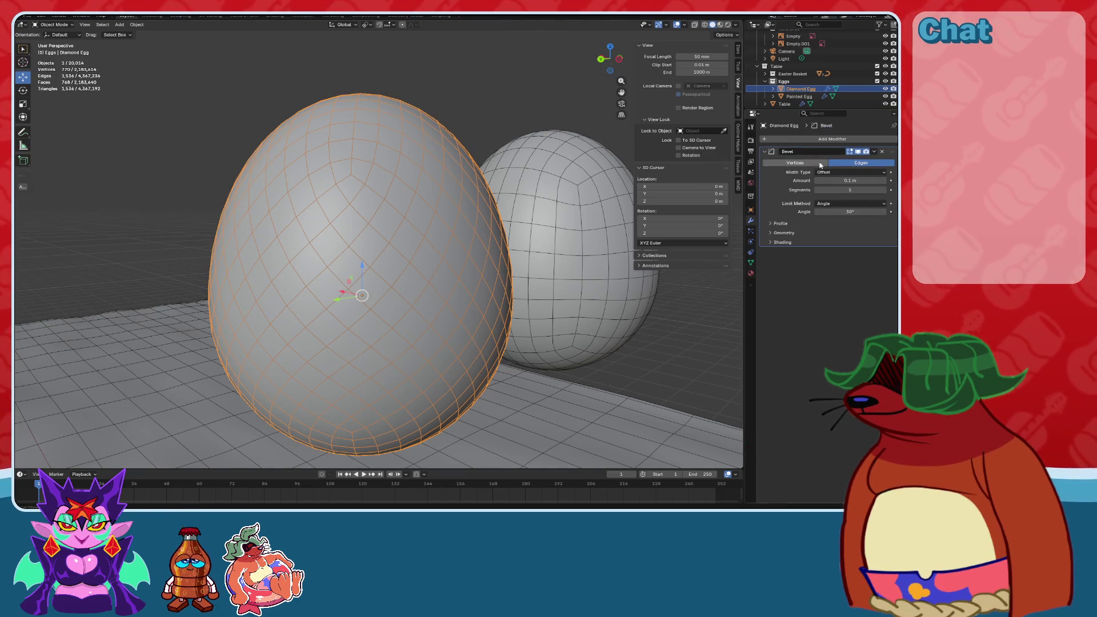
pyautogui.write('0.01')
pyautogui.press('Return')
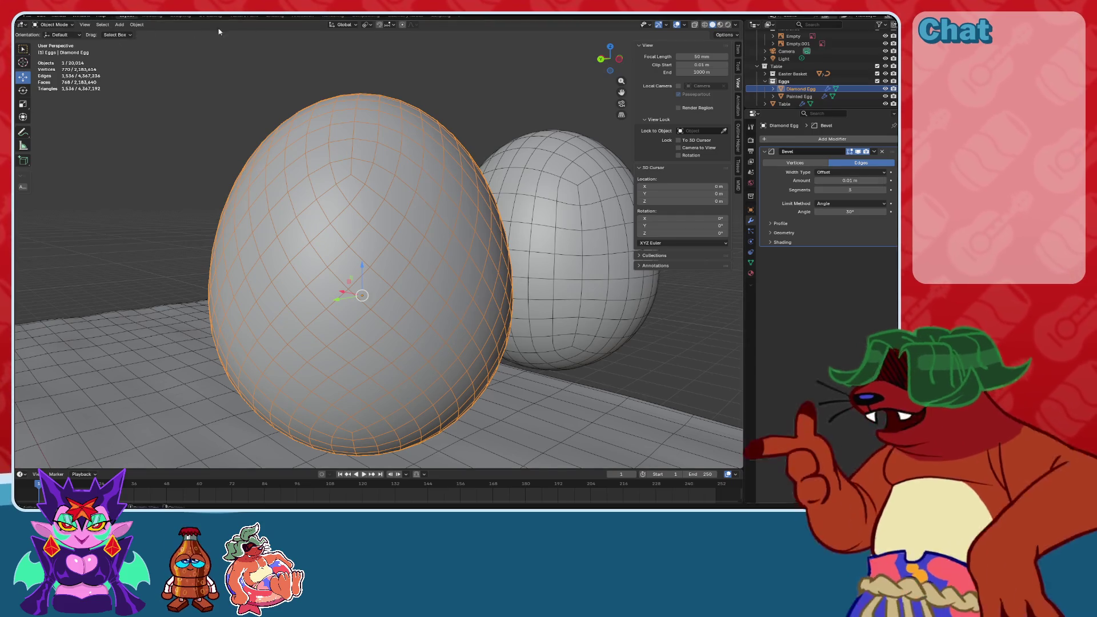
# Poke every face of the egg into triangles in Edit Mode.
pyautogui.click(53, 42)
pyautogui.click(193, 25)
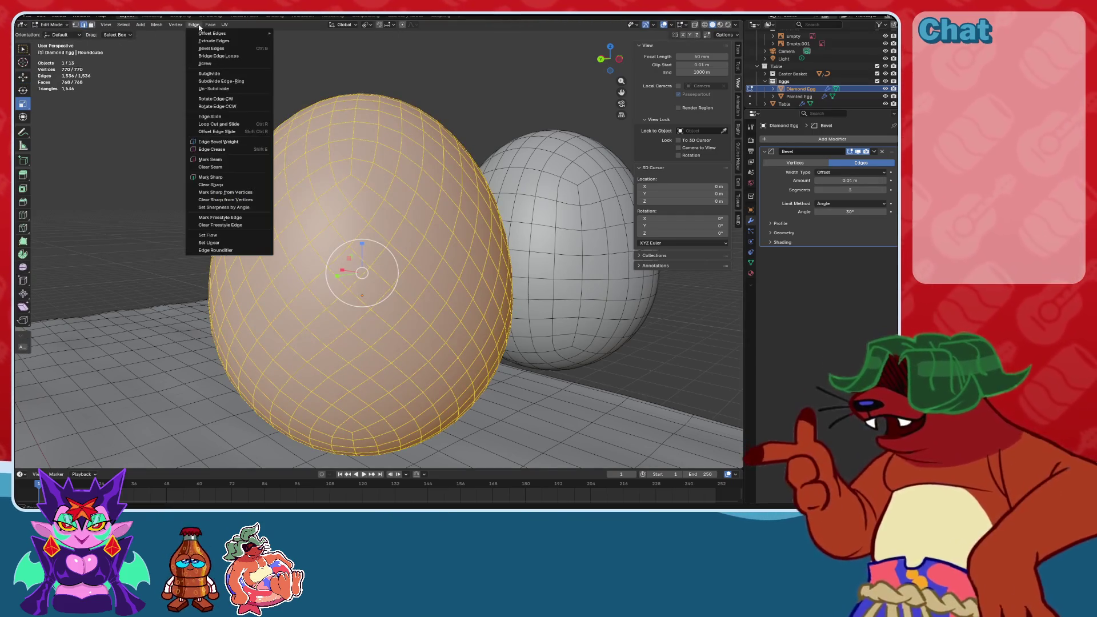
pyautogui.click(218, 66)
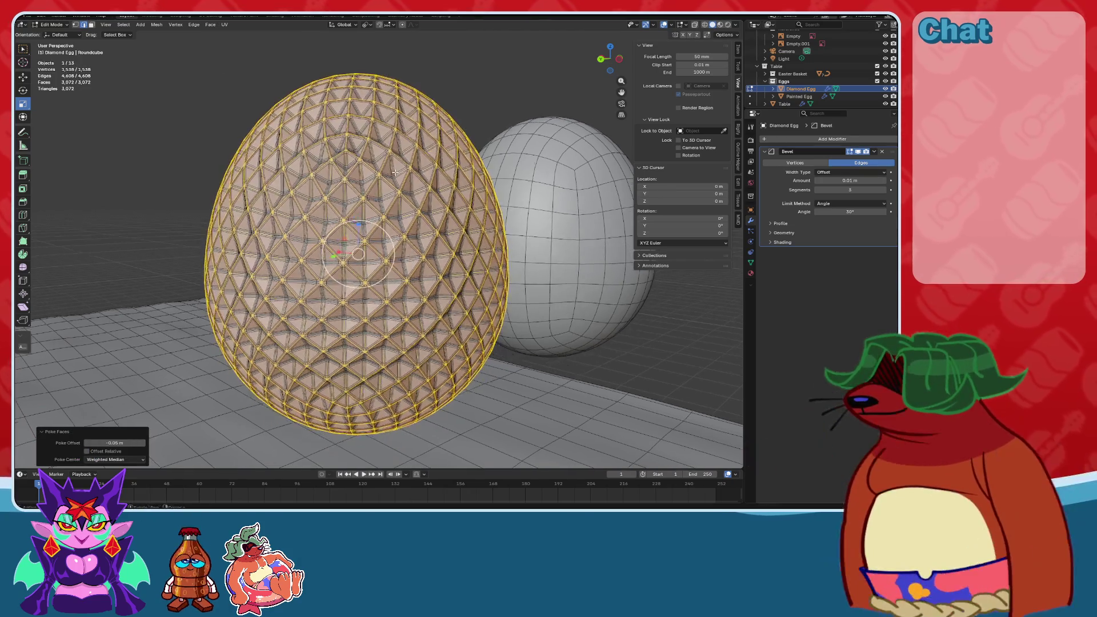
pyautogui.click(664, 24)
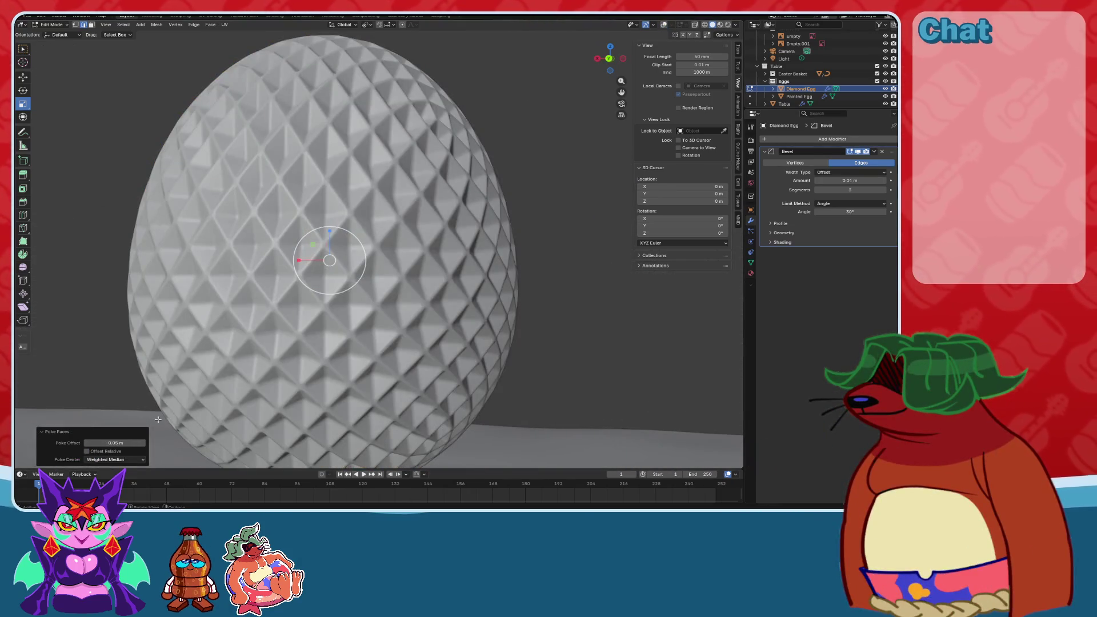
# Step the Poke Offset down to -0.02 m and return to Object Mode.
pyautogui.click(143, 444)
pyautogui.click(143, 444)
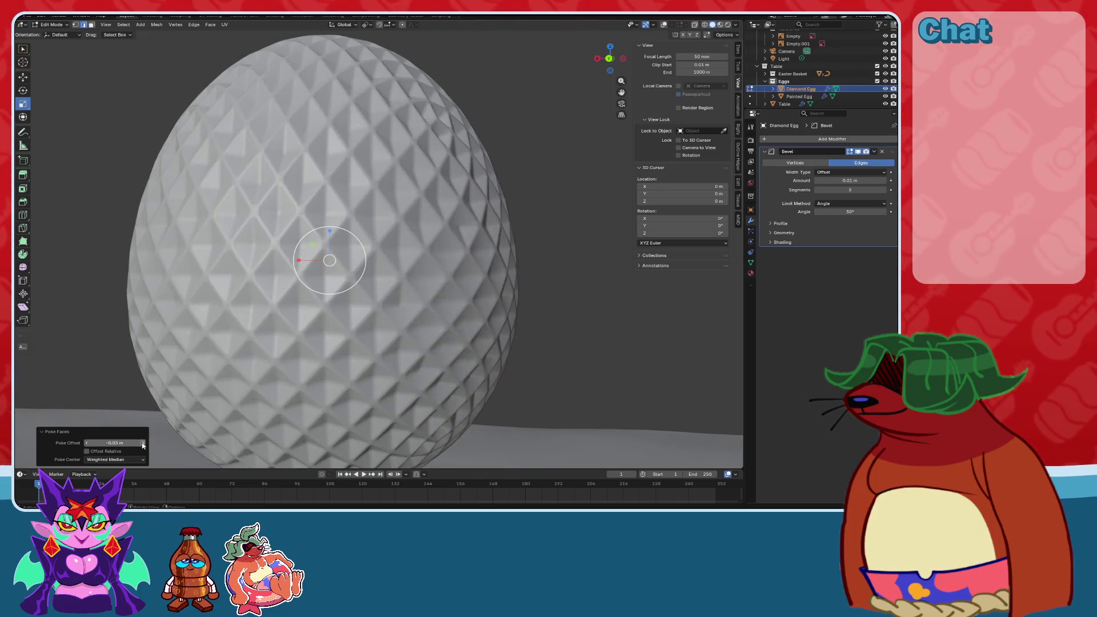
pyautogui.moveTo(498, 344); pyautogui.dragTo(195, 426, button='middle')
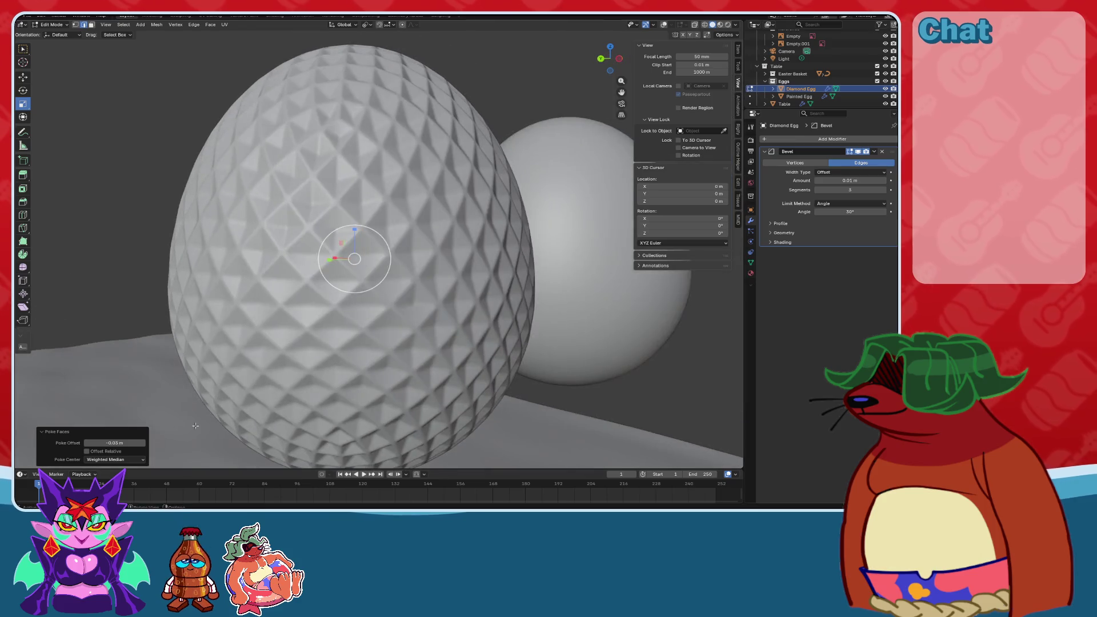
pyautogui.click(143, 444)
pyautogui.moveTo(351, 298)
pyautogui.mouseDown(button='middle')
pyautogui.moveTo(404, 314)
pyautogui.moveTo(500, 295)
pyautogui.moveTo(460, 266)
pyautogui.mouseUp(button='middle')
pyautogui.scroll(1, 460, 266)
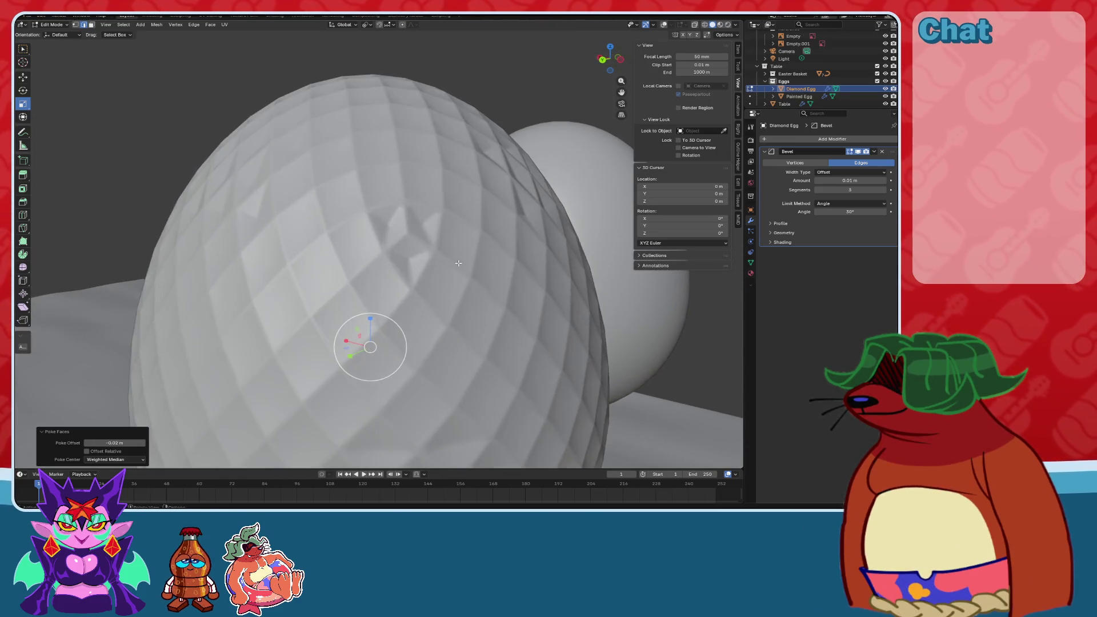
pyautogui.click(56, 33)
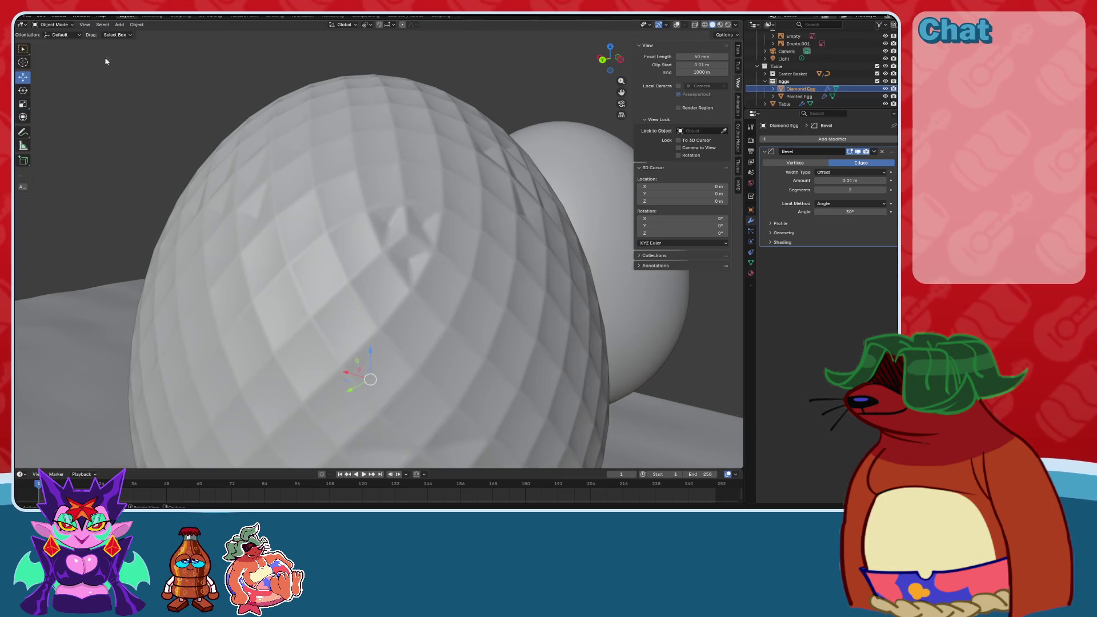
# Re-enter Edit Mode and turn off the Wireframe overlay.
pyautogui.click(677, 25)
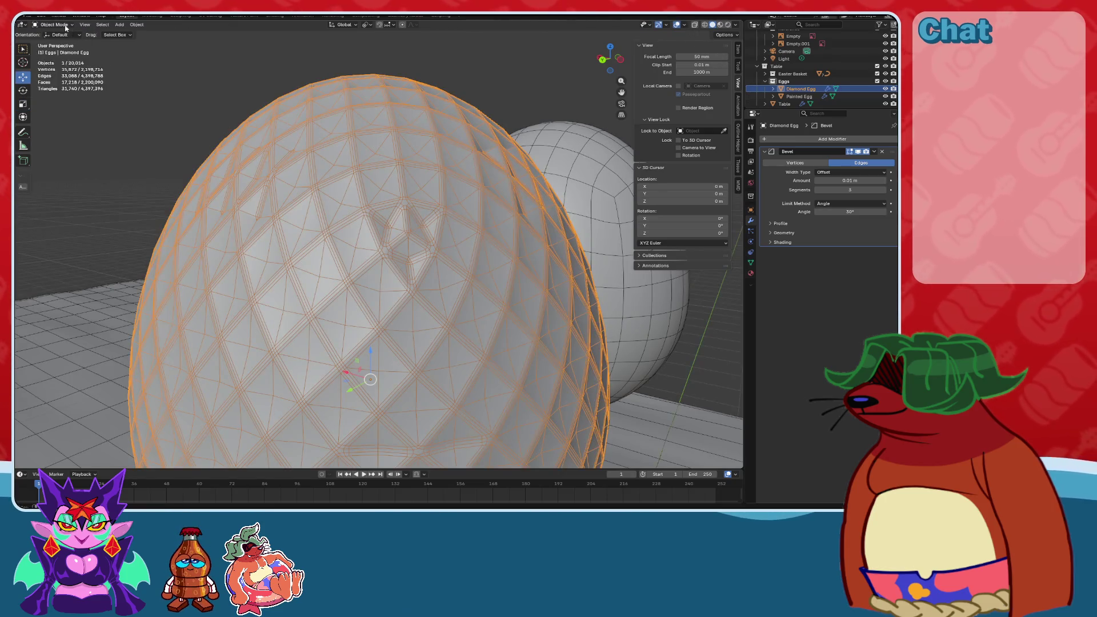
pyautogui.click(55, 42)
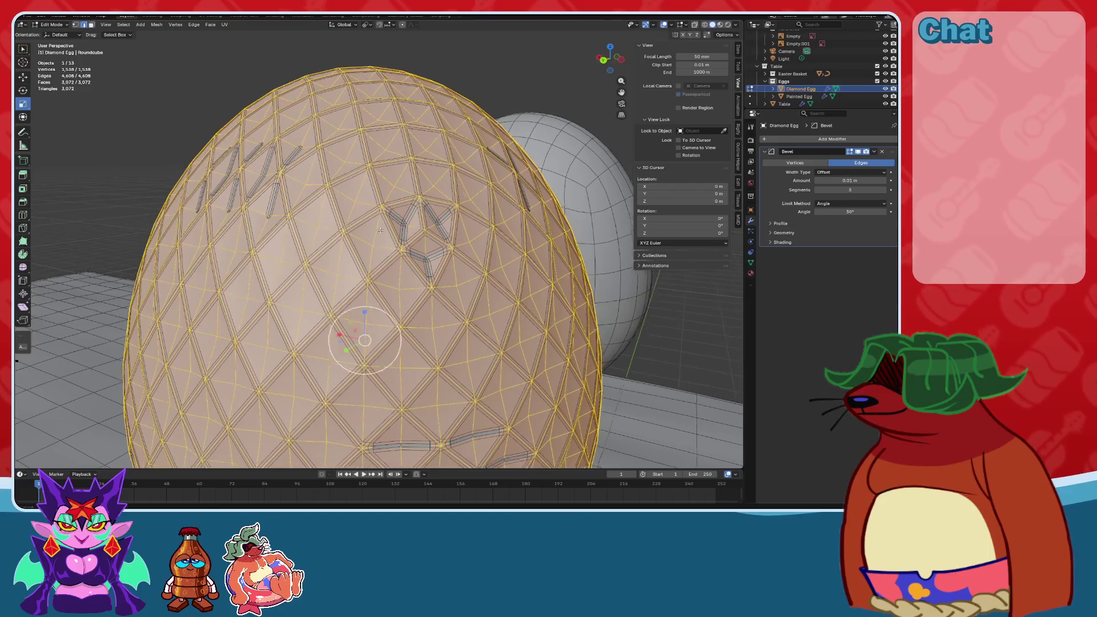
pyautogui.click(664, 25)
pyautogui.moveTo(427, 189); pyautogui.dragTo(414, 207, button='middle')
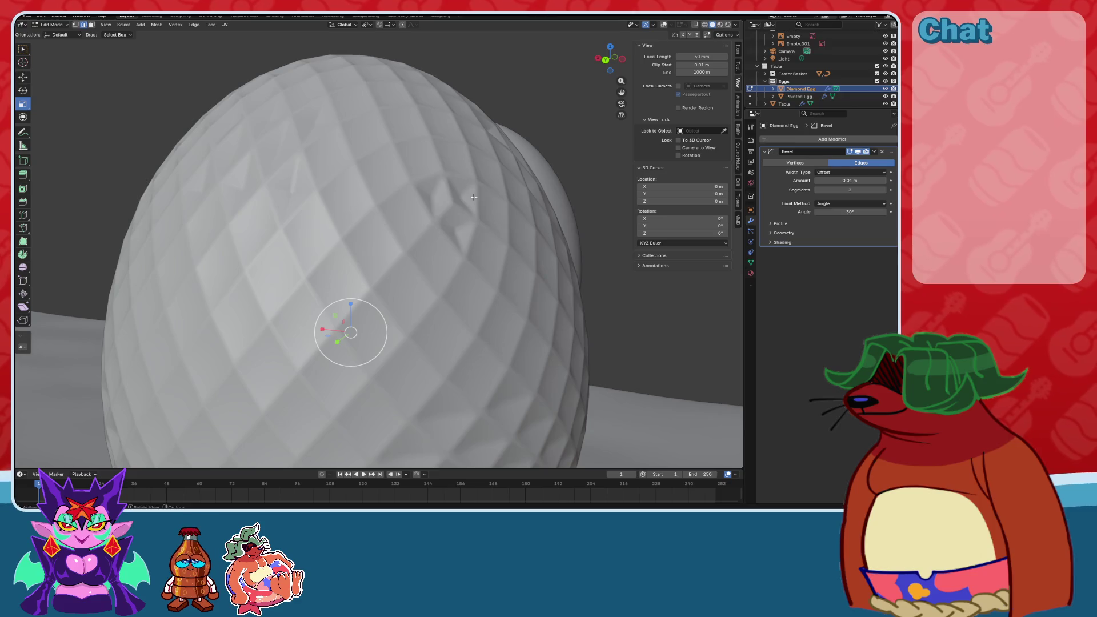
pyautogui.click(665, 25)
pyautogui.click(452, 203)
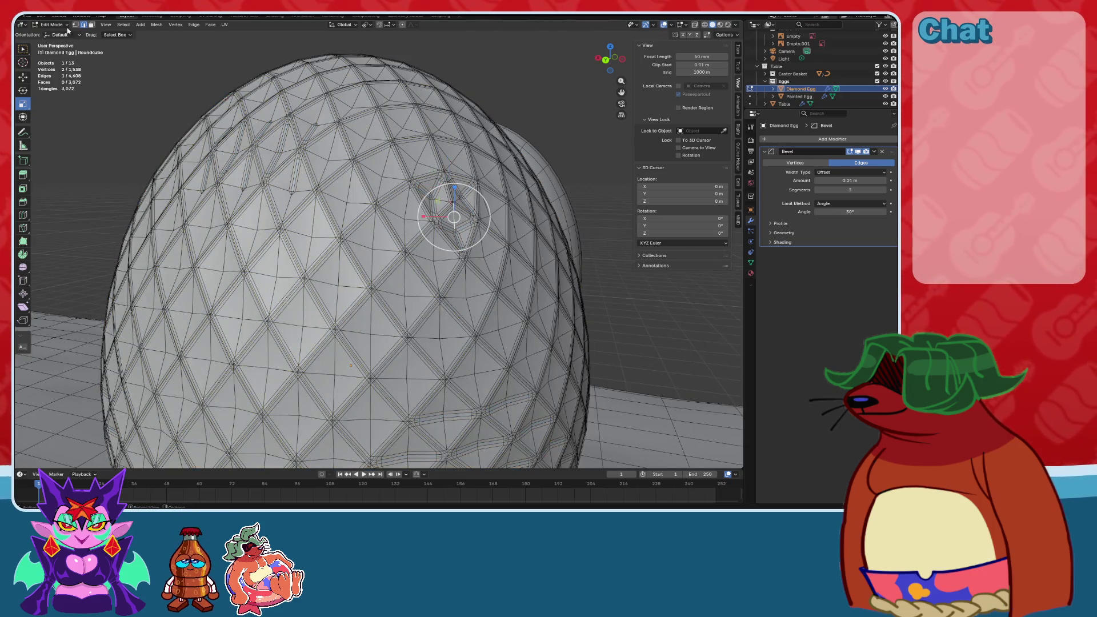
pyautogui.click(672, 25)
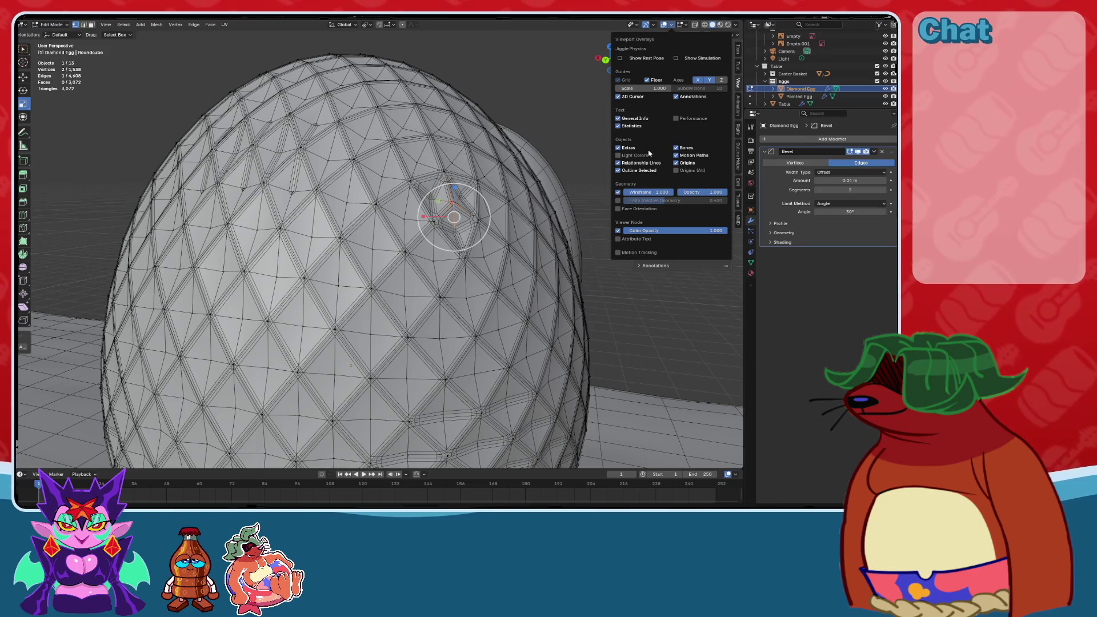
pyautogui.click(622, 193)
# Return to Object Mode and select the Diamond Egg to view its beveled diamond facets.
pyautogui.moveTo(440, 220)
pyautogui.mouseDown(button='middle')
pyautogui.moveTo(421, 232)
pyautogui.moveTo(442, 232)
pyautogui.moveTo(308, 228)
pyautogui.moveTo(548, 240)
pyautogui.moveTo(506, 222)
pyautogui.mouseUp(button='middle')
pyautogui.keyDown('shift'); pyautogui.click(364, 228); pyautogui.keyUp('shift')
pyautogui.scroll(-3, 506, 221)
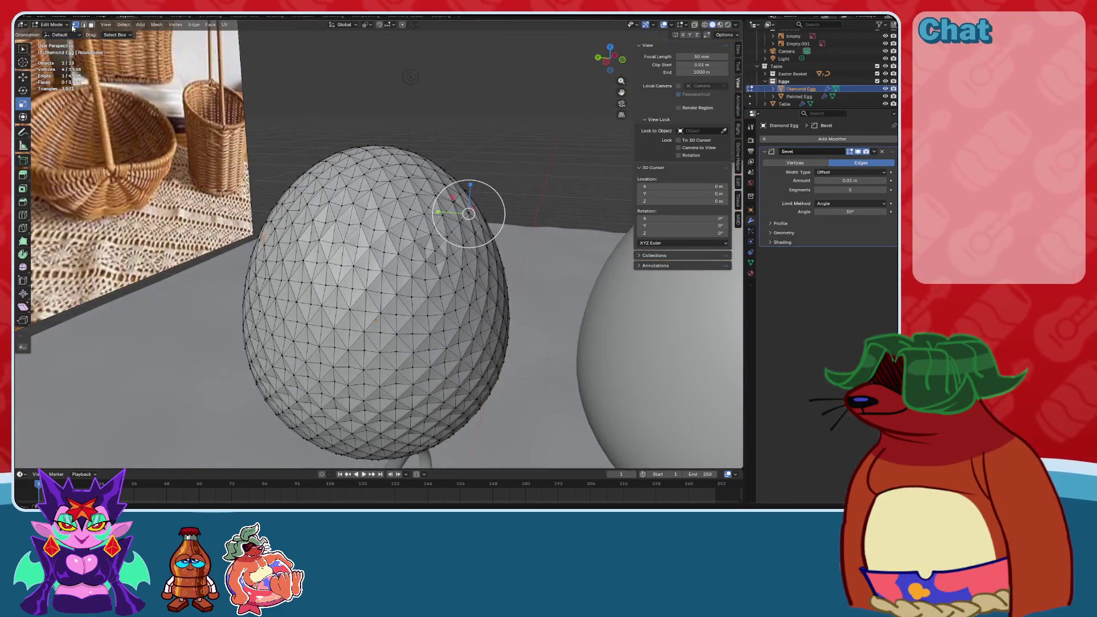
pyautogui.click(52, 33)
pyautogui.moveTo(400, 228)
pyautogui.mouseDown(button='middle')
pyautogui.moveTo(522, 228)
pyautogui.moveTo(472, 196)
pyautogui.moveTo(502, 188)
pyautogui.moveTo(470, 198)
pyautogui.moveTo(460, 166)
pyautogui.moveTo(440, 262)
pyautogui.moveTo(446, 246)
pyautogui.moveTo(426, 242)
pyautogui.moveTo(475, 246)
pyautogui.mouseUp(button='middle')
pyautogui.scroll(4, 517, 179)
pyautogui.click(441, 263)
pyautogui.scroll(4, 447, 246)
# Try Shade Flat on the Diamond Egg.
pyautogui.rightClick(475, 244)
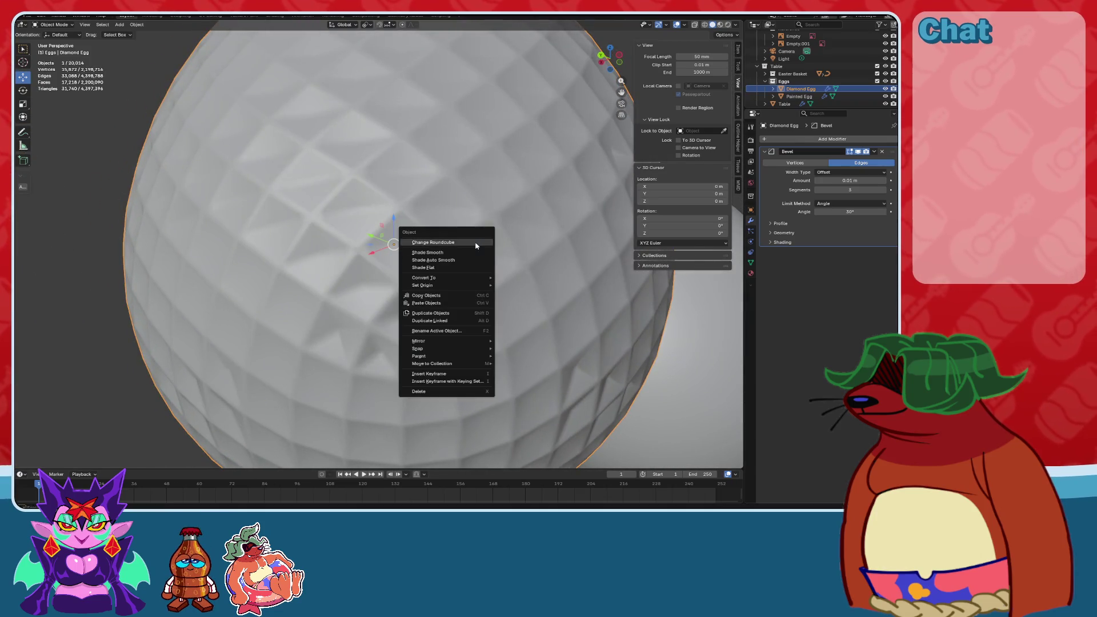
pyautogui.click(475, 249)
pyautogui.scroll(-5, 475, 249)
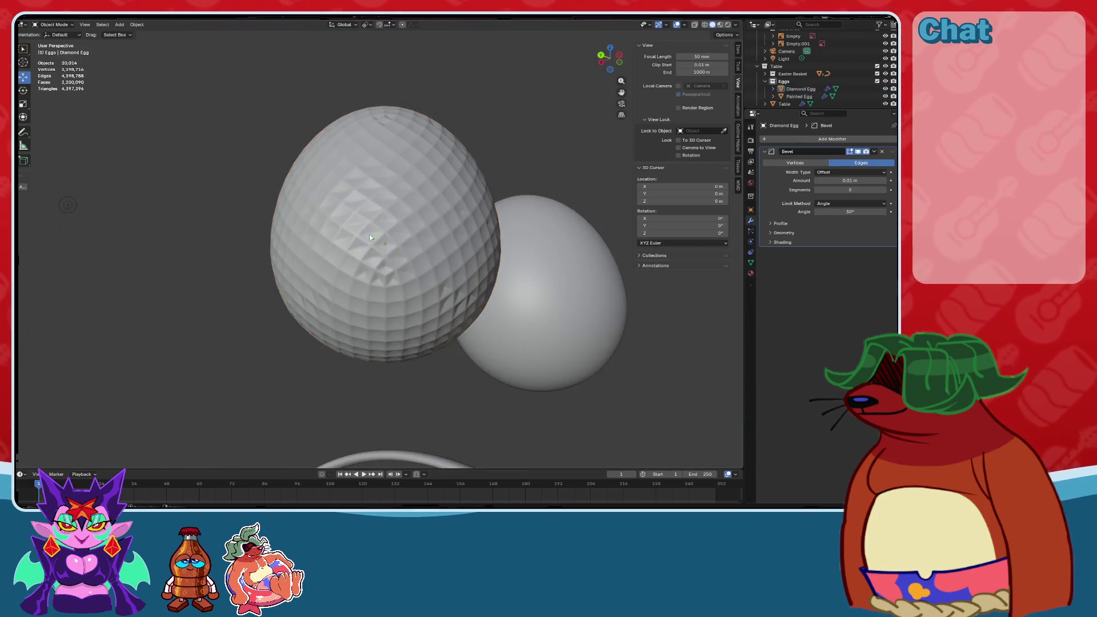
pyautogui.rightClick(374, 228)
pyautogui.click(354, 242)
pyautogui.moveTo(355, 242); pyautogui.dragTo(410, 272, button='middle')
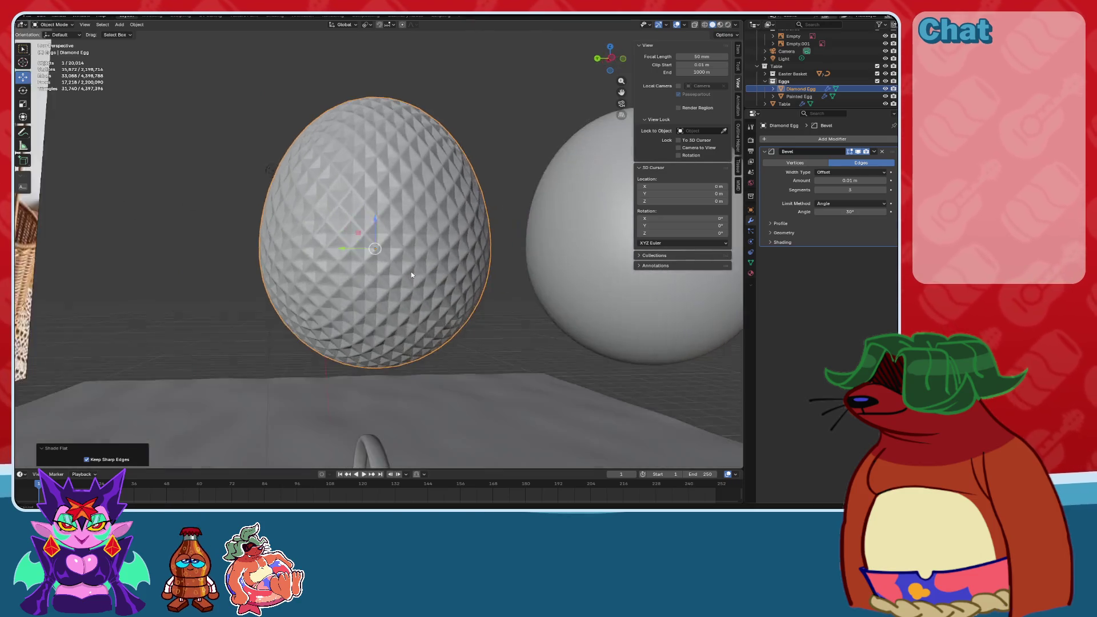
pyautogui.scroll(6, 486, 325)
pyautogui.scroll(-4, 489, 275)
pyautogui.moveTo(486, 233)
pyautogui.mouseDown(button='middle')
pyautogui.moveTo(439, 208)
pyautogui.moveTo(477, 234)
pyautogui.moveTo(465, 228)
pyautogui.mouseUp(button='middle')
# Apply Shade Auto Smooth to the Diamond Egg.
pyautogui.click(438, 207)
pyautogui.rightClick(437, 208)
pyautogui.click(440, 208)
pyautogui.rightClick(440, 208)
pyautogui.click(441, 196)
# Shade the Diamond Egg fully smooth and deselect it.
pyautogui.rightClick(466, 228)
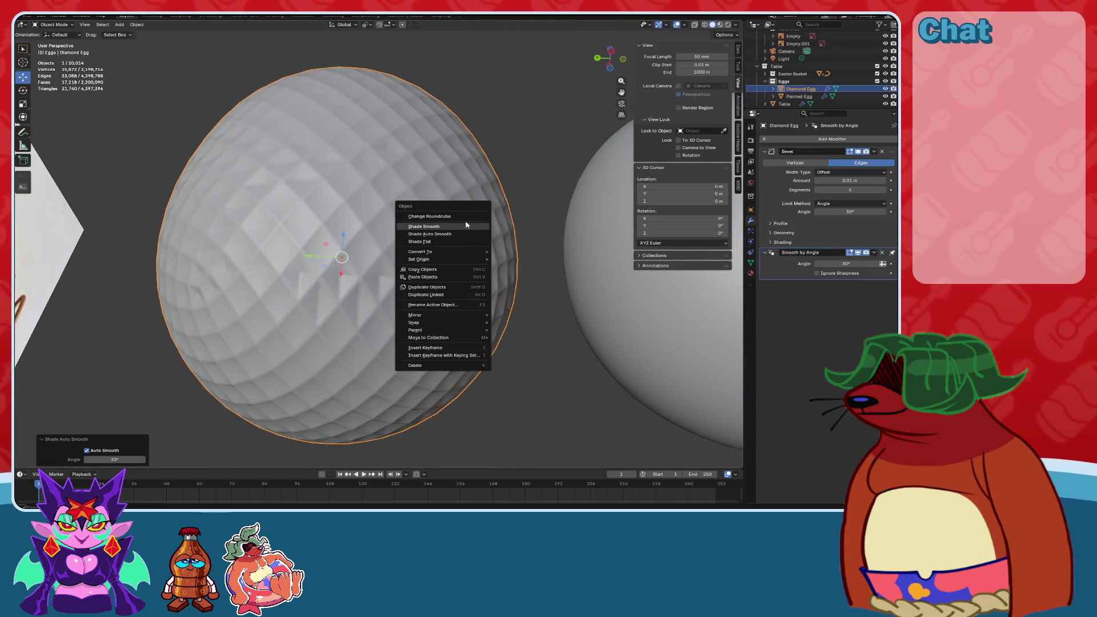
pyautogui.click(466, 227)
pyautogui.click(533, 245)
pyautogui.moveTo(533, 245)
pyautogui.mouseDown(button='middle')
pyautogui.moveTo(485, 299)
pyautogui.moveTo(499, 299)
pyautogui.moveTo(446, 245)
pyautogui.mouseUp(button='middle')
# Give the Diamond Egg a new Gold Egg material with roughness 0.3 and yellow base color.
pyautogui.click(443, 241)
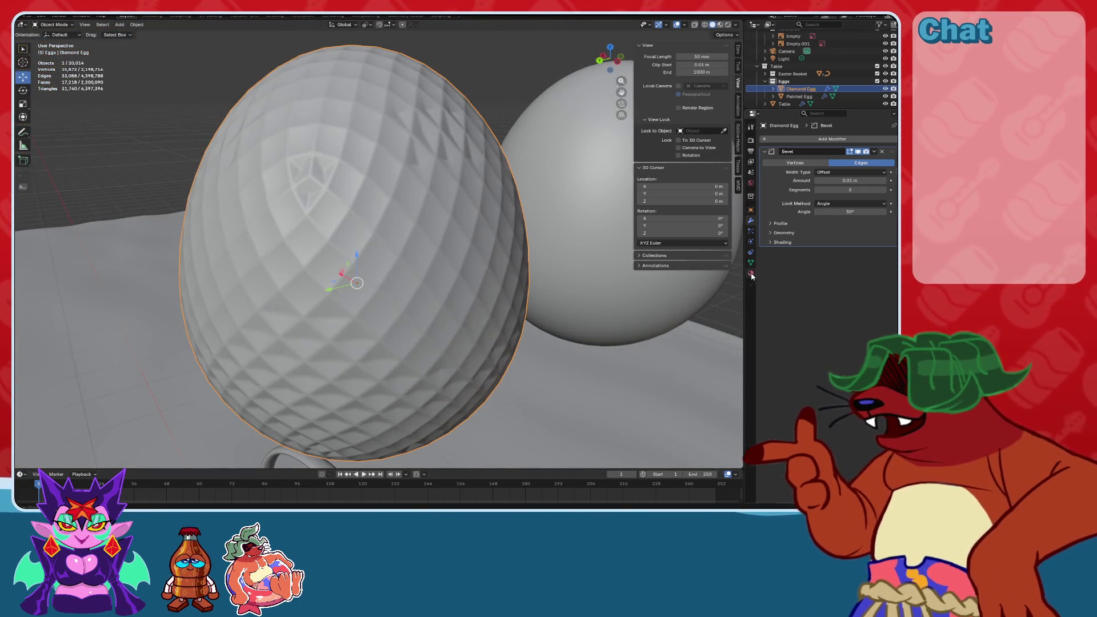
pyautogui.click(751, 272)
pyautogui.click(793, 171)
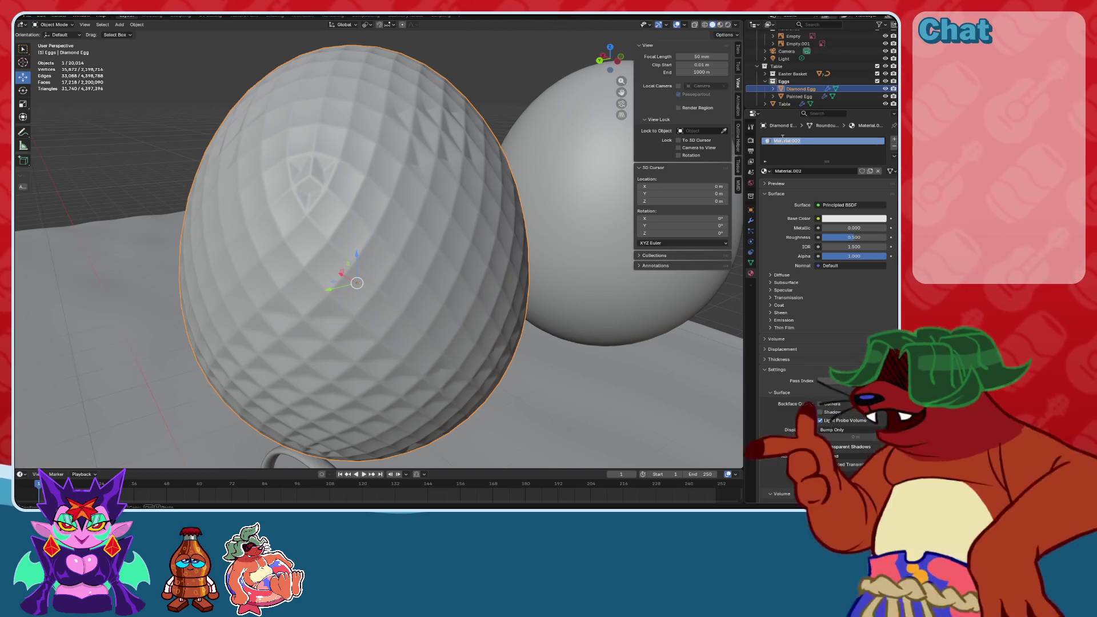
pyautogui.write('d Egg')
pyautogui.press('Return')
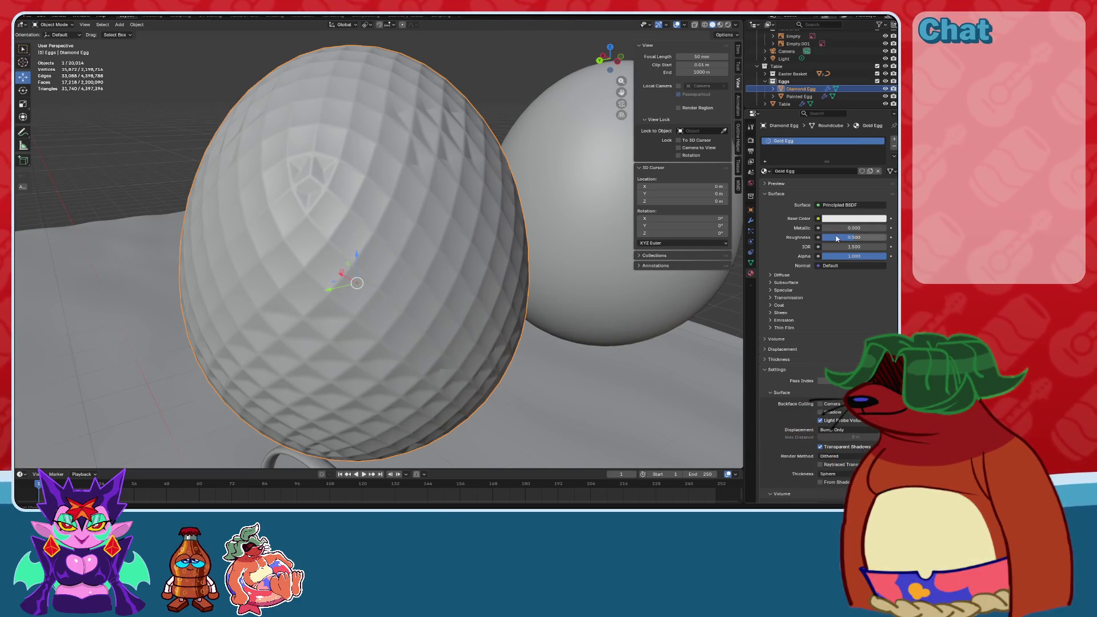
pyautogui.write('0.3')
pyautogui.press('Return')
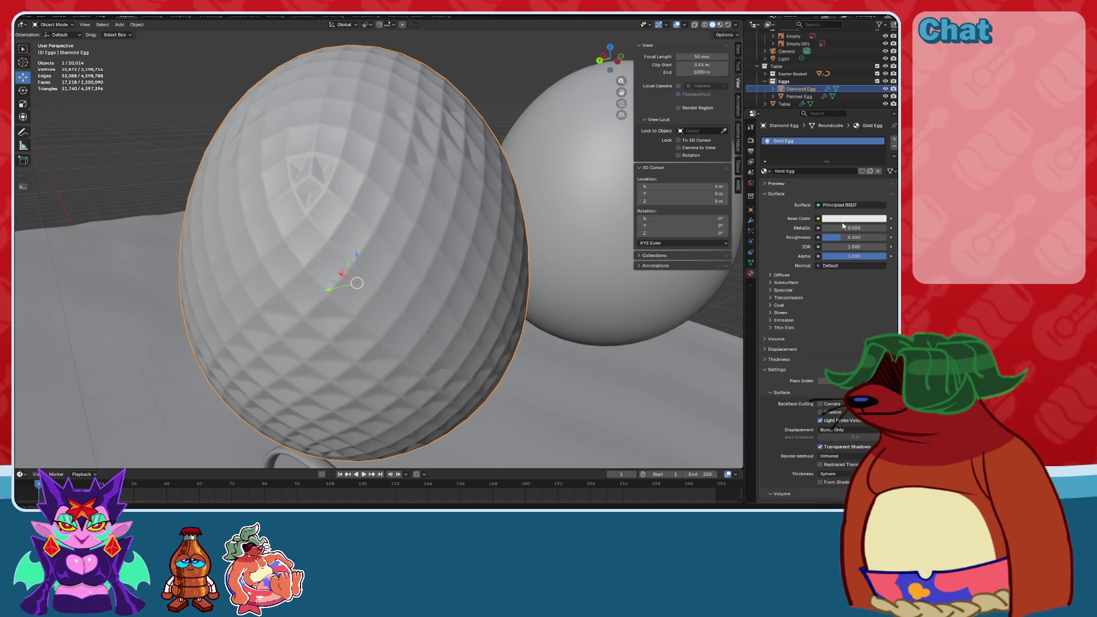
pyautogui.click(840, 219)
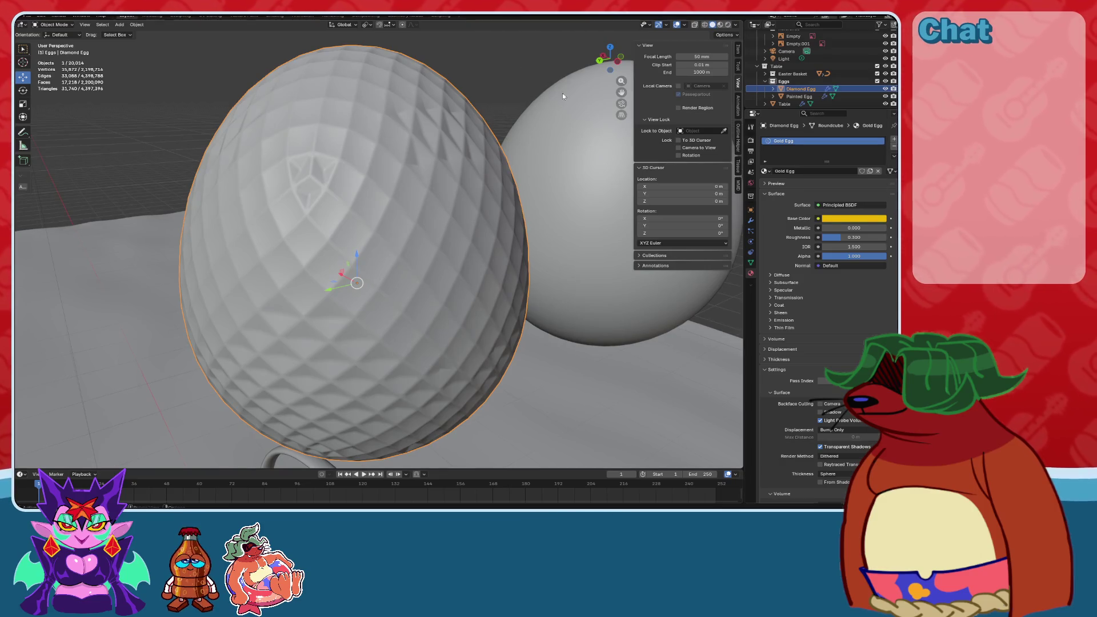
# Switch the viewport to Material Preview and orbit around the gold egg.
pyautogui.click(721, 25)
pyautogui.moveTo(491, 165)
pyautogui.mouseDown(button='middle')
pyautogui.moveTo(428, 193)
pyautogui.moveTo(440, 216)
pyautogui.moveTo(546, 218)
pyautogui.moveTo(500, 203)
pyautogui.moveTo(523, 204)
pyautogui.mouseUp(button='middle')
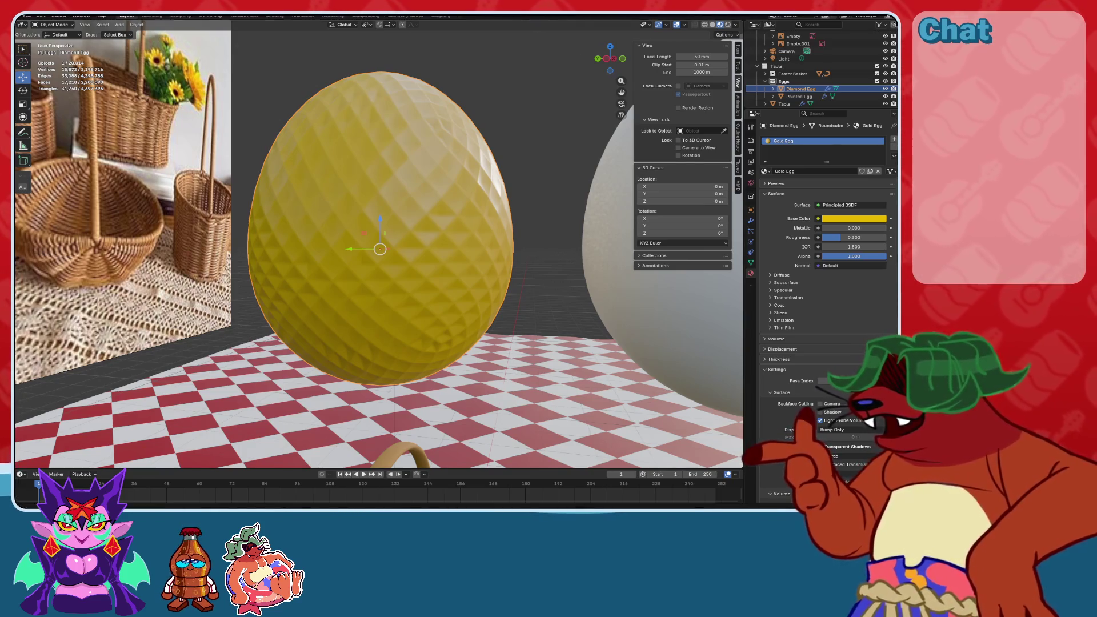
pyautogui.moveTo(439, 212)
pyautogui.mouseDown(button='middle')
pyautogui.moveTo(583, 210)
pyautogui.moveTo(286, 220)
pyautogui.moveTo(709, 208)
pyautogui.mouseUp(button='middle')
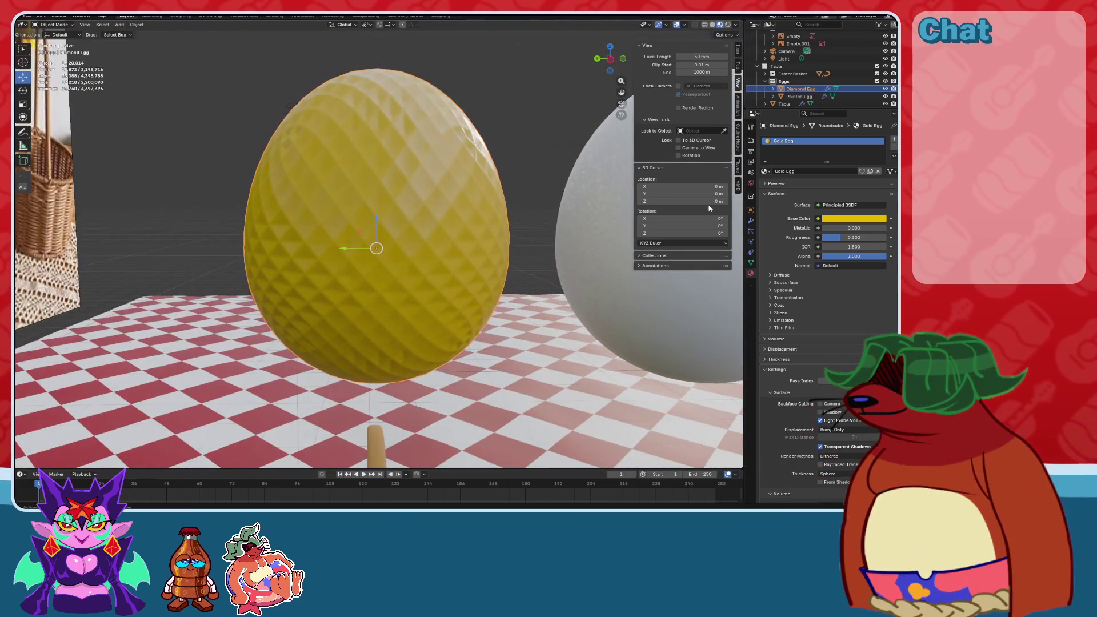
# Show the Diamond Egg's modifier stack, opening and then cancelling the Add Modifier search.
pyautogui.click(750, 221)
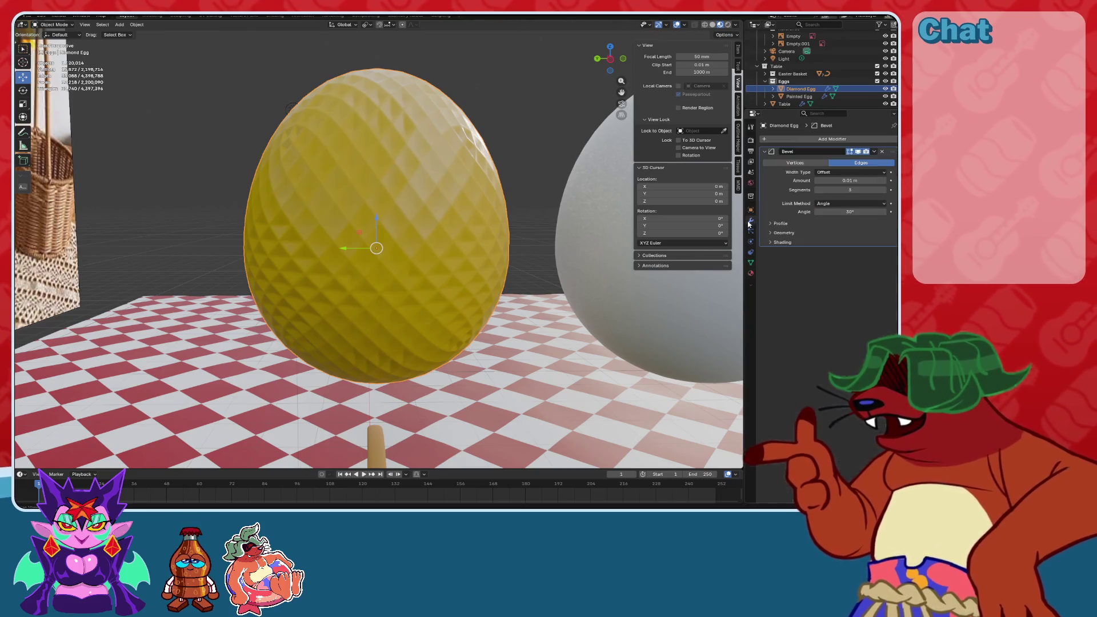
pyautogui.click(799, 140)
pyautogui.write('pok')
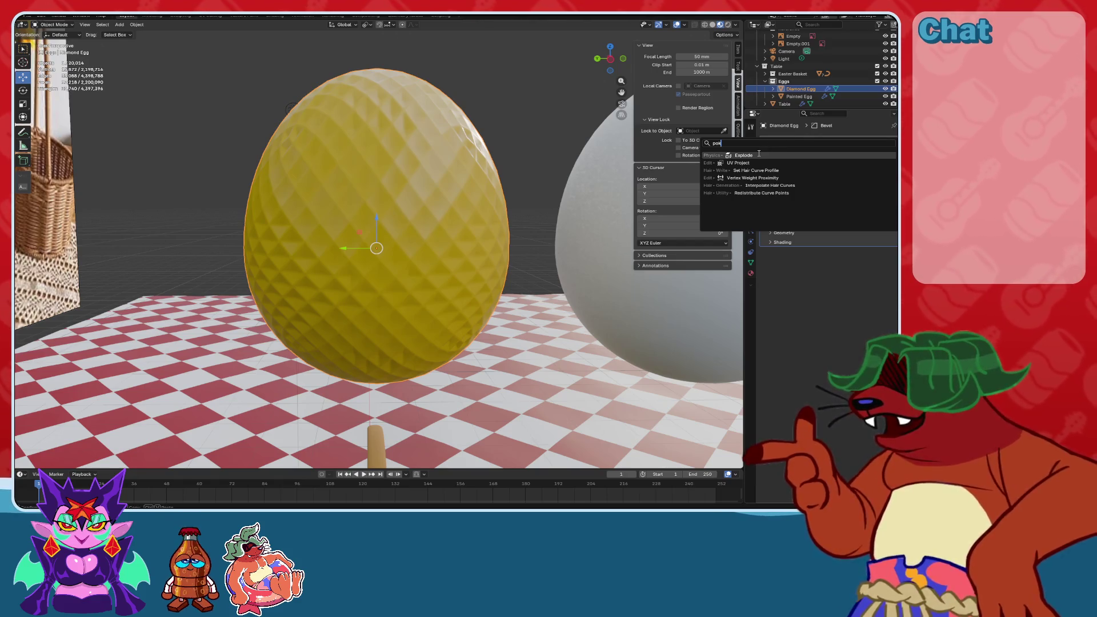
pyautogui.press('Escape')
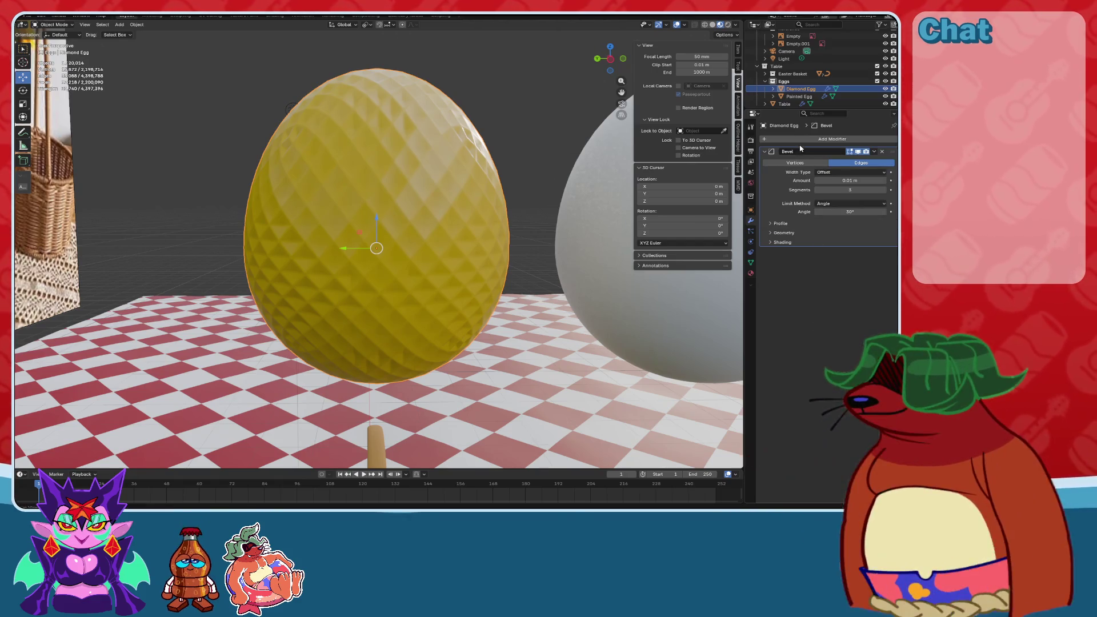
# Toggle the Diamond Egg into Edit Mode and back to Object Mode.
pyautogui.moveTo(359, 198); pyautogui.dragTo(412, 206, button='middle')
pyautogui.click(52, 25)
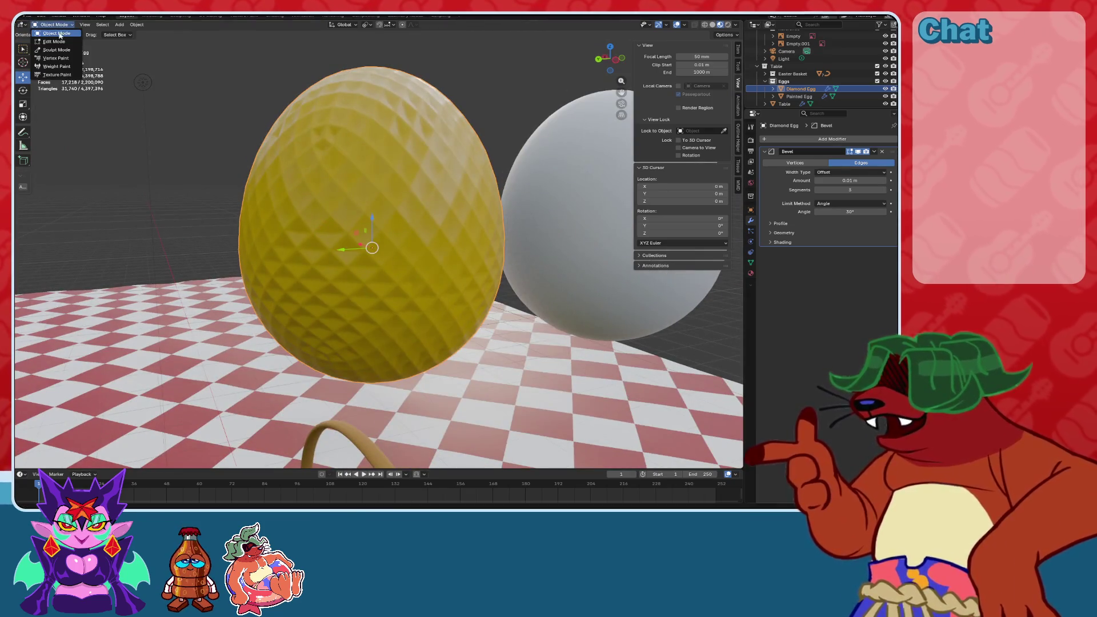
pyautogui.click(59, 43)
pyautogui.moveTo(60, 43); pyautogui.dragTo(57, 39, button='middle')
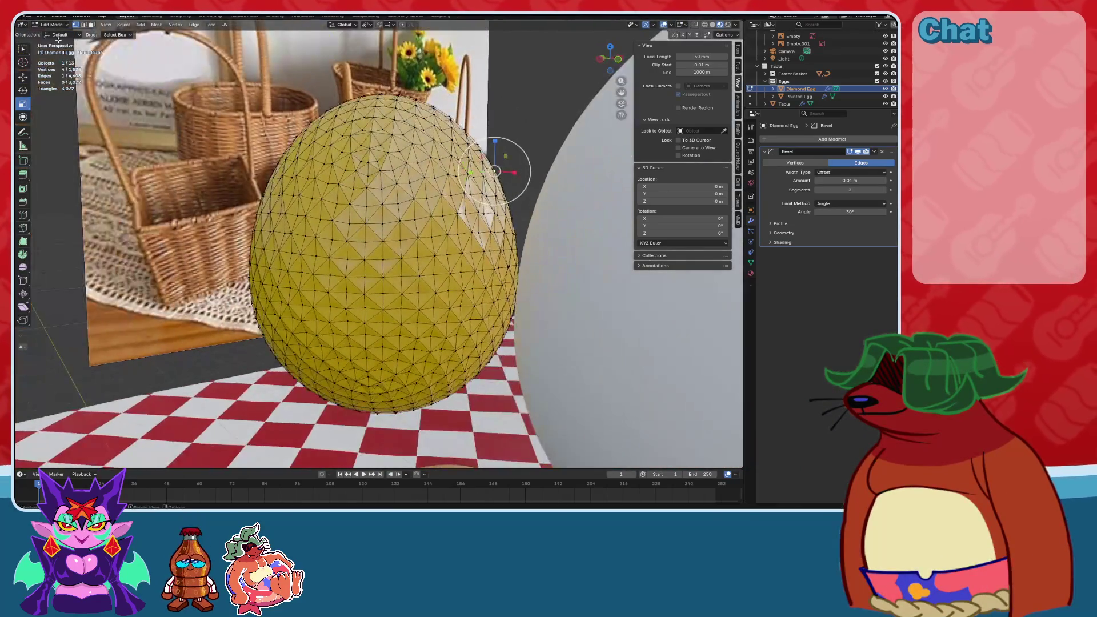
pyautogui.click(56, 33)
# Zoom out with the white egg on the left and reselect the gold Diamond Egg.
pyautogui.moveTo(375, 272)
pyautogui.mouseDown(button='middle')
pyautogui.moveTo(588, 245)
pyautogui.moveTo(448, 280)
pyautogui.moveTo(365, 259)
pyautogui.moveTo(447, 253)
pyautogui.moveTo(480, 299)
pyautogui.moveTo(471, 356)
pyautogui.moveTo(474, 314)
pyautogui.mouseUp(button='middle')
pyautogui.scroll(3, 447, 253)
pyautogui.scroll(4, 479, 300)
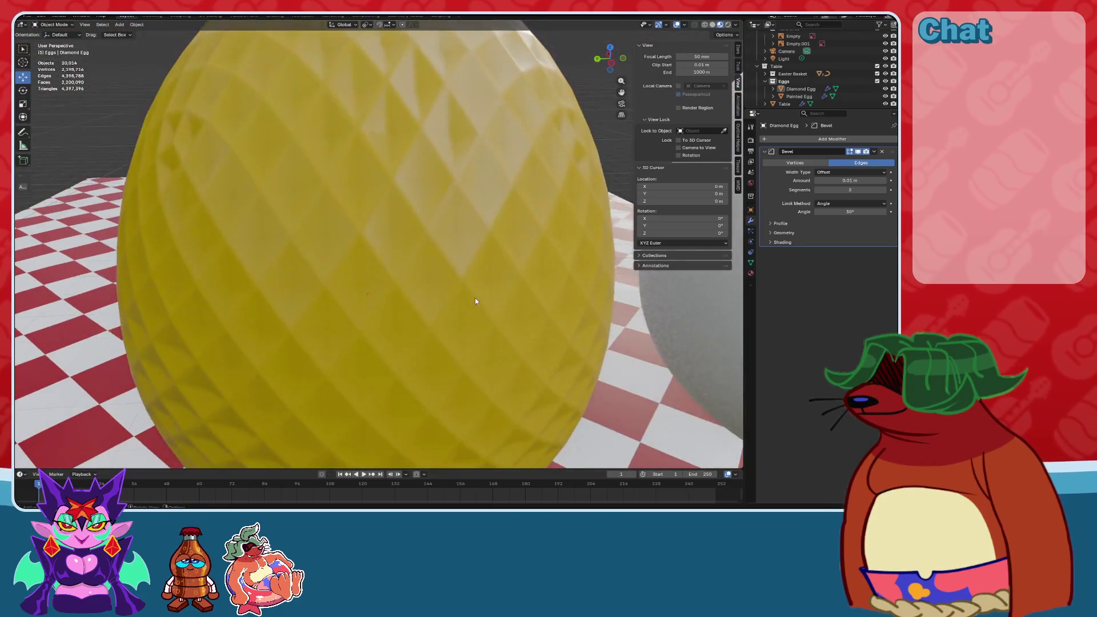
pyautogui.scroll(-6, 475, 299)
pyautogui.click(423, 252)
pyautogui.scroll(-3, 452, 264)
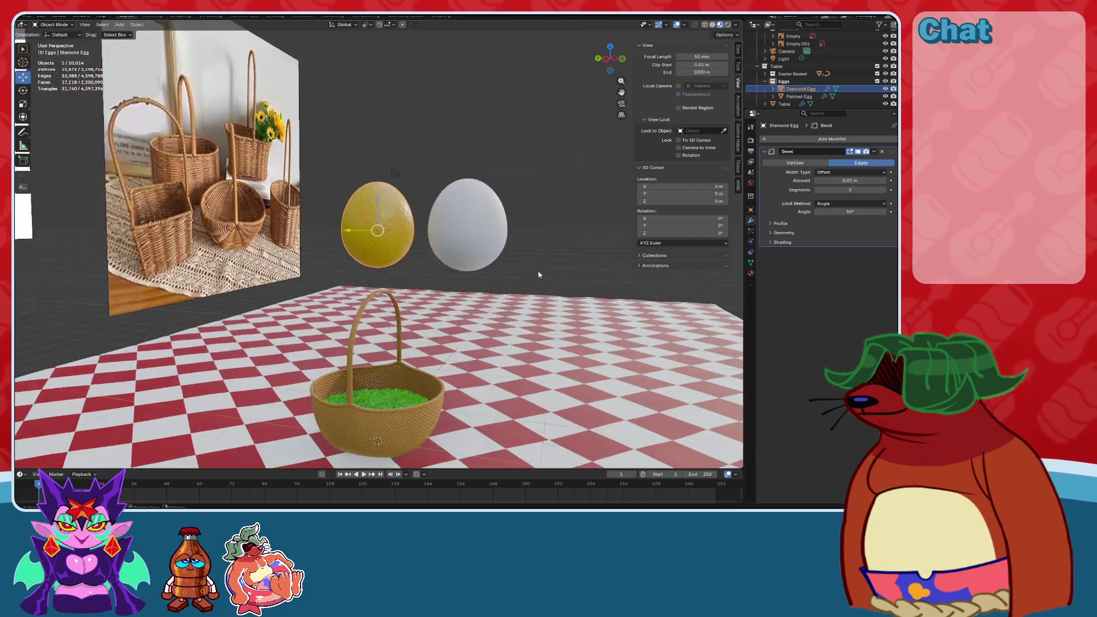
# Select both eggs, view them from the top, and set the pivot to Median Point.
pyautogui.keyDown('shift'); pyautogui.click(480, 225); pyautogui.keyUp('shift')
pyautogui.scroll(3, 480, 226)
pyautogui.click(612, 70)
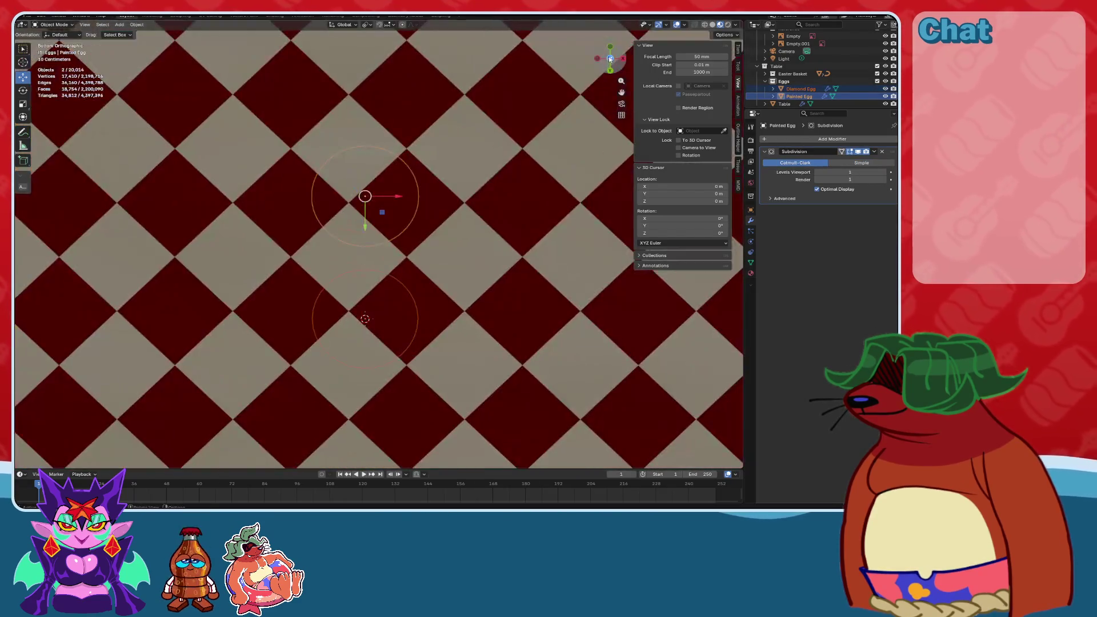
pyautogui.click(612, 60)
pyautogui.click(376, 25)
pyautogui.click(395, 62)
# Shrink both eggs to 0.665, lower them into the basket, then scale to 0.596.
pyautogui.click(610, 71)
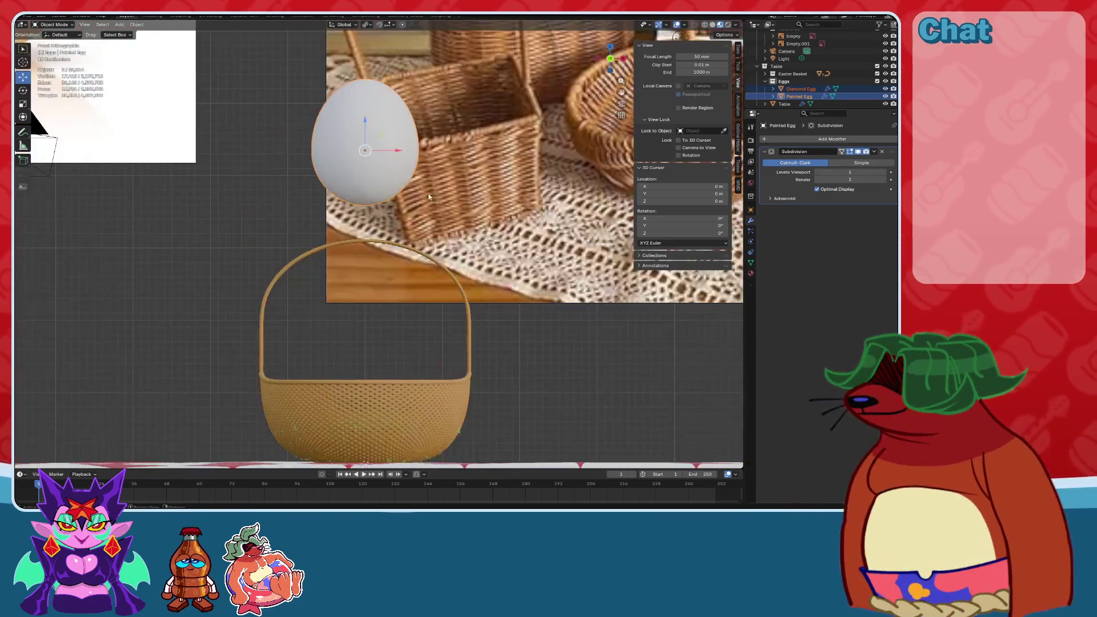
pyautogui.press('s')
pyautogui.click(495, 181)
pyautogui.moveTo(358, 114); pyautogui.dragTo(358, 307)
pyautogui.moveTo(358, 307)
pyautogui.mouseDown(button='middle')
pyautogui.moveTo(491, 251)
pyautogui.moveTo(475, 241)
pyautogui.moveTo(561, 252)
pyautogui.moveTo(508, 254)
pyautogui.moveTo(496, 271)
pyautogui.moveTo(506, 270)
pyautogui.moveTo(502, 250)
pyautogui.moveTo(379, 268)
pyautogui.moveTo(442, 282)
pyautogui.moveTo(362, 242)
pyautogui.mouseUp(button='middle')
pyautogui.press('s')
pyautogui.click(435, 263)
# Set the gold egg down in the grass and move the white egg into the basket.
pyautogui.click(371, 252)
pyautogui.click(485, 317)
pyautogui.moveTo(485, 317)
pyautogui.mouseDown(button='middle')
pyautogui.moveTo(535, 297)
pyautogui.moveTo(267, 228)
pyautogui.mouseUp(button='middle')
pyautogui.click(441, 277)
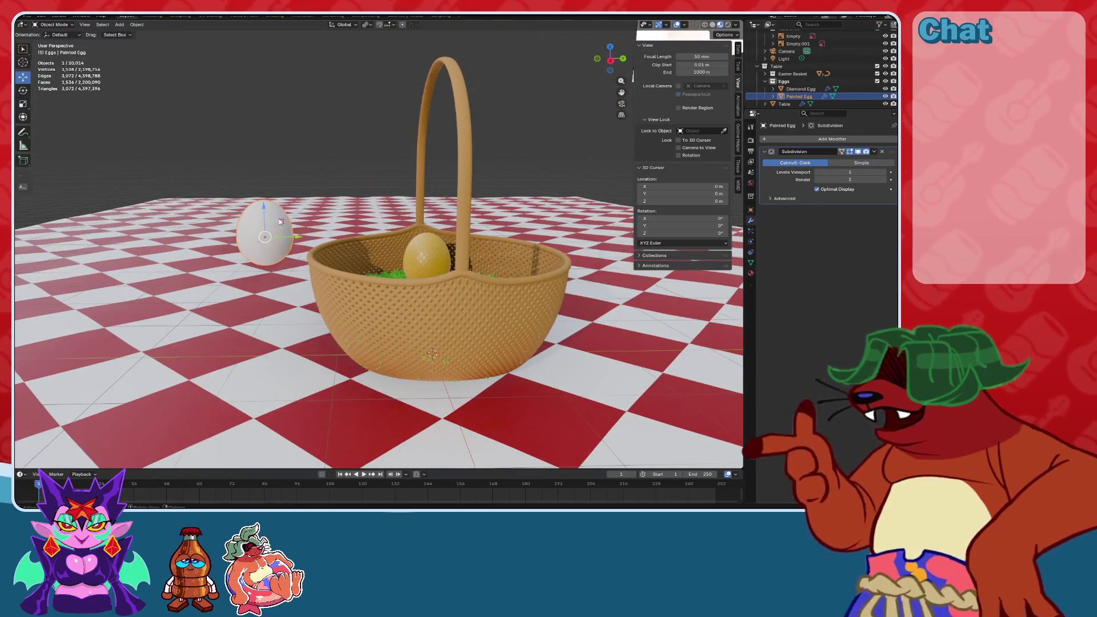
pyautogui.moveTo(280, 222); pyautogui.dragTo(428, 237)
pyautogui.moveTo(429, 237)
pyautogui.mouseDown(button='middle')
pyautogui.moveTo(372, 255)
pyautogui.moveTo(445, 264)
pyautogui.moveTo(300, 223)
pyautogui.mouseUp(button='middle')
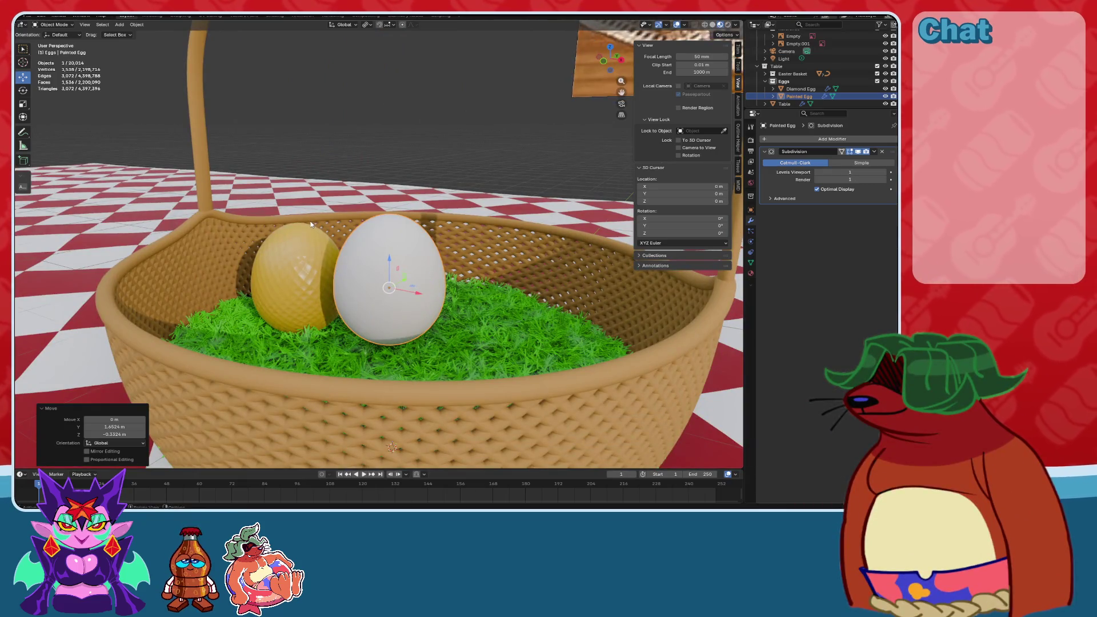
pyautogui.moveTo(376, 229); pyautogui.dragTo(422, 236, button='middle')
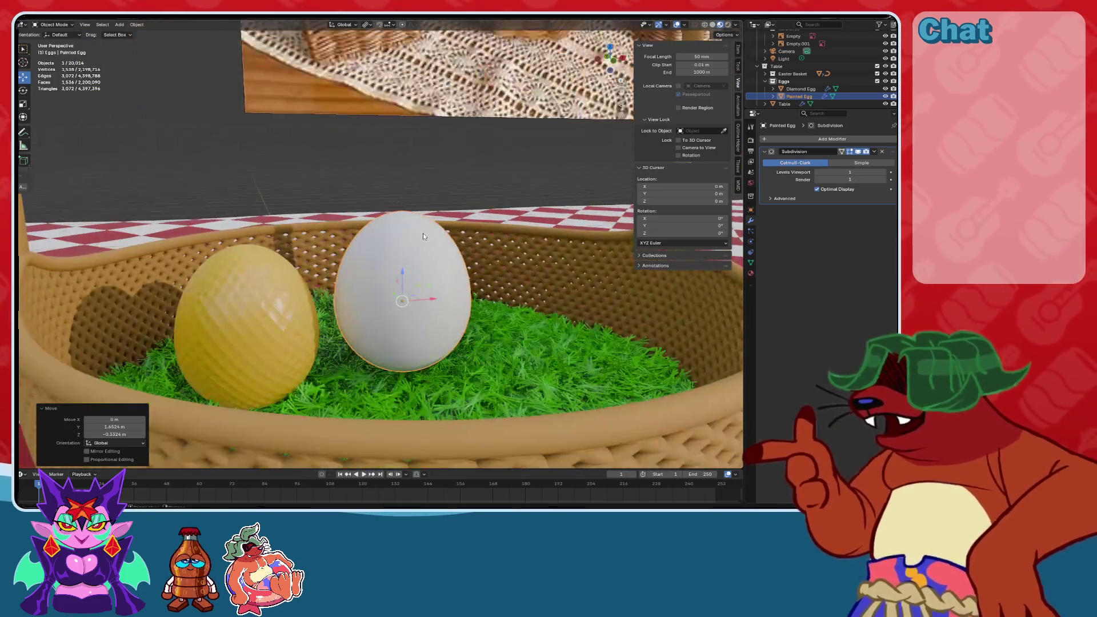
pyautogui.scroll(-10, 415, 279)
pyautogui.moveTo(396, 309)
pyautogui.mouseDown(button='middle')
pyautogui.moveTo(434, 297)
pyautogui.moveTo(437, 250)
pyautogui.mouseUp(button='middle')
# Set the Painted Egg's Location Y to 0 m and reselect the gold Diamond Egg.
pyautogui.click(751, 210)
pyautogui.write('0')
pyautogui.press('Return')
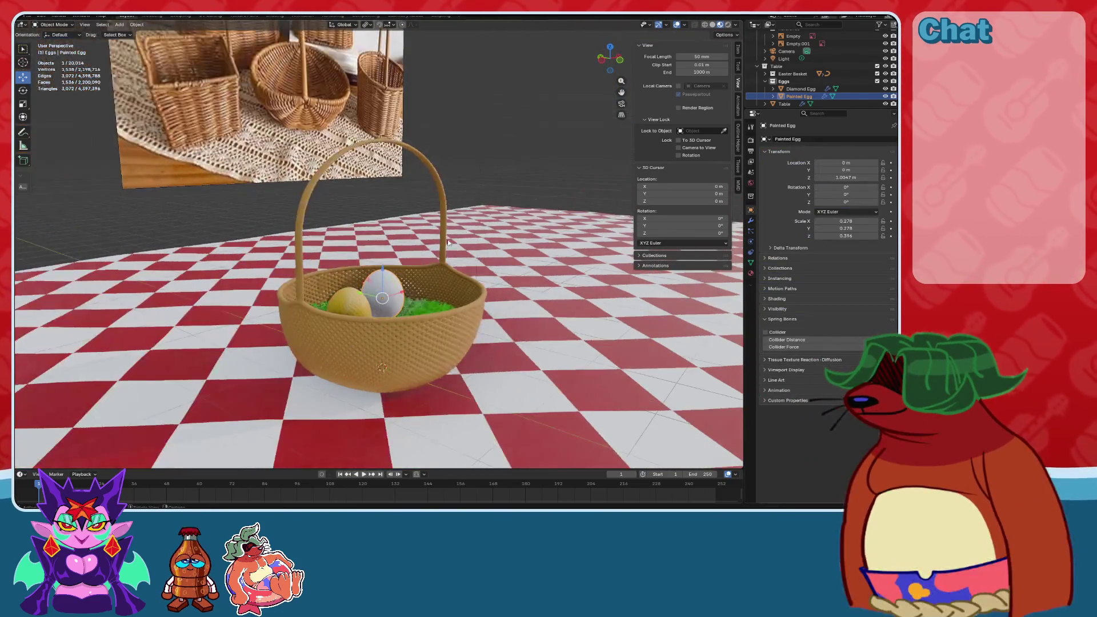
pyautogui.scroll(5, 438, 250)
pyautogui.click(389, 277)
pyautogui.moveTo(389, 277); pyautogui.dragTo(417, 262, button='middle')
pyautogui.scroll(4, 417, 262)
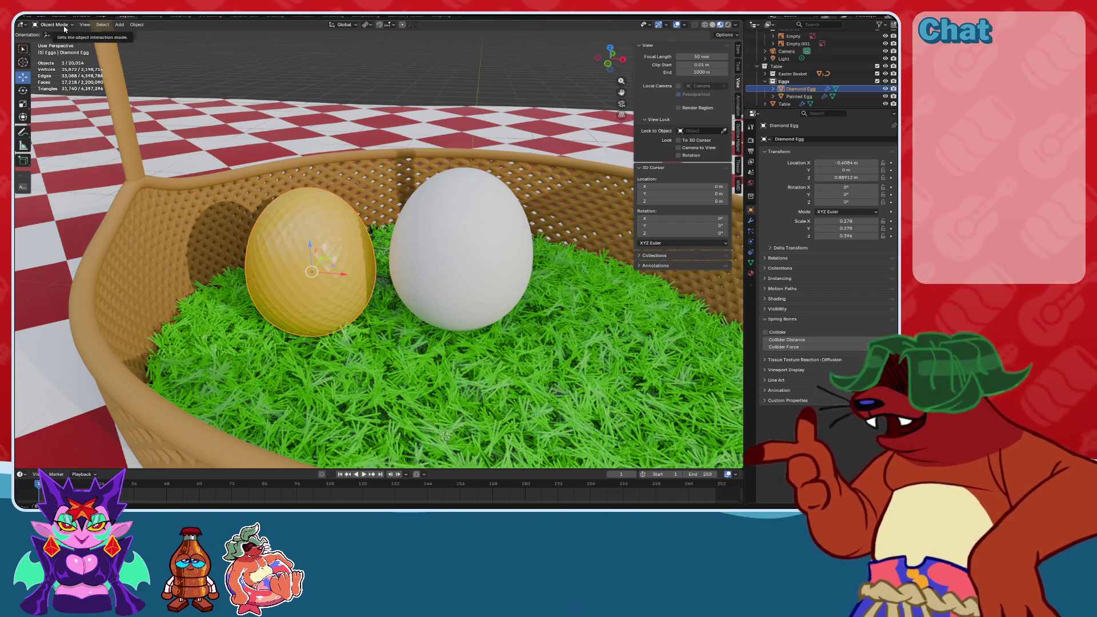
# Rotate the Diamond Egg freely using Object > Transform > Rotate.
pyautogui.click(130, 26)
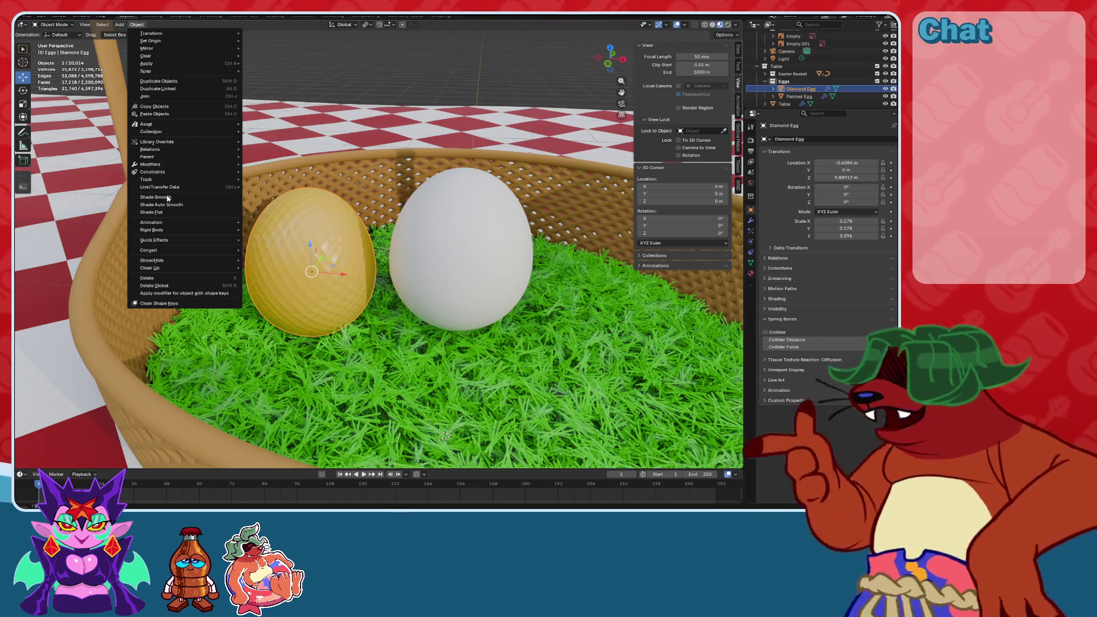
pyautogui.click(22, 89)
pyautogui.click(137, 25)
pyautogui.moveTo(47, 27)
pyautogui.moveTo(85, 25)
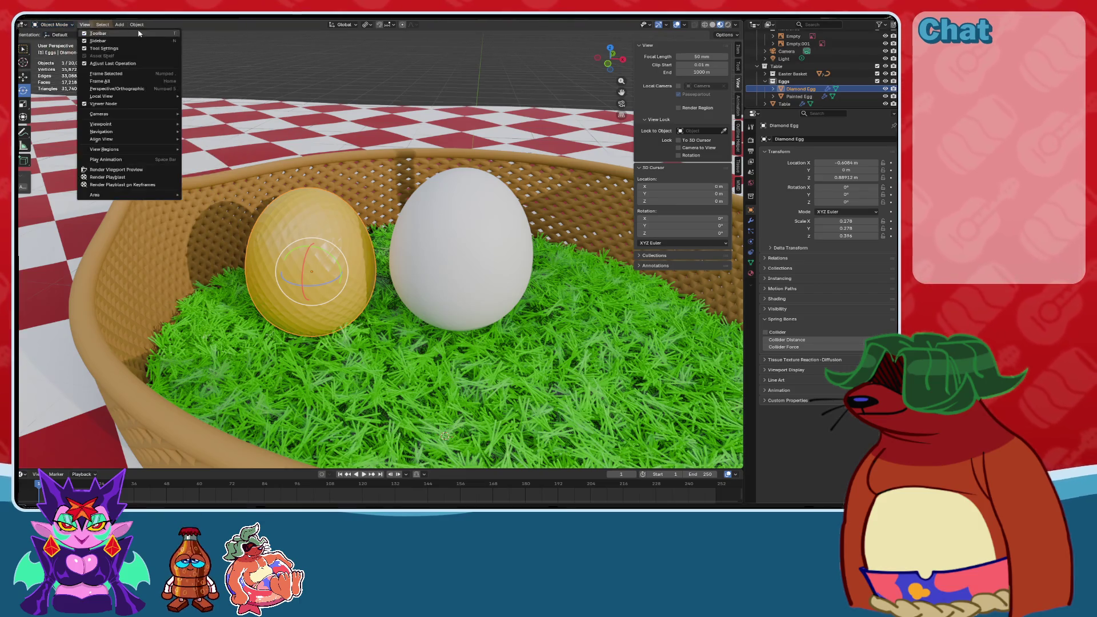
pyautogui.moveTo(135, 25)
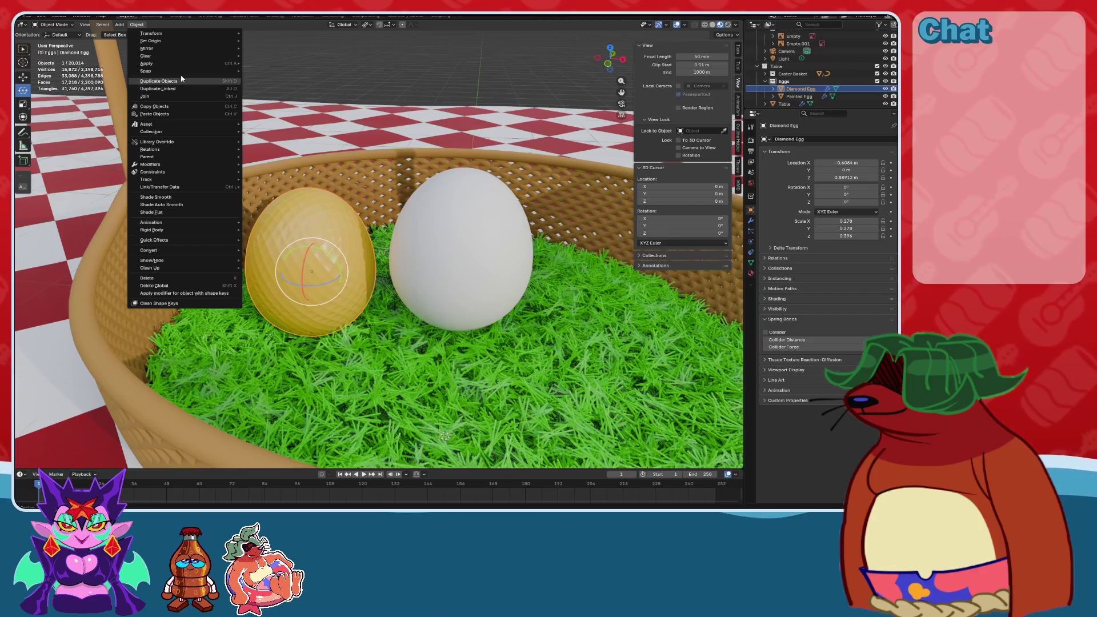
pyautogui.moveTo(182, 66)
pyautogui.moveTo(203, 32)
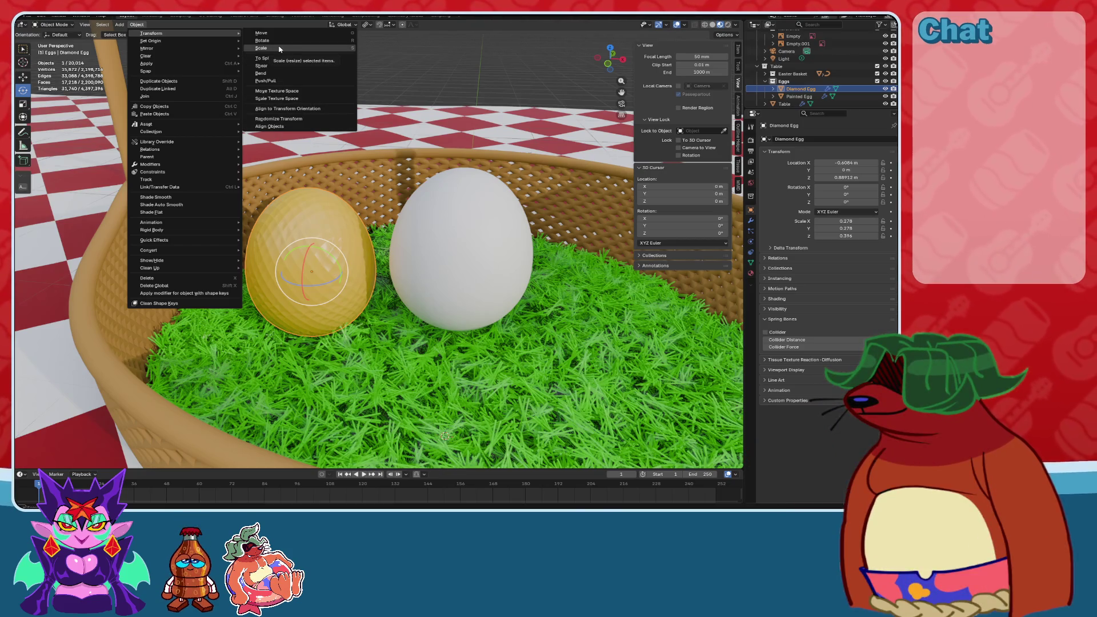
pyautogui.click(332, 42)
pyautogui.click(257, 221)
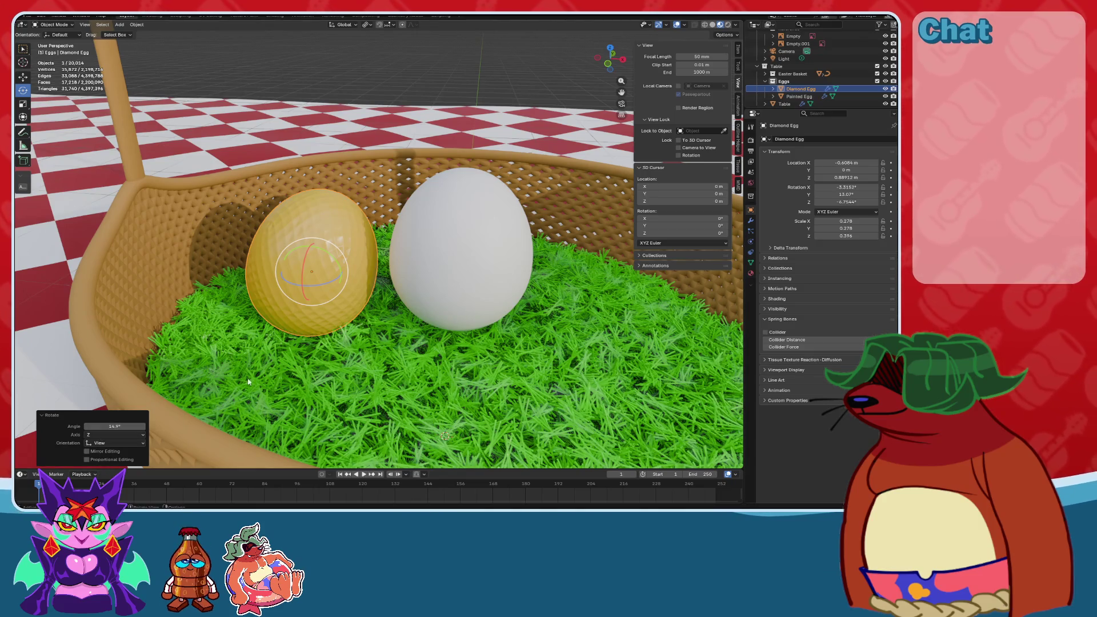
# Clear the Diamond Egg's rotation with Alt+R and run Randomize Transform.
pyautogui.hotkey('alt', 'r')
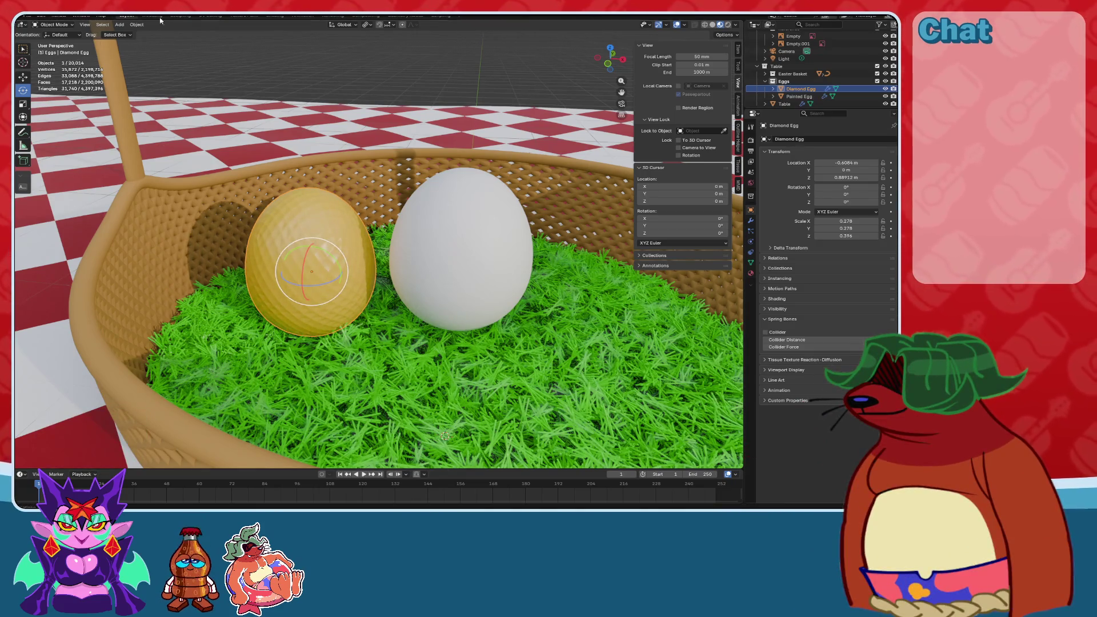
pyautogui.click(137, 25)
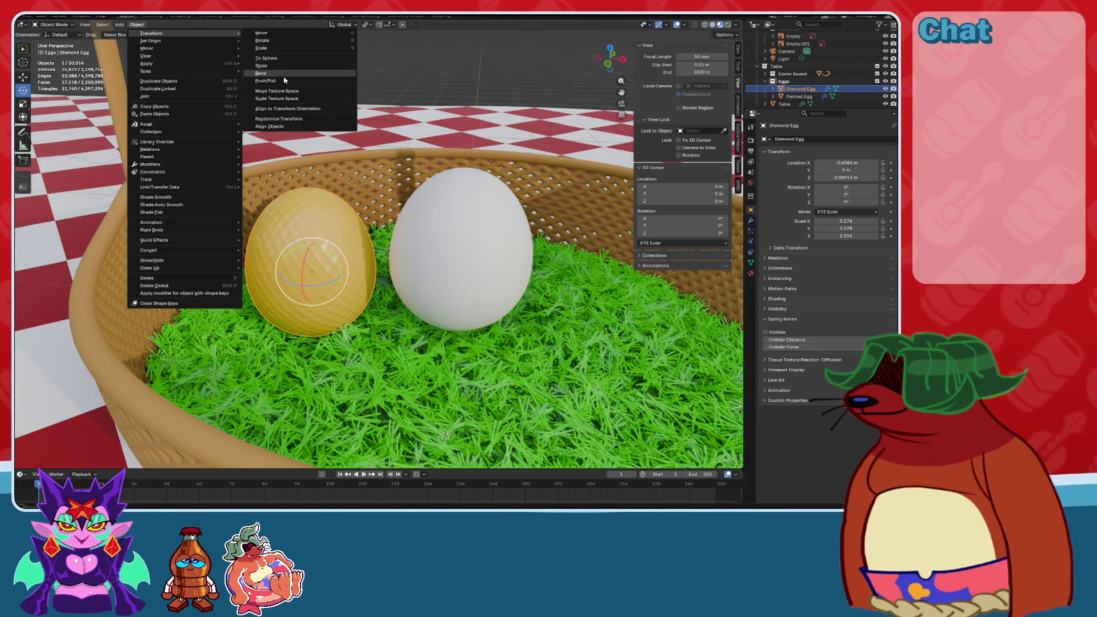
pyautogui.click(305, 119)
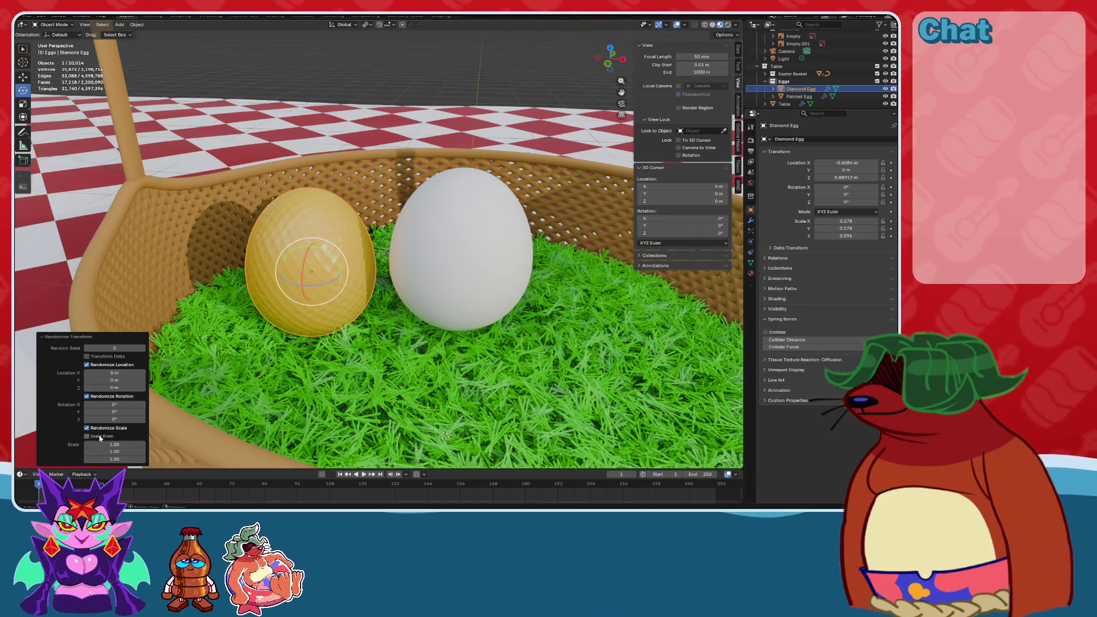
# Turn off location and scale randomization and try several random seeds for the tilt.
pyautogui.click(87, 365)
pyautogui.click(87, 428)
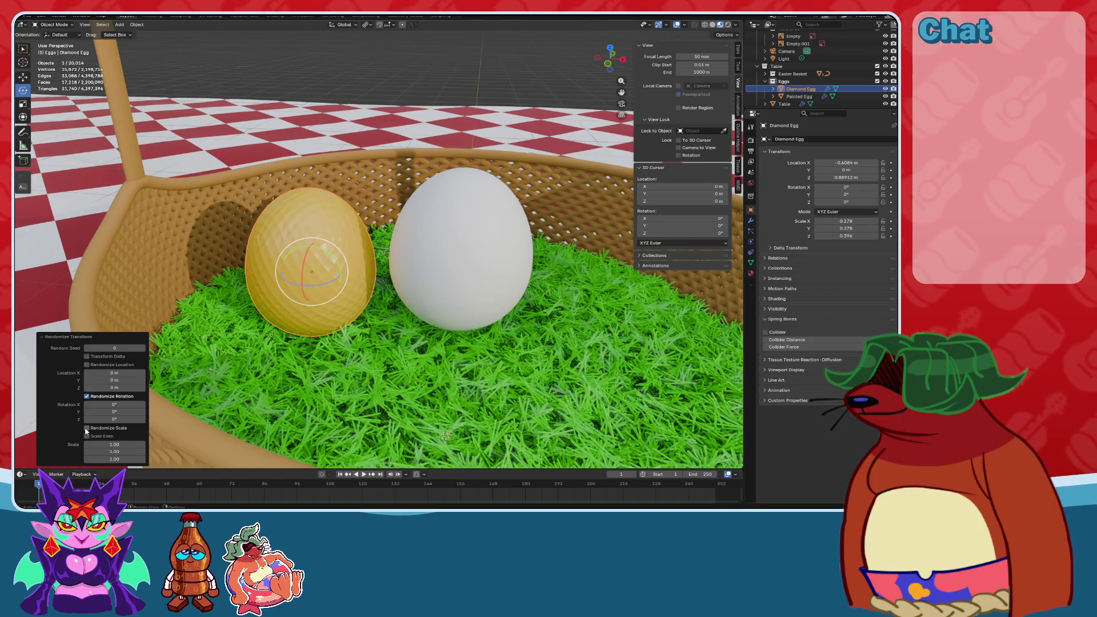
pyautogui.click(144, 349)
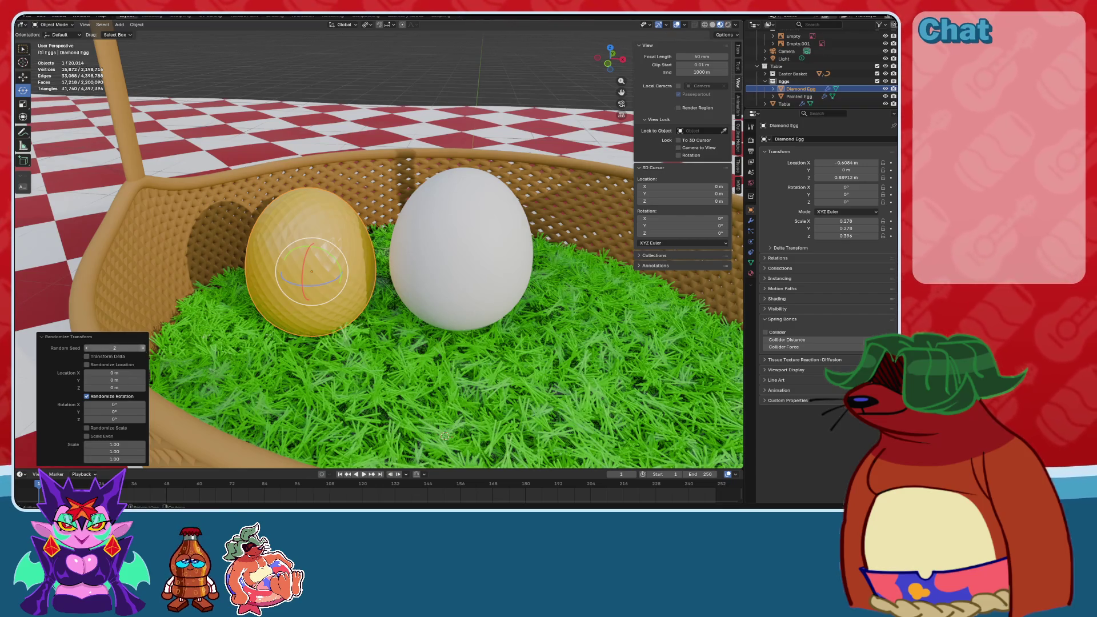
pyautogui.click(143, 350)
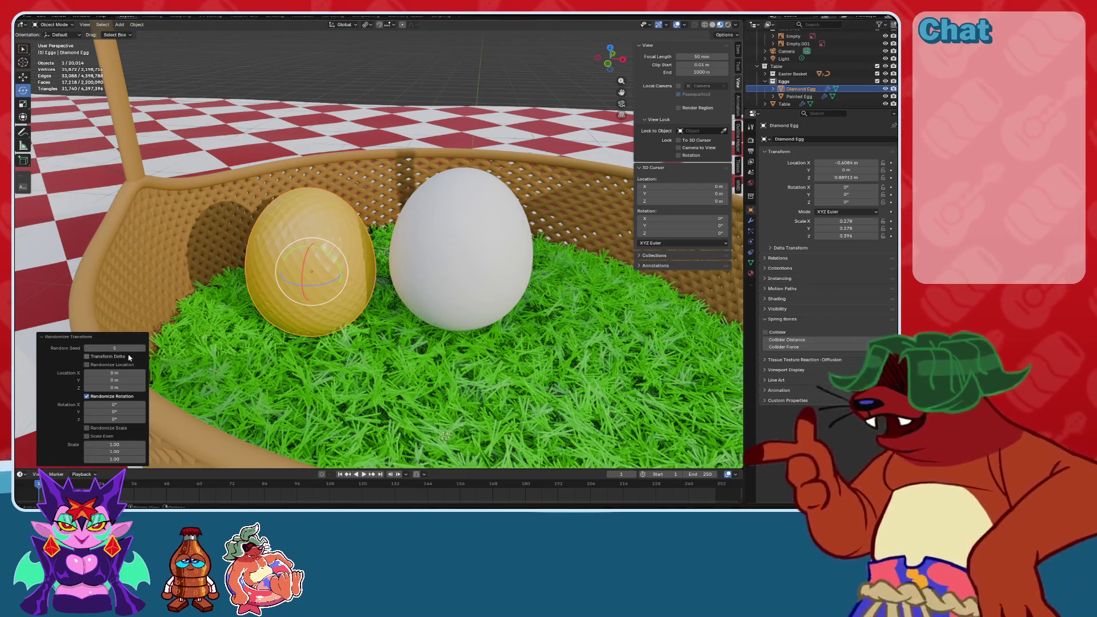
pyautogui.moveTo(108, 406); pyautogui.dragTo(114, 406)
pyautogui.click(144, 348)
pyautogui.click(144, 348)
pyautogui.click(144, 349)
pyautogui.click(144, 348)
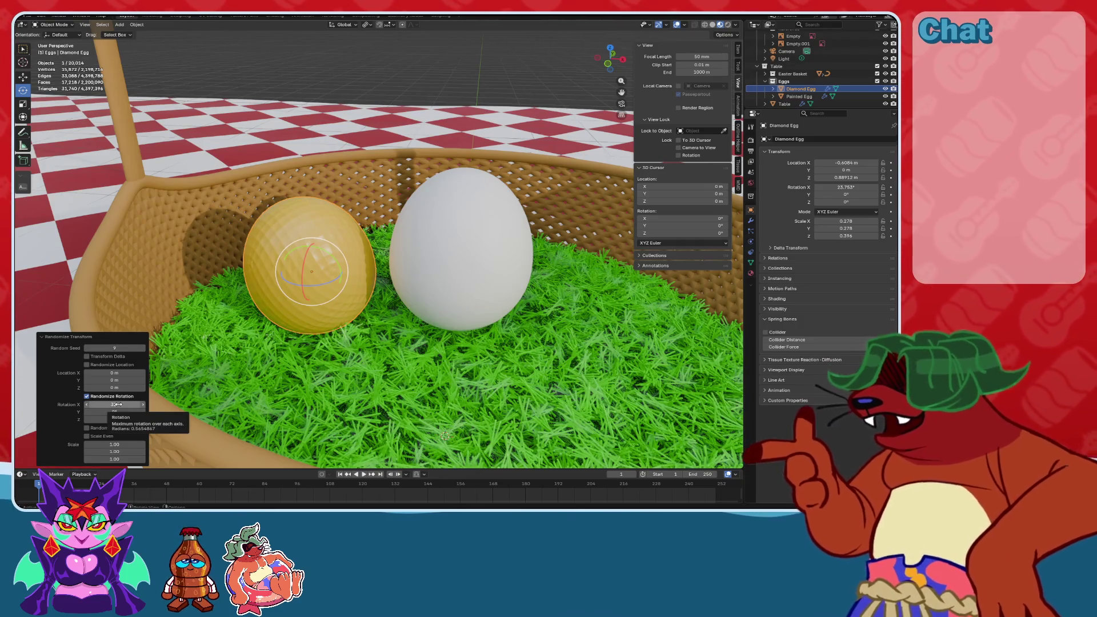
# Set the maximum random X and Y rotation to 30° and sweep the seed.
pyautogui.click(119, 405)
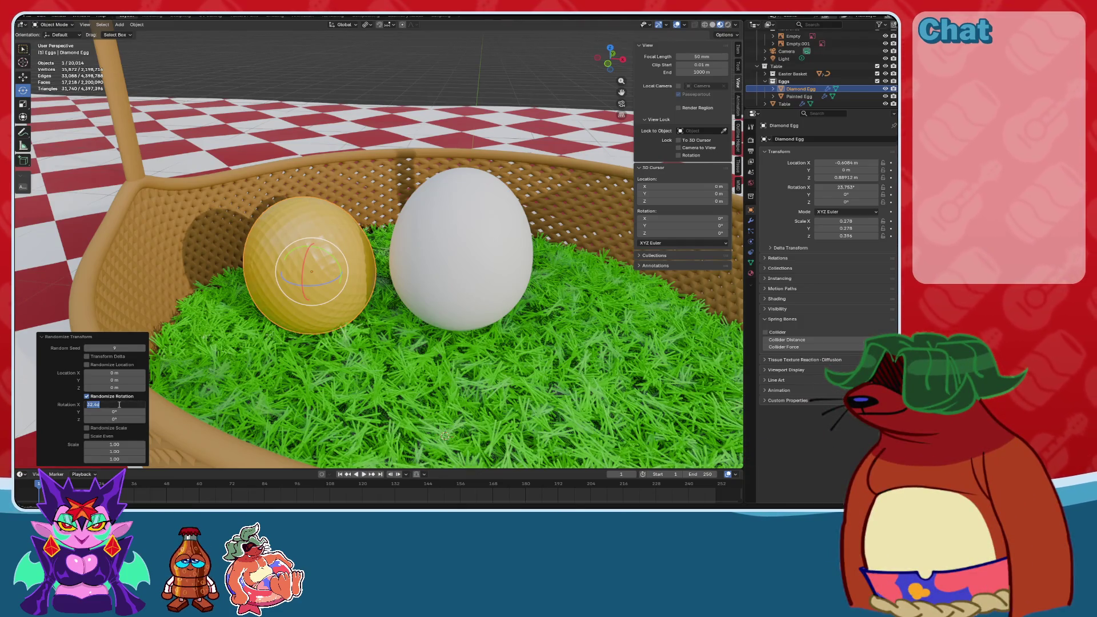
pyautogui.write('30')
pyautogui.click(116, 411)
pyautogui.write('30')
pyautogui.press('Return')
pyautogui.moveTo(117, 348)
pyautogui.mouseDown()
pyautogui.moveTo(405, 348)
pyautogui.moveTo(123, 357)
pyautogui.mouseUp()
# Raise the maximum X and Y rotation to 60°, pick a seed, and save the file.
pyautogui.click(122, 405)
pyautogui.write('60')
pyautogui.press('Return')
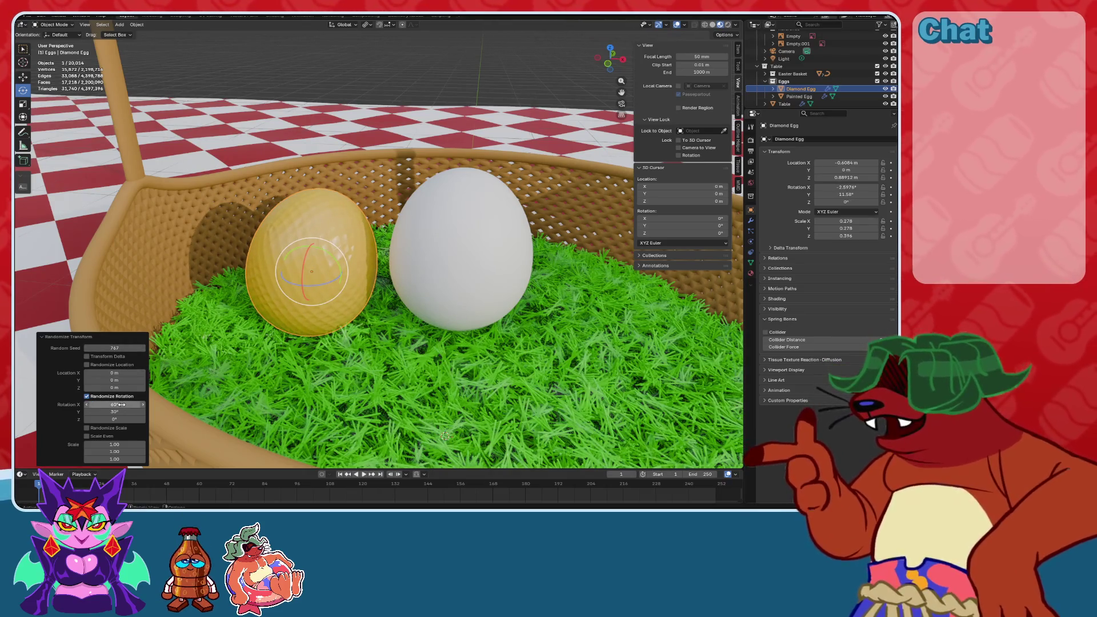
pyautogui.click(120, 411)
pyautogui.write('60')
pyautogui.press('Return')
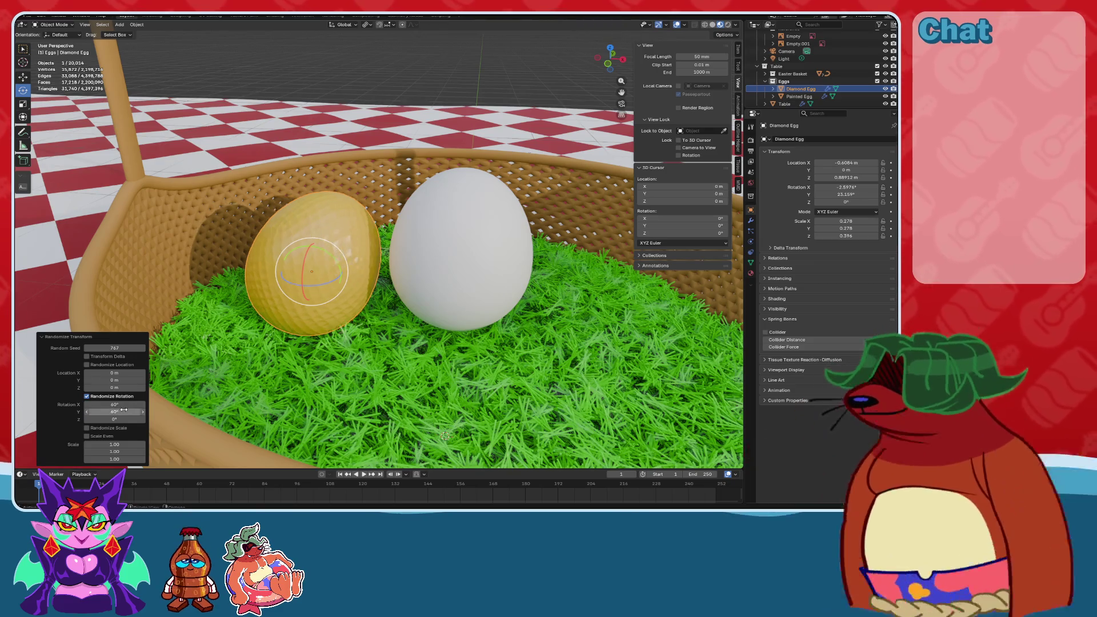
pyautogui.moveTo(114, 348); pyautogui.dragTo(85, 348)
pyautogui.moveTo(442, 271)
pyautogui.mouseDown(button='middle')
pyautogui.moveTo(398, 276)
pyautogui.moveTo(427, 293)
pyautogui.moveTo(421, 273)
pyautogui.mouseUp(button='middle')
pyautogui.hotkey('ctrl', 's')
# Raise the white Painted Egg straight up above the basket and frame it.
pyautogui.click(414, 272)
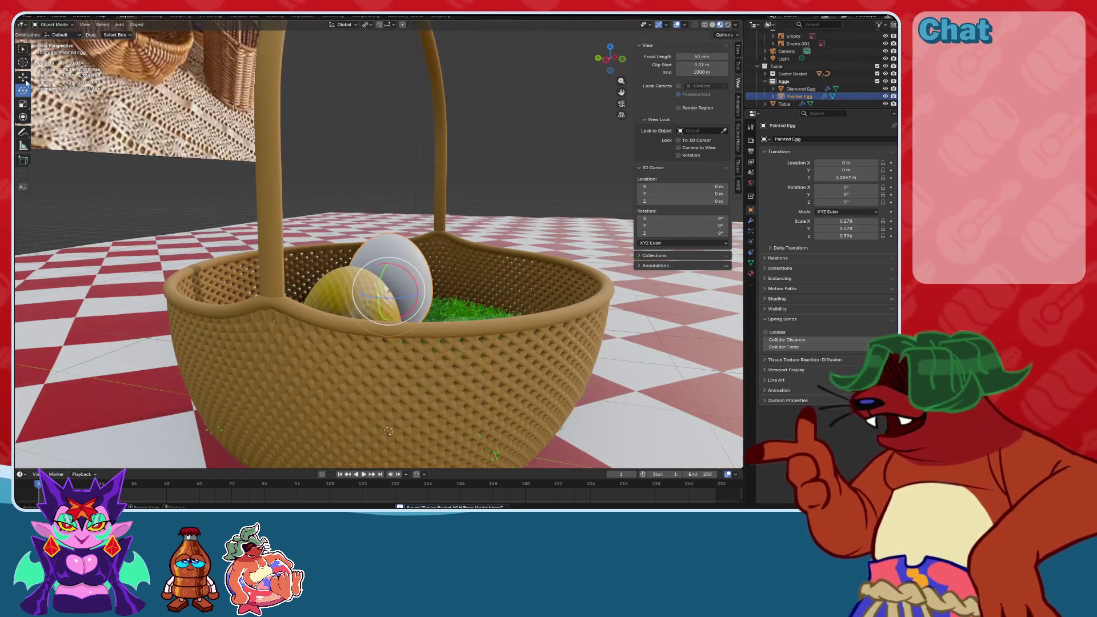
pyautogui.hotkey('shift', 'space')
pyautogui.press('g')
pyautogui.moveTo(422, 273); pyautogui.dragTo(462, 241)
pyautogui.moveTo(462, 241)
pyautogui.mouseDown(button='middle')
pyautogui.moveTo(392, 231)
pyautogui.moveTo(458, 236)
pyautogui.moveTo(284, 308)
pyautogui.mouseUp(button='middle')
pyautogui.hotkey('ctrl', 'z')
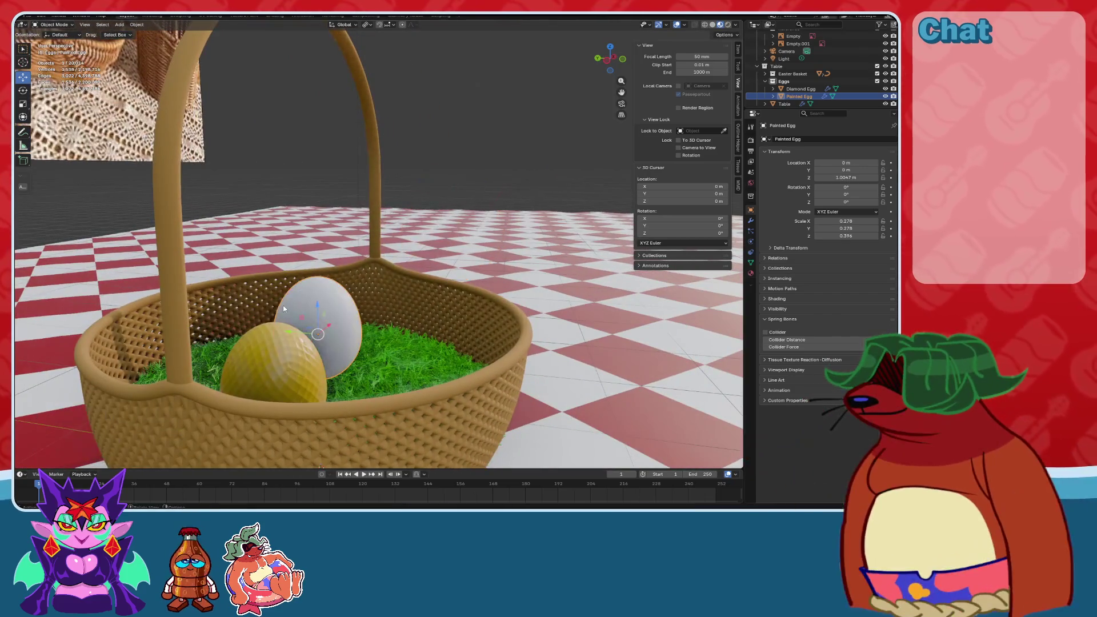
pyautogui.scroll(-5, 312, 310)
pyautogui.moveTo(356, 320); pyautogui.dragTo(356, 150)
pyautogui.scroll(3, 391, 211)
pyautogui.press('KP_Decimal')
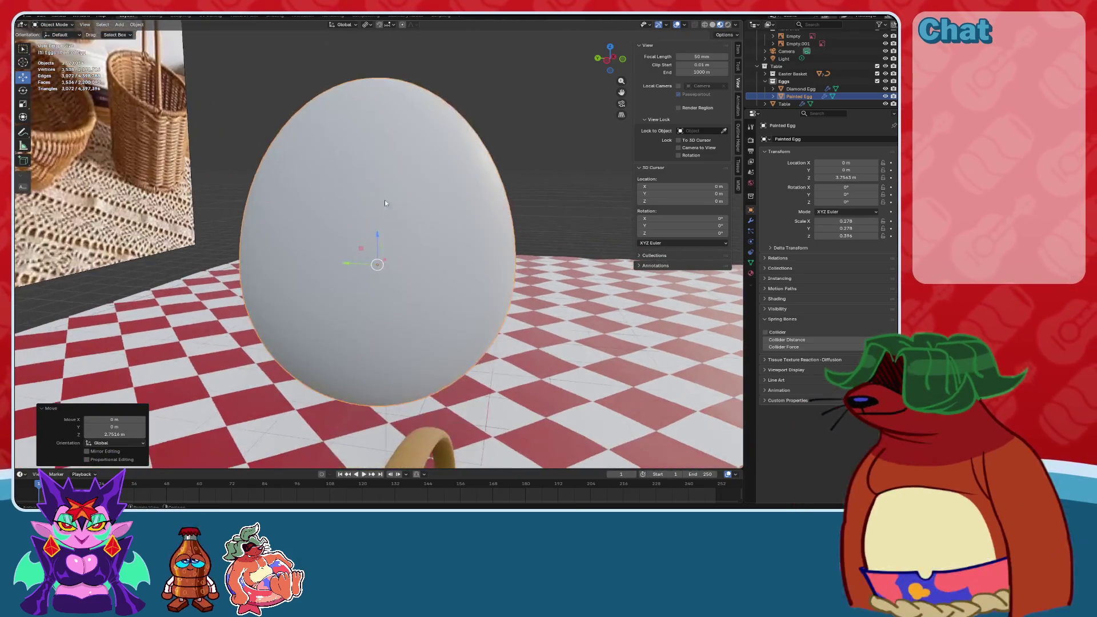
pyautogui.scroll(-8, 385, 200)
# Duplicate the Painted Egg, lower the copy into the basket, and reselect the raised original.
pyautogui.hotkey('shift', 'd')
pyautogui.press('Escape')
pyautogui.moveTo(377, 226); pyautogui.dragTo(377, 343)
pyautogui.click(712, 24)
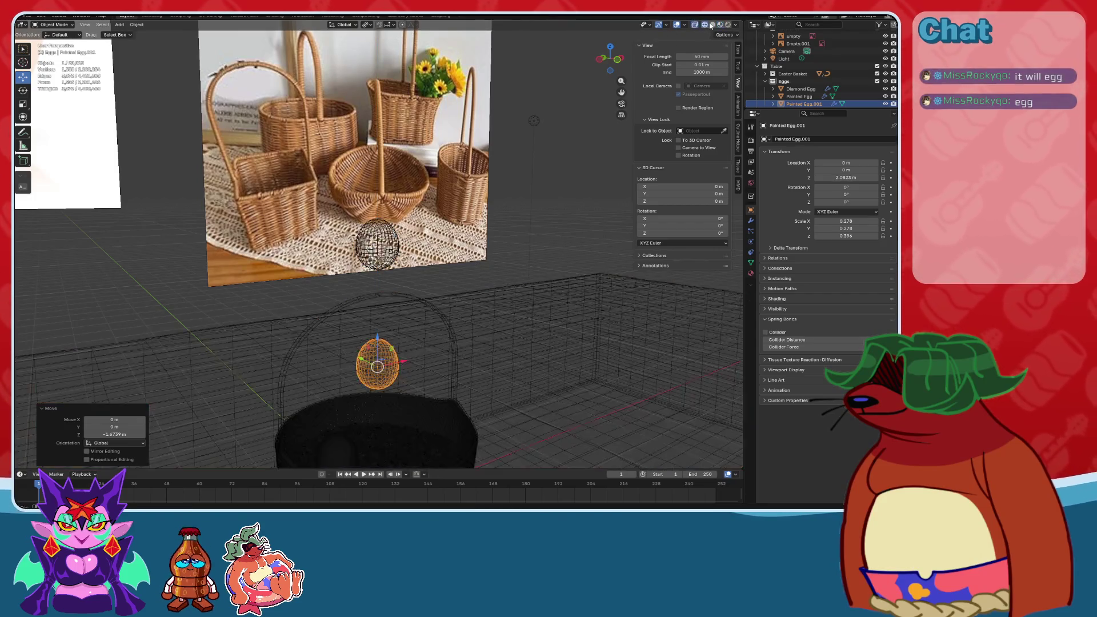
pyautogui.moveTo(571, 297); pyautogui.dragTo(548, 252, button='middle')
pyautogui.click(799, 96)
pyautogui.press('KP_Decimal')
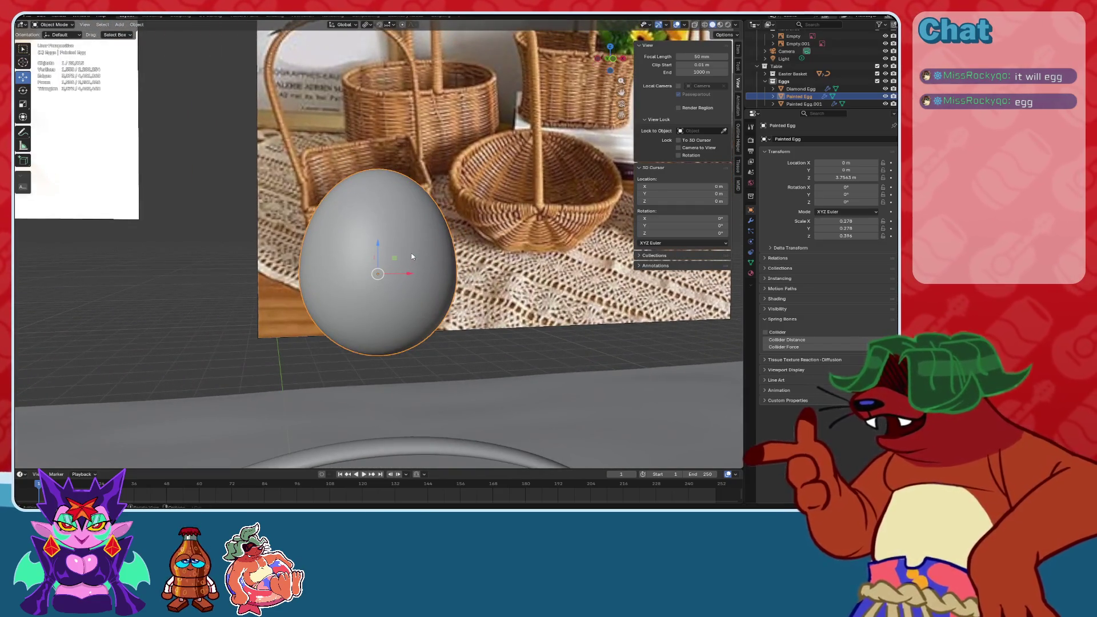
pyautogui.scroll(2, 394, 252)
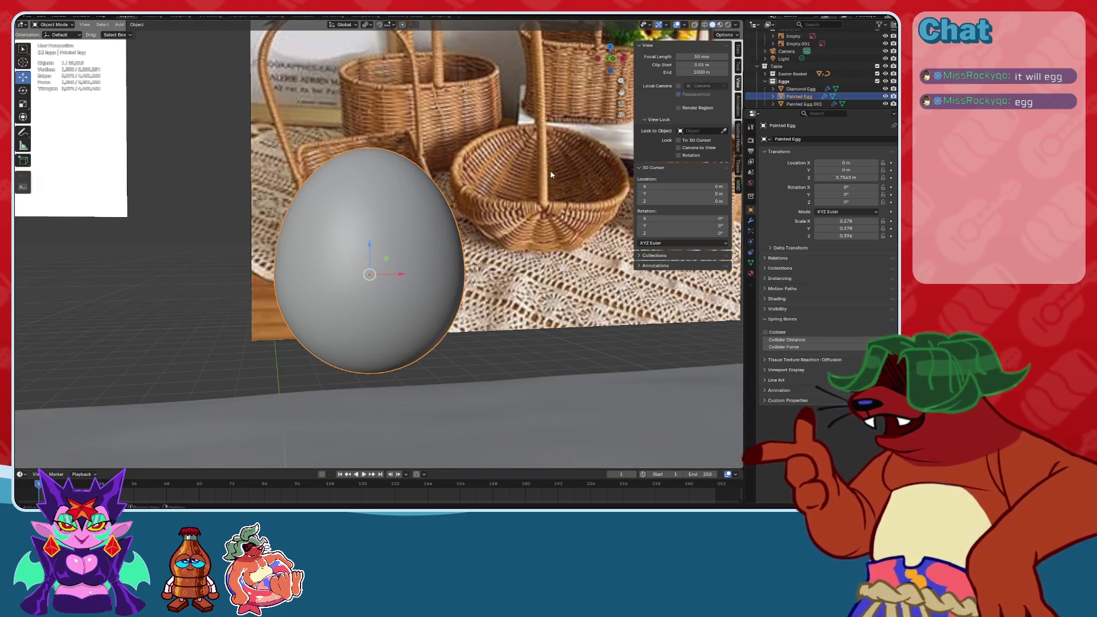
# Put the raised egg in Edit Mode and rename it Cracked Egg.
pyautogui.click(53, 25)
pyautogui.click(56, 42)
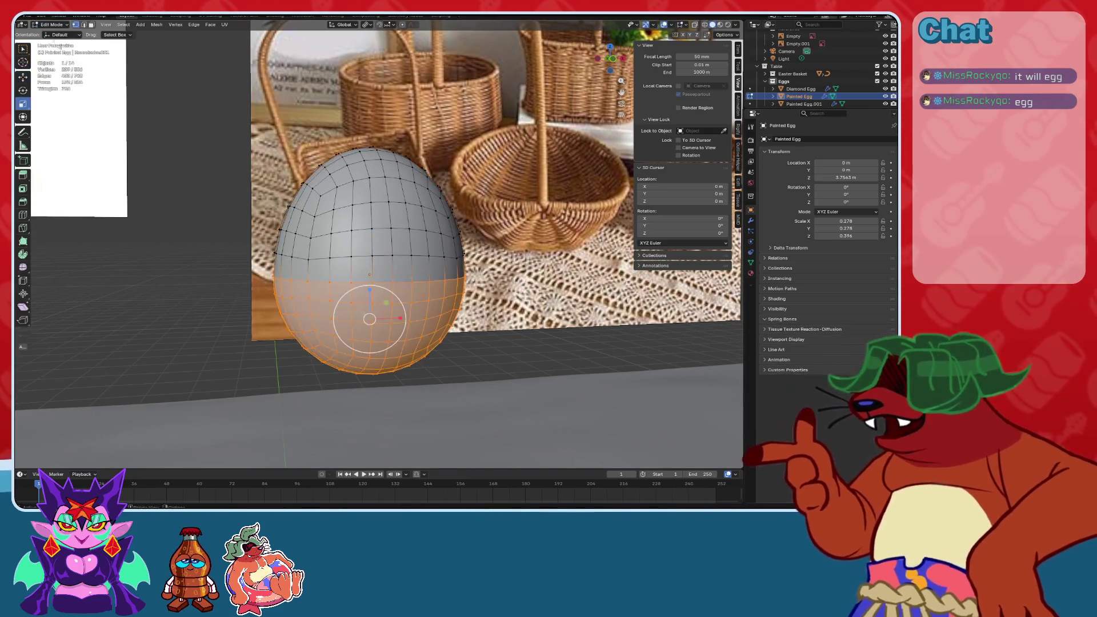
pyautogui.scroll(2, 144, 76)
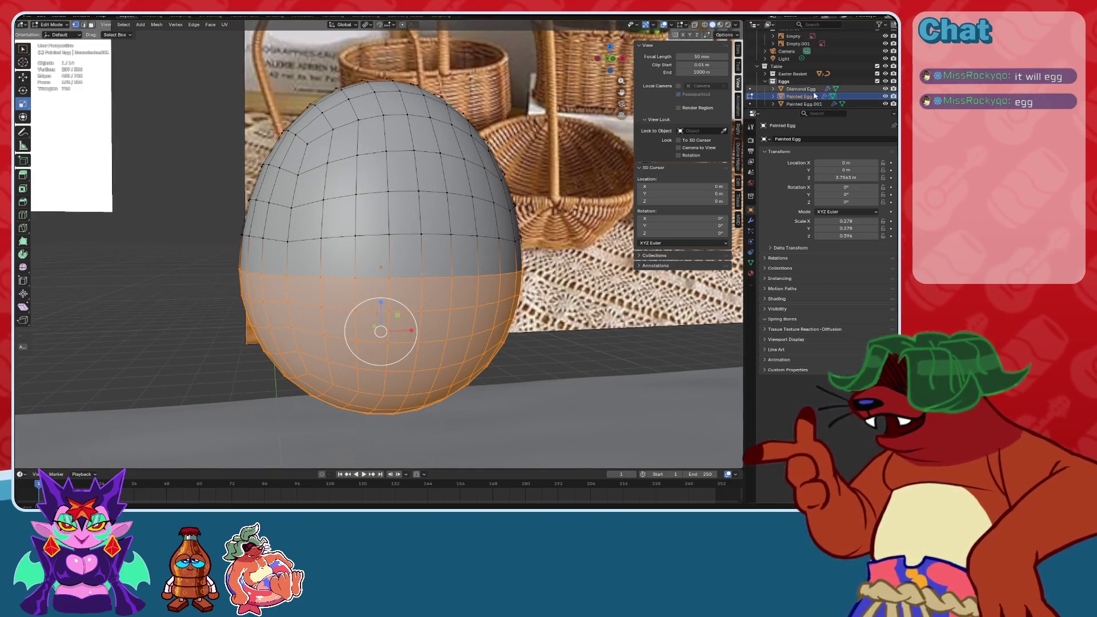
pyautogui.doubleClick(803, 96)
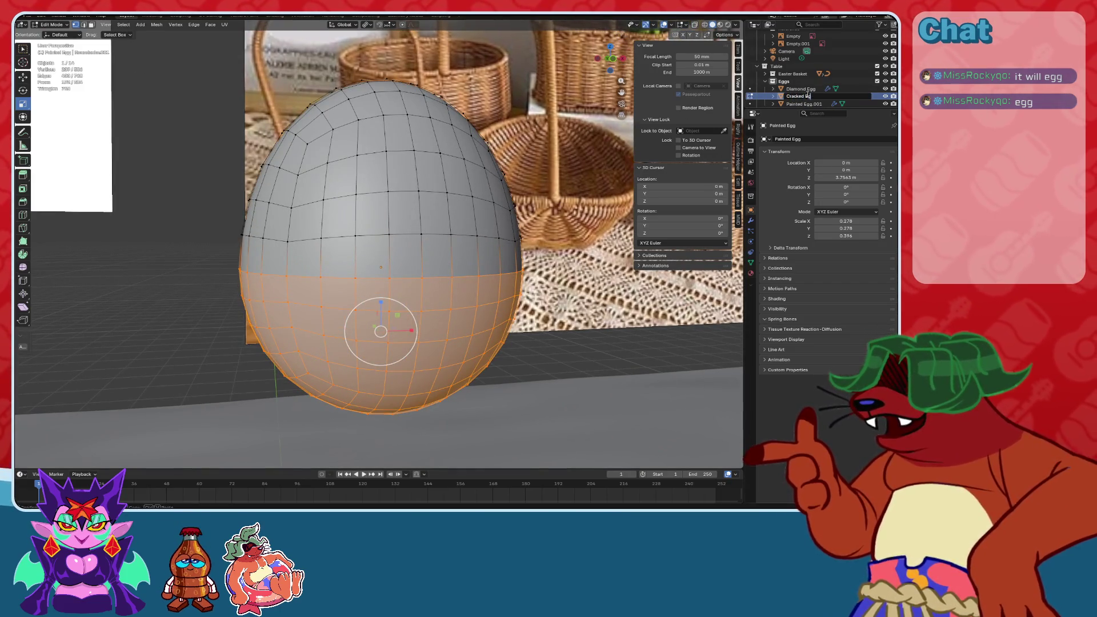
pyautogui.write('g')
pyautogui.press('Return')
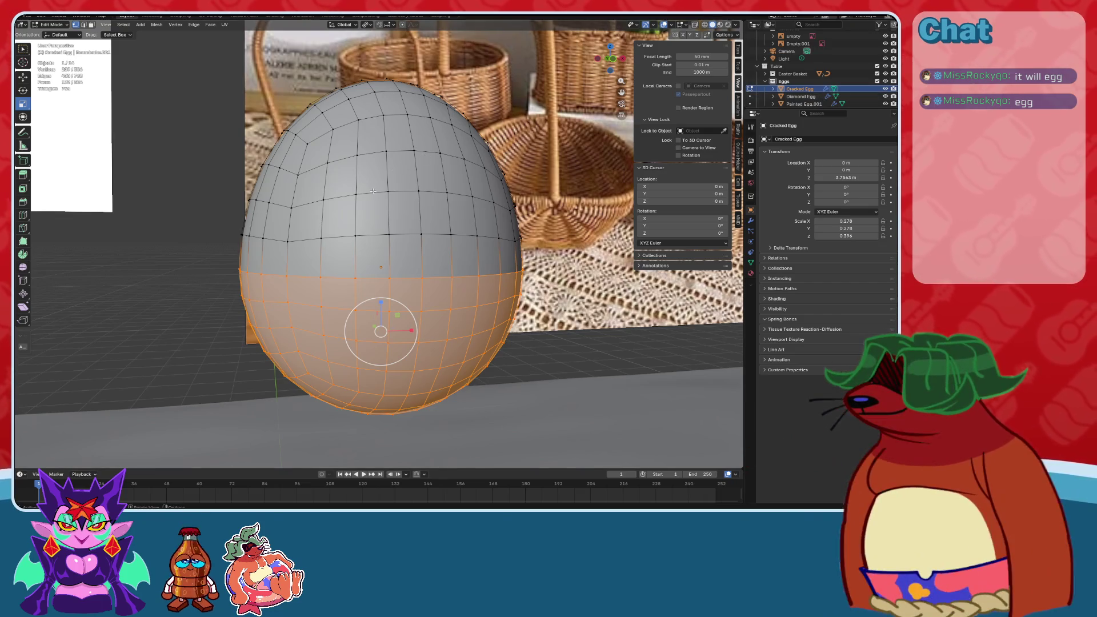
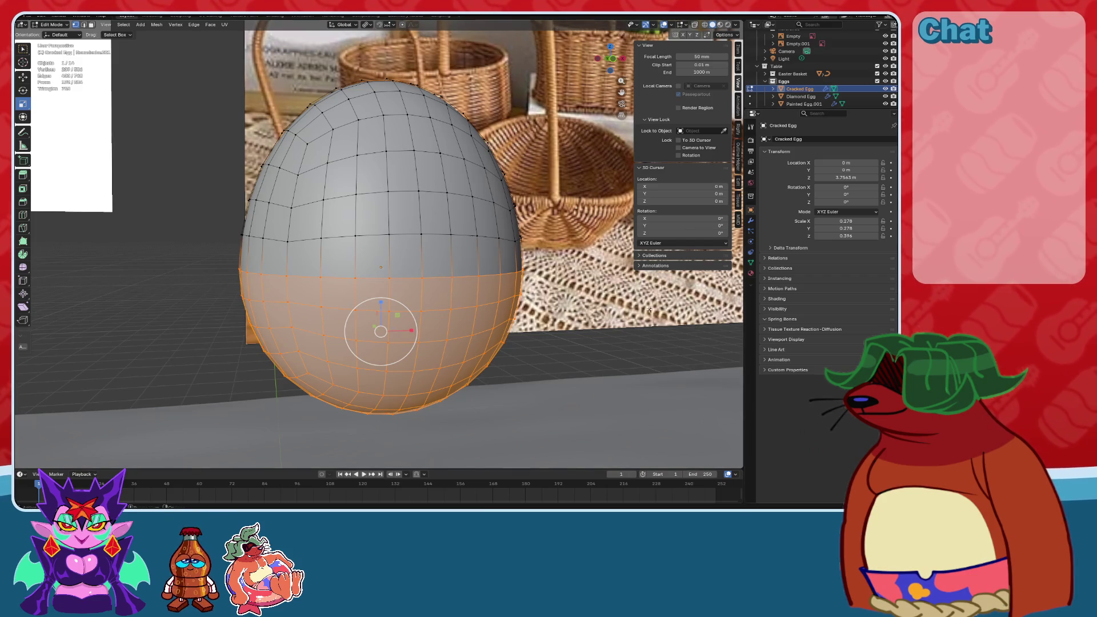
# In front view with X-ray on, box-select the middle band of the Cracked Egg's faces.
pyautogui.moveTo(602, 313)
pyautogui.mouseDown(button='middle')
pyautogui.moveTo(466, 254)
pyautogui.moveTo(357, 251)
pyautogui.mouseUp(button='middle')
pyautogui.press('KP_1')
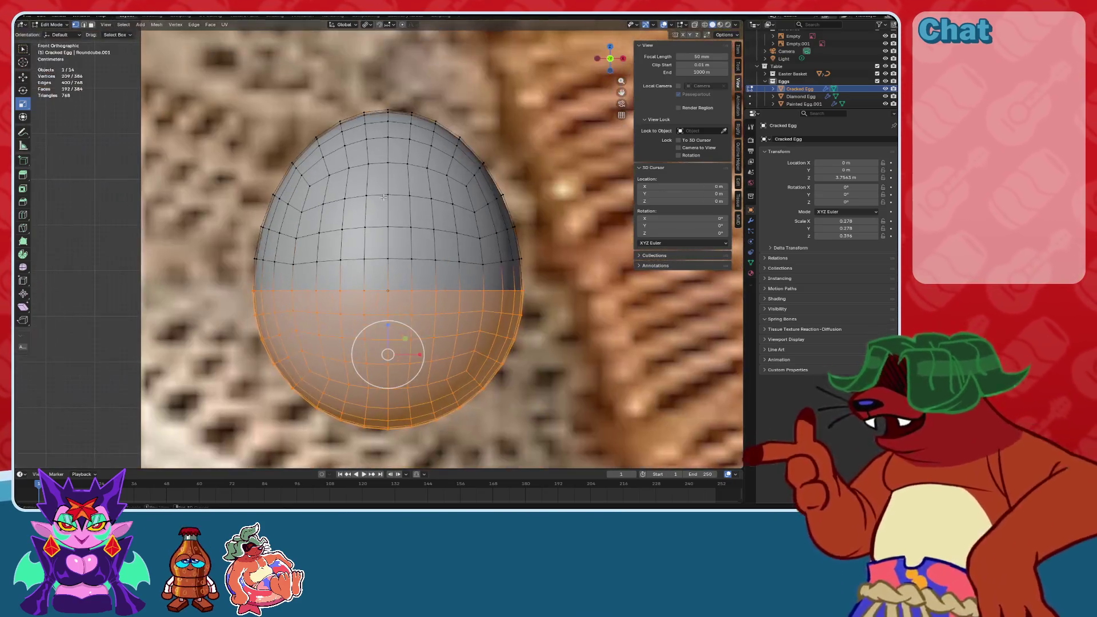
pyautogui.click(92, 26)
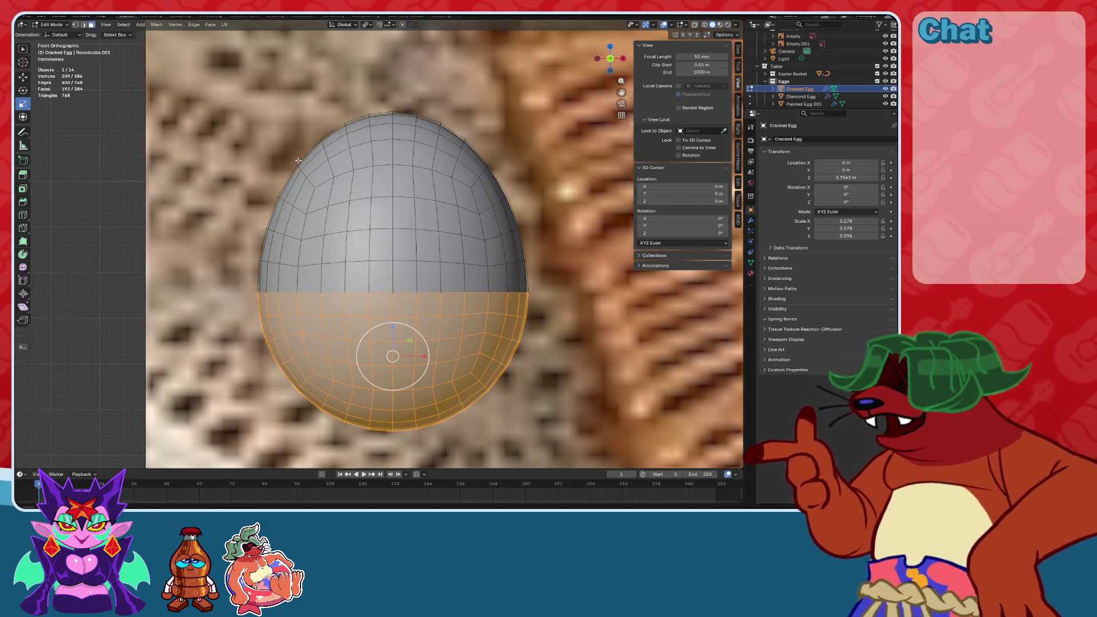
pyautogui.click(706, 25)
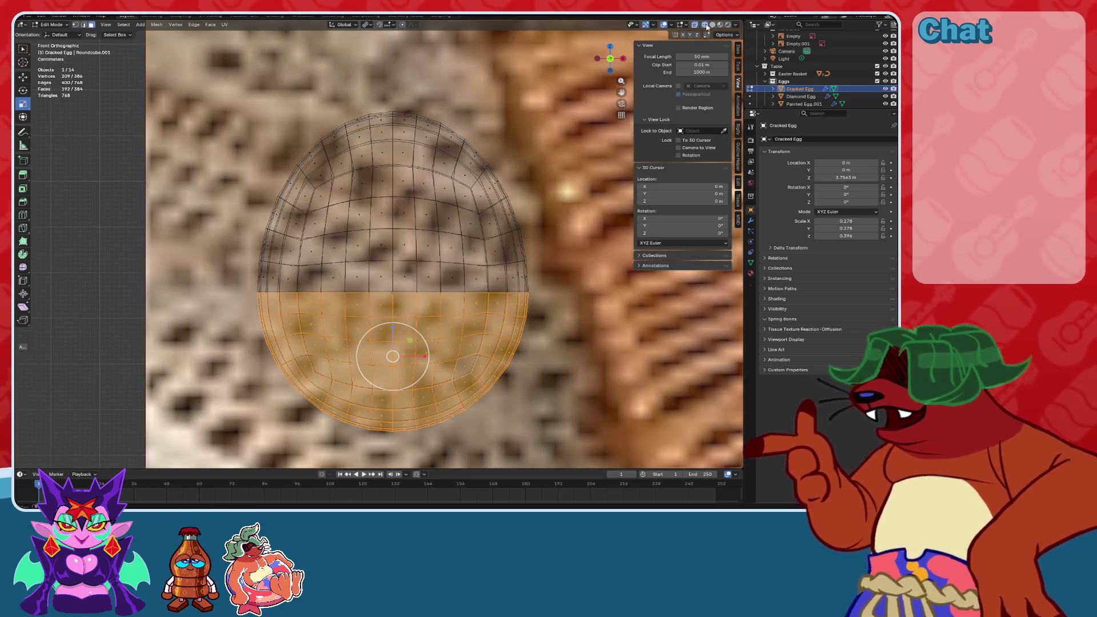
pyautogui.moveTo(550, 287)
pyautogui.mouseDown()
pyautogui.moveTo(489, 250)
pyautogui.moveTo(201, 235)
pyautogui.mouseUp()
pyautogui.moveTo(357, 240); pyautogui.dragTo(436, 229, button='middle')
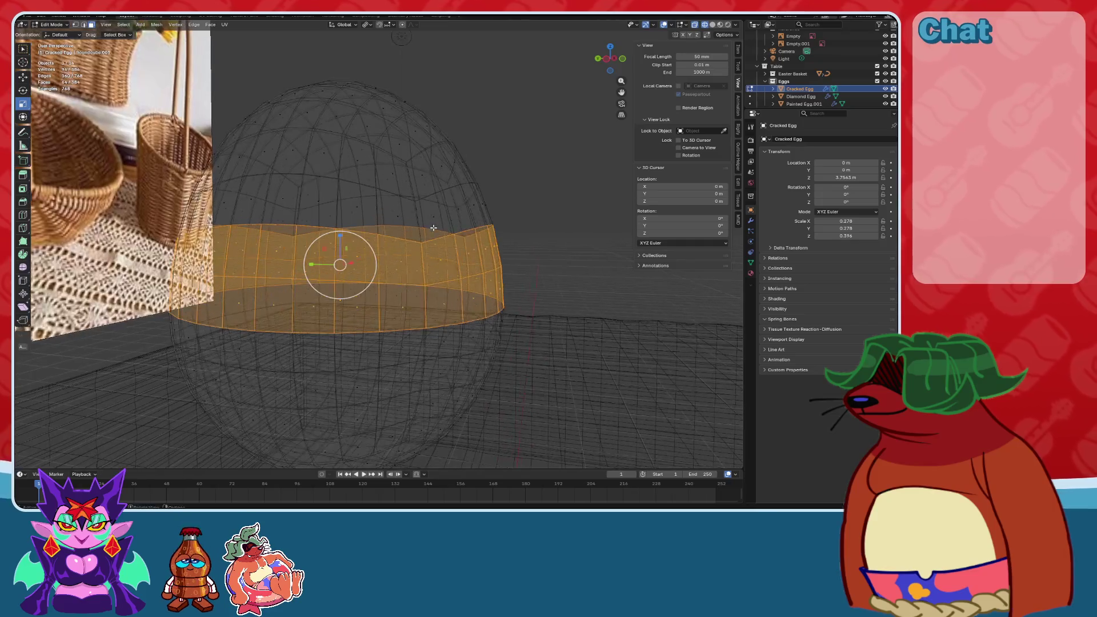
# Delete the selected middle face band, splitting the egg into two halves.
pyautogui.press('x')
pyautogui.click(435, 228)
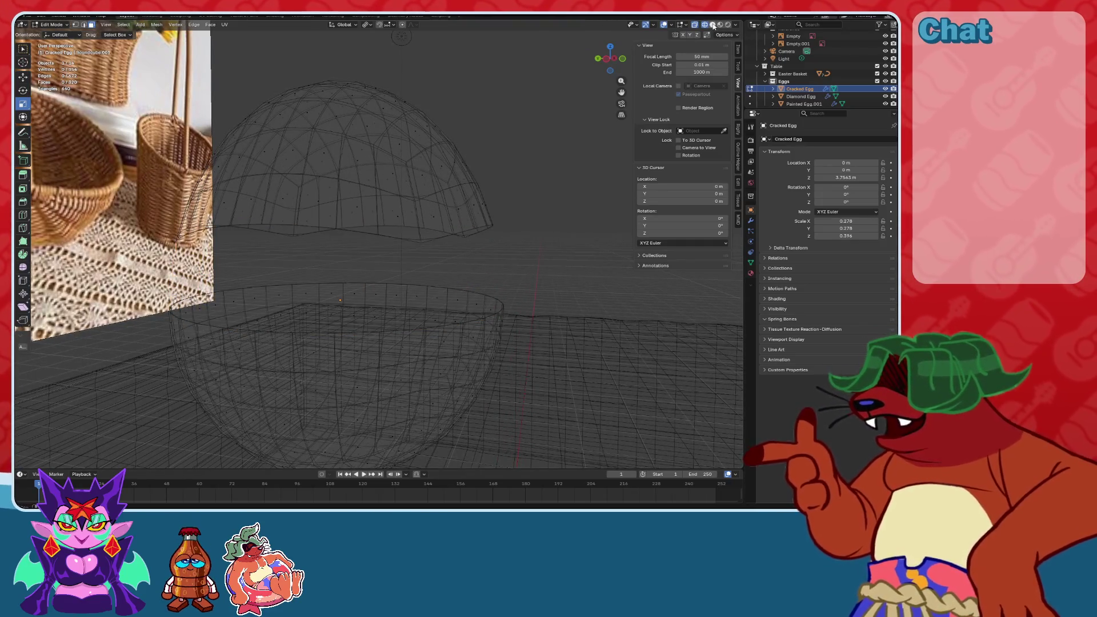
pyautogui.click(712, 25)
# Flatten the top half's jagged rim loop to zero height with S Z 0.
pyautogui.keyDown('alt'); pyautogui.click(275, 234); pyautogui.keyUp('alt')
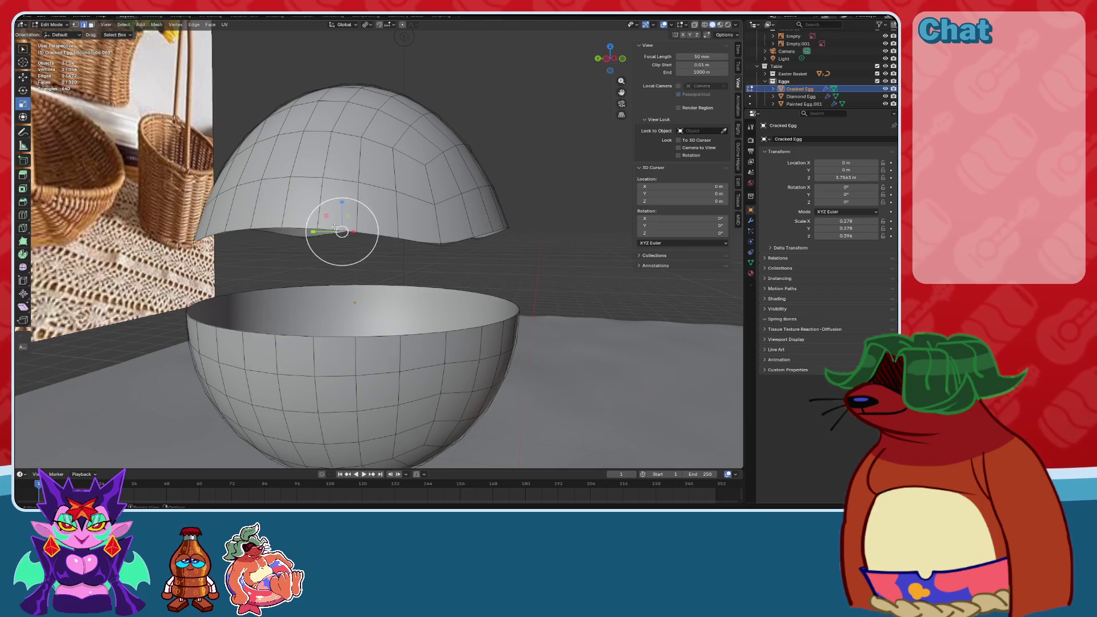
pyautogui.click(323, 249)
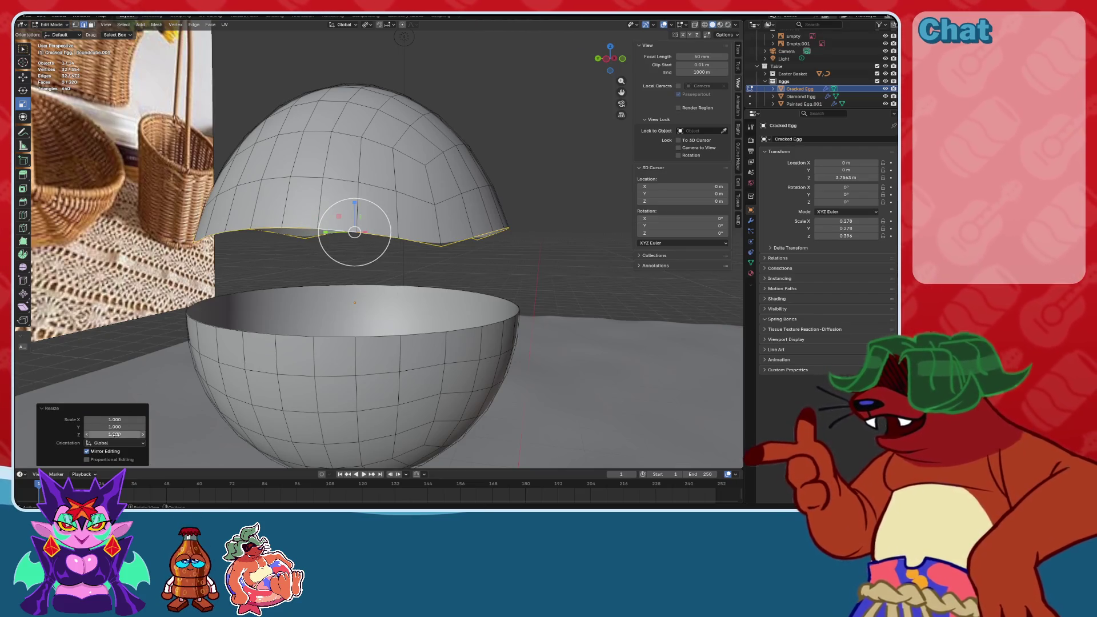
pyautogui.write('0')
pyautogui.press('s')
pyautogui.press('z')
pyautogui.press('0')
pyautogui.press('Return')
pyautogui.click(589, 272)
pyautogui.moveTo(588, 272)
pyautogui.mouseDown(button='middle')
pyautogui.moveTo(487, 268)
pyautogui.moveTo(53, 43)
pyautogui.mouseUp(button='middle')
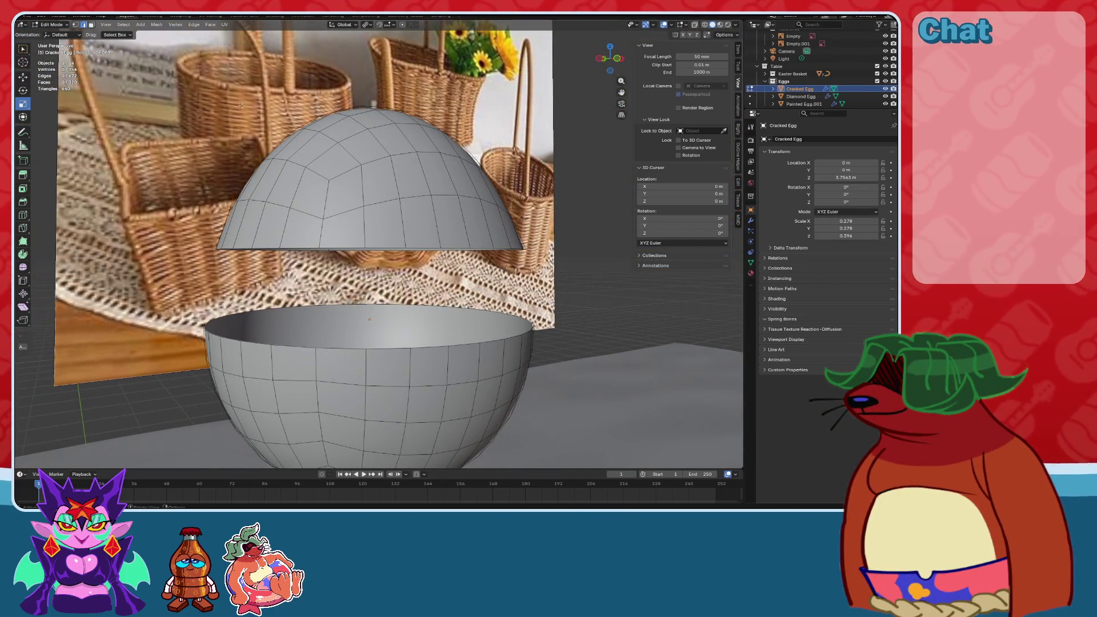
# Delete the bottom ring of faces on the upper half in X-ray view.
pyautogui.keyDown('alt'); pyautogui.click(345, 211); pyautogui.keyUp('alt')
pyautogui.moveTo(345, 211); pyautogui.dragTo(320, 212, button='middle')
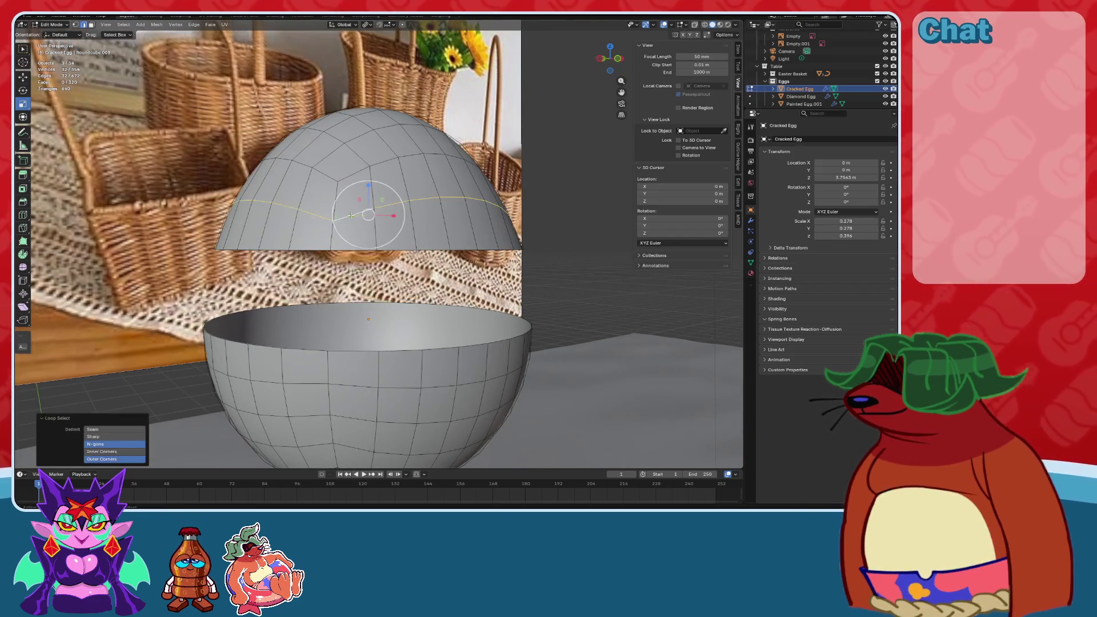
pyautogui.click(526, 40)
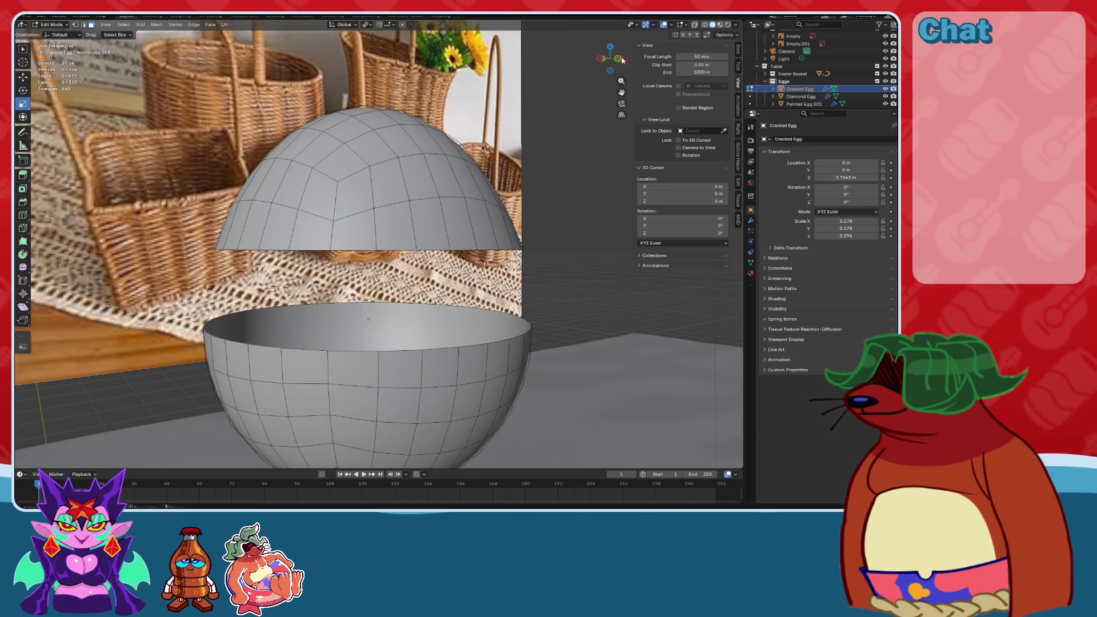
pyautogui.press('KP_1')
pyautogui.hotkey('alt', 'z')
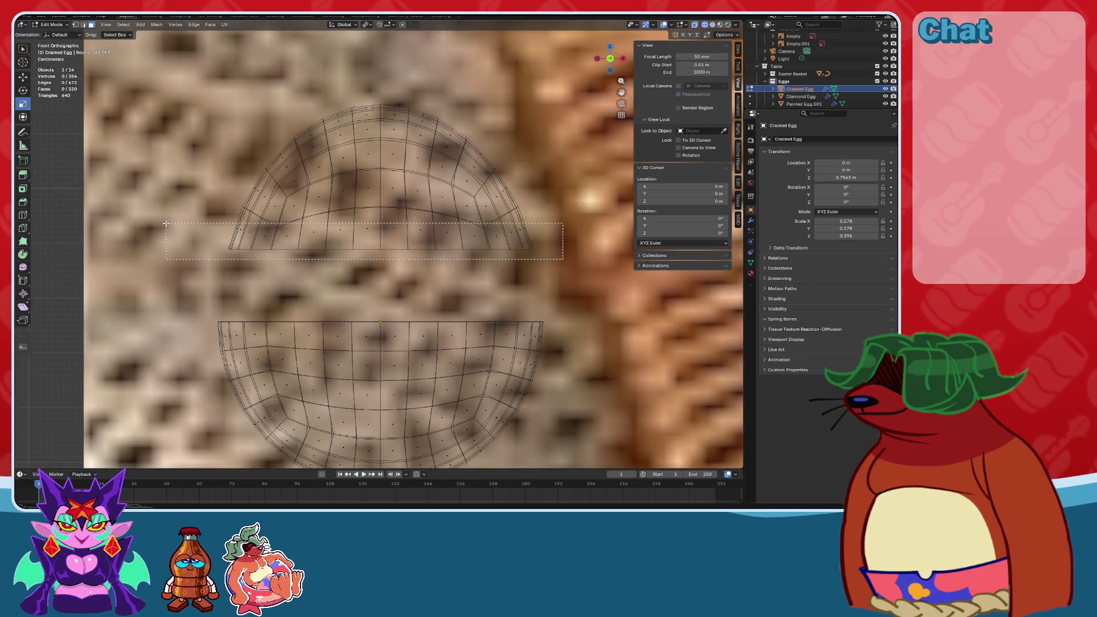
pyautogui.keyDown('alt'); pyautogui.click(379, 227); pyautogui.keyUp('alt')
pyautogui.press('x')
pyautogui.click(354, 228)
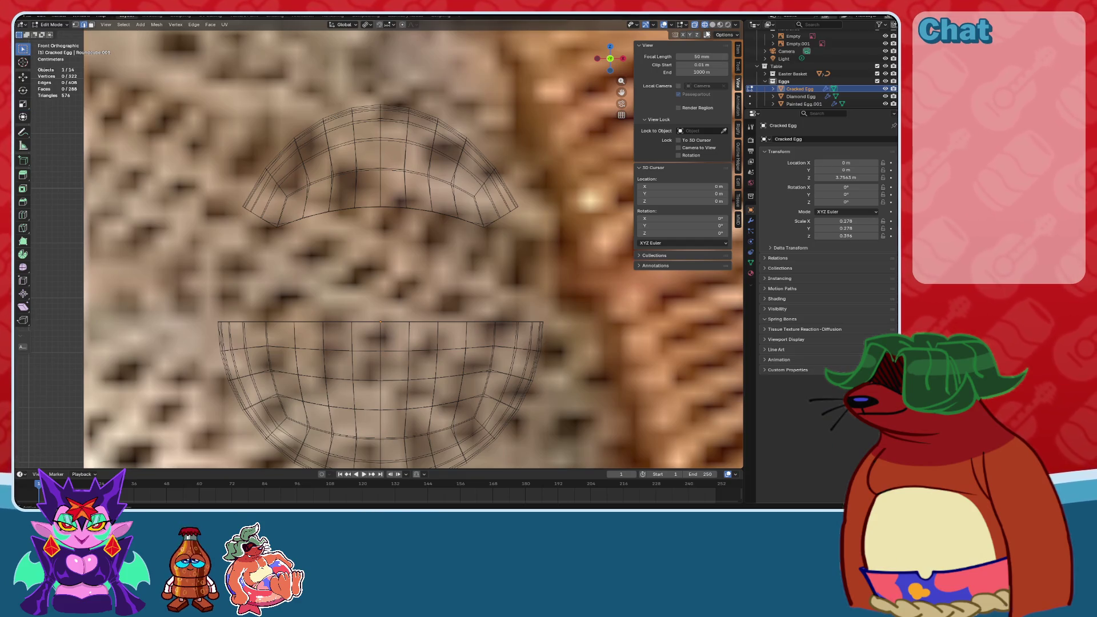
pyautogui.hotkey('alt', 'z')
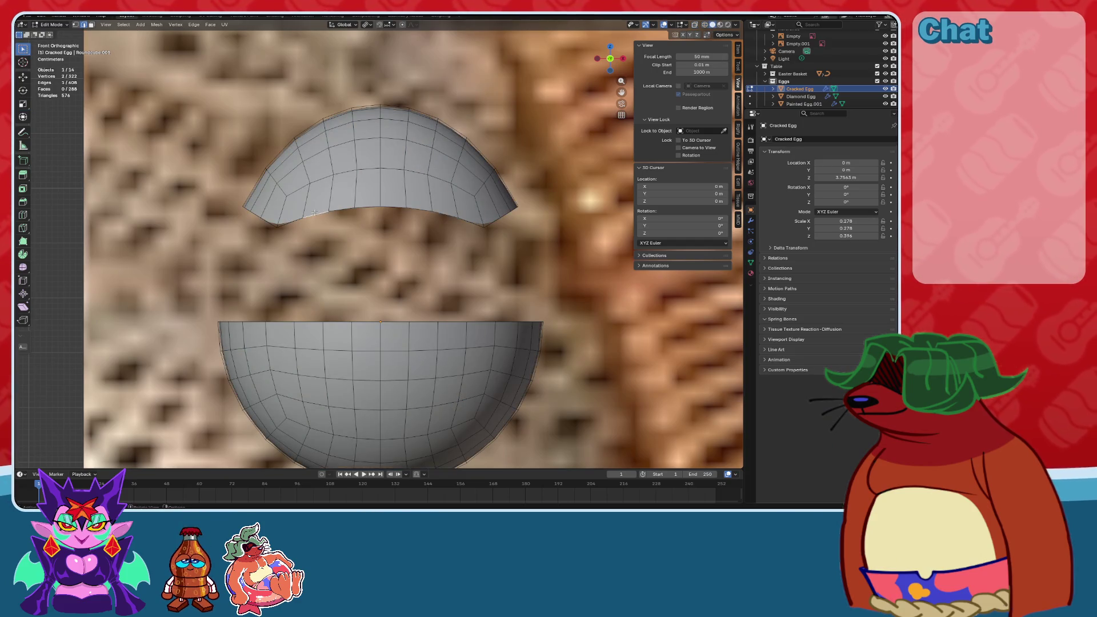
# Scale the upper half's new bottom edge loop to 0 on Z, levelling its rim.
pyautogui.keyDown('alt'); pyautogui.click(314, 213); pyautogui.keyUp('alt')
pyautogui.press('s')
pyautogui.click(314, 212)
pyautogui.click(127, 433)
pyautogui.write('0')
pyautogui.press('Return')
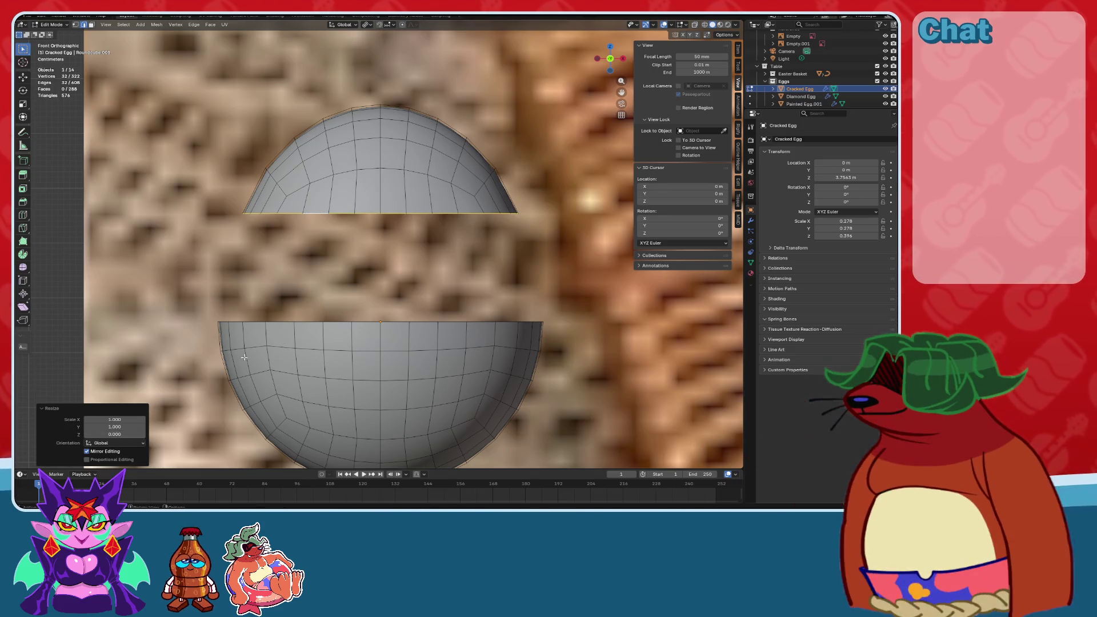
# Inspect both halves in Object Mode, then return to Edit Mode with nothing selected in front view.
pyautogui.press('Tab')
pyautogui.moveTo(377, 314)
pyautogui.mouseDown(button='middle')
pyautogui.moveTo(400, 257)
pyautogui.moveTo(457, 212)
pyautogui.mouseUp(button='middle')
pyautogui.press('Tab')
pyautogui.scroll(4, 399, 239)
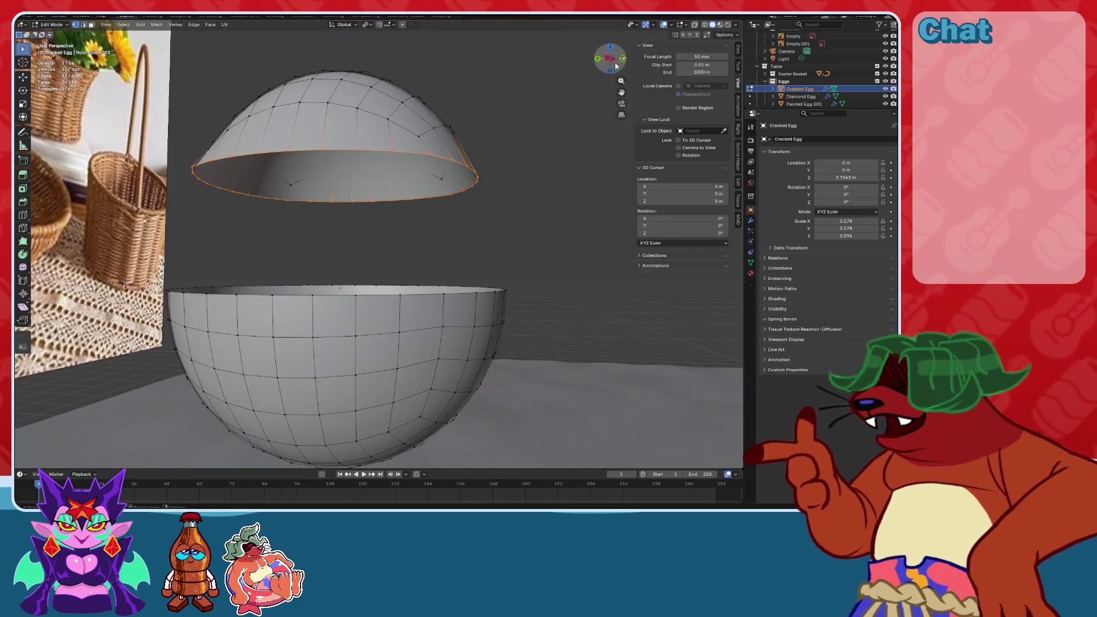
pyautogui.hotkey('alt', 'a')
pyautogui.click(614, 67)
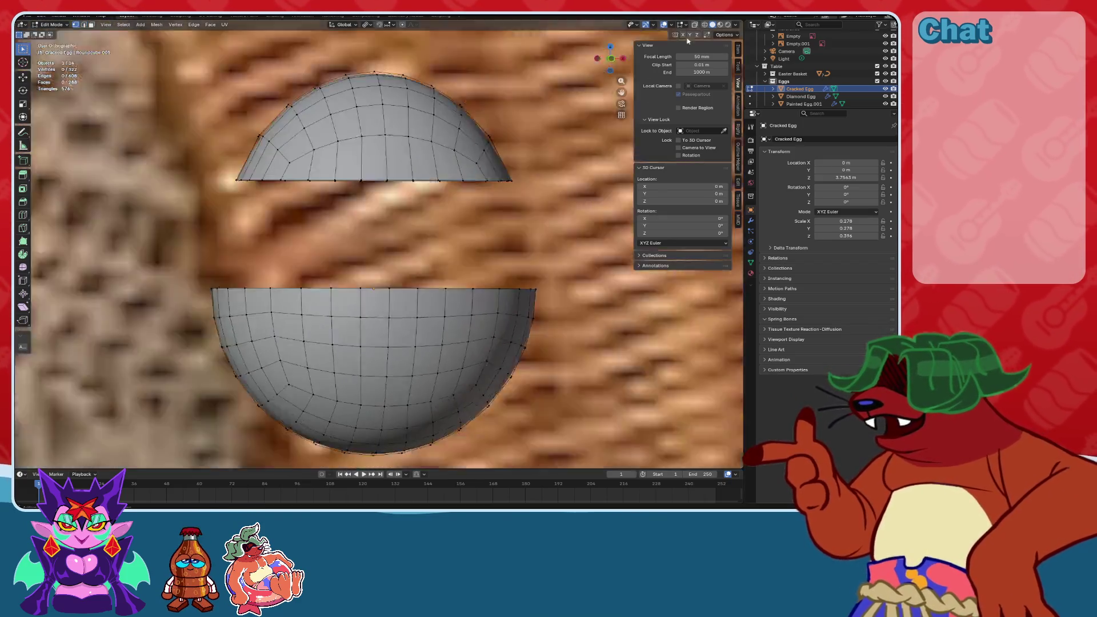
# Box-select the lower half's top rim in X-ray and try Checker Deselect on its edges.
pyautogui.hotkey('alt', 'z')
pyautogui.moveTo(539, 299); pyautogui.dragTo(92, 247)
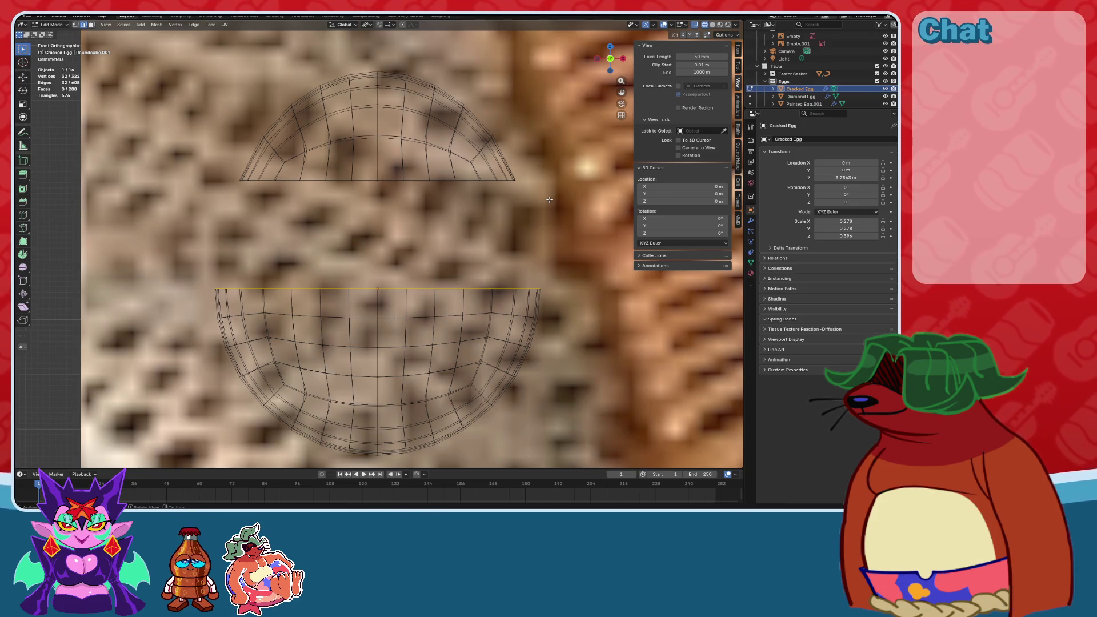
pyautogui.click(195, 26)
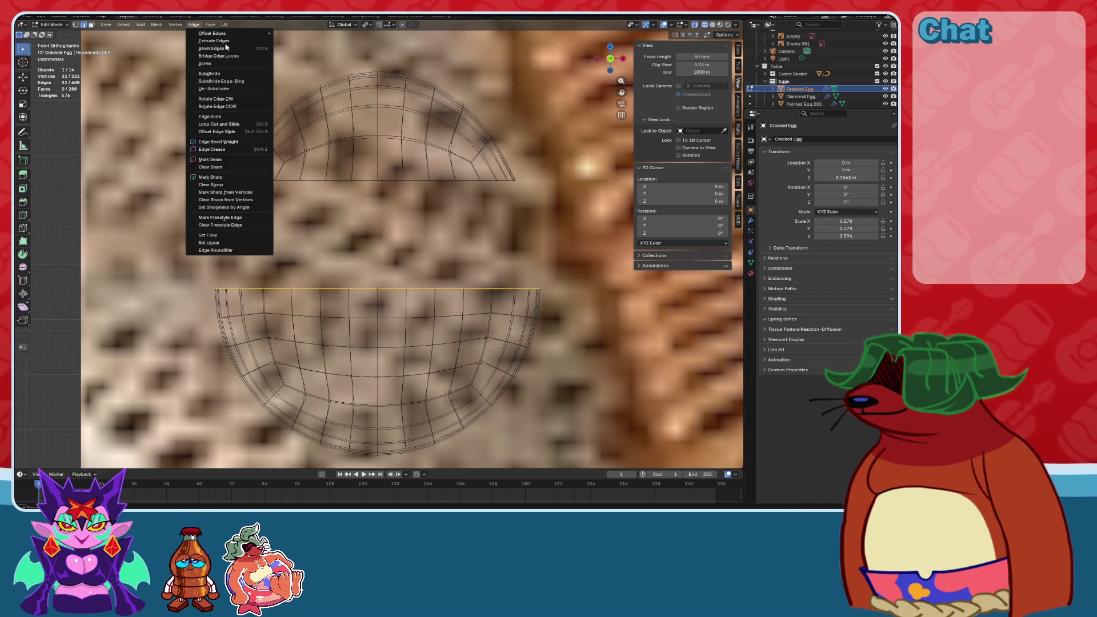
pyautogui.click(123, 25)
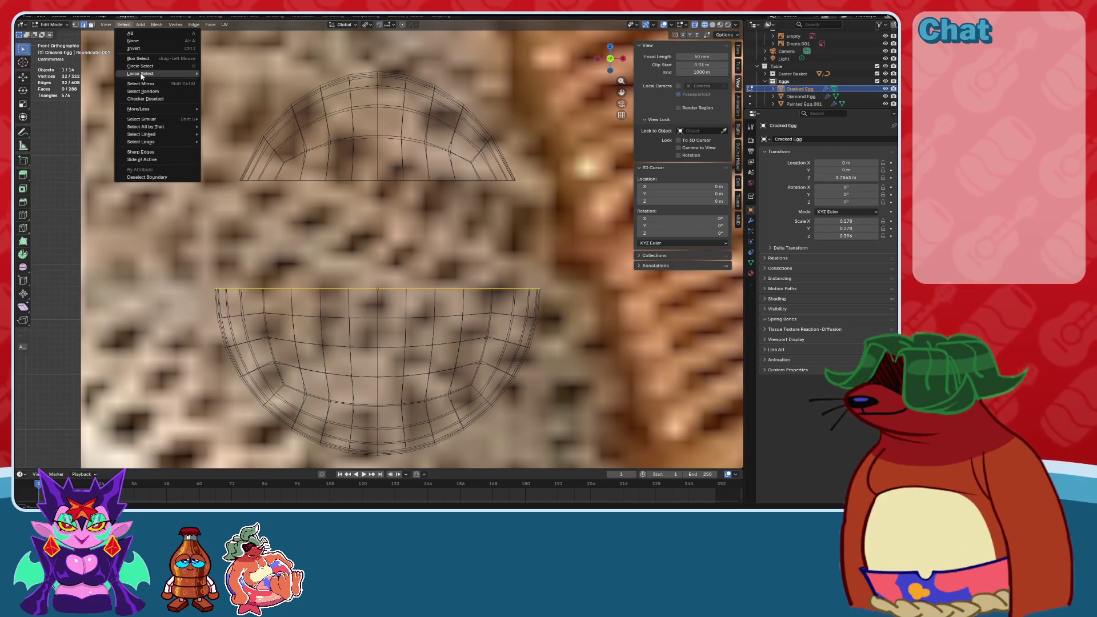
pyautogui.click(142, 100)
pyautogui.moveTo(143, 100); pyautogui.dragTo(49, 46, button='middle')
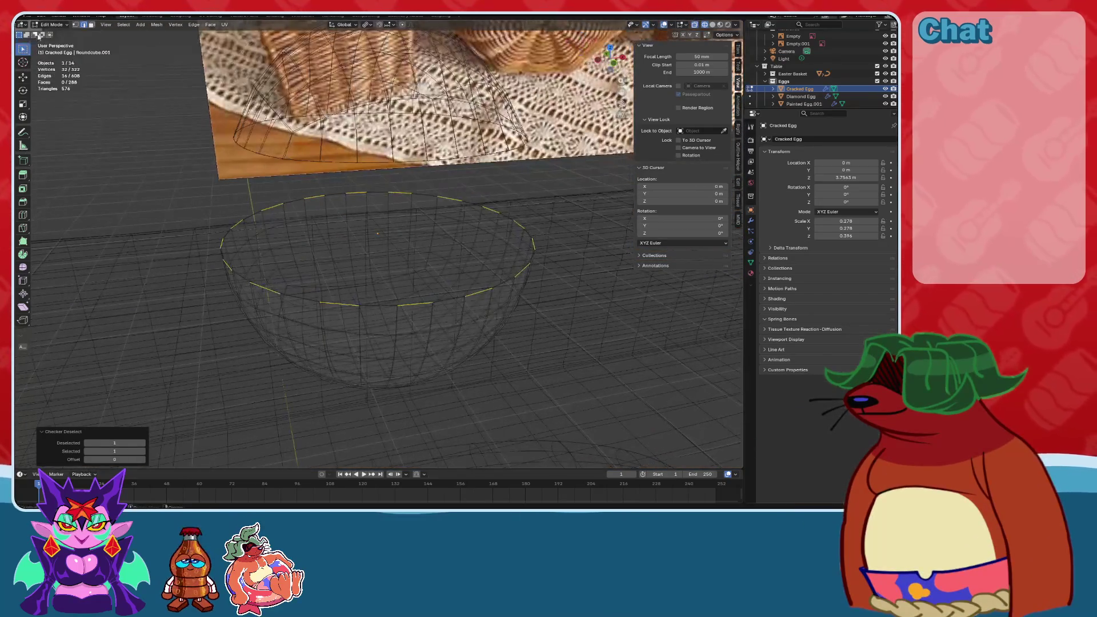
# In vertex mode, try Checker Deselect and Select Random on the rim, undoing both.
pyautogui.click(75, 25)
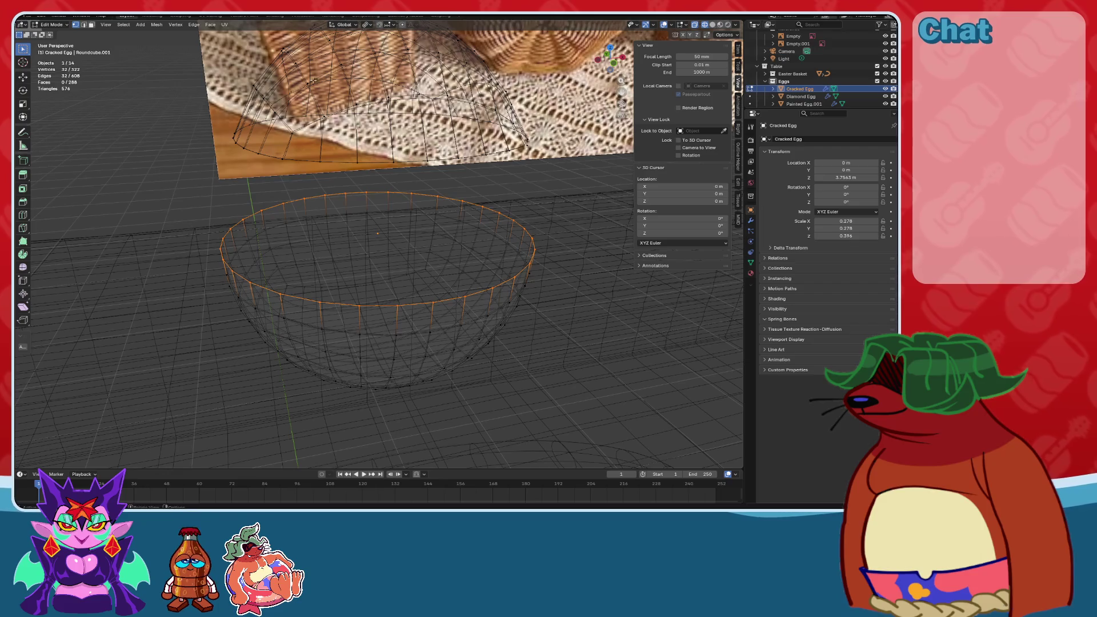
pyautogui.click(123, 24)
pyautogui.moveTo(153, 143)
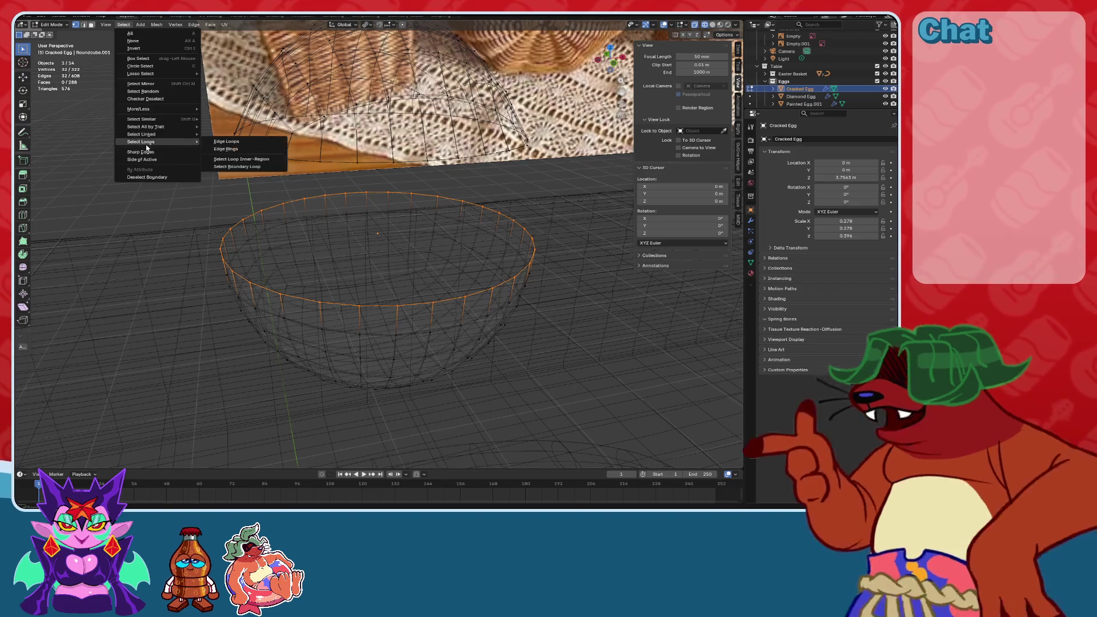
pyautogui.click(146, 99)
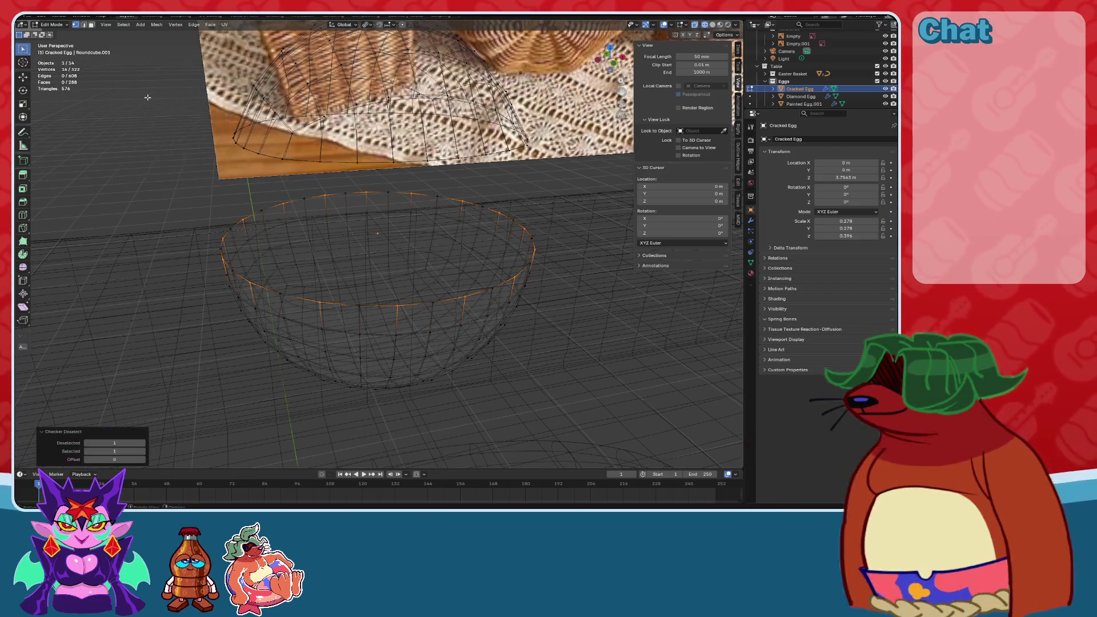
pyautogui.hotkey('ctrl', 'z')
pyautogui.click(123, 25)
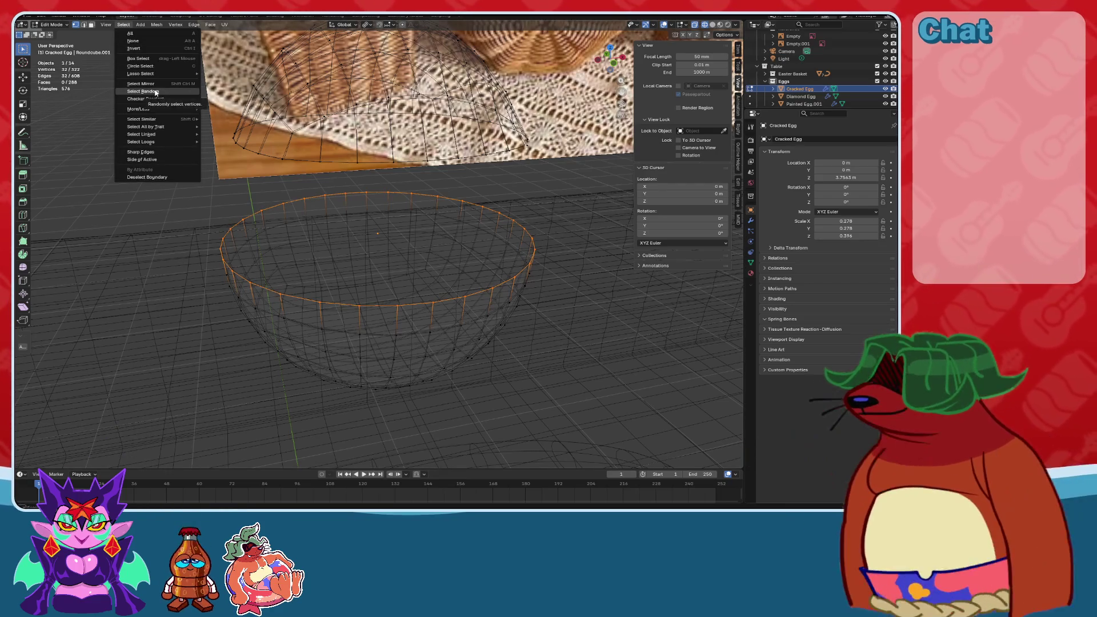
pyautogui.click(143, 91)
pyautogui.hotkey('ctrl', 'z')
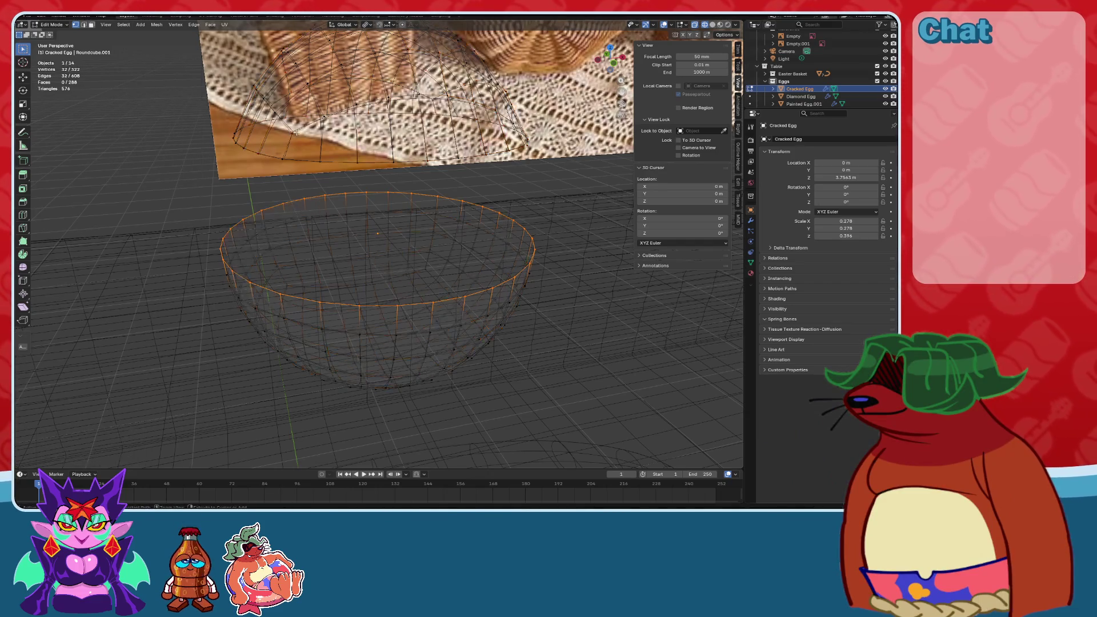
# Apply Checker Deselect to the rim vertices and test offset values up to 3 and back to 0.
pyautogui.click(124, 24)
pyautogui.click(143, 100)
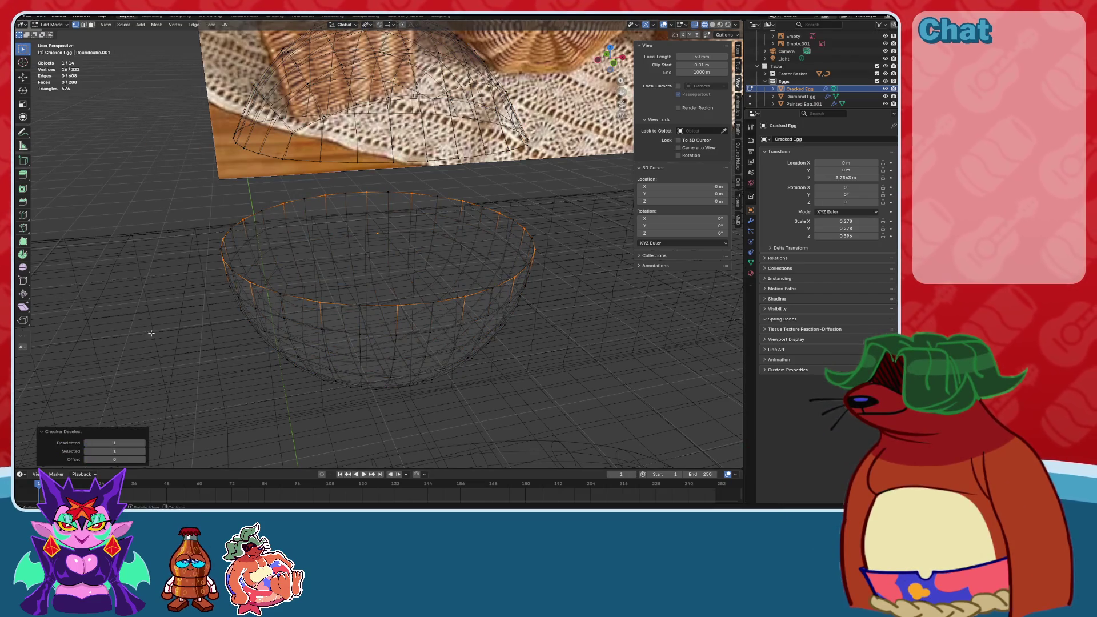
pyautogui.click(143, 459)
pyautogui.click(142, 460)
pyautogui.click(143, 459)
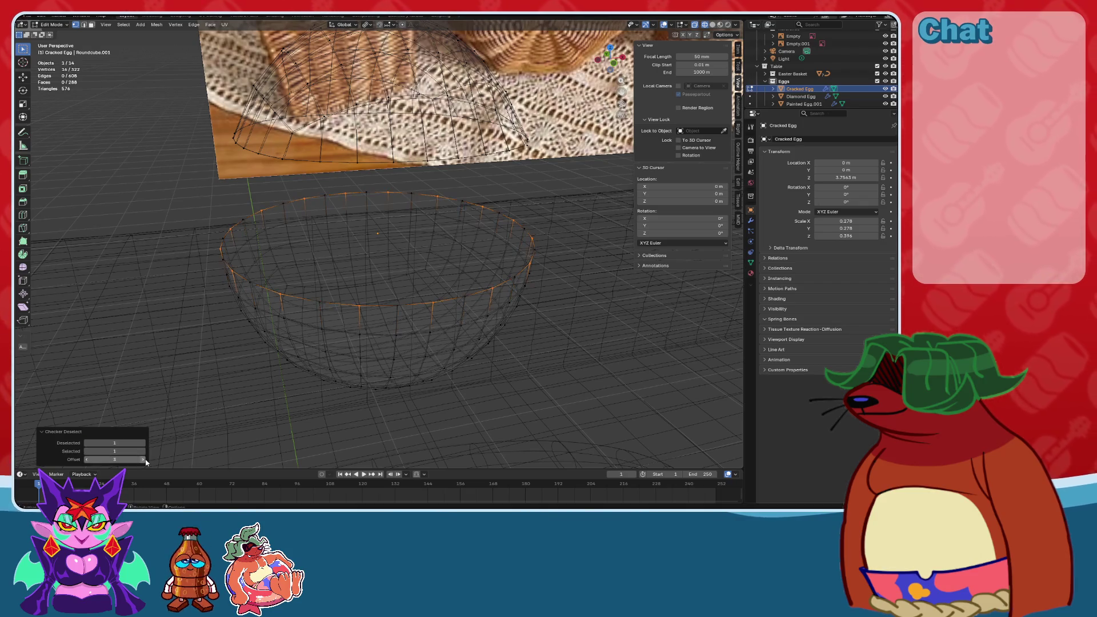
pyautogui.click(87, 459)
pyautogui.click(86, 459)
pyautogui.click(86, 459)
pyautogui.click(143, 451)
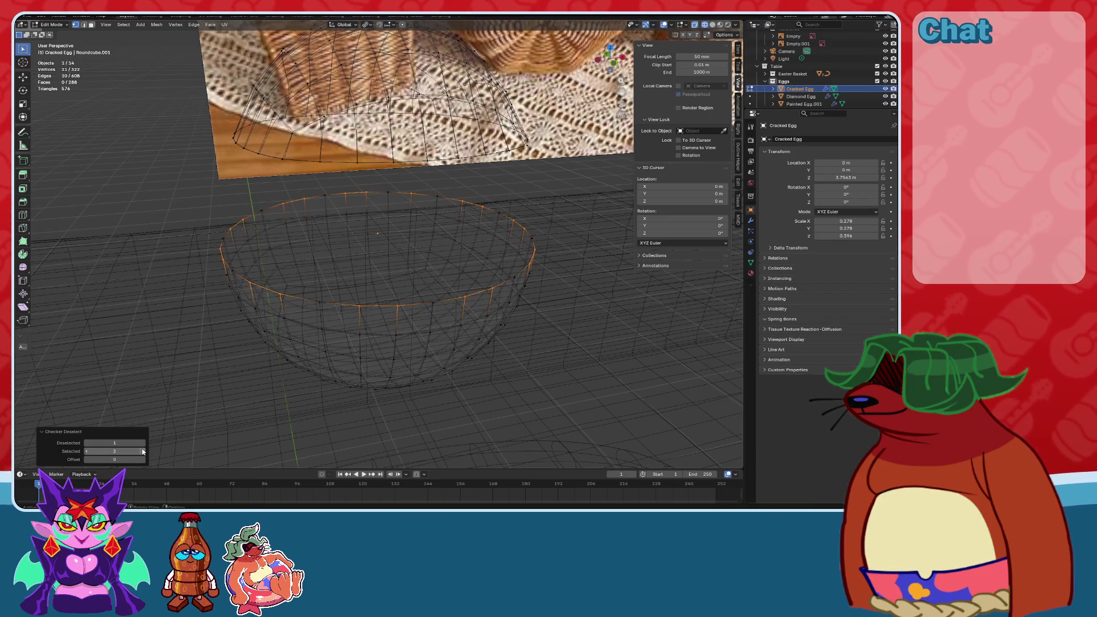
pyautogui.click(86, 451)
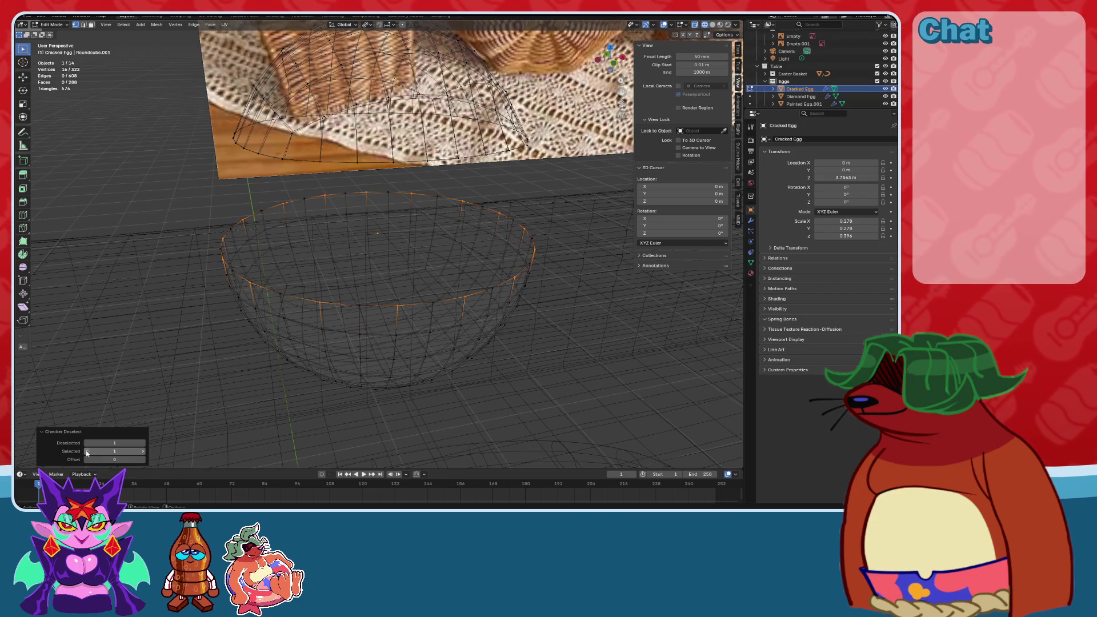
# Raise the Checker Deselect Deselected and Selected counts to compare larger patterns.
pyautogui.click(143, 443)
pyautogui.click(143, 444)
pyautogui.click(143, 443)
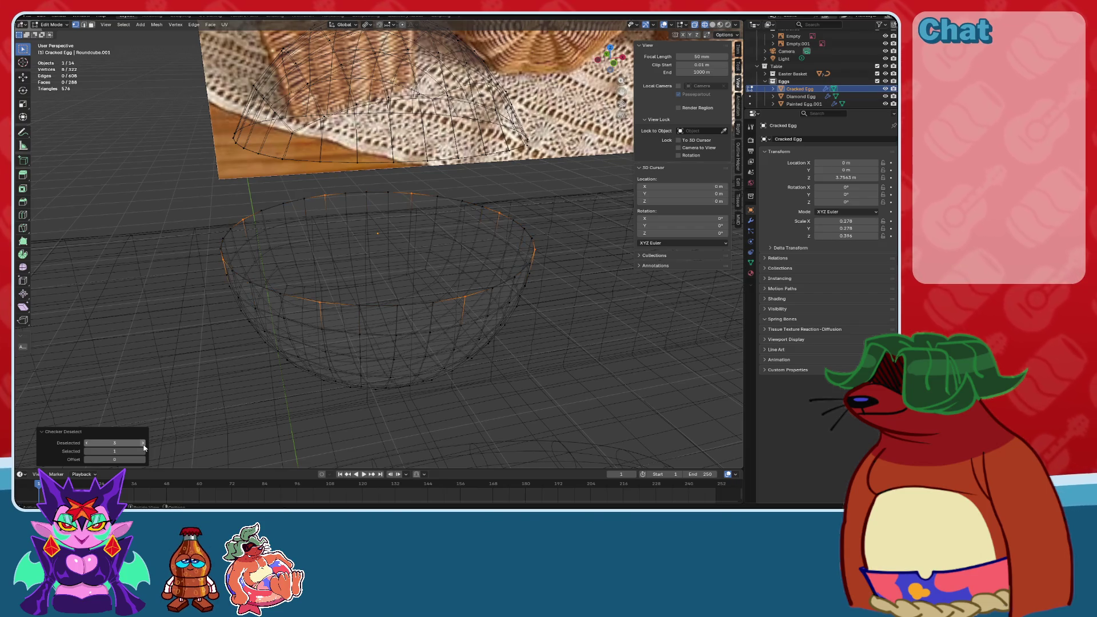
pyautogui.click(144, 444)
pyautogui.click(143, 444)
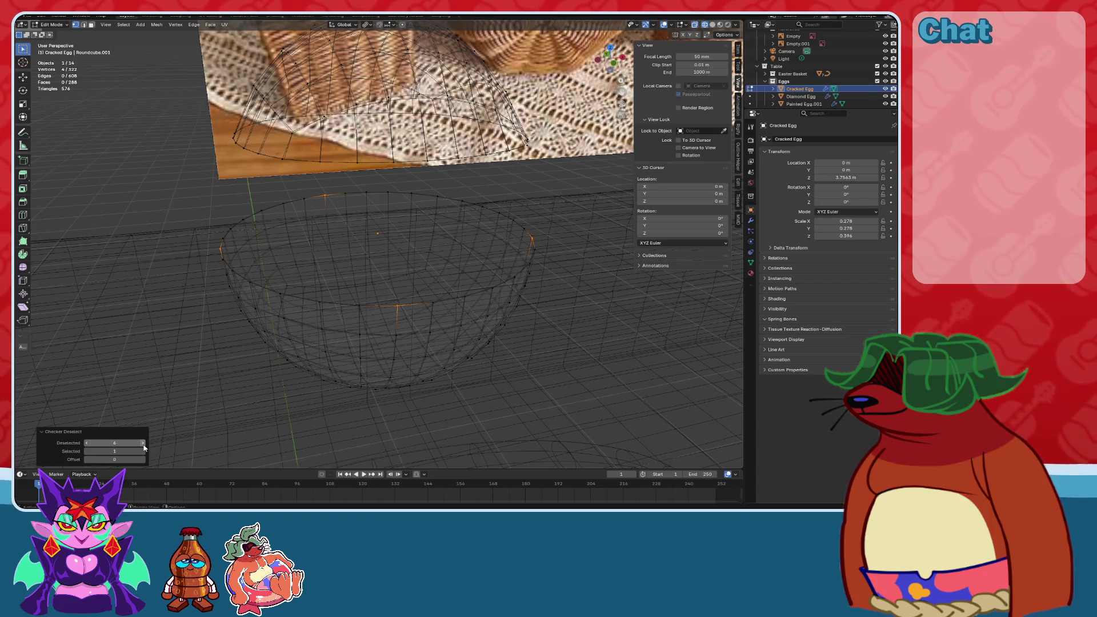
pyautogui.click(143, 452)
pyautogui.click(143, 451)
pyautogui.click(143, 452)
pyautogui.click(143, 451)
pyautogui.click(142, 452)
pyautogui.click(143, 451)
pyautogui.click(143, 451)
pyautogui.click(143, 452)
pyautogui.click(143, 451)
pyautogui.click(143, 452)
pyautogui.click(142, 452)
pyautogui.click(143, 451)
pyautogui.click(143, 451)
# Enter 1 for both the Selected and Deselected counts so alternate rim vertices stay selected.
pyautogui.click(114, 451)
pyautogui.write('1')
pyautogui.press('Return')
pyautogui.click(115, 443)
pyautogui.write('11')
pyautogui.press('Return')
pyautogui.write('1')
pyautogui.press('Return')
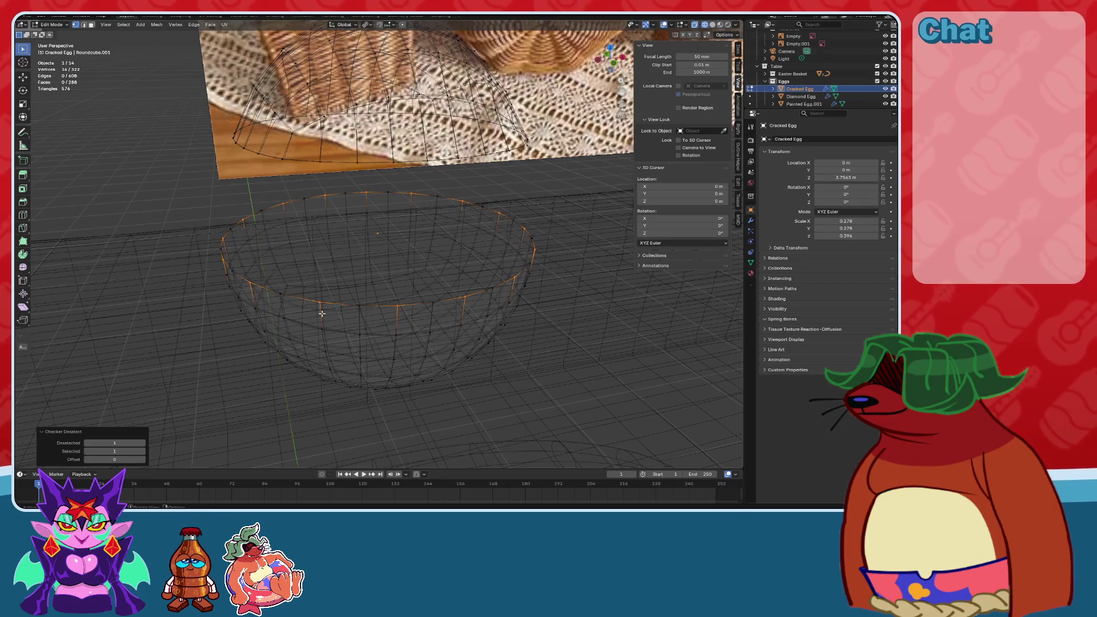
pyautogui.moveTo(355, 340); pyautogui.dragTo(424, 335, button='middle')
# Deselect, switch to side view, and box-select the lower half's top rim row.
pyautogui.scroll(3, 514, 294)
pyautogui.scroll(-4, 524, 263)
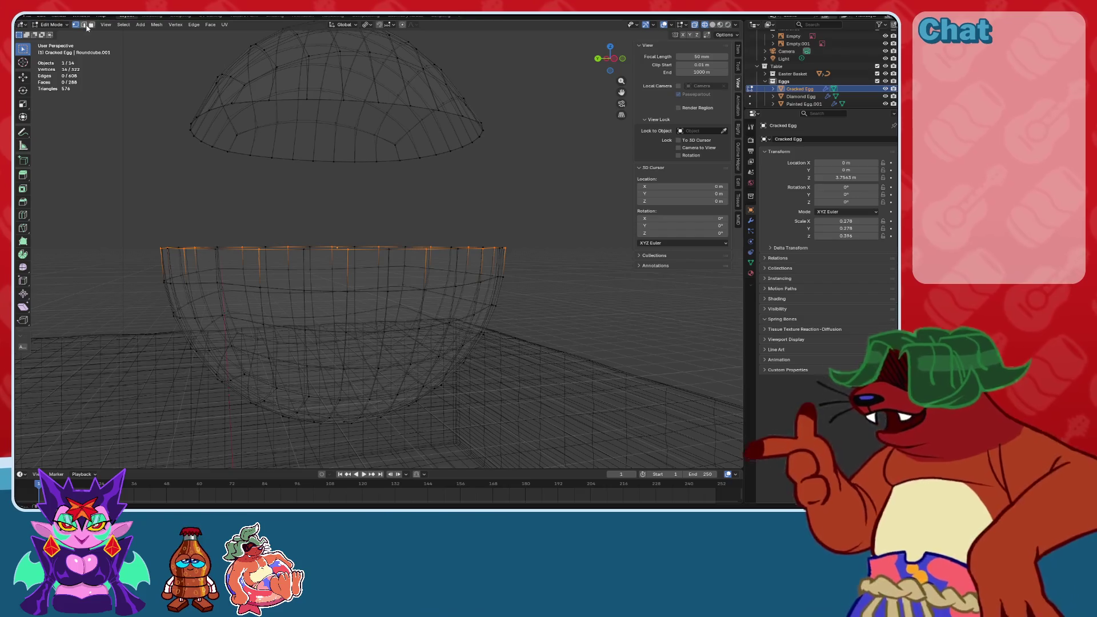
pyautogui.click(476, 161)
pyautogui.moveTo(476, 161)
pyautogui.mouseDown(button='middle')
pyautogui.moveTo(485, 255)
pyautogui.moveTo(566, 247)
pyautogui.mouseUp(button='middle')
pyautogui.click(608, 57)
pyautogui.moveTo(538, 215); pyautogui.dragTo(144, 264)
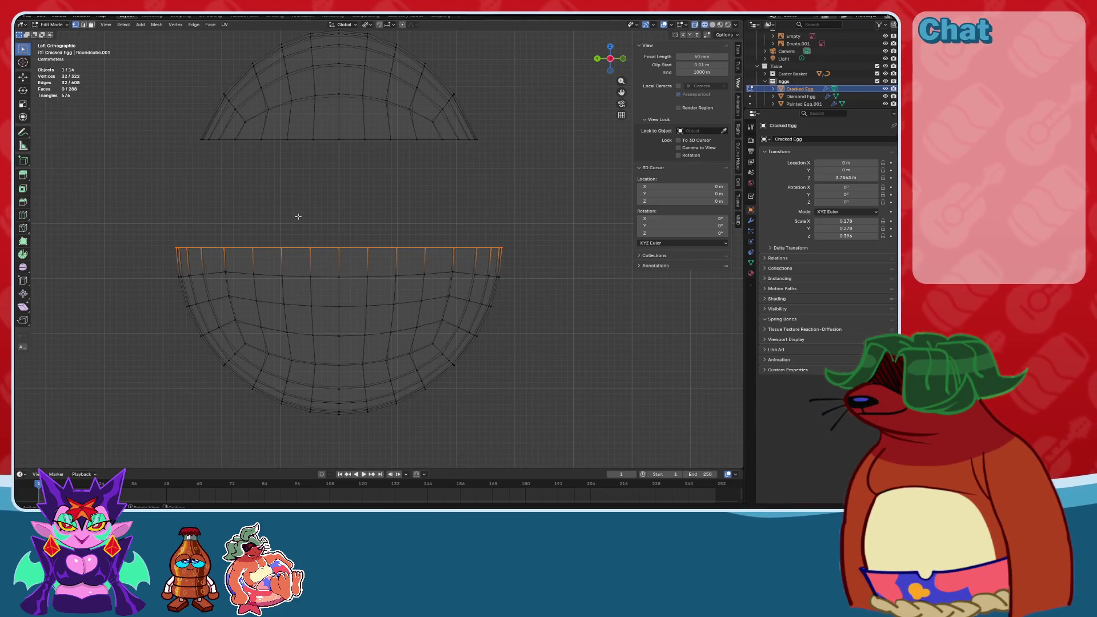
# Try Select > Deselect Boundary and Select Random on the egg mesh.
pyautogui.click(125, 25)
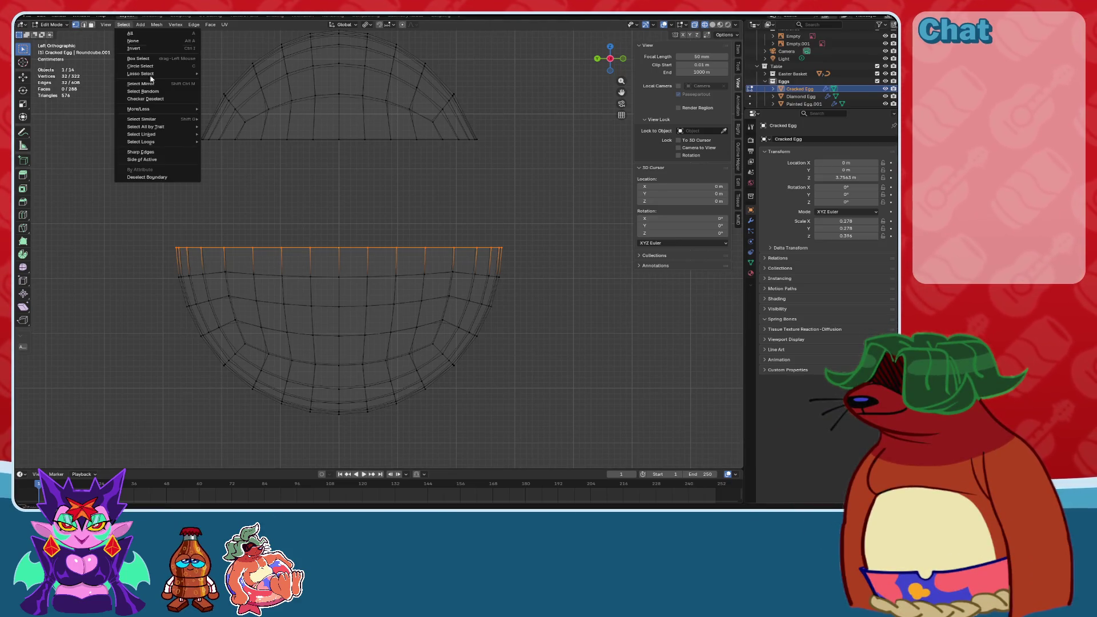
pyautogui.moveTo(168, 142)
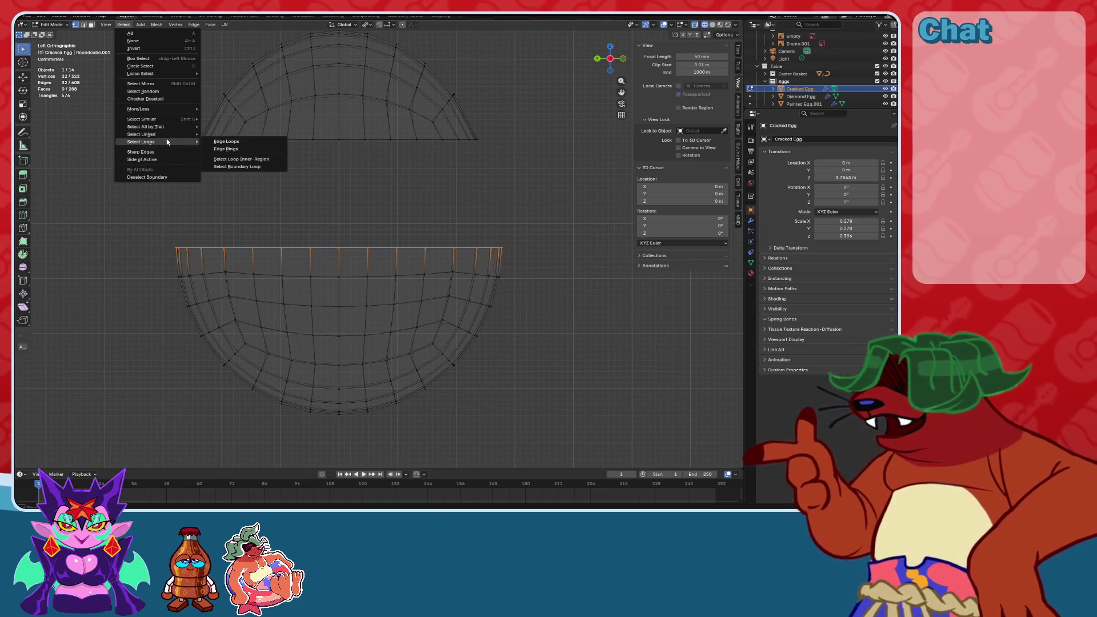
pyautogui.moveTo(159, 121)
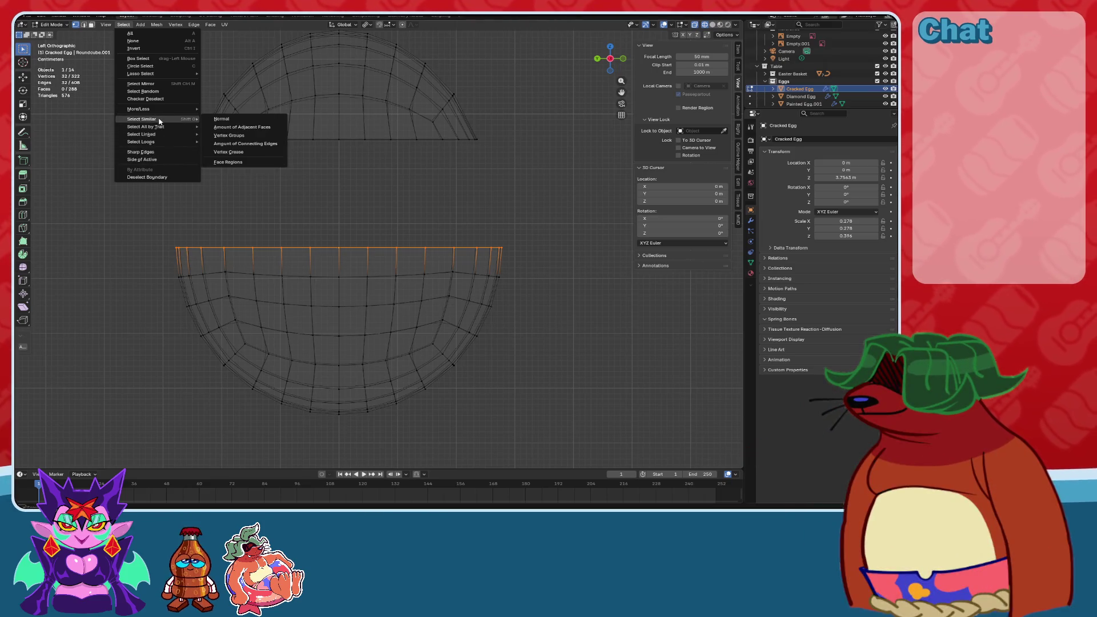
pyautogui.click(162, 178)
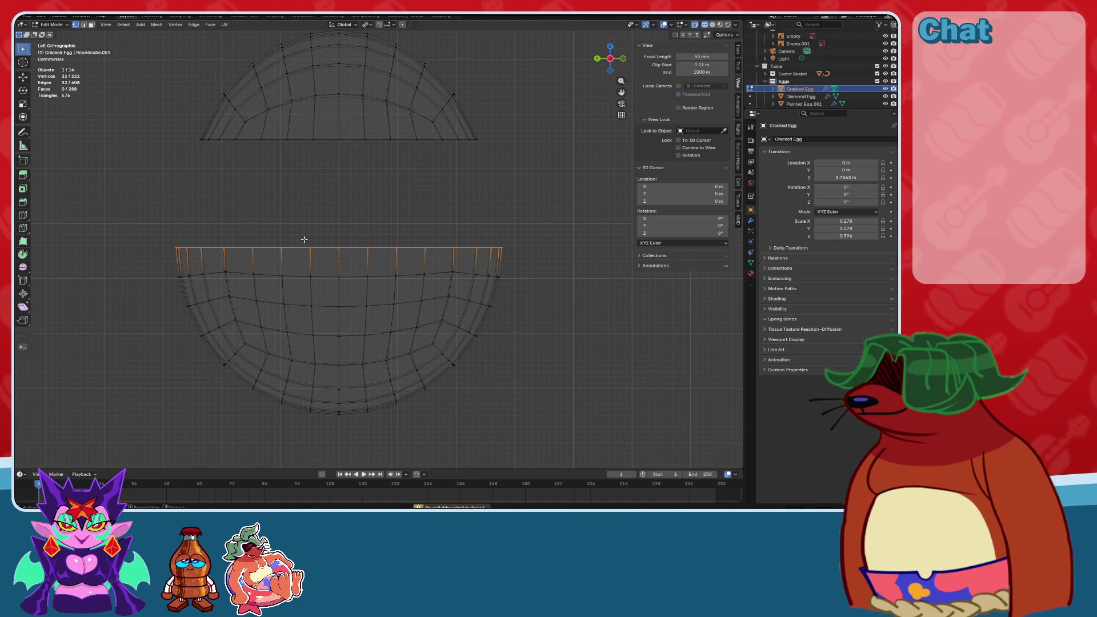
pyautogui.click(123, 24)
pyautogui.moveTo(139, 75)
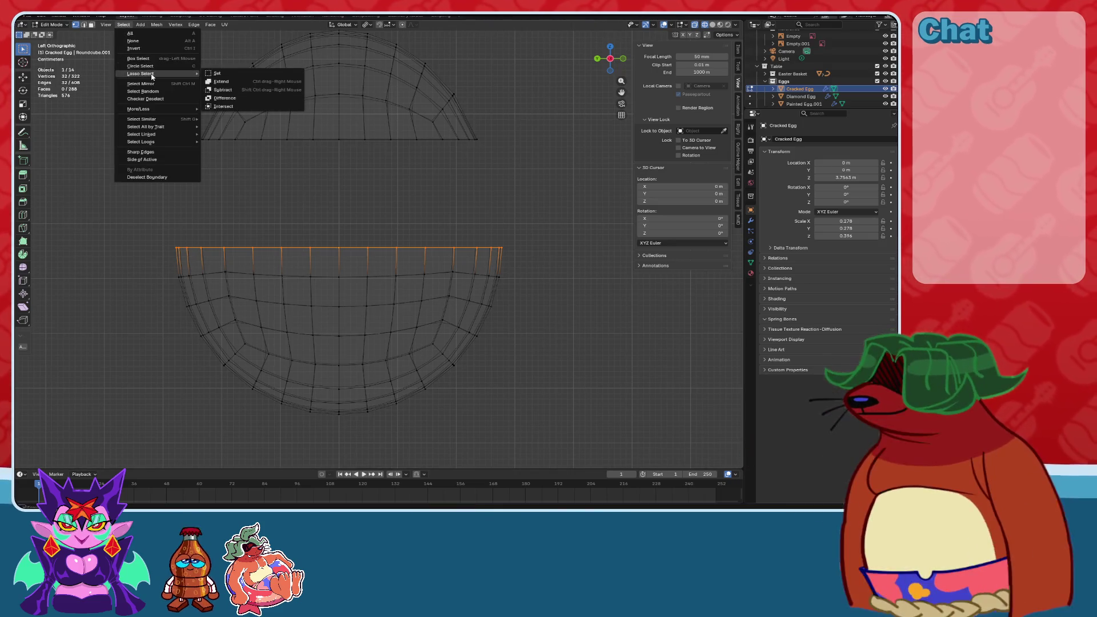
pyautogui.click(170, 93)
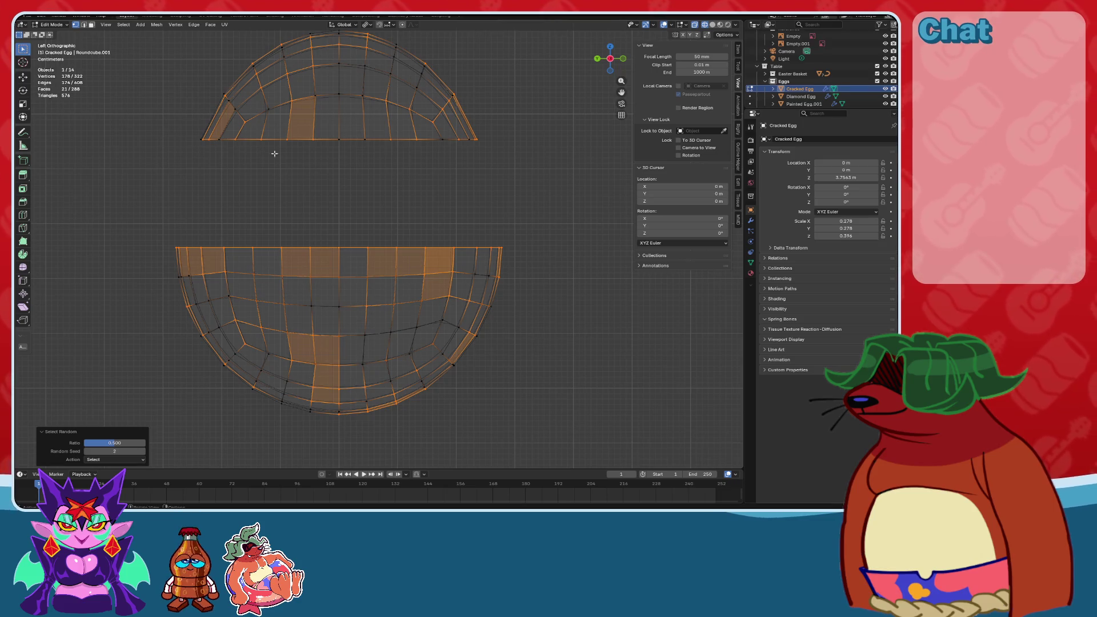
pyautogui.hotkey('ctrl', 'z')
pyautogui.hotkey('ctrl', 'shift', 'z')
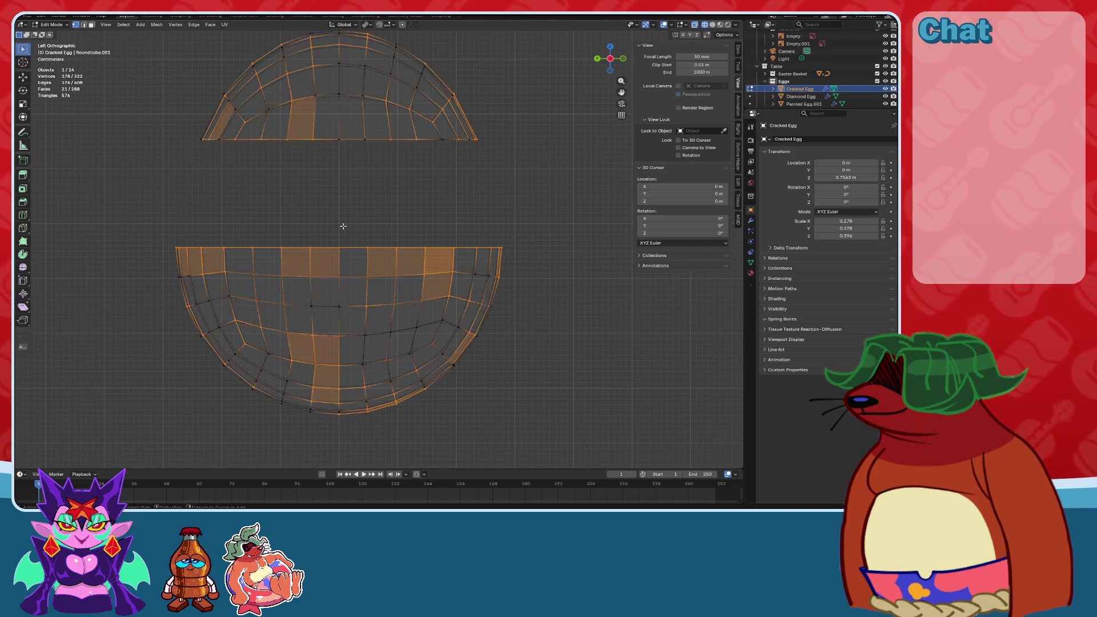
# Switch the viewport to Solid shading and orbit to a low perspective view of both halves.
pyautogui.click(340, 248)
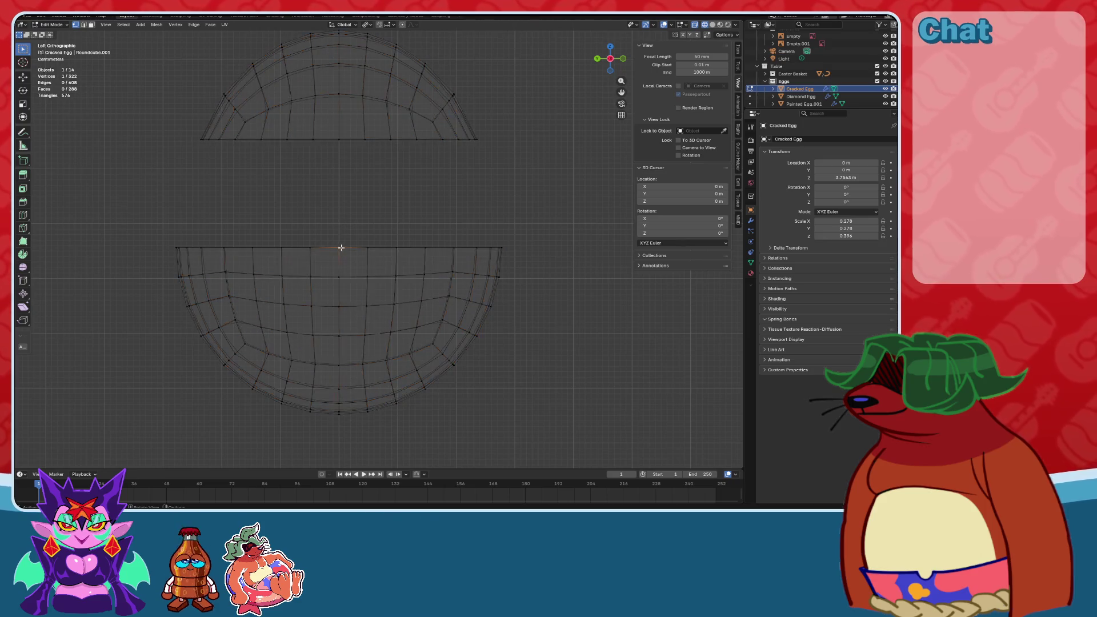
pyautogui.moveTo(505, 251); pyautogui.dragTo(634, 86, button='middle')
pyautogui.click(712, 24)
pyautogui.moveTo(435, 240)
pyautogui.mouseDown(button='middle')
pyautogui.moveTo(428, 163)
pyautogui.moveTo(428, 223)
pyautogui.mouseUp(button='middle')
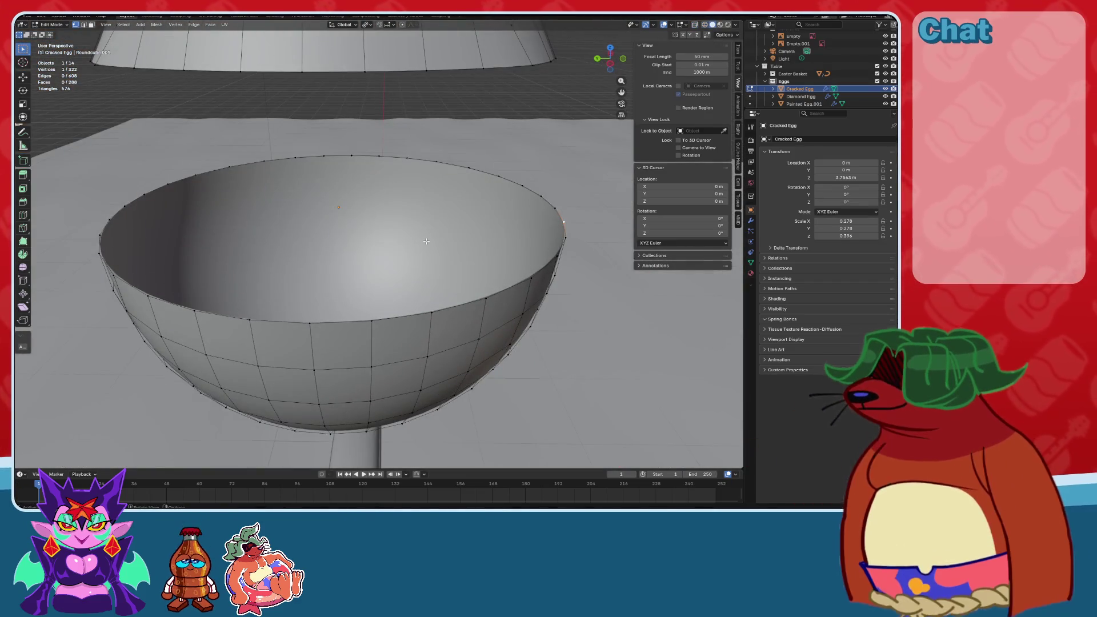
pyautogui.moveTo(507, 300); pyautogui.dragTo(444, 230, button='middle')
pyautogui.scroll(-2, 443, 230)
pyautogui.moveTo(340, 267); pyautogui.dragTo(475, 225, button='middle')
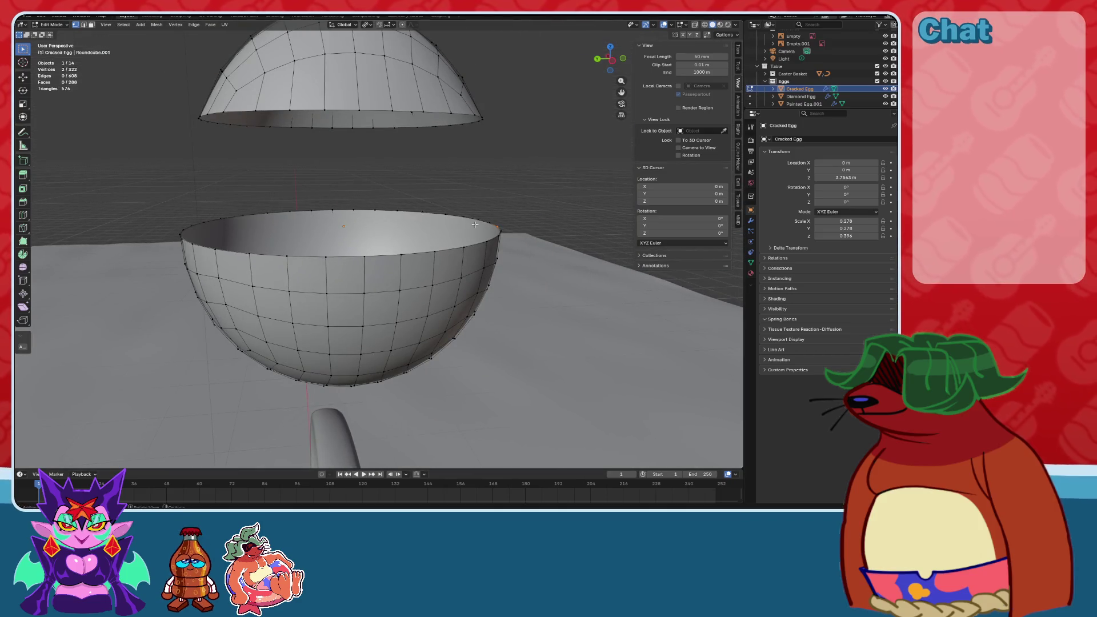
pyautogui.keyDown('shift'); pyautogui.click(295, 257); pyautogui.keyUp('shift')
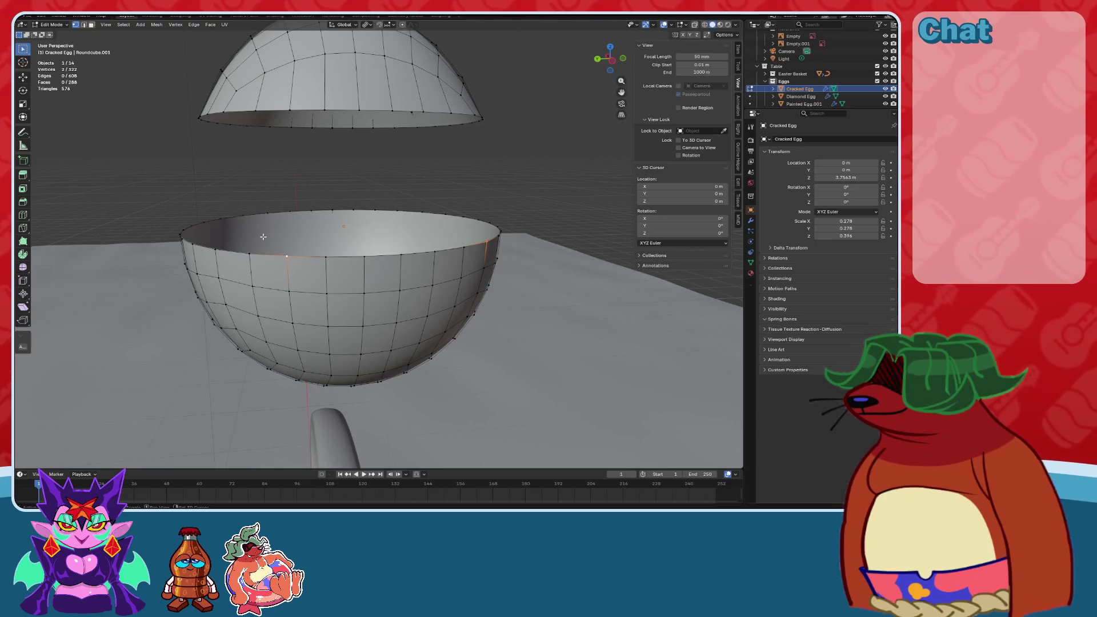
# Select the lower half's rim loop, checker-deselect it, and raise alternate vertices into zigzag peaks.
pyautogui.click(258, 221)
pyautogui.moveTo(258, 221)
pyautogui.mouseDown(button='middle')
pyautogui.moveTo(474, 250)
pyautogui.moveTo(413, 260)
pyautogui.mouseUp(button='middle')
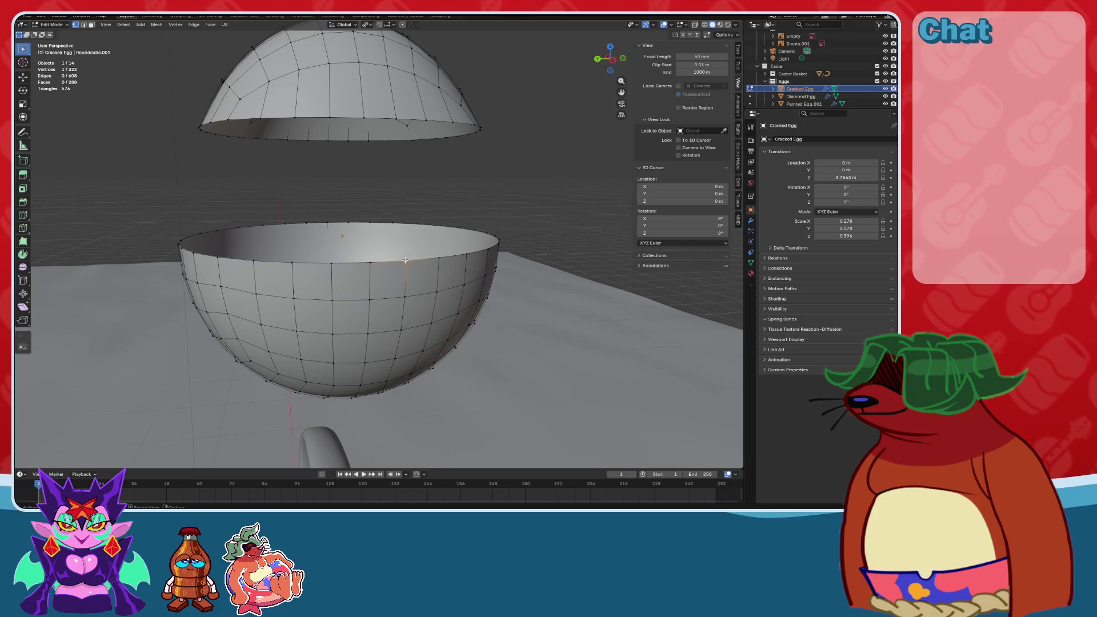
pyautogui.keyDown('alt'); pyautogui.click(405, 260); pyautogui.keyUp('alt')
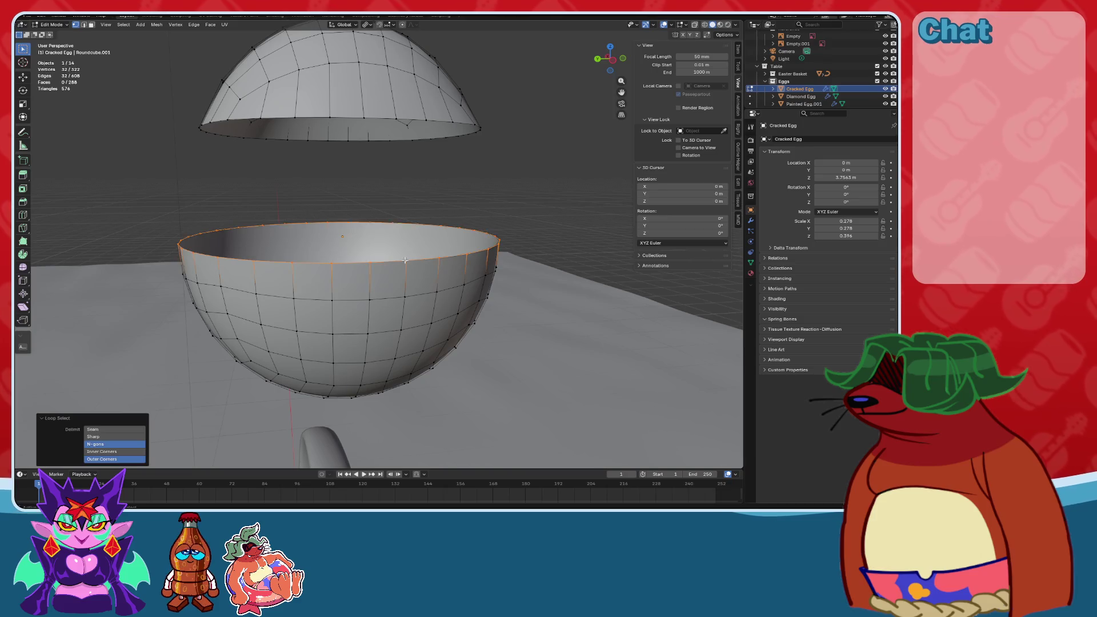
pyautogui.click(123, 24)
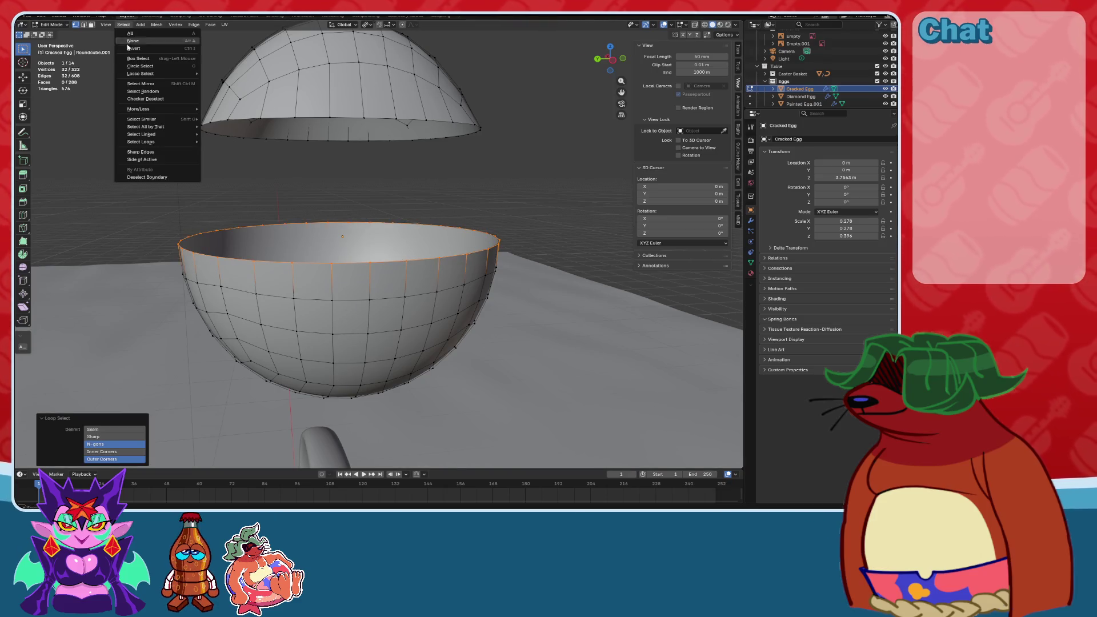
pyautogui.click(148, 99)
pyautogui.moveTo(374, 305); pyautogui.dragTo(23, 116, button='middle')
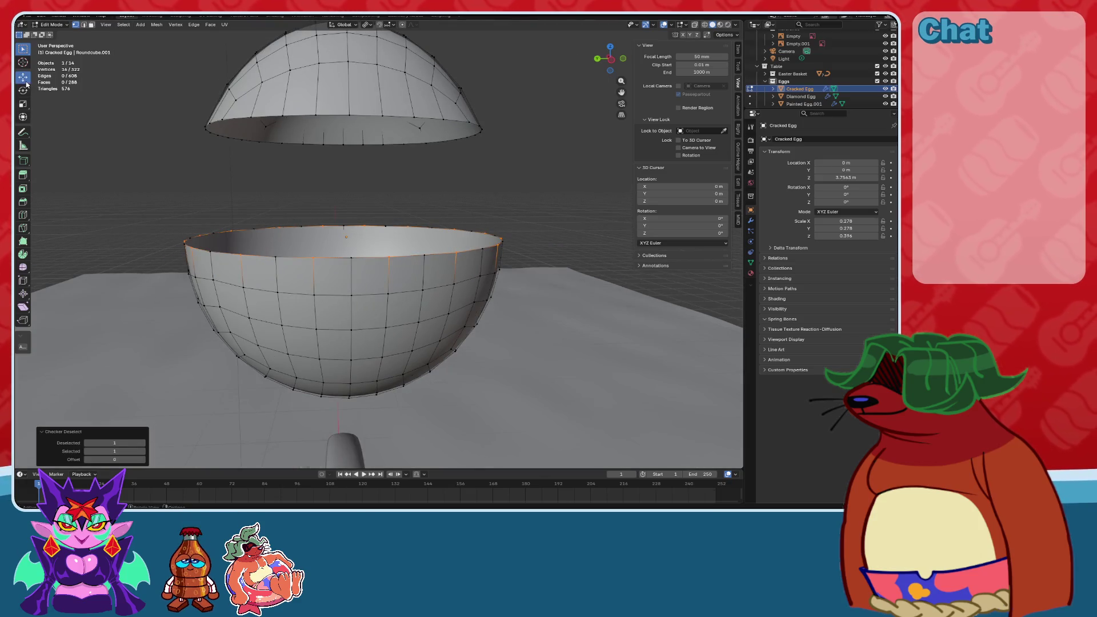
pyautogui.moveTo(349, 206); pyautogui.dragTo(350, 171)
pyautogui.moveTo(480, 216)
pyautogui.mouseDown(button='middle')
pyautogui.moveTo(435, 229)
pyautogui.moveTo(480, 217)
pyautogui.mouseUp(button='middle')
pyautogui.scroll(3, 480, 217)
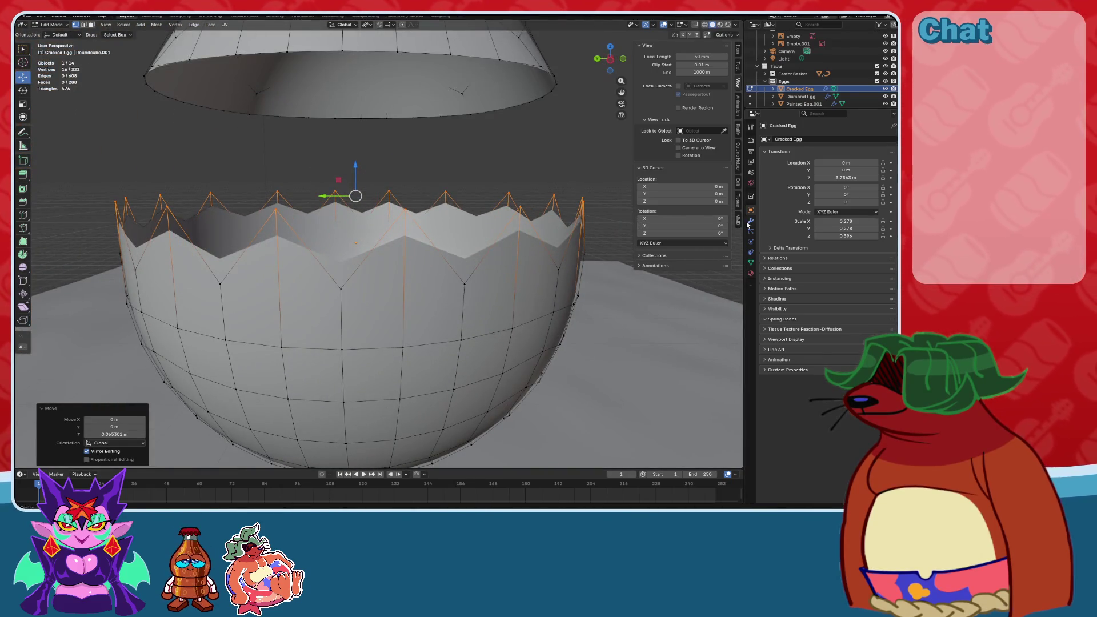
# Show the egg's modifier settings and preview the smoothed cracked shell in Object Mode.
pyautogui.click(750, 221)
pyautogui.click(55, 25)
pyautogui.click(54, 36)
pyautogui.moveTo(348, 217)
pyautogui.mouseDown(button='middle')
pyautogui.moveTo(284, 211)
pyautogui.moveTo(21, 46)
pyautogui.mouseUp(button='middle')
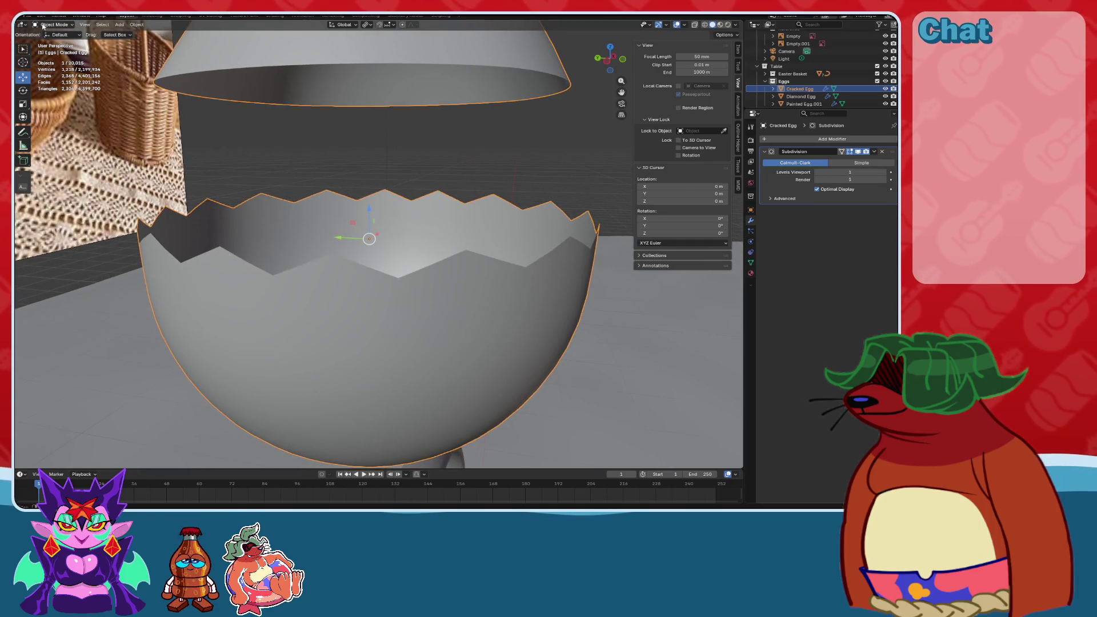
# Back in Edit Mode, lower the selected rim peaks slightly.
pyautogui.moveTo(424, 236); pyautogui.dragTo(341, 233, button='middle')
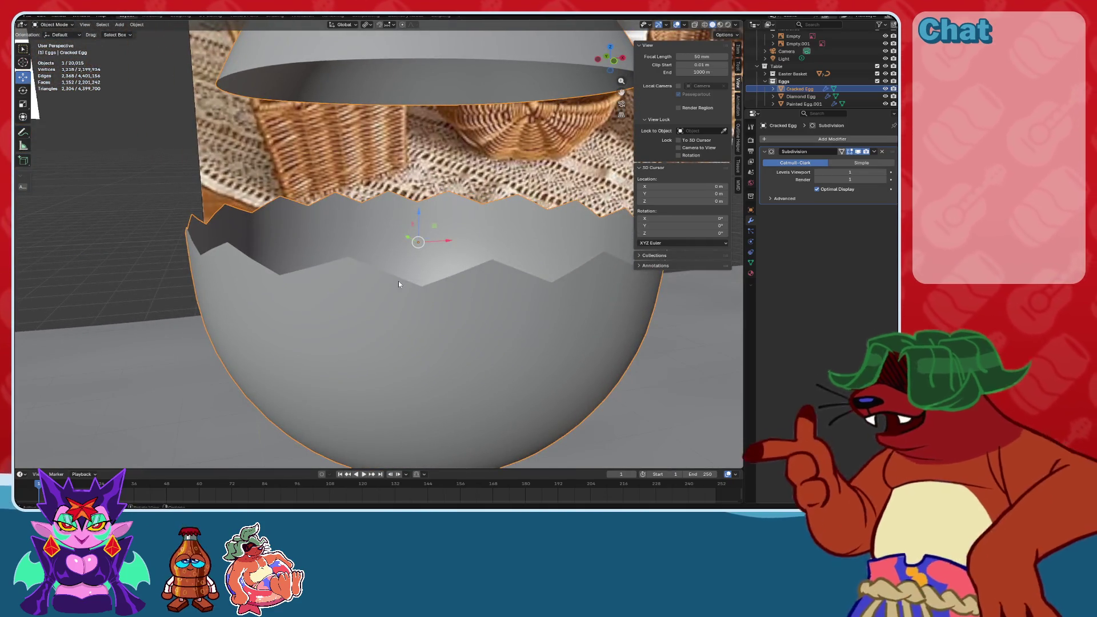
pyautogui.moveTo(398, 280); pyautogui.dragTo(441, 271, button='middle')
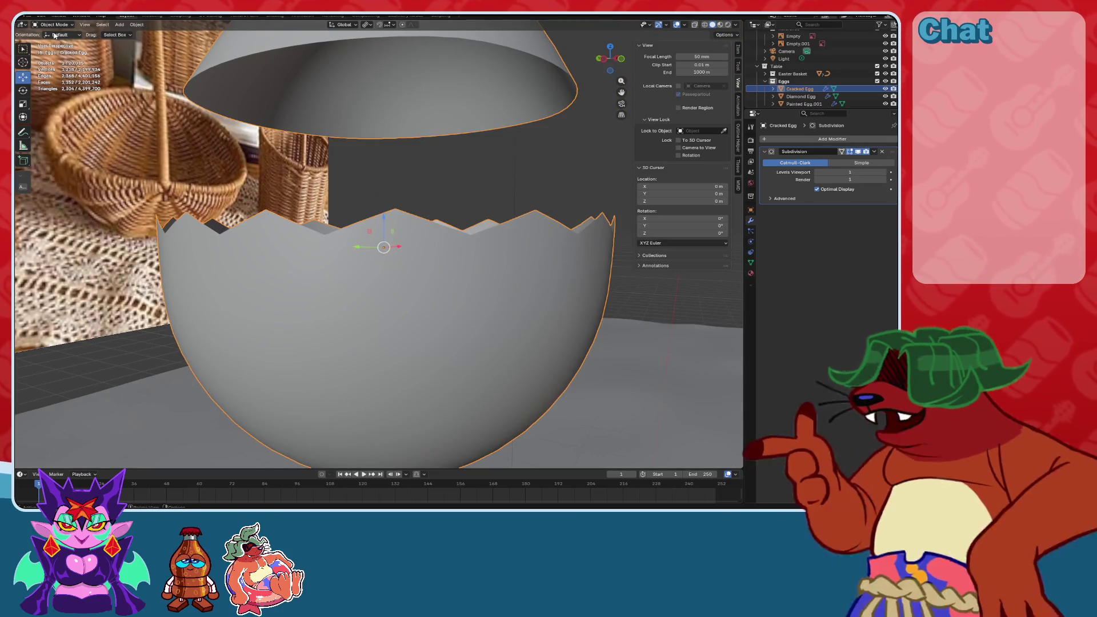
pyautogui.press('Tab')
pyautogui.moveTo(344, 198)
pyautogui.mouseDown(button='middle')
pyautogui.moveTo(346, 234)
pyautogui.moveTo(353, 219)
pyautogui.mouseUp(button='middle')
pyautogui.moveTo(454, 157)
pyautogui.mouseDown(button='middle')
pyautogui.moveTo(440, 169)
pyautogui.moveTo(400, 158)
pyautogui.mouseUp(button='middle')
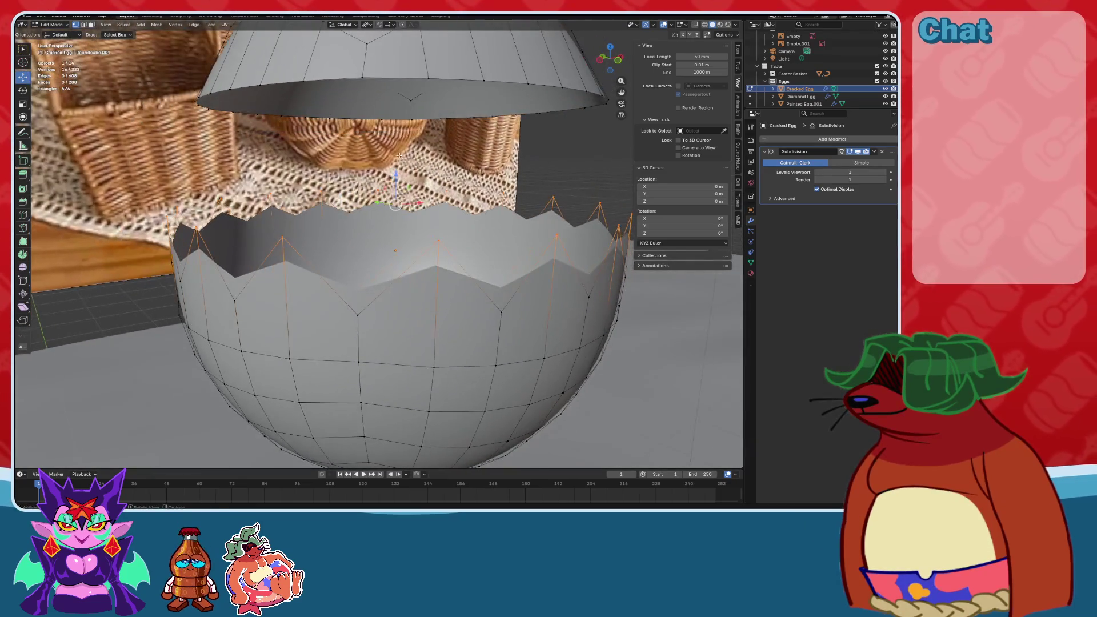
pyautogui.moveTo(396, 167); pyautogui.dragTo(396, 171)
pyautogui.moveTo(396, 171)
pyautogui.mouseDown(button='middle')
pyautogui.moveTo(332, 222)
pyautogui.moveTo(400, 218)
pyautogui.moveTo(355, 236)
pyautogui.moveTo(331, 230)
pyautogui.mouseUp(button='middle')
# Raise one single rim peak and lower another so the crack heights vary.
pyautogui.click(430, 207)
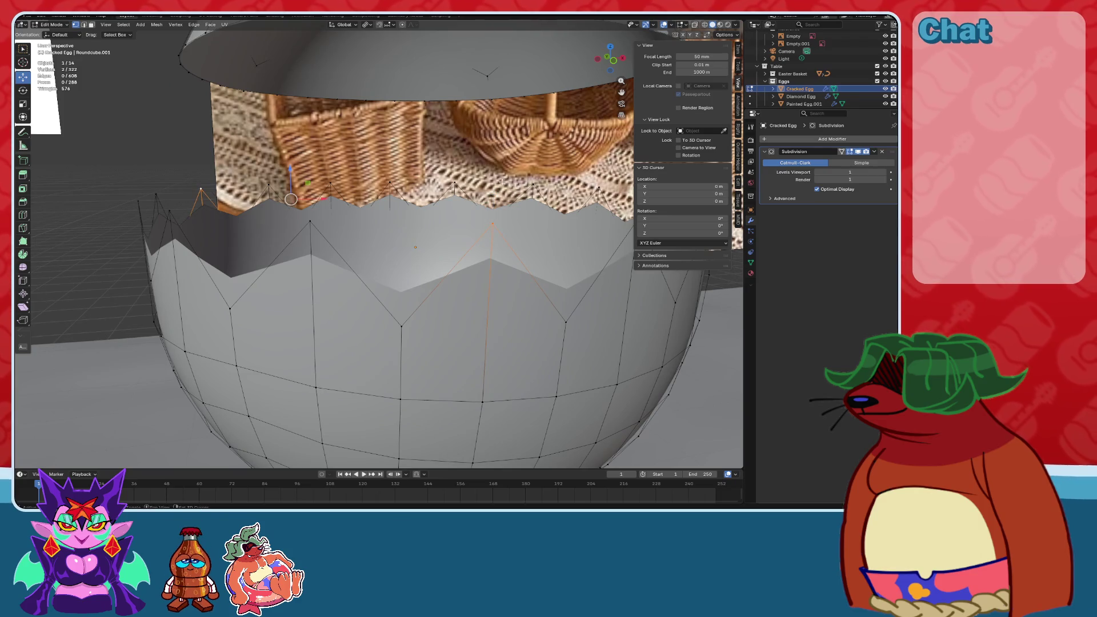
pyautogui.scroll(-3, 372, 196)
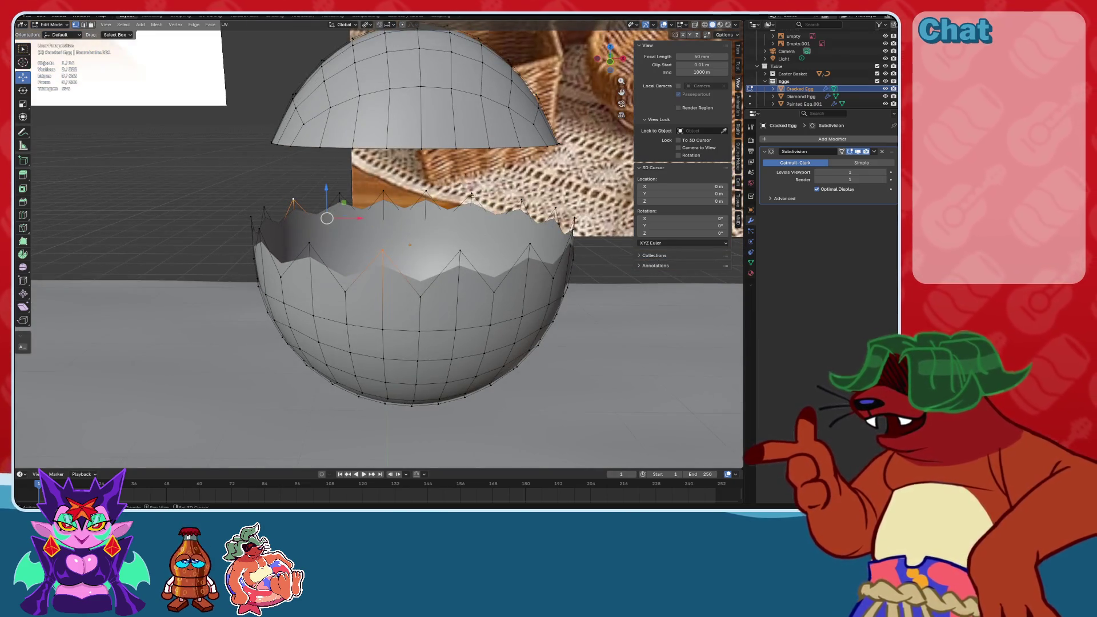
pyautogui.moveTo(479, 283)
pyautogui.mouseDown(button='middle')
pyautogui.moveTo(569, 230)
pyautogui.moveTo(449, 203)
pyautogui.mouseUp(button='middle')
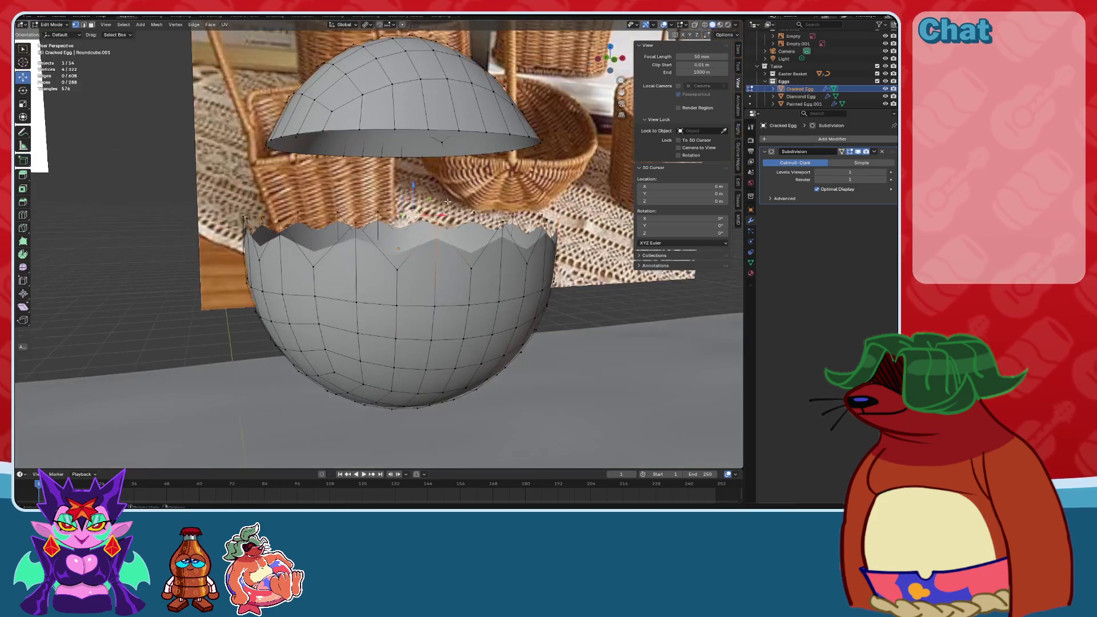
pyautogui.moveTo(409, 186); pyautogui.dragTo(409, 181)
pyautogui.scroll(2, 430, 236)
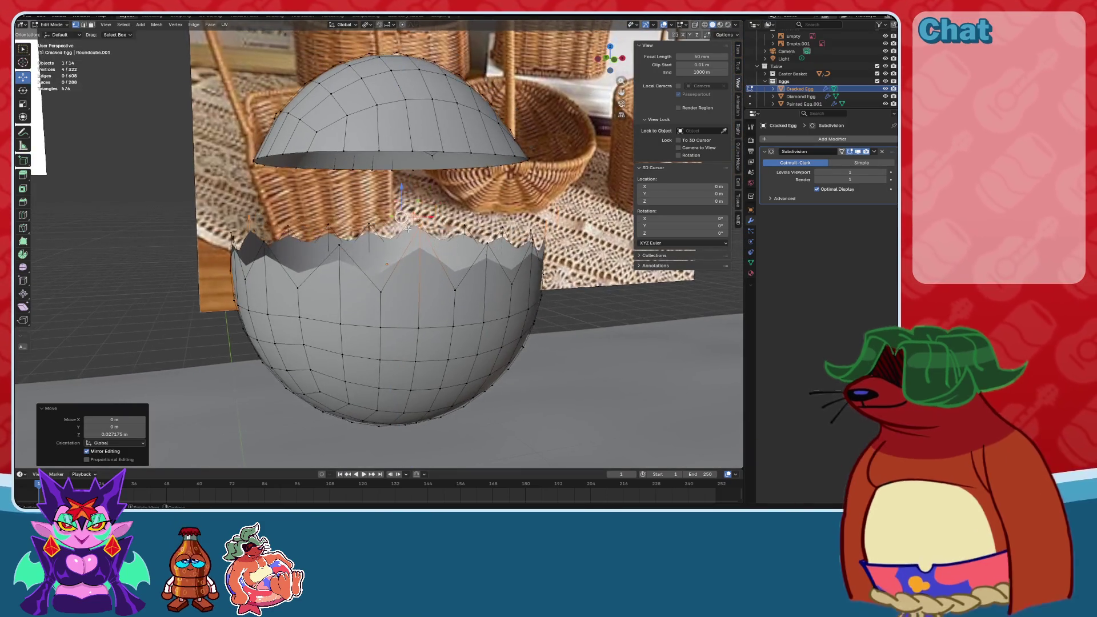
pyautogui.click(387, 251)
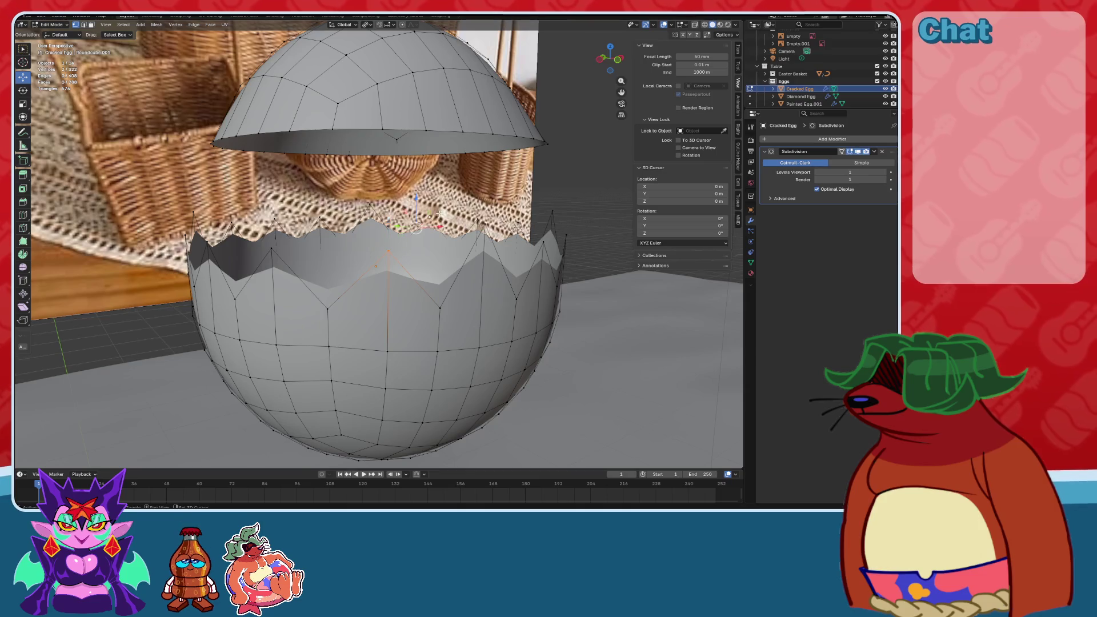
pyautogui.moveTo(361, 195); pyautogui.dragTo(361, 200)
pyautogui.moveTo(361, 200)
pyautogui.mouseDown(button='middle')
pyautogui.moveTo(400, 243)
pyautogui.moveTo(377, 212)
pyautogui.mouseUp(button='middle')
pyautogui.keyDown('shift'); pyautogui.click(377, 212); pyautogui.keyUp('shift')
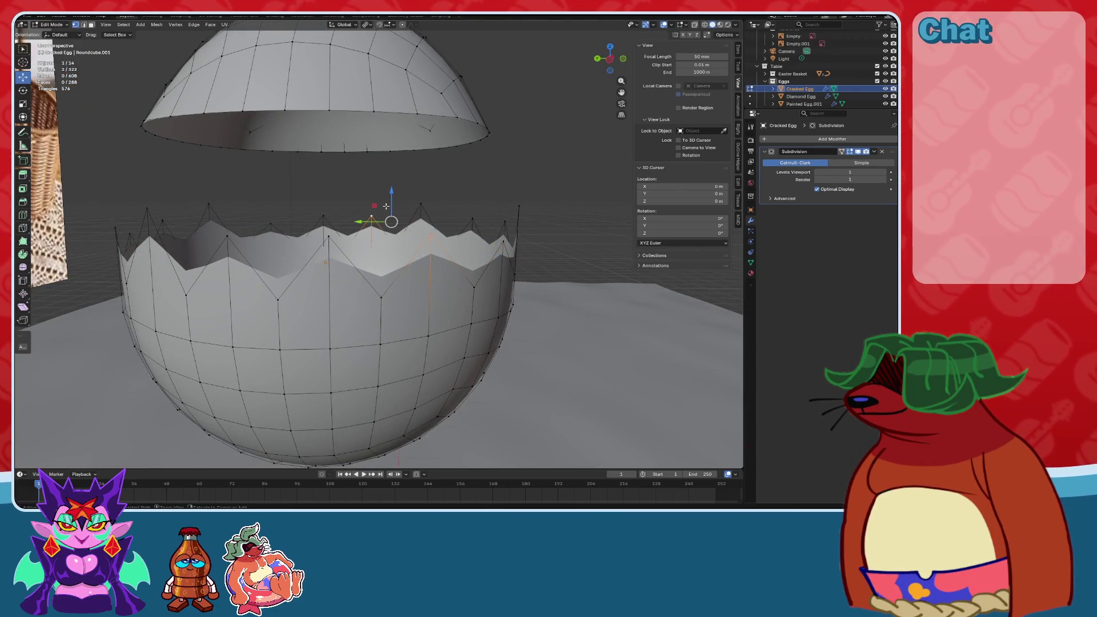
# Select the lower half's top rim loop and scale it flat along Z to 0.
pyautogui.keyDown('ctrl'); pyautogui.click(505, 223); pyautogui.keyUp('ctrl')
pyautogui.keyDown('ctrl'); pyautogui.click(116, 228); pyautogui.keyUp('ctrl')
pyautogui.keyDown('ctrl'); pyautogui.click(372, 216); pyautogui.keyUp('ctrl')
pyautogui.press('s')
pyautogui.press('z')
pyautogui.press('0')
pyautogui.press('Return')
# Test raising single front rim vertices into peaks, then undo the last raised peak.
pyautogui.click(430, 293)
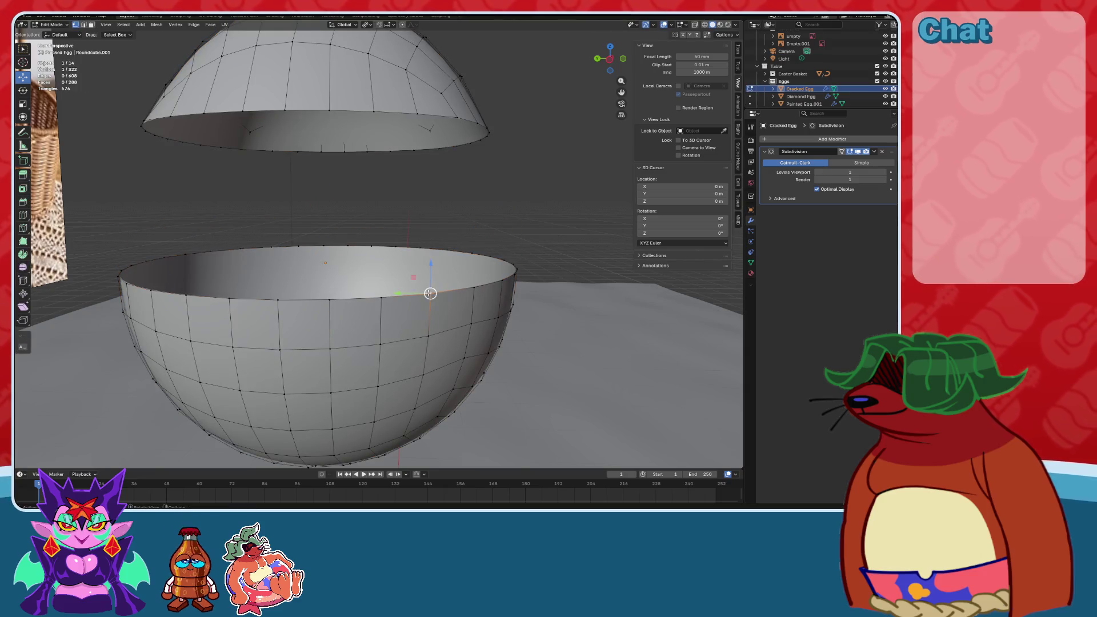
pyautogui.moveTo(432, 264); pyautogui.dragTo(431, 251)
pyautogui.click(328, 299)
pyautogui.moveTo(328, 270); pyautogui.dragTo(345, 226)
pyautogui.moveTo(346, 227); pyautogui.dragTo(400, 223, button='middle')
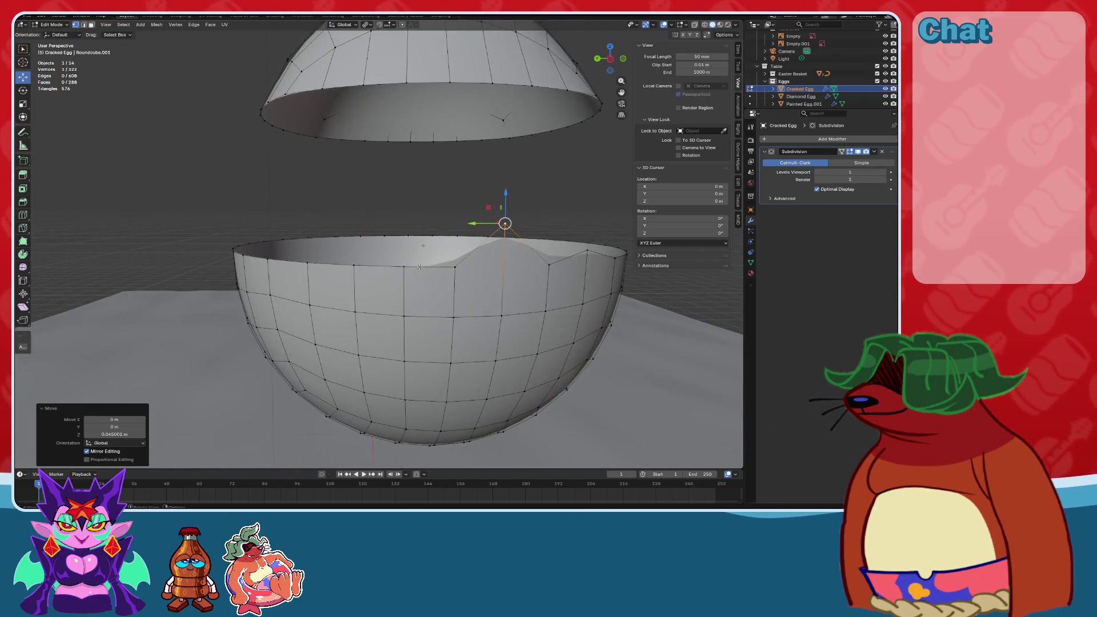
pyautogui.click(408, 263)
pyautogui.moveTo(409, 260); pyautogui.dragTo(409, 172)
pyautogui.moveTo(409, 171)
pyautogui.mouseDown(button='middle')
pyautogui.moveTo(498, 206)
pyautogui.moveTo(482, 211)
pyautogui.moveTo(568, 206)
pyautogui.moveTo(455, 217)
pyautogui.mouseUp(button='middle')
pyautogui.hotkey('ctrl', 'z')
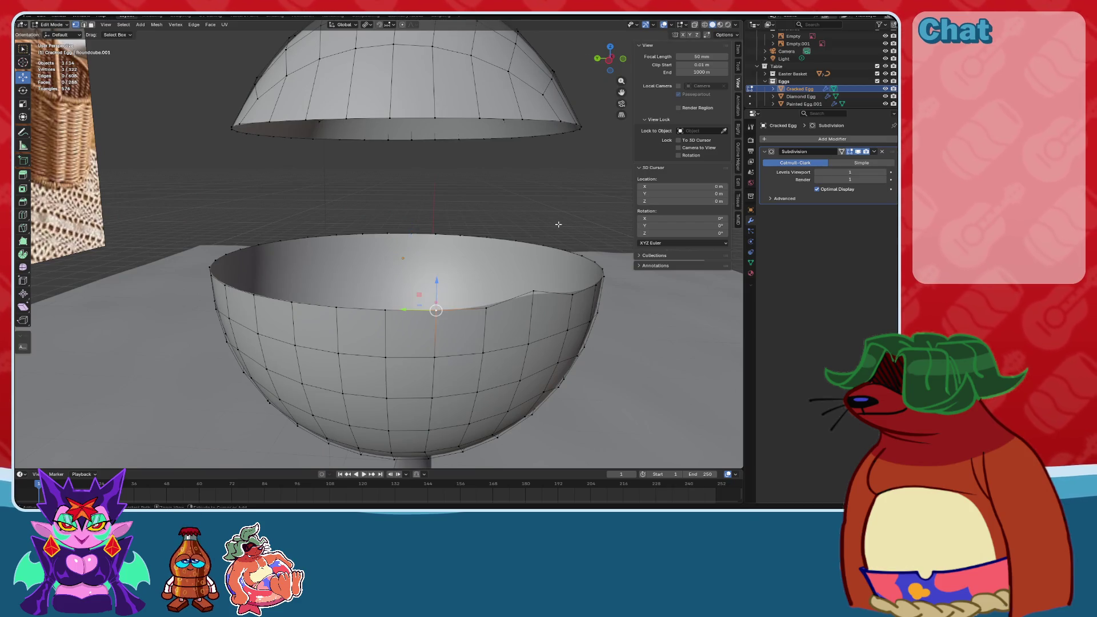
# From a left side view in wireframe, box-select both top rim rings of the lower half.
pyautogui.moveTo(558, 225)
pyautogui.mouseDown(button='middle')
pyautogui.moveTo(455, 226)
pyautogui.moveTo(485, 252)
pyautogui.moveTo(501, 250)
pyautogui.mouseUp(button='middle')
pyautogui.click(67, 25)
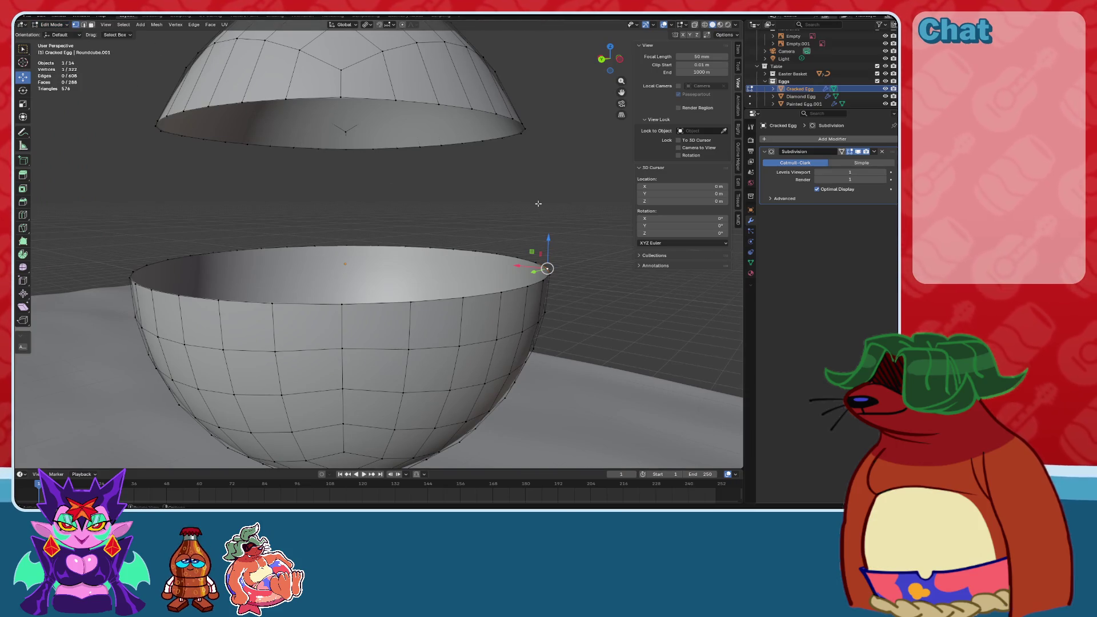
pyautogui.moveTo(528, 309); pyautogui.dragTo(584, 130, button='middle')
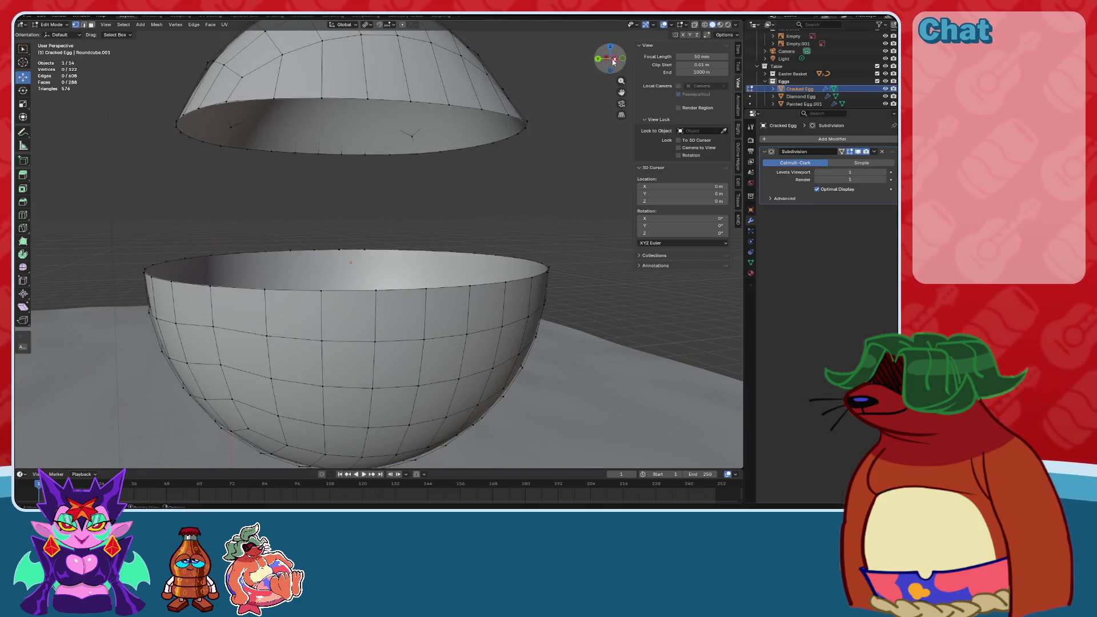
pyautogui.click(613, 62)
pyautogui.keyDown('alt'); pyautogui.click(566, 271); pyautogui.keyUp('alt')
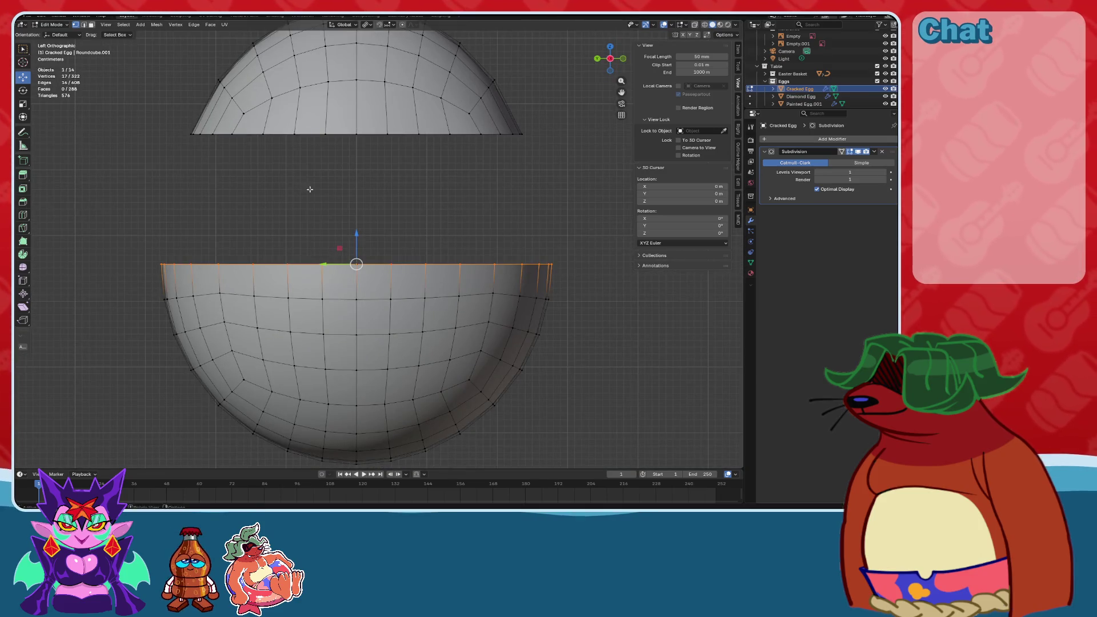
pyautogui.click(704, 26)
pyautogui.moveTo(591, 269); pyautogui.dragTo(76, 202)
pyautogui.click(712, 25)
pyautogui.moveTo(385, 184); pyautogui.dragTo(347, 189, button='middle')
pyautogui.click(124, 25)
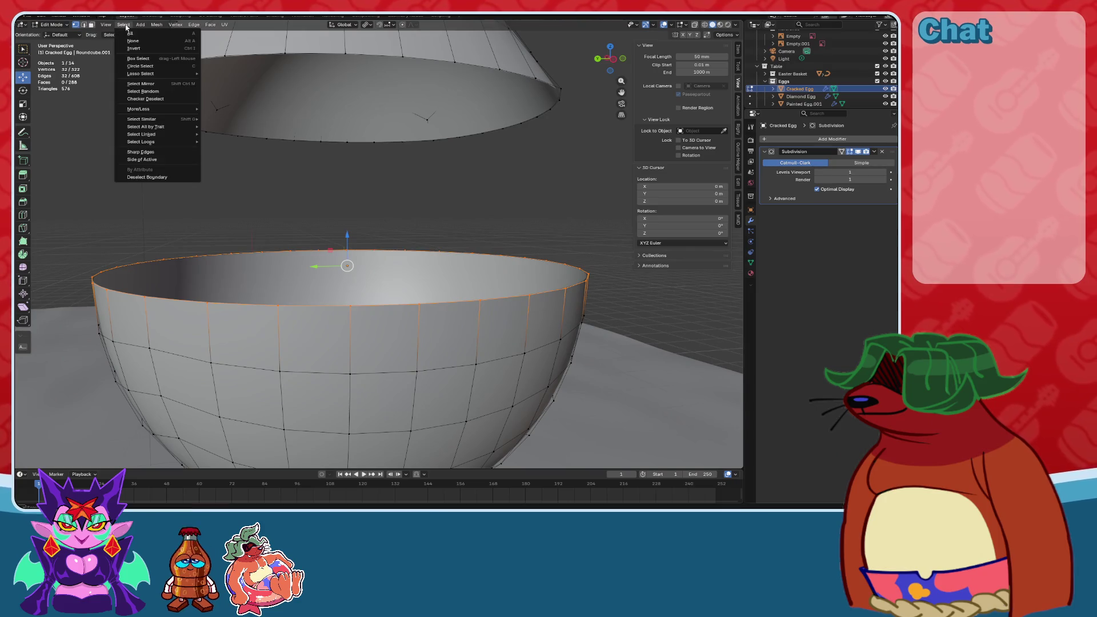
# Checker-deselect the rim rings and raise the remaining vertices along Z into spikes.
pyautogui.click(143, 105)
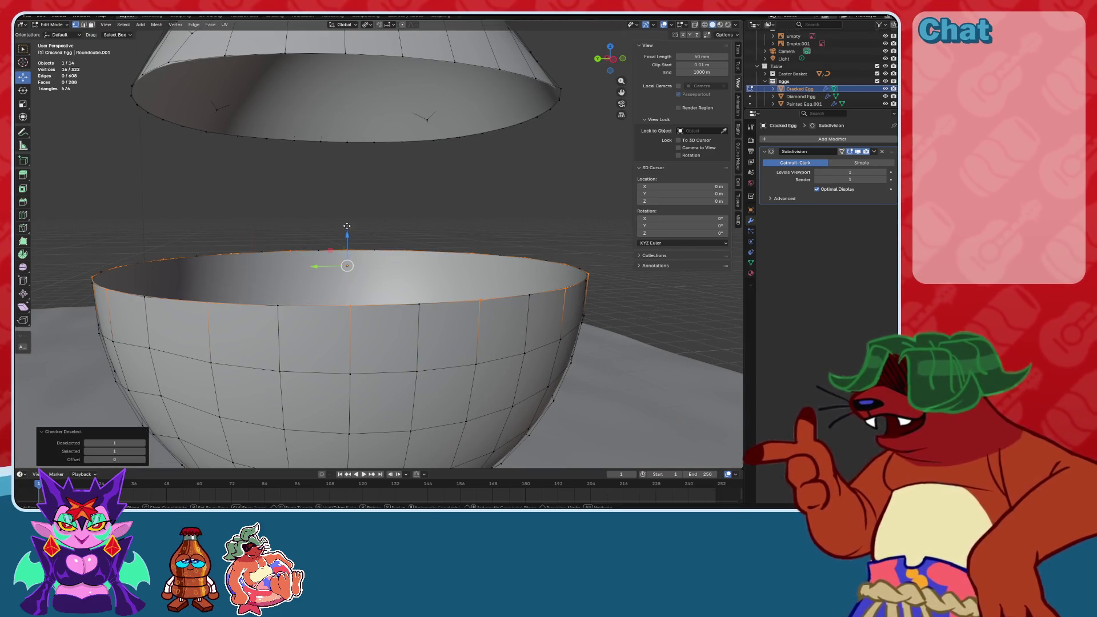
pyautogui.press('g')
pyautogui.press('z')
pyautogui.click(444, 203)
pyautogui.scroll(2, 443, 204)
pyautogui.moveTo(443, 204)
pyautogui.mouseDown(button='middle')
pyautogui.moveTo(451, 198)
pyautogui.moveTo(440, 221)
pyautogui.moveTo(348, 245)
pyautogui.mouseUp(button='middle')
# Nudge one rim vertex slightly lower and inspect the zigzag rim from several angles.
pyautogui.click(396, 213)
pyautogui.moveTo(389, 207)
pyautogui.mouseDown()
pyautogui.moveTo(383, 239)
pyautogui.moveTo(381, 229)
pyautogui.mouseUp()
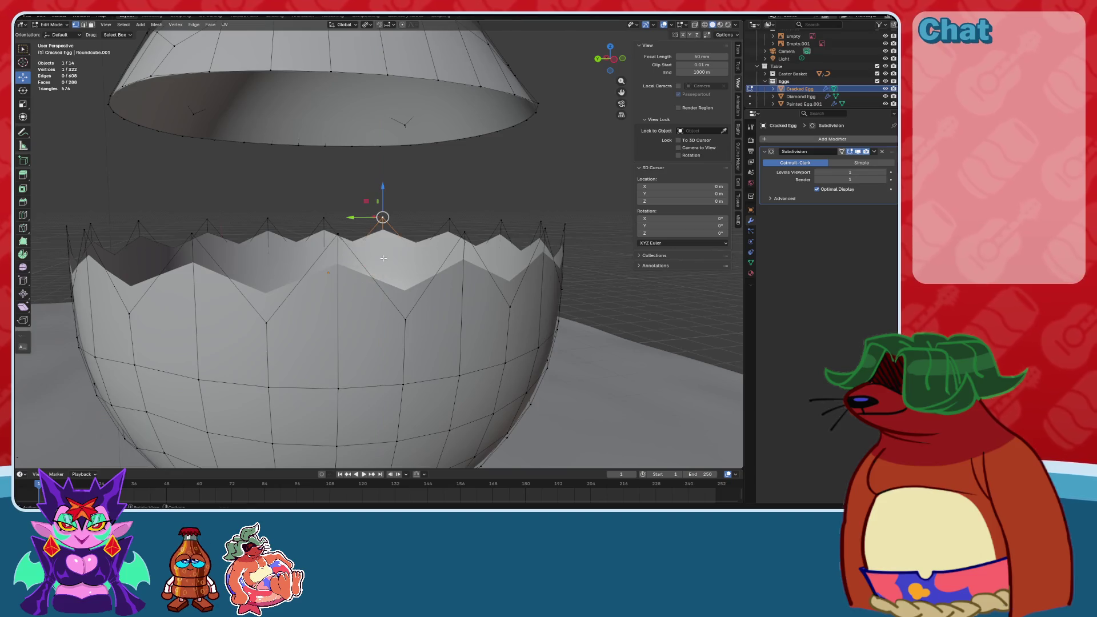
pyautogui.moveTo(382, 229); pyautogui.dragTo(428, 234, button='middle')
pyautogui.moveTo(373, 255); pyautogui.dragTo(439, 267, button='middle')
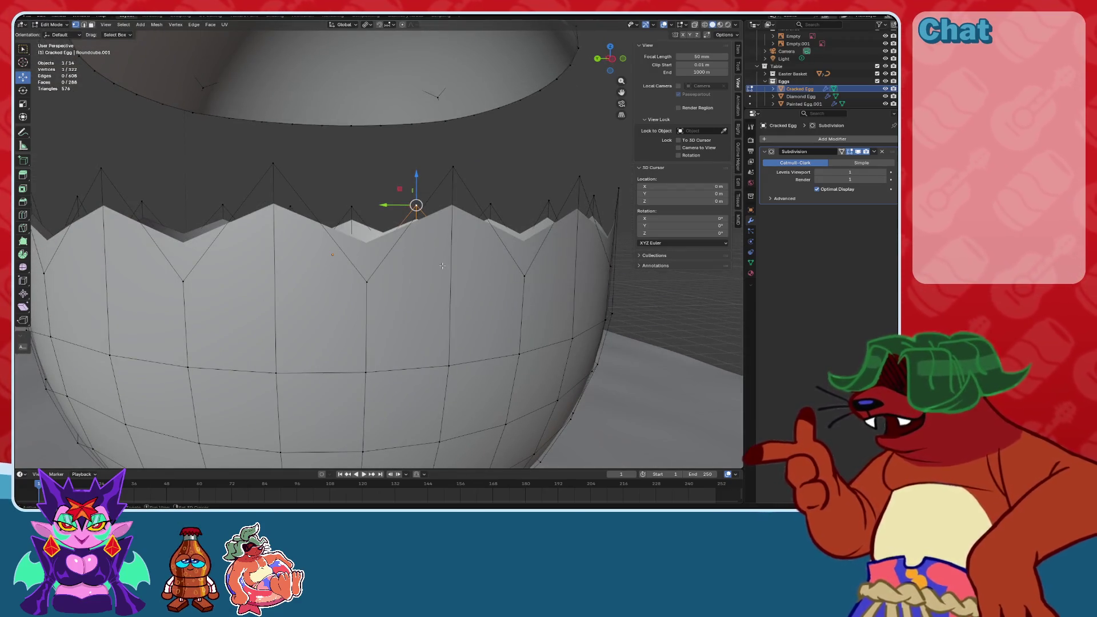
pyautogui.scroll(-3, 443, 266)
pyautogui.moveTo(443, 266)
pyautogui.mouseDown(button='middle')
pyautogui.moveTo(395, 273)
pyautogui.moveTo(402, 250)
pyautogui.moveTo(428, 238)
pyautogui.mouseUp(button='middle')
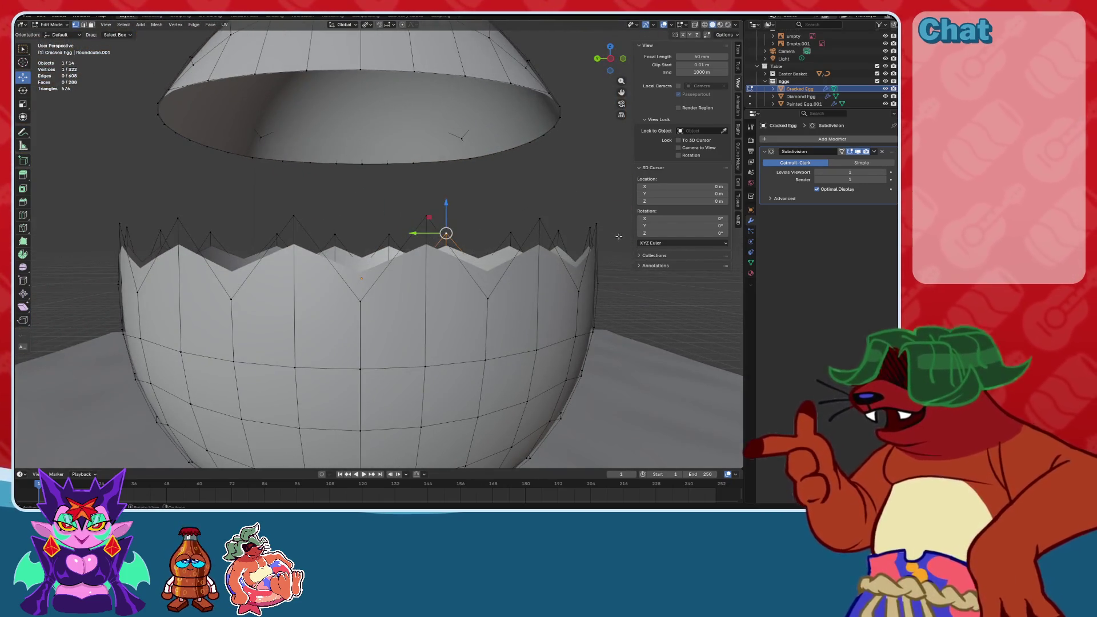
pyautogui.scroll(-5, 619, 236)
pyautogui.click(581, 262)
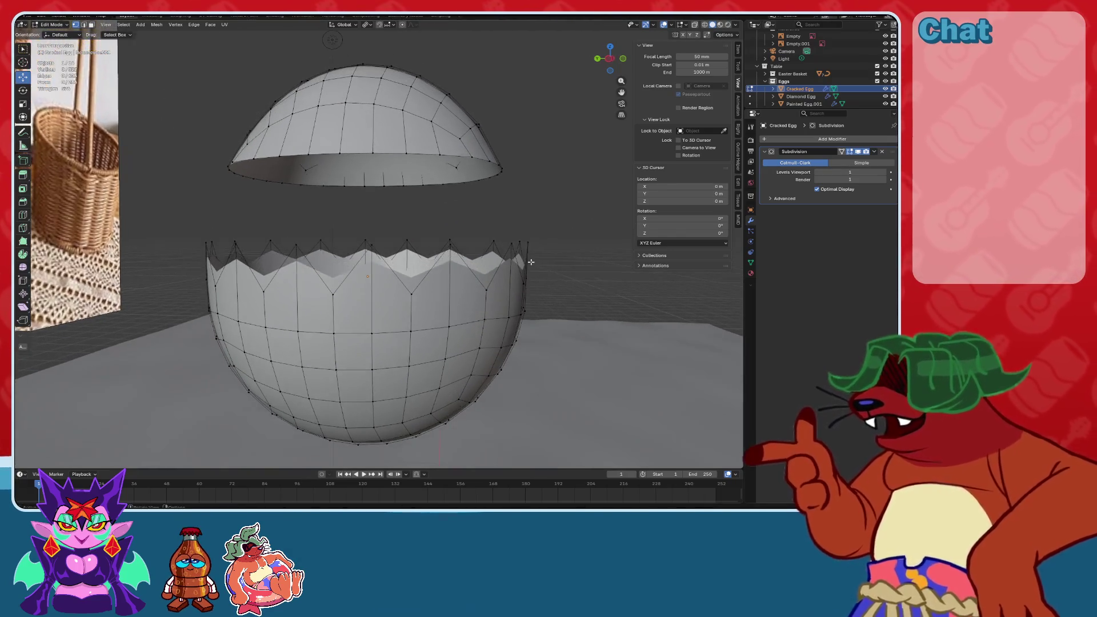
pyautogui.click(121, 26)
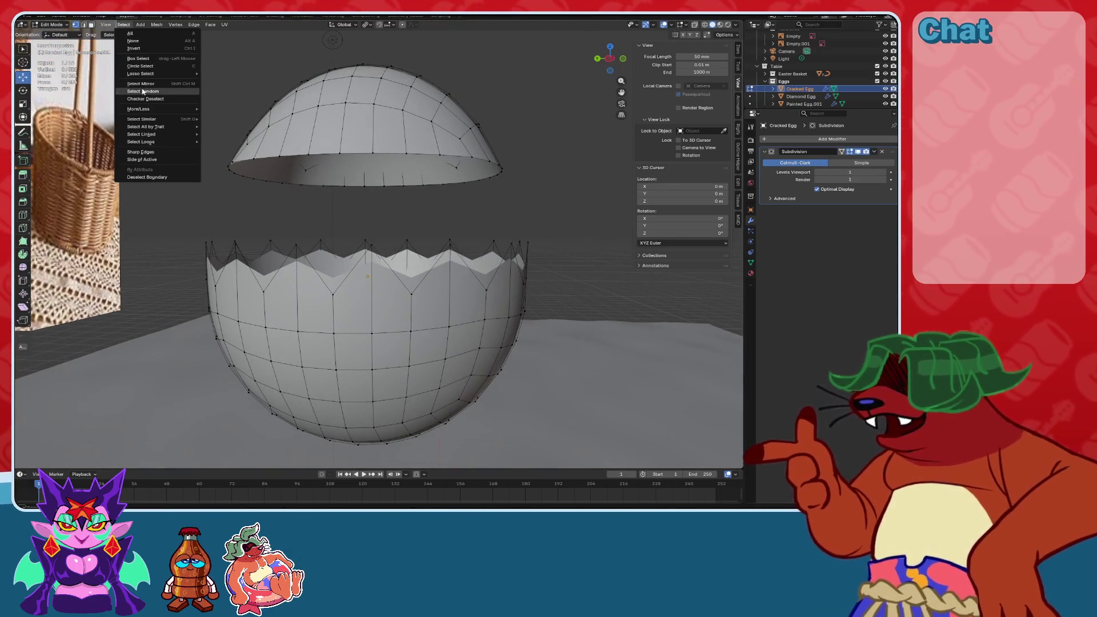
# Randomly select about half the mesh and view it from the left in X-ray wireframe.
pyautogui.moveTo(145, 109)
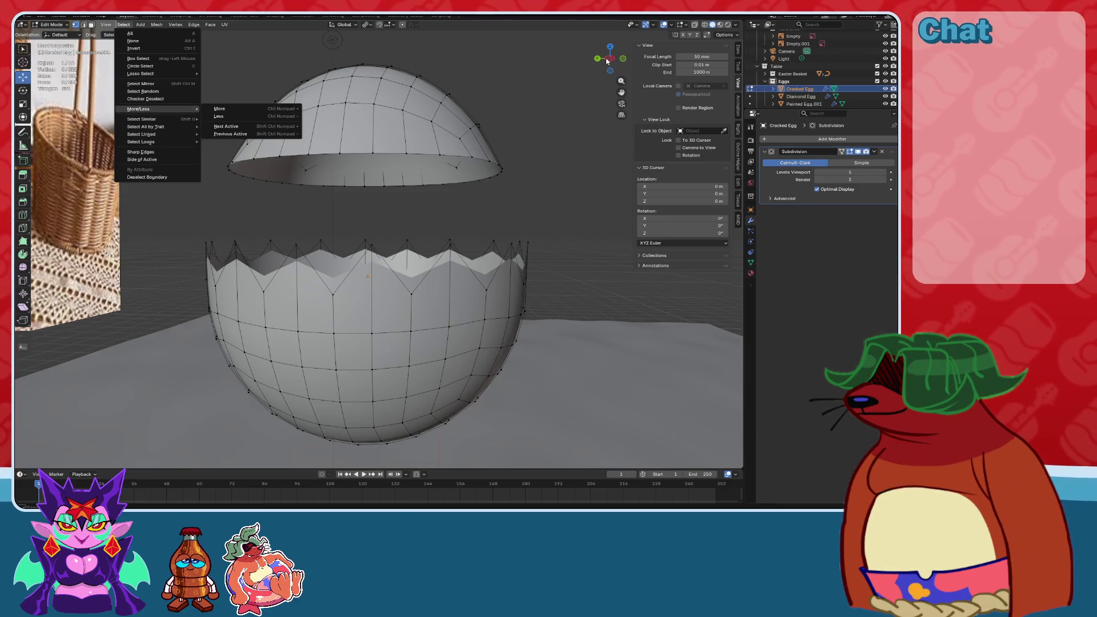
pyautogui.click(143, 91)
pyautogui.press('ctrl+KP_3')
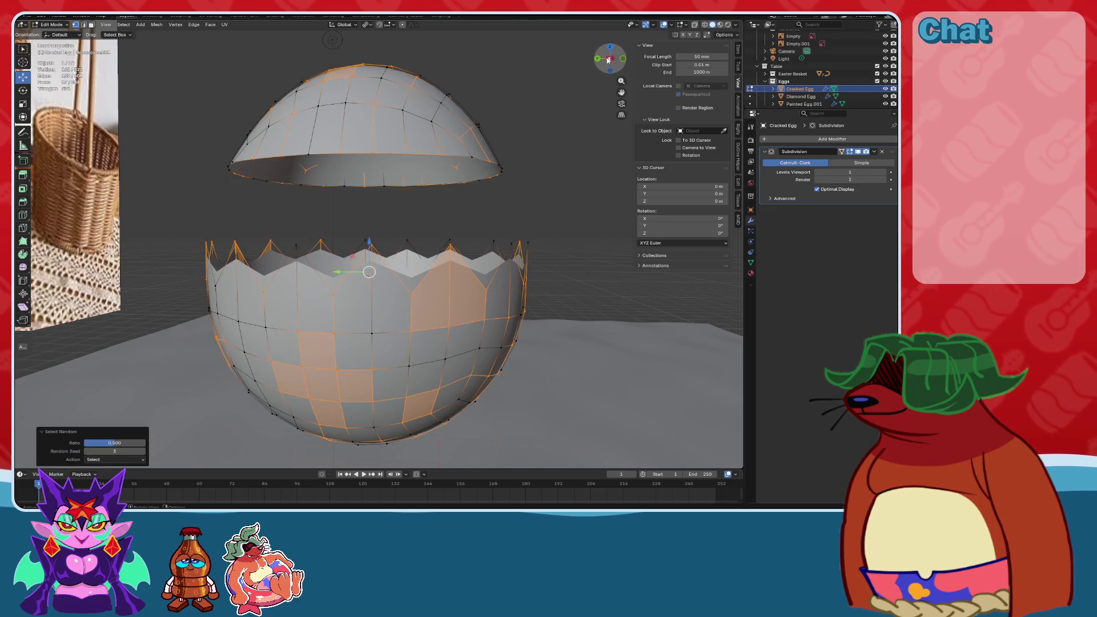
pyautogui.click(695, 25)
pyautogui.click(704, 24)
# Box-deselect the bowl body and upper half, then lower the remaining crown tips about 0.024 m.
pyautogui.moveTo(578, 294); pyautogui.dragTo(31, 466)
pyautogui.hotkey('ctrl', 'z')
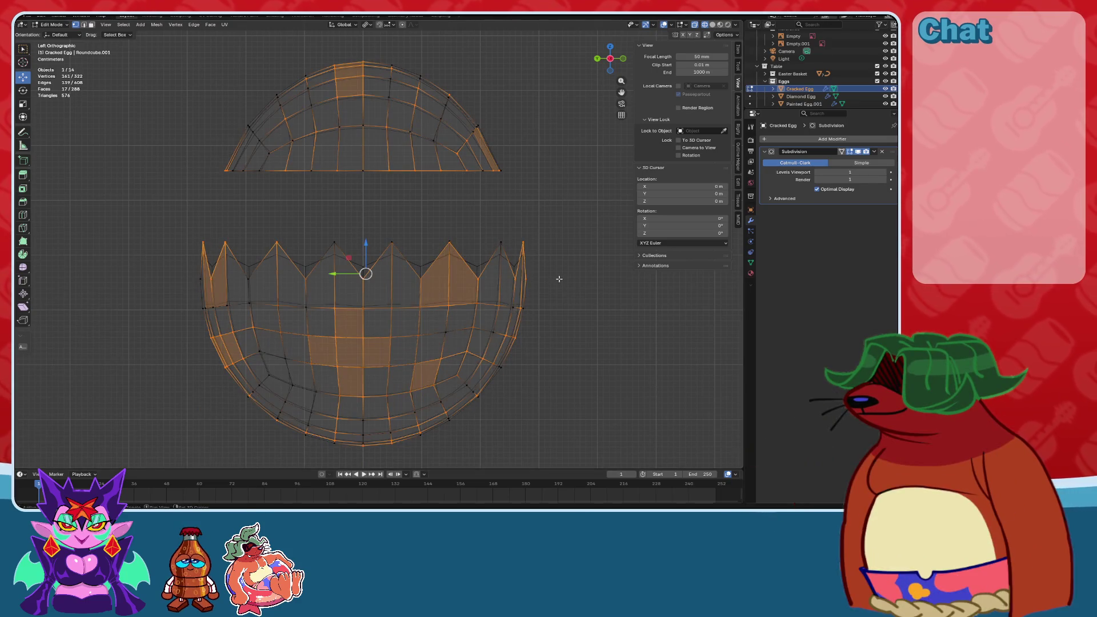
pyautogui.keyDown('ctrl'); pyautogui.moveTo(557, 272); pyautogui.dragTo(118, 466); pyautogui.keyUp('ctrl')
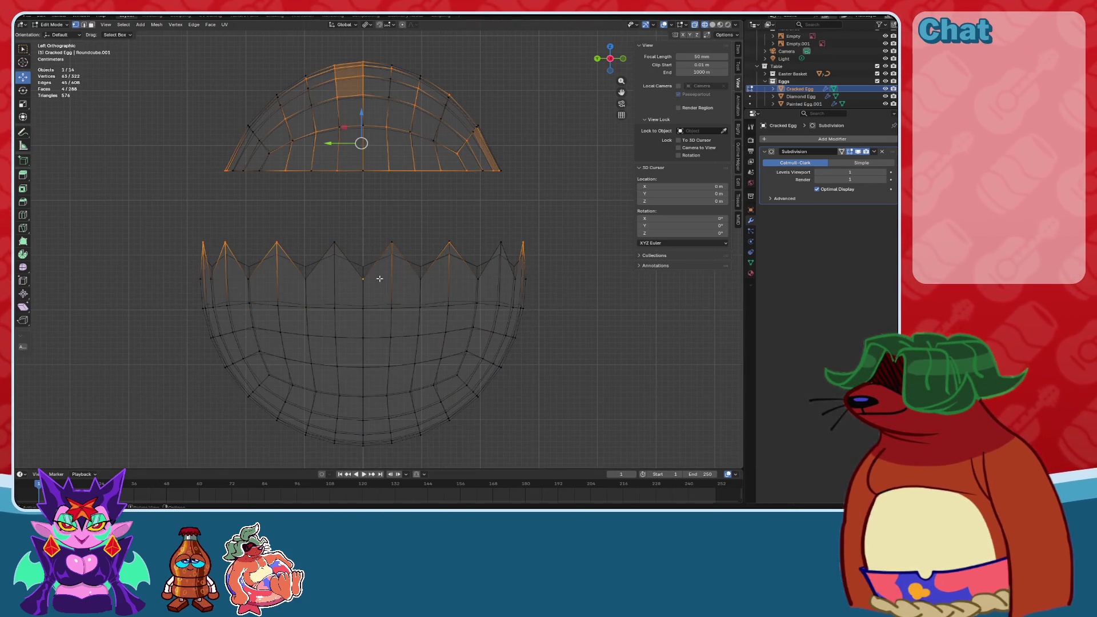
pyautogui.keyDown('ctrl'); pyautogui.moveTo(546, 189); pyautogui.dragTo(168, 55); pyautogui.keyUp('ctrl')
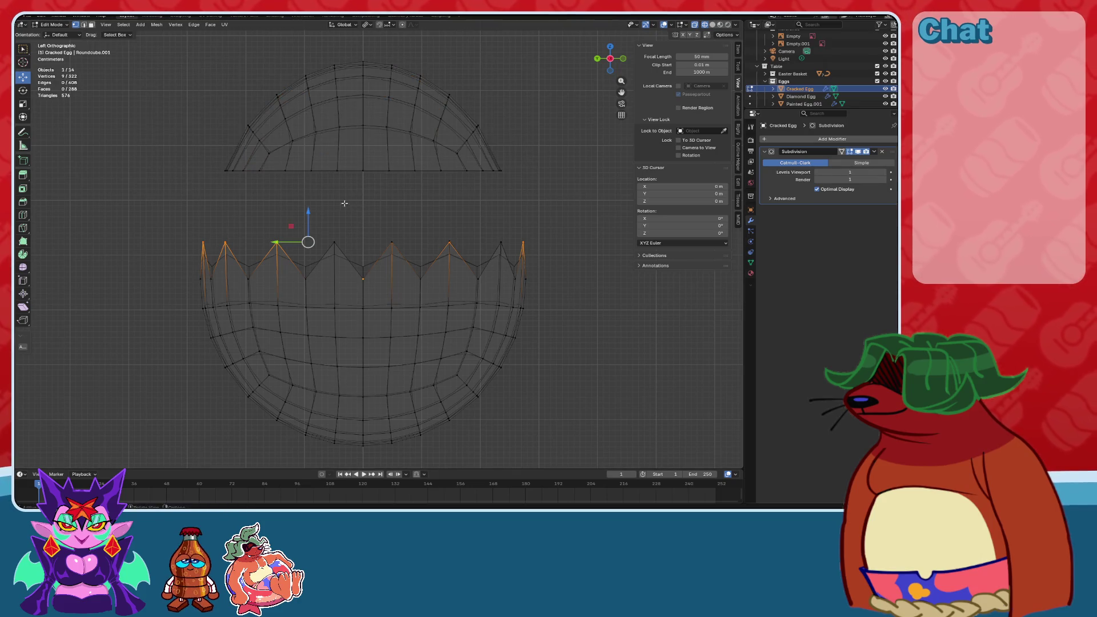
pyautogui.moveTo(313, 212); pyautogui.dragTo(310, 226)
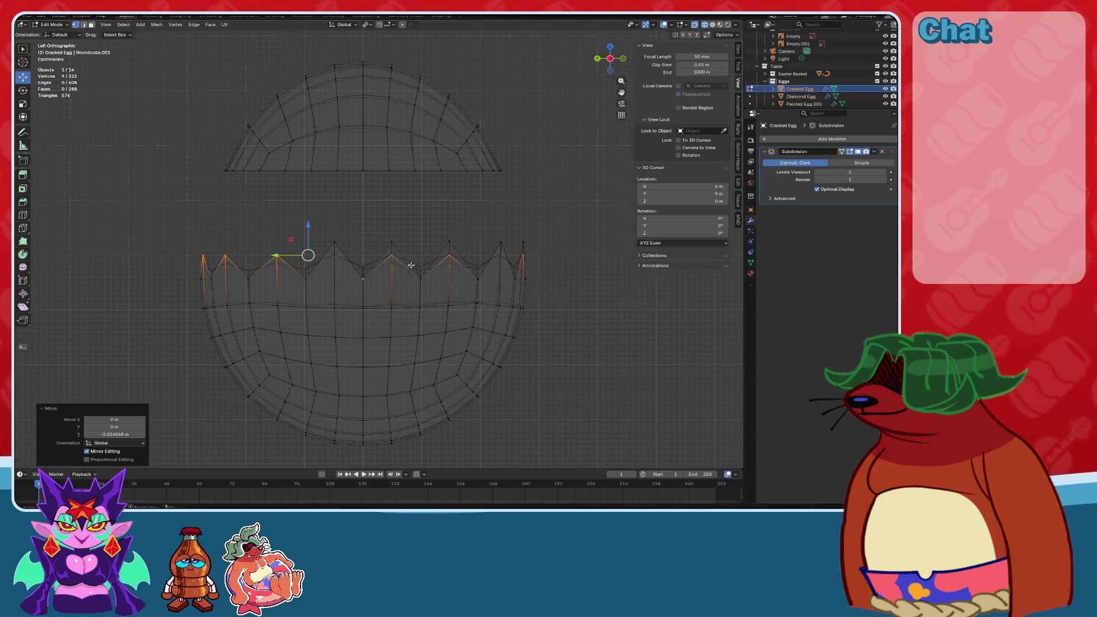
pyautogui.moveTo(309, 226); pyautogui.dragTo(430, 270, button='middle')
pyautogui.scroll(2, 291, 126)
pyautogui.click(123, 25)
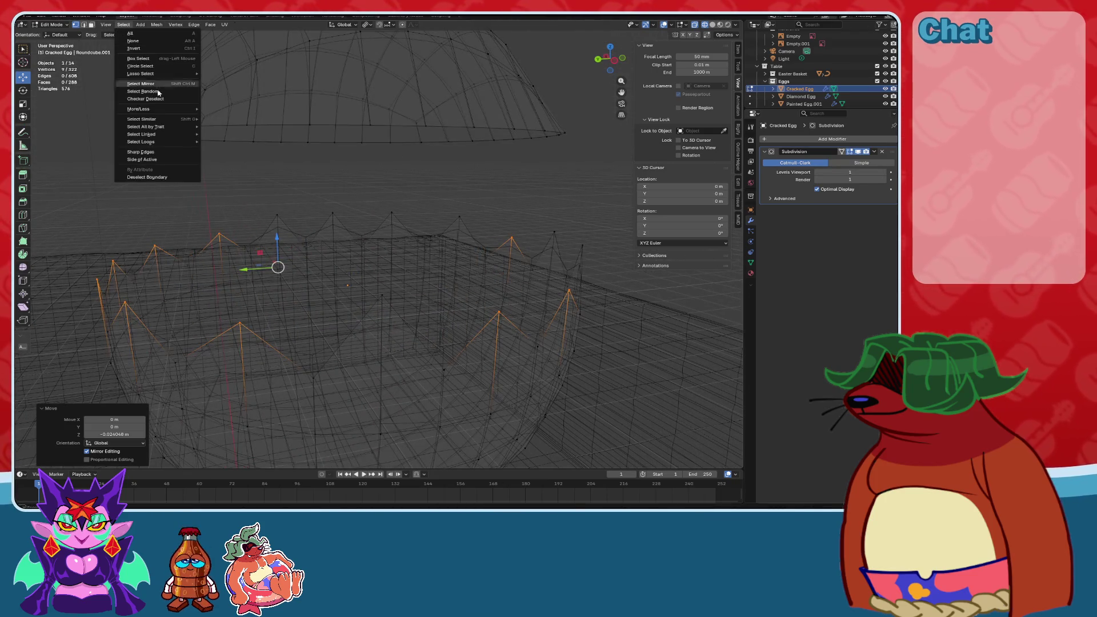
# Apply Checker Deselect to the rim, try a larger deselect count, then reset it to 1.
pyautogui.click(137, 103)
pyautogui.scroll(-2, 338, 249)
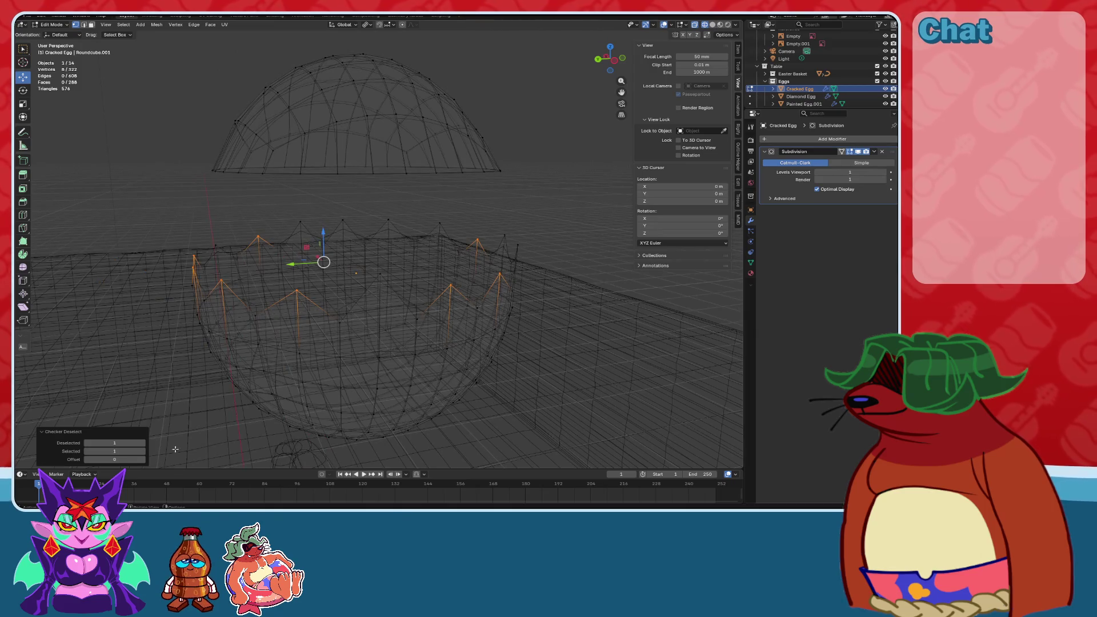
pyautogui.moveTo(143, 446); pyautogui.dragTo(174, 446)
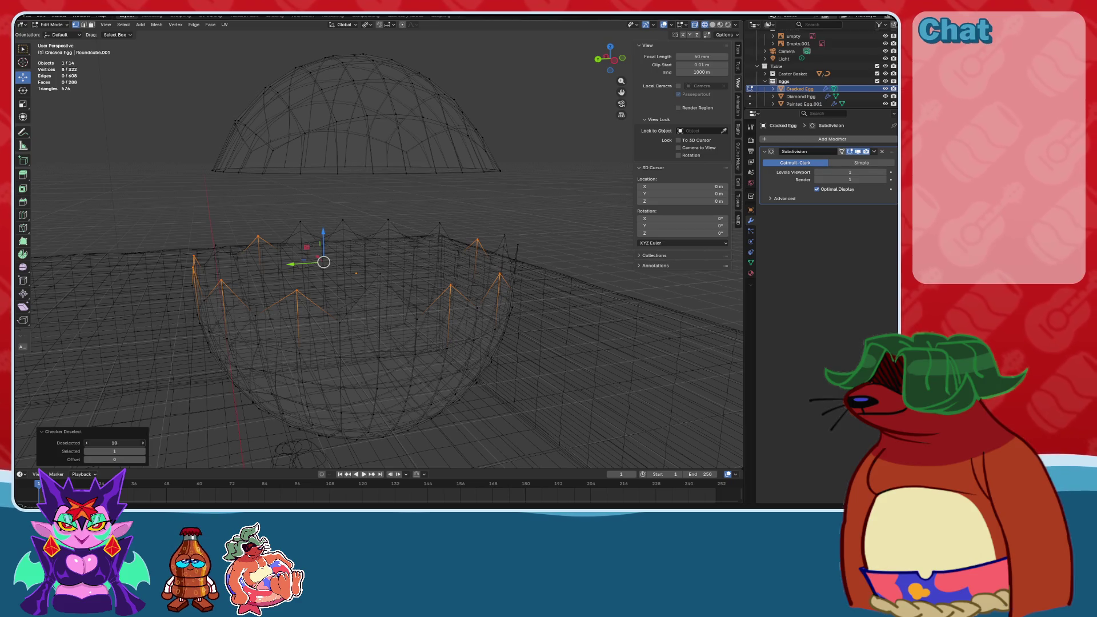
pyautogui.press('BackSpace')
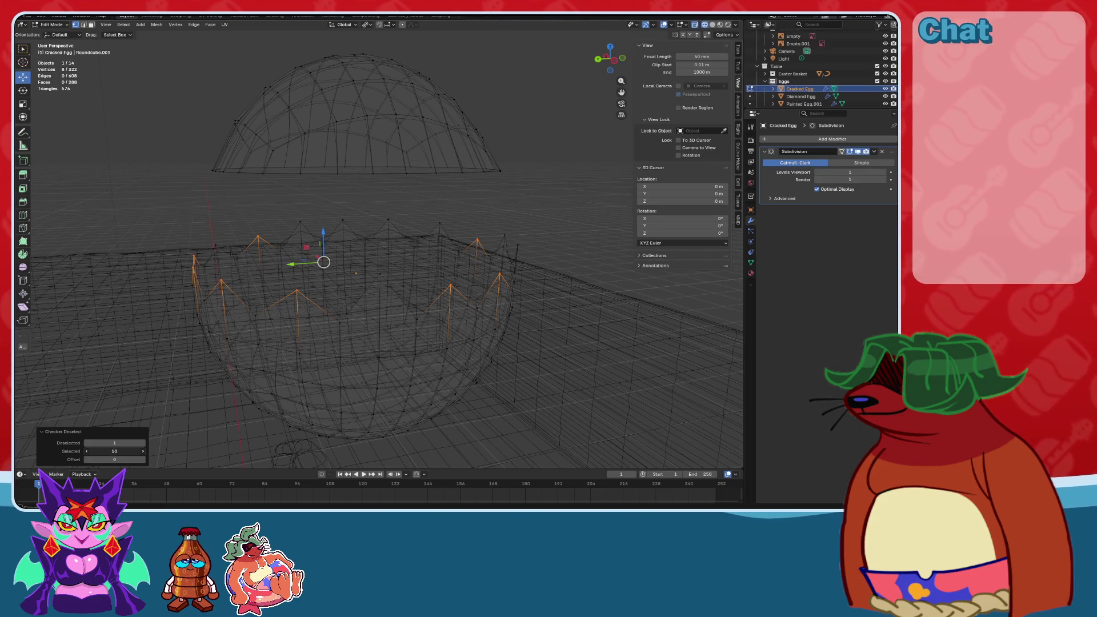
# Select a few rim vertices and raise three of them upward in solid shading.
pyautogui.keyDown('shift'); pyautogui.click(216, 246); pyautogui.keyUp('shift')
pyautogui.moveTo(415, 262); pyautogui.dragTo(400, 254, button='middle')
pyautogui.click(281, 242)
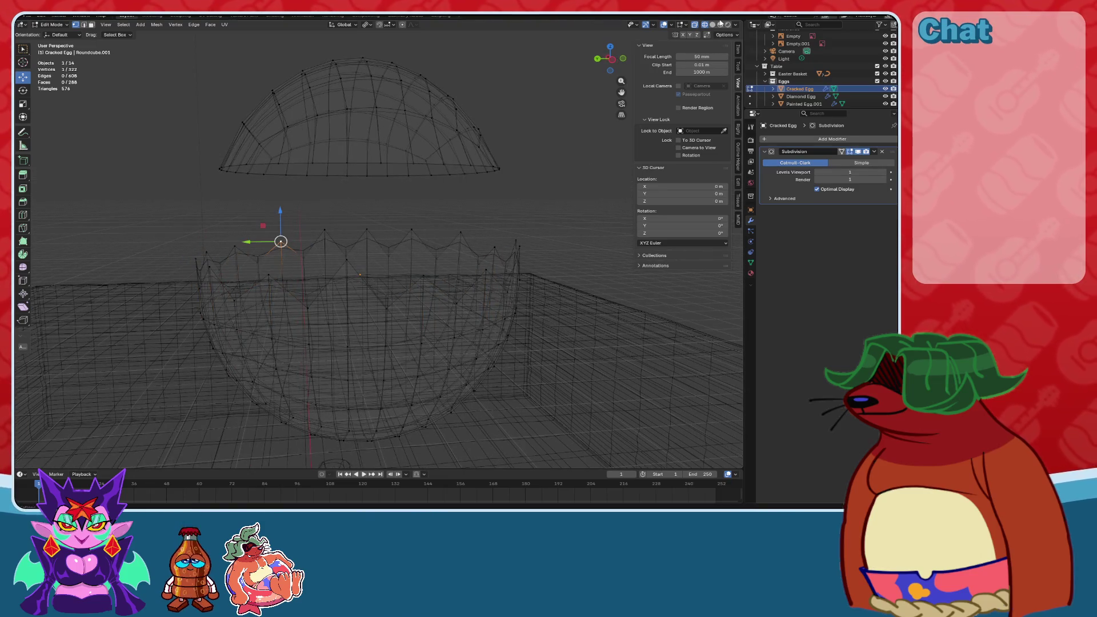
pyautogui.click(719, 24)
pyautogui.scroll(5, 386, 184)
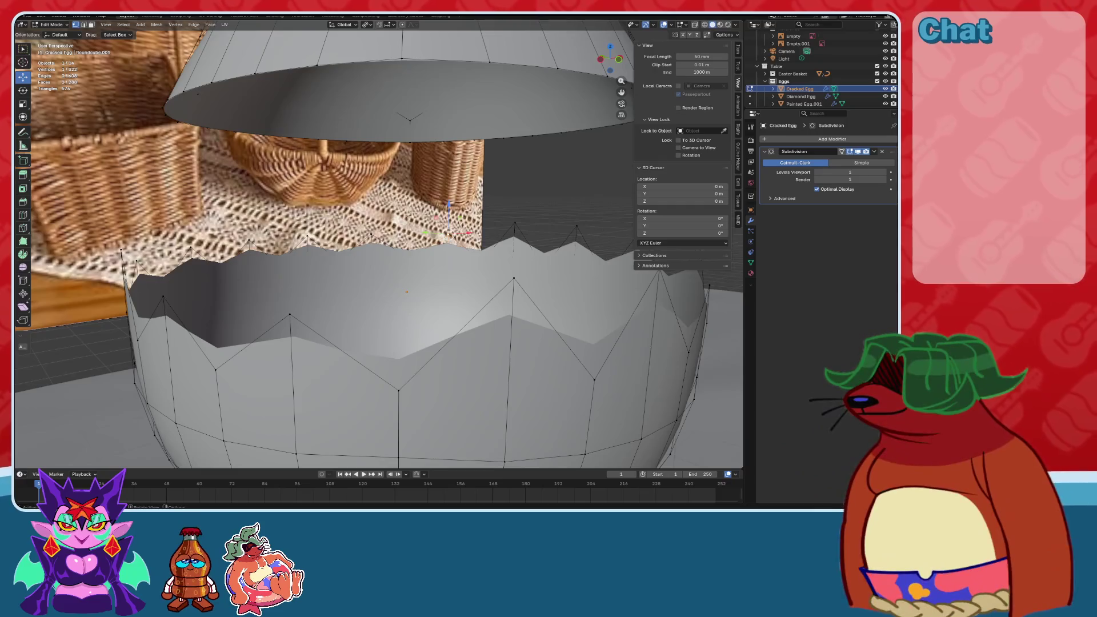
pyautogui.scroll(-4, 406, 206)
pyautogui.moveTo(425, 221); pyautogui.dragTo(425, 205)
pyautogui.moveTo(400, 212)
pyautogui.mouseDown(button='middle')
pyautogui.moveTo(330, 244)
pyautogui.moveTo(350, 231)
pyautogui.mouseUp(button='middle')
# Select the whole jagged rim loop, flatten it with S Z 0, and clear the selection.
pyautogui.click(309, 232)
pyautogui.keyDown('ctrl'); pyautogui.click(350, 232); pyautogui.keyUp('ctrl')
pyautogui.keyDown('alt'); pyautogui.click(350, 234); pyautogui.keyUp('alt')
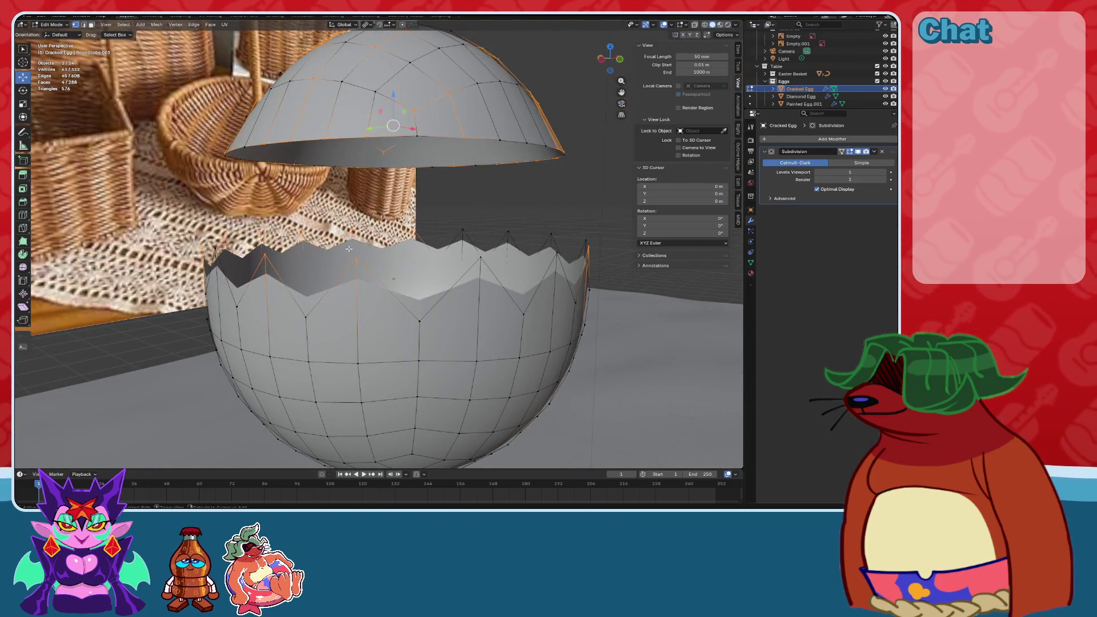
pyautogui.press('s')
pyautogui.press('z')
pyautogui.press('0')
pyautogui.press('Return')
pyautogui.moveTo(347, 251); pyautogui.dragTo(405, 337, button='middle')
pyautogui.hotkey('alt', 'a')
pyautogui.moveTo(485, 246); pyautogui.dragTo(439, 245, button='middle')
pyautogui.moveTo(276, 345); pyautogui.dragTo(363, 312, button='middle')
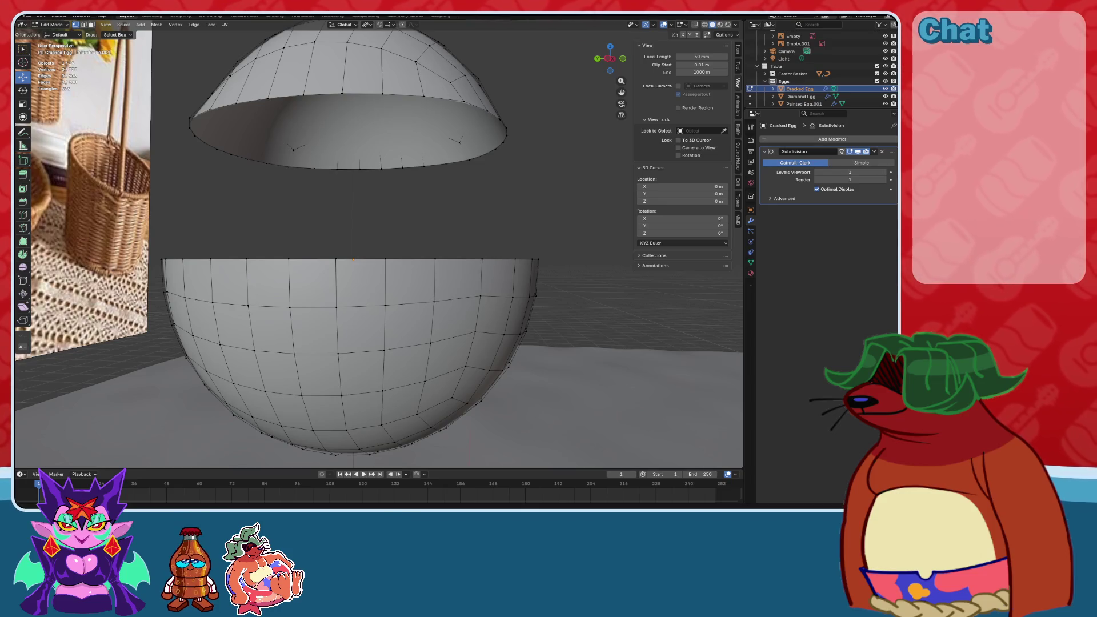
# Inspect the lower half's rim from several angles, then leave Edit Mode for Object Mode.
pyautogui.moveTo(399, 246); pyautogui.dragTo(414, 288, button='middle')
pyautogui.scroll(3, 414, 289)
pyautogui.click(414, 288)
pyautogui.scroll(-3, 414, 288)
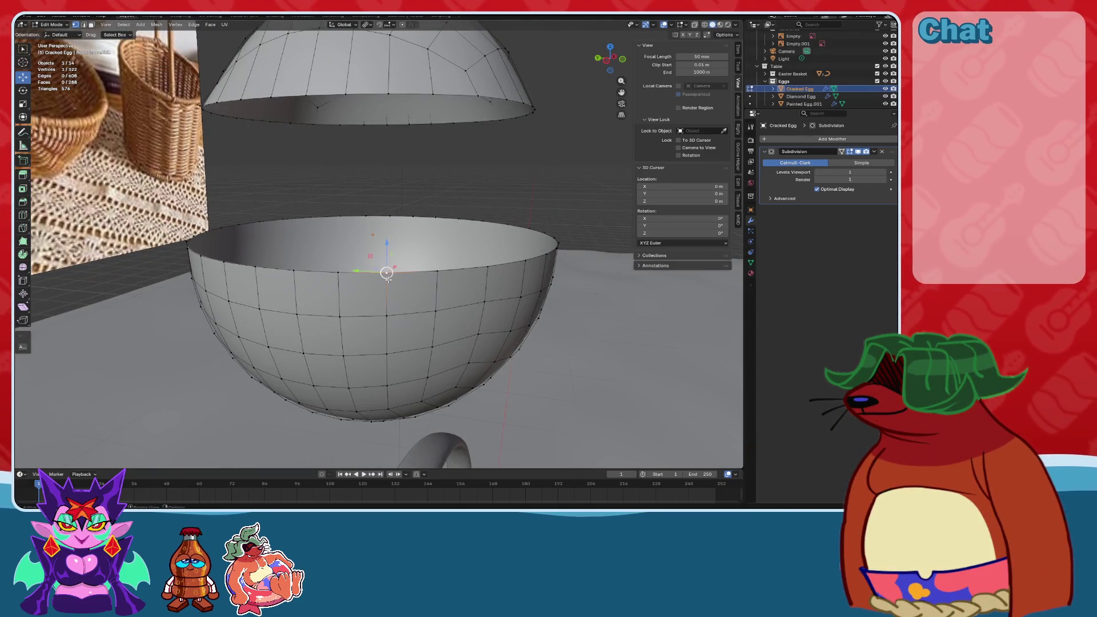
pyautogui.moveTo(429, 259); pyautogui.dragTo(878, 148, button='middle')
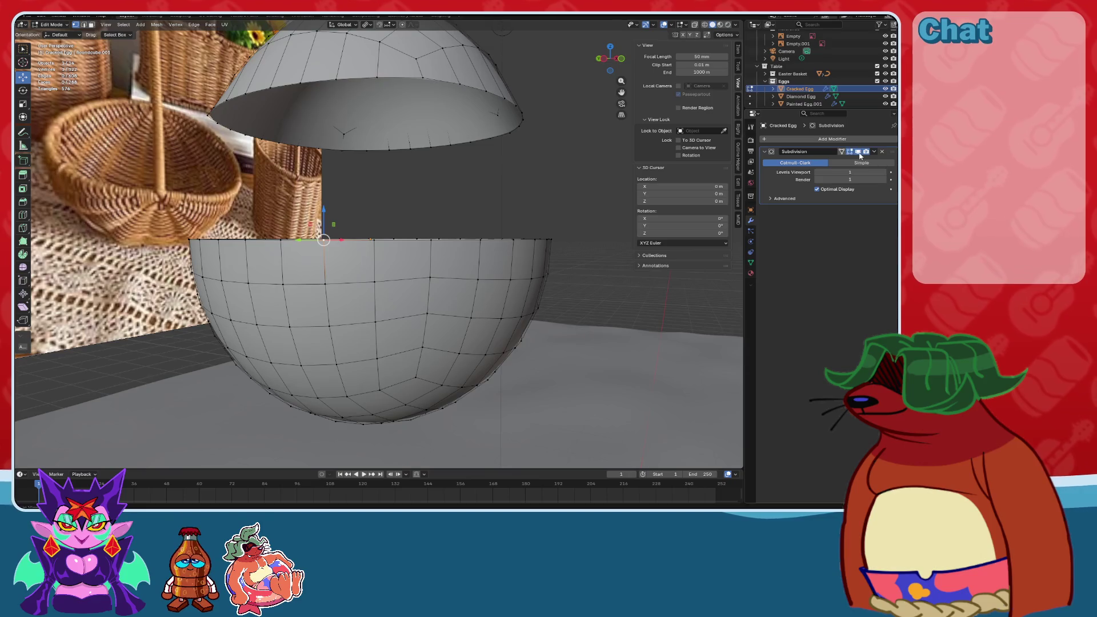
pyautogui.moveTo(400, 172); pyautogui.dragTo(377, 188, button='middle')
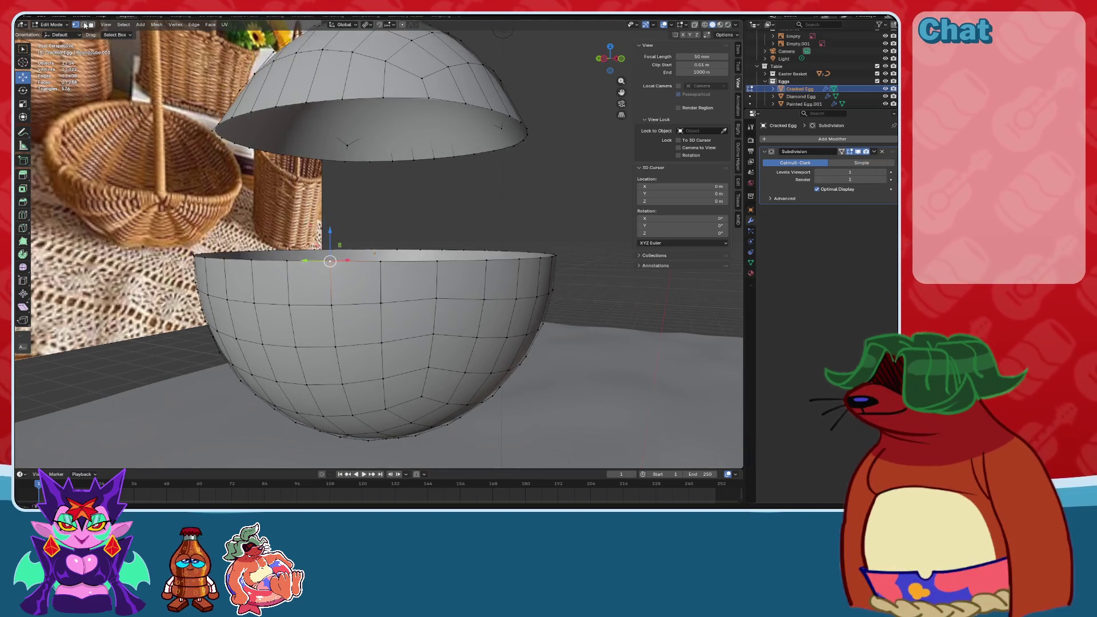
pyautogui.press('Tab')
pyautogui.moveTo(549, 183)
pyautogui.mouseDown(button='middle')
pyautogui.moveTo(558, 160)
pyautogui.moveTo(533, 169)
pyautogui.moveTo(532, 200)
pyautogui.mouseUp(button='middle')
pyautogui.scroll(2, 532, 200)
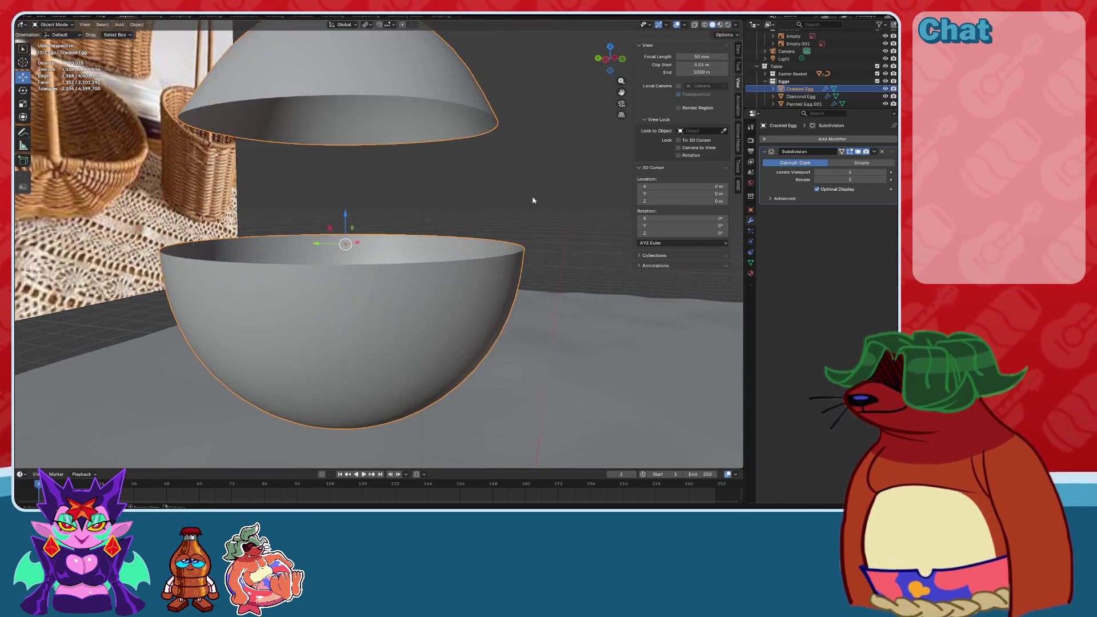
# Switch back into Edit Mode from the mode menu, then return to Object Mode.
pyautogui.click(54, 24)
pyautogui.click(57, 46)
pyautogui.moveTo(412, 155); pyautogui.dragTo(474, 214, button='middle')
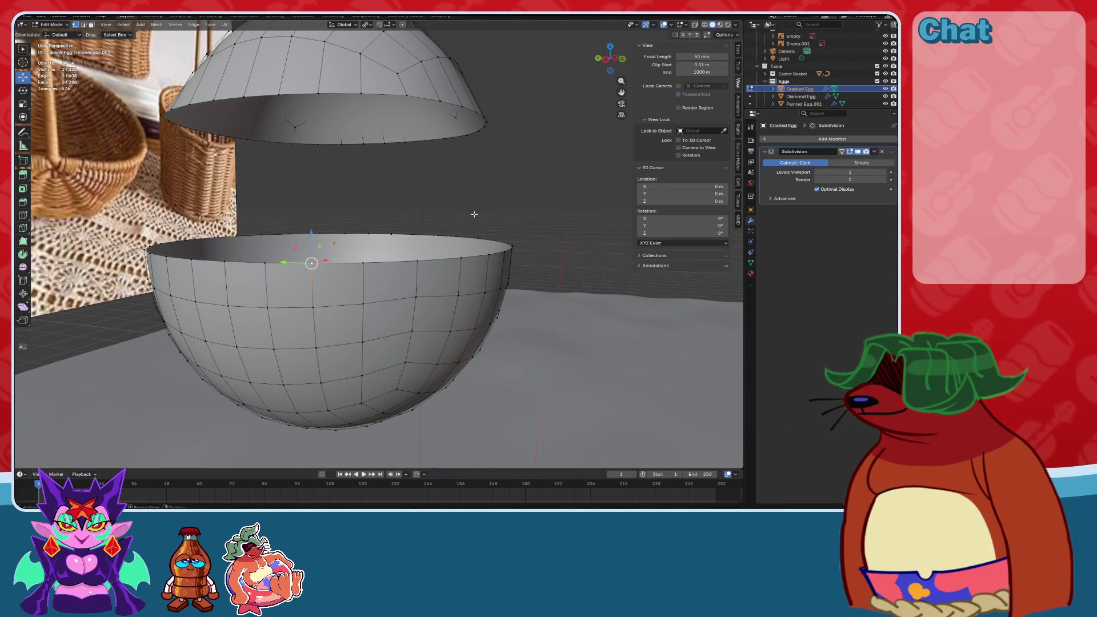
pyautogui.click(65, 24)
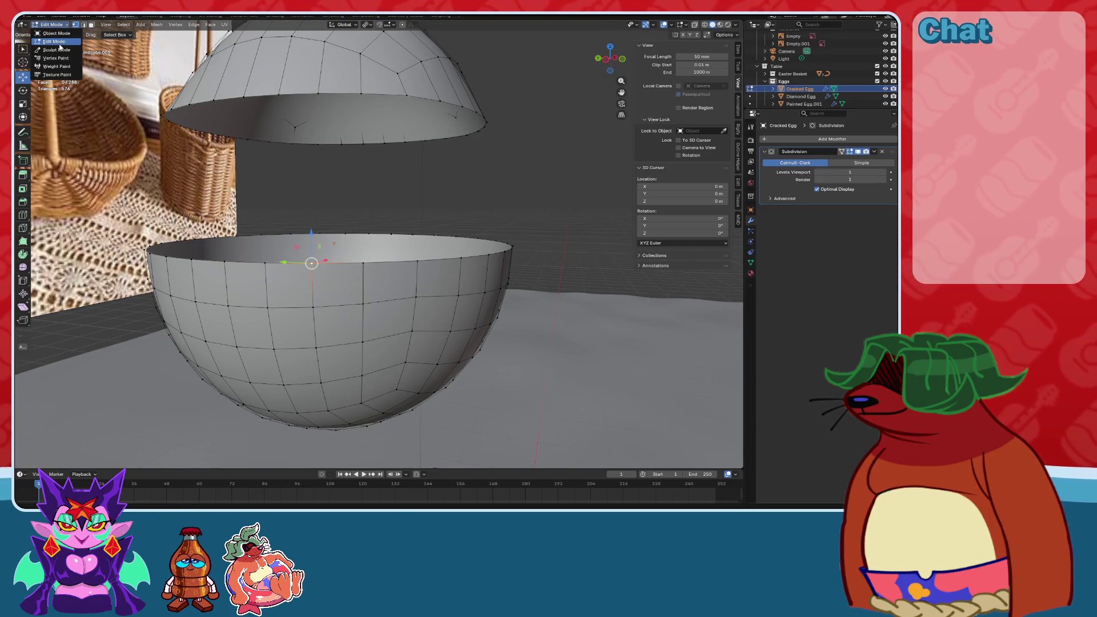
pyautogui.scroll(-3, 491, 212)
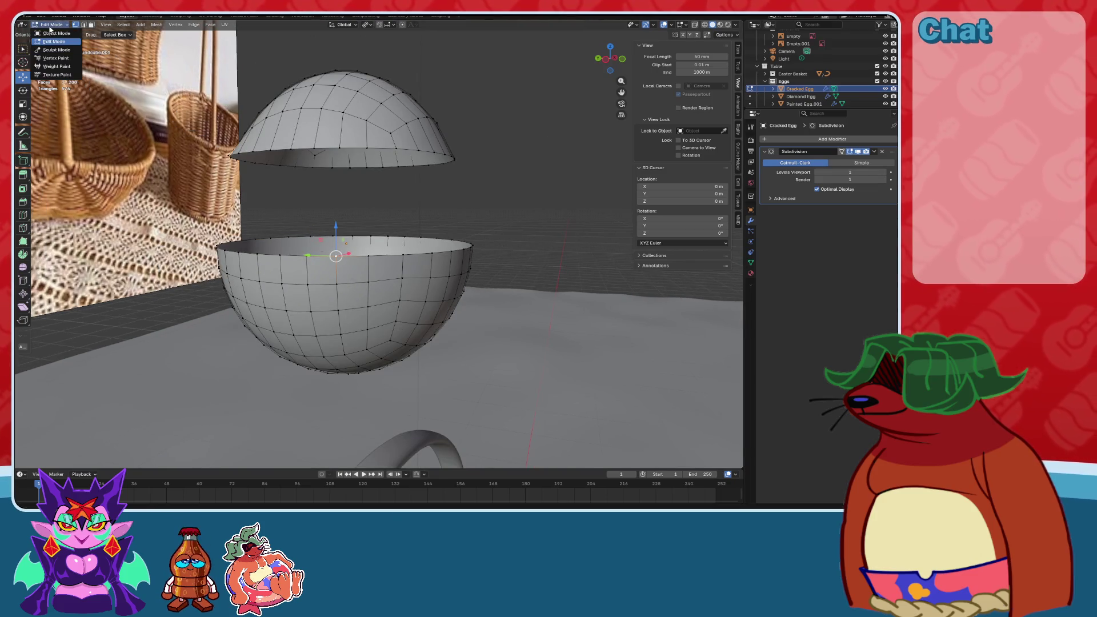
pyautogui.press('Tab')
pyautogui.scroll(2, 481, 220)
# Apply the Subdivision modifier, then switch through Edit Mode into Sculpt Mode.
pyautogui.click(874, 151)
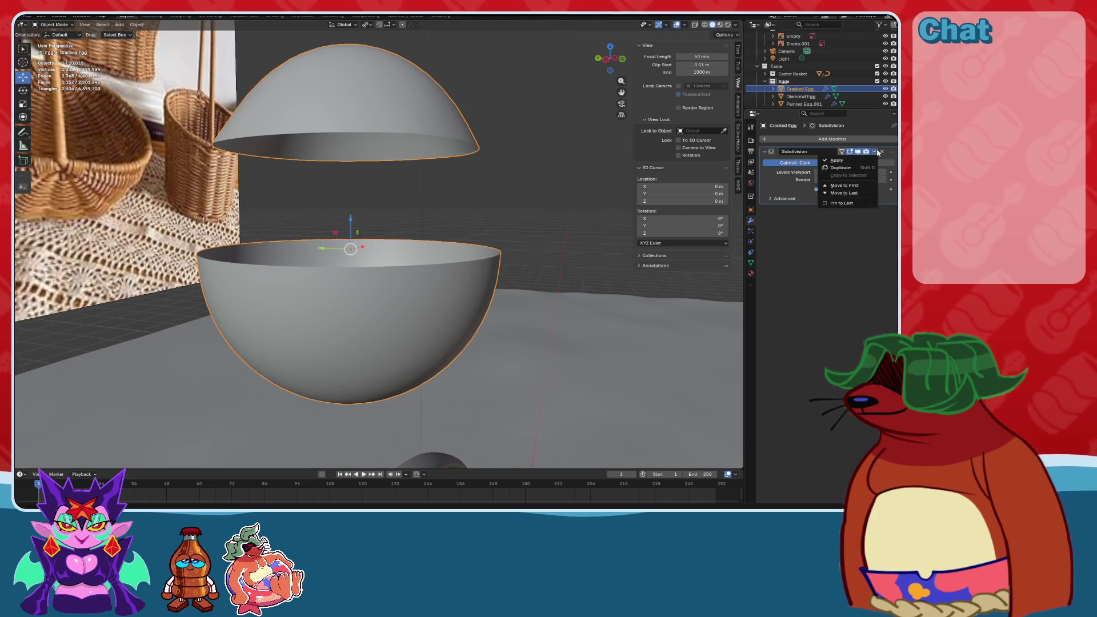
pyautogui.click(850, 161)
pyautogui.click(61, 25)
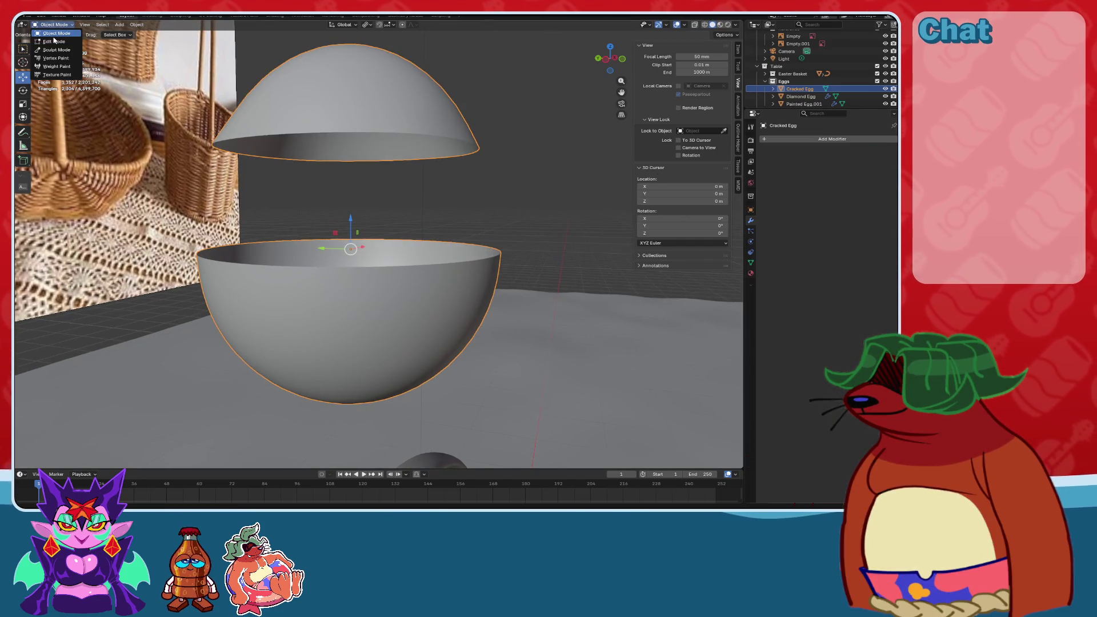
pyautogui.click(55, 42)
pyautogui.click(51, 24)
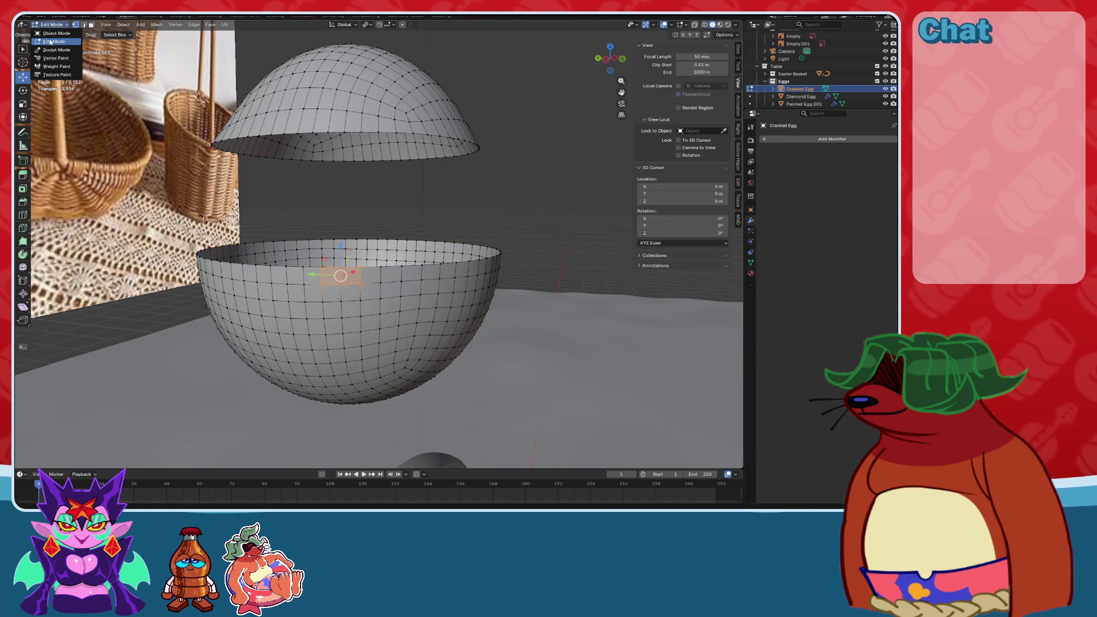
pyautogui.click(52, 50)
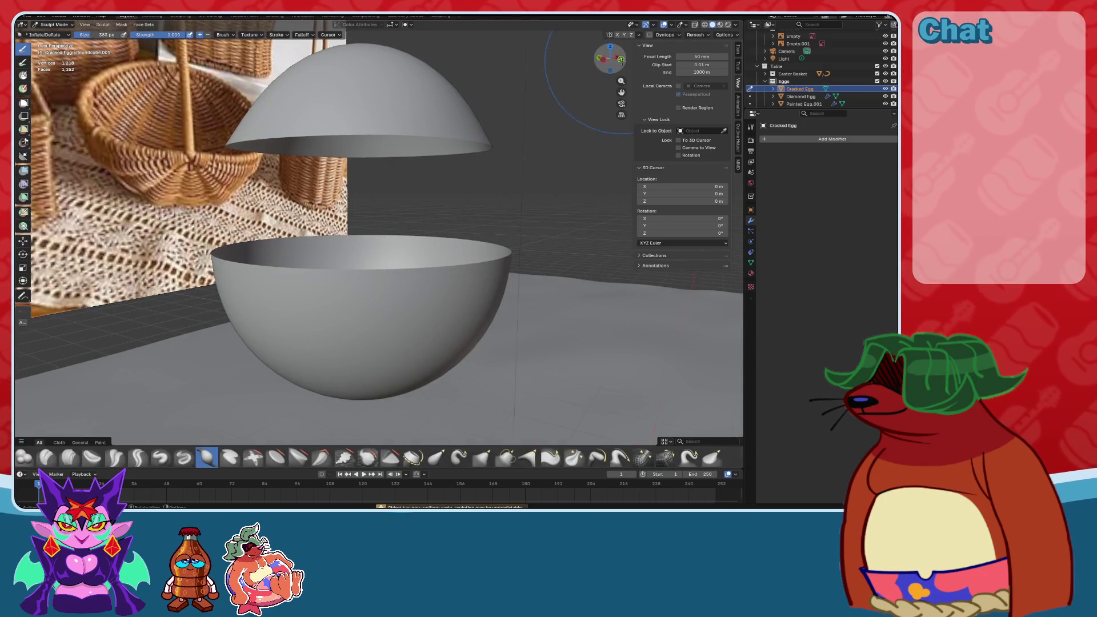
# In front view, test an Elastic Grab pull on the rim, undo it, and pick Elastic Snake Hook.
pyautogui.press('KP_1')
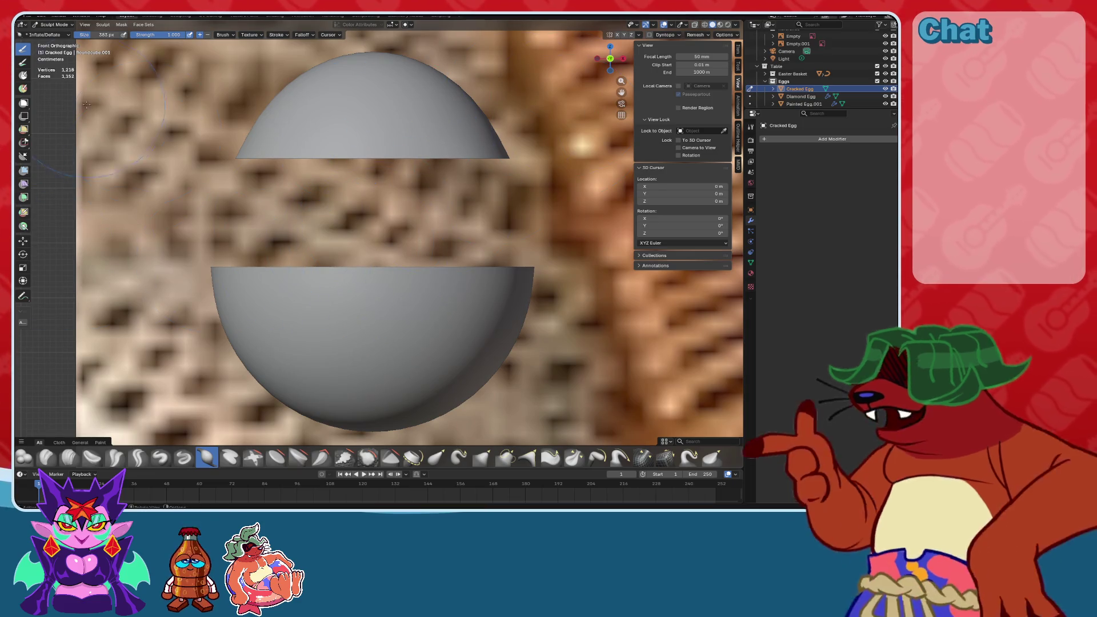
pyautogui.click(436, 457)
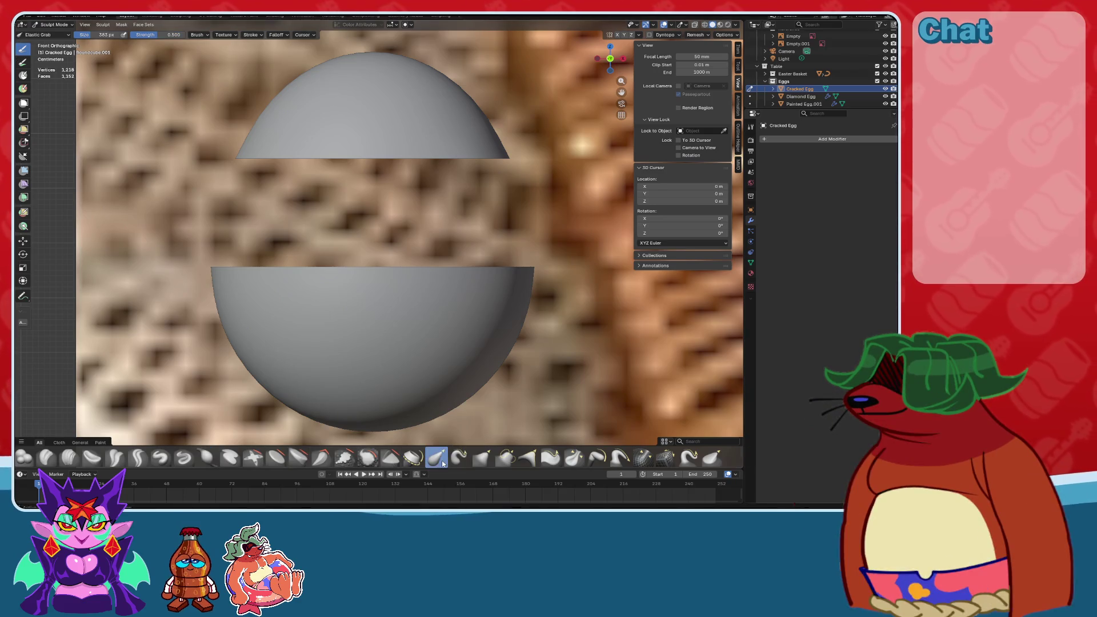
pyautogui.moveTo(441, 271); pyautogui.dragTo(398, 190)
pyautogui.hotkey('ctrl', 'z')
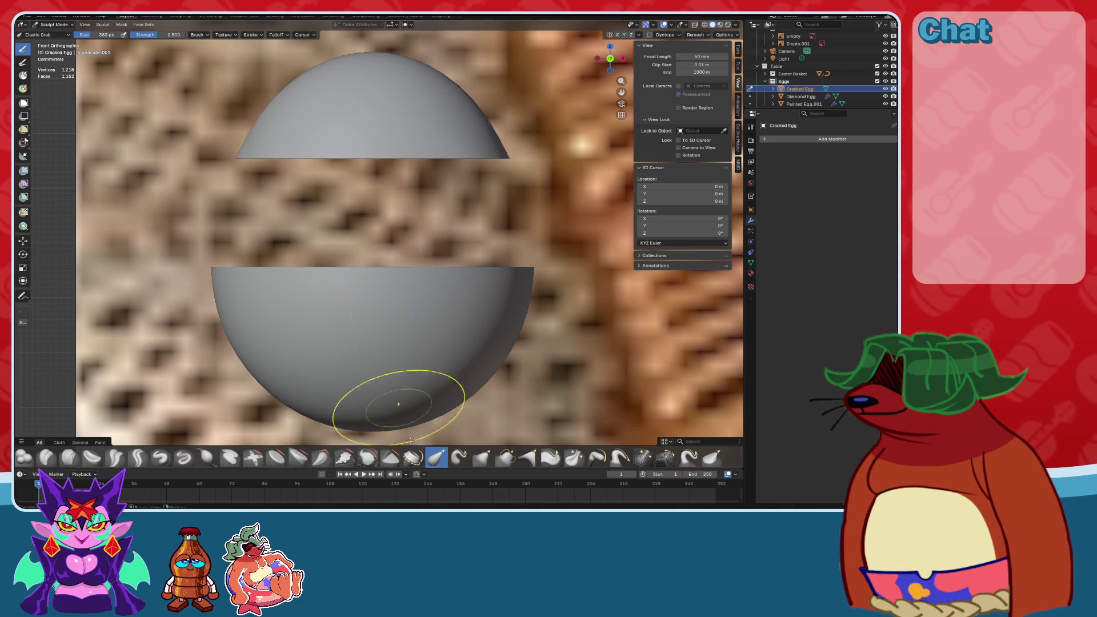
pyautogui.click(457, 457)
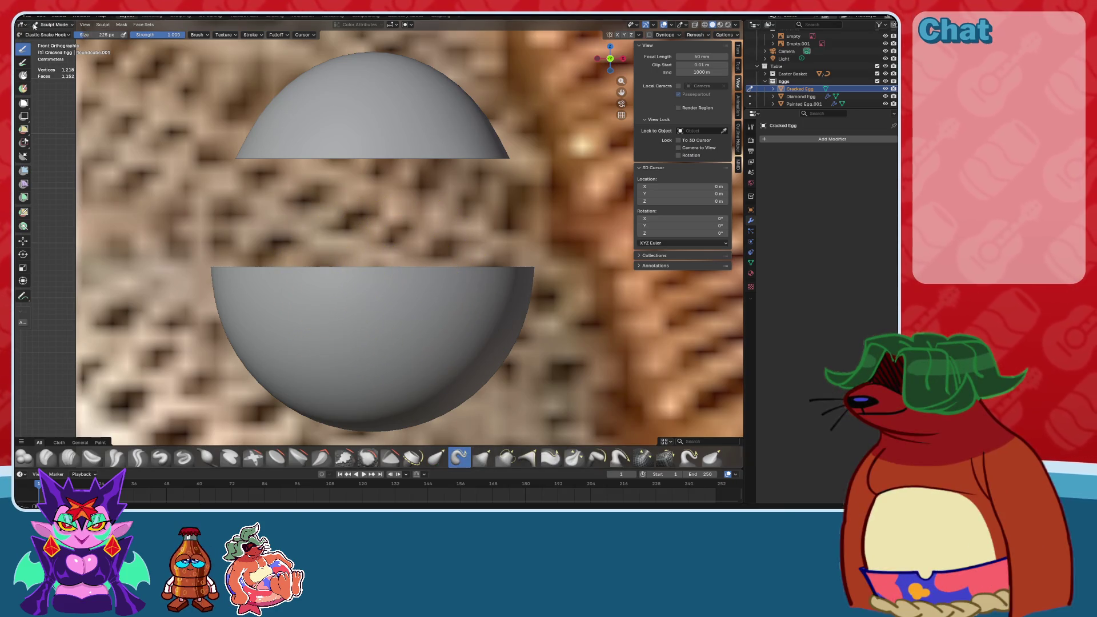
# Apply the Cracked Egg's scale in Object Mode and return to Sculpt Mode.
pyautogui.hotkey('ctrl', 'Tab')
pyautogui.hotkey('ctrl', 'a')
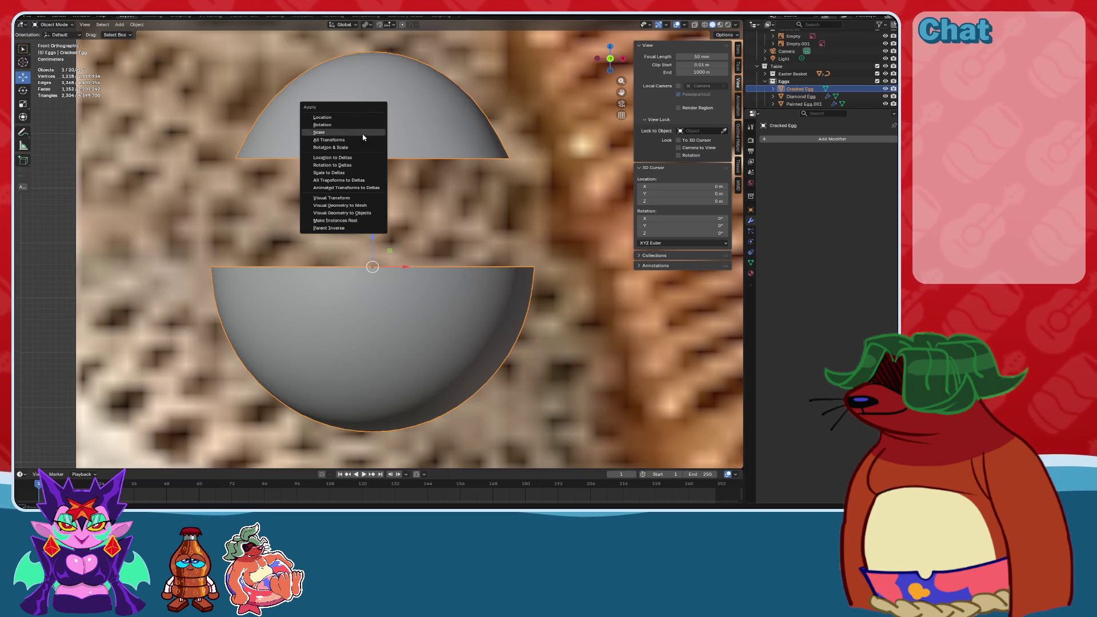
pyautogui.click(366, 132)
pyautogui.click(52, 42)
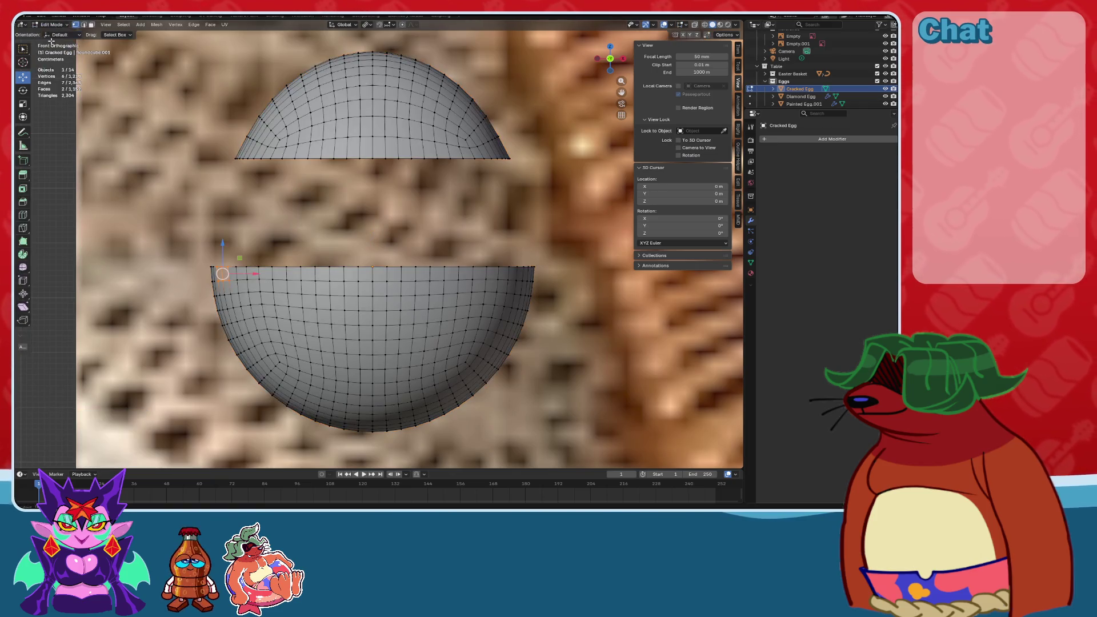
pyautogui.click(61, 28)
pyautogui.click(57, 63)
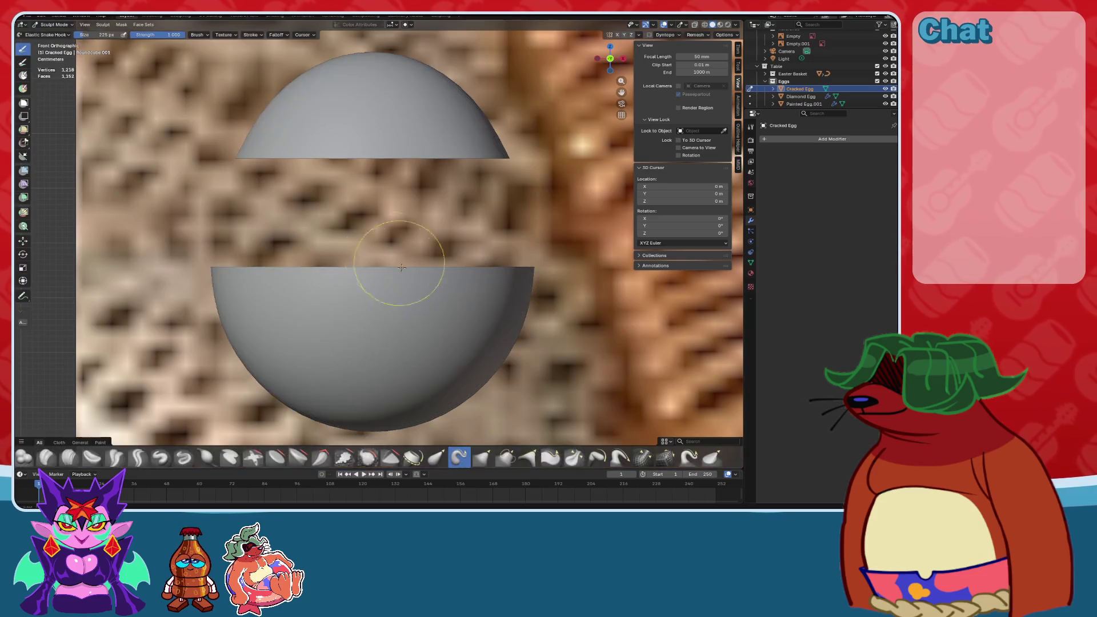
# Undo an oversized peak, shrink the brush to 181 px, and pull two small pointed peaks from the rim.
pyautogui.moveTo(380, 266); pyautogui.dragTo(380, 223)
pyautogui.hotkey('ctrl', 'z')
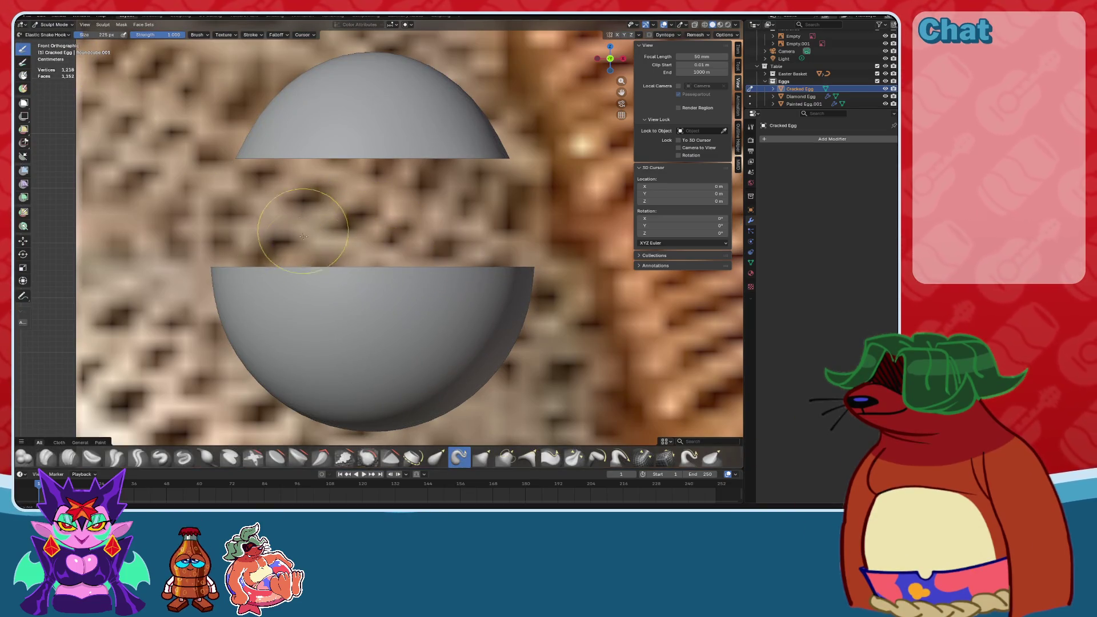
pyautogui.press('[')
pyautogui.press('[')
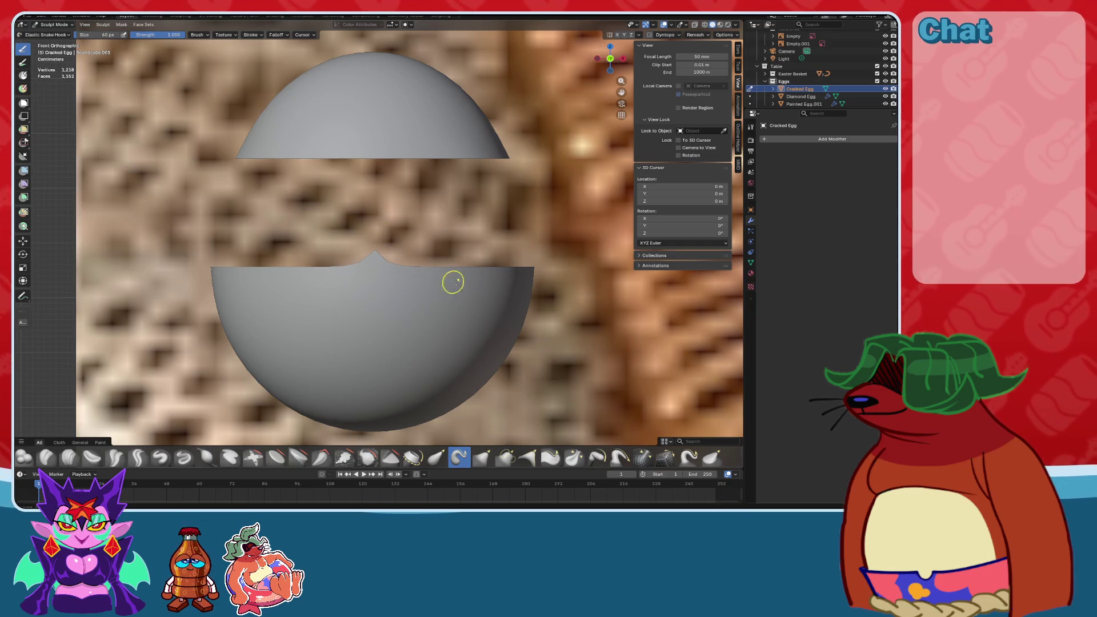
pyautogui.moveTo(448, 269); pyautogui.dragTo(454, 229)
pyautogui.moveTo(496, 272); pyautogui.dragTo(500, 224)
pyautogui.moveTo(534, 258)
pyautogui.mouseDown(button='middle')
pyautogui.moveTo(421, 269)
pyautogui.moveTo(479, 279)
pyautogui.moveTo(338, 238)
pyautogui.moveTo(498, 241)
pyautogui.mouseUp(button='middle')
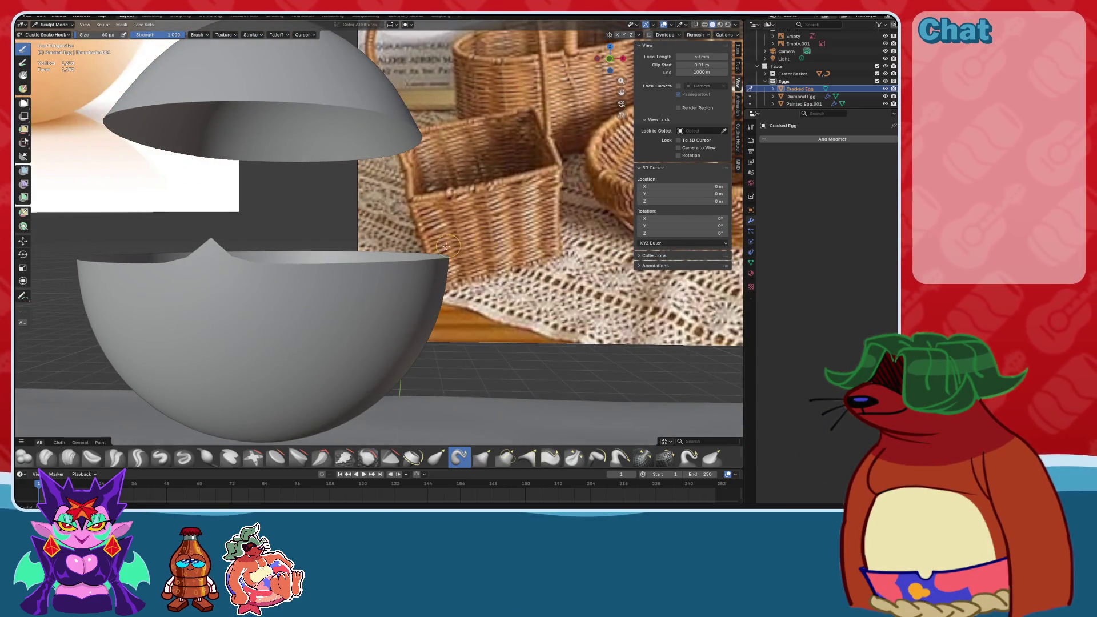
pyautogui.moveTo(366, 252); pyautogui.dragTo(414, 239, button='middle')
pyautogui.moveTo(605, 67)
pyautogui.mouseDown(button='middle')
pyautogui.moveTo(487, 203)
pyautogui.moveTo(448, 220)
pyautogui.mouseUp(button='middle')
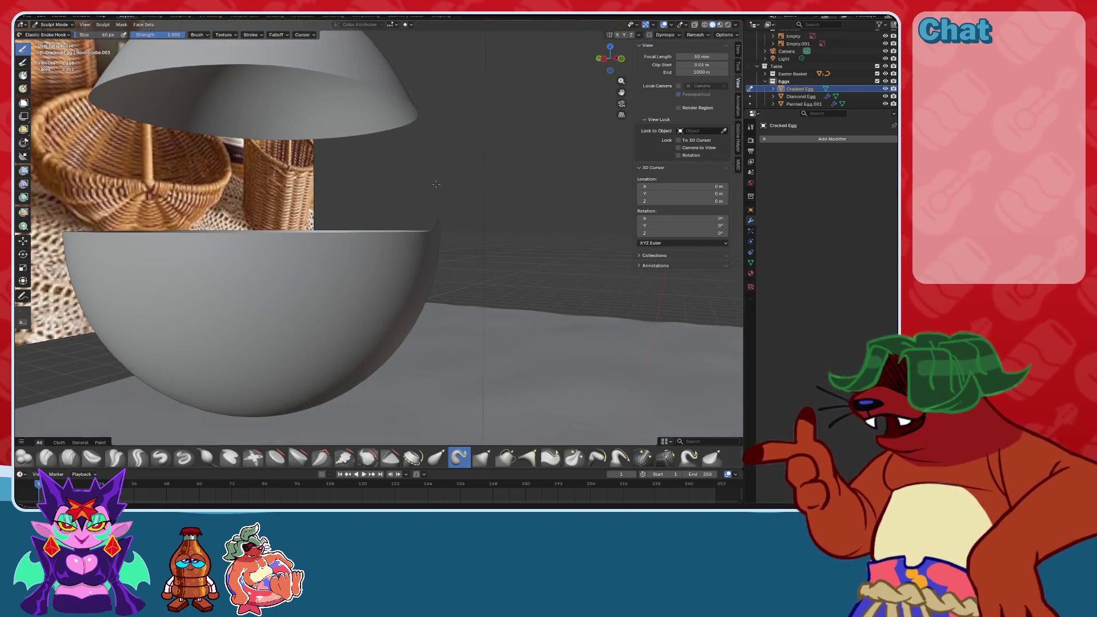
pyautogui.scroll(3, 406, 306)
pyautogui.rightClick(460, 457)
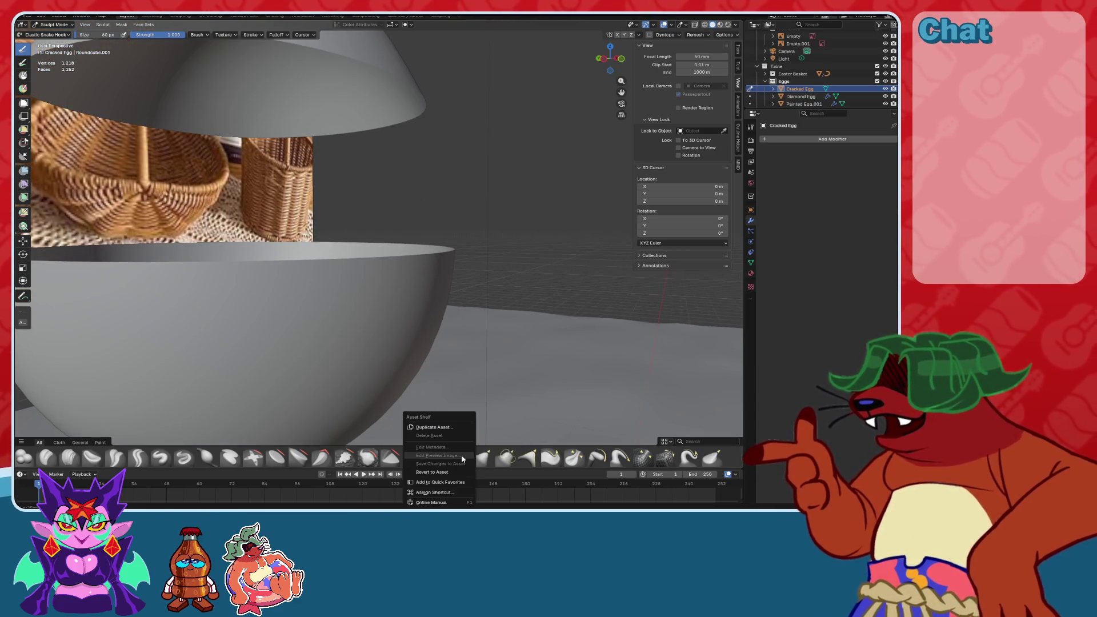
# Browse the brush stroke, texture and cursor settings, keeping Elastic as the deformation type.
pyautogui.press('Escape')
pyautogui.moveTo(327, 286); pyautogui.dragTo(330, 326, button='middle')
pyautogui.click(253, 36)
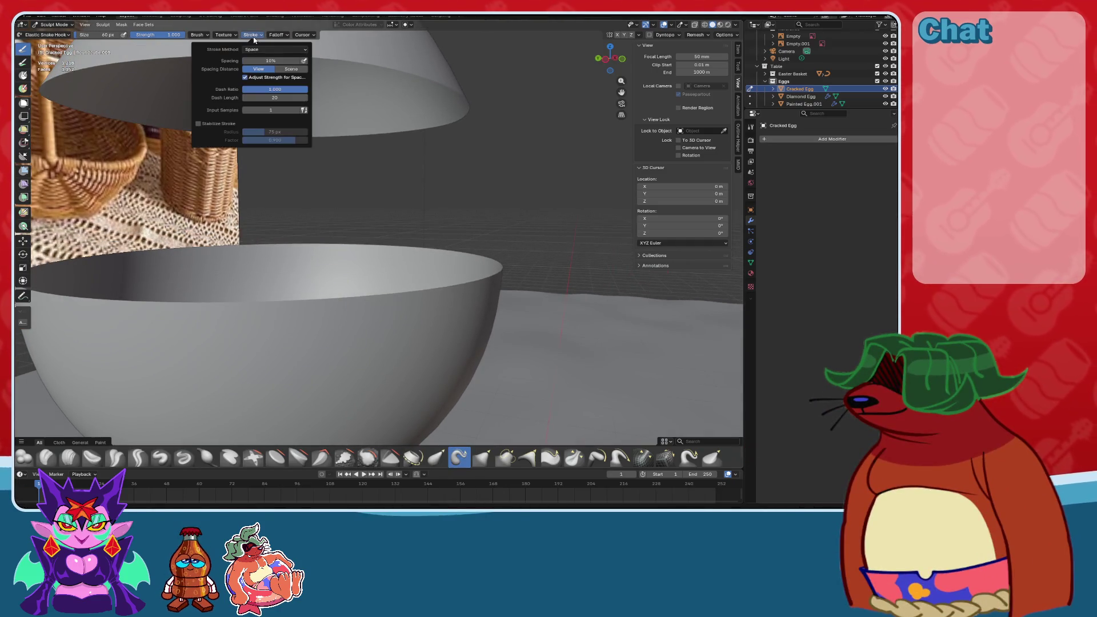
pyautogui.click(276, 34)
pyautogui.click(224, 35)
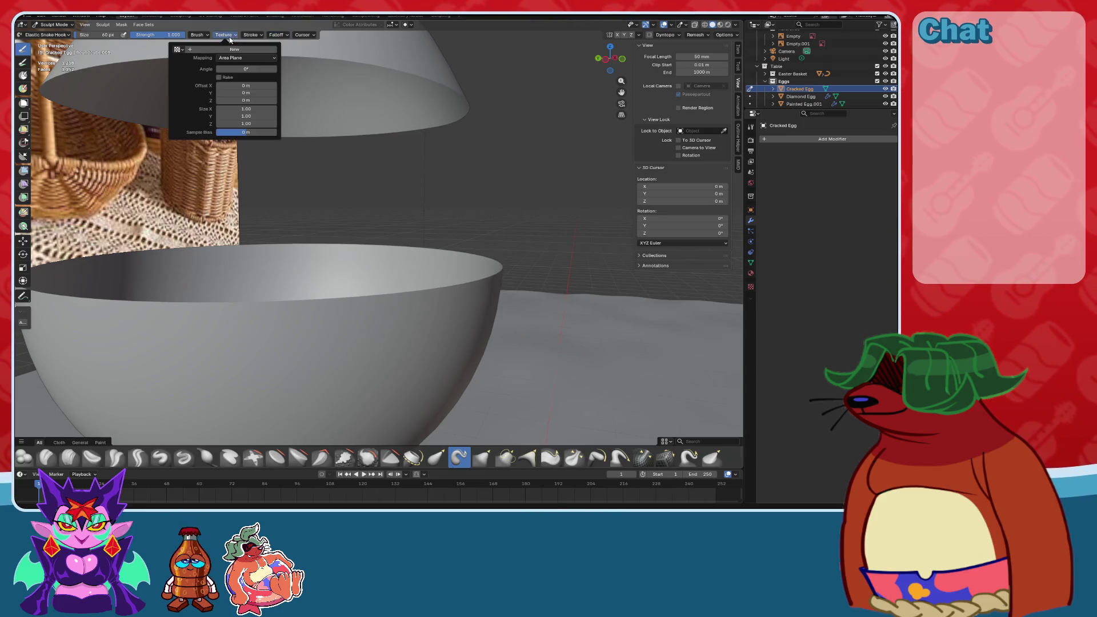
pyautogui.click(303, 34)
pyautogui.click(307, 34)
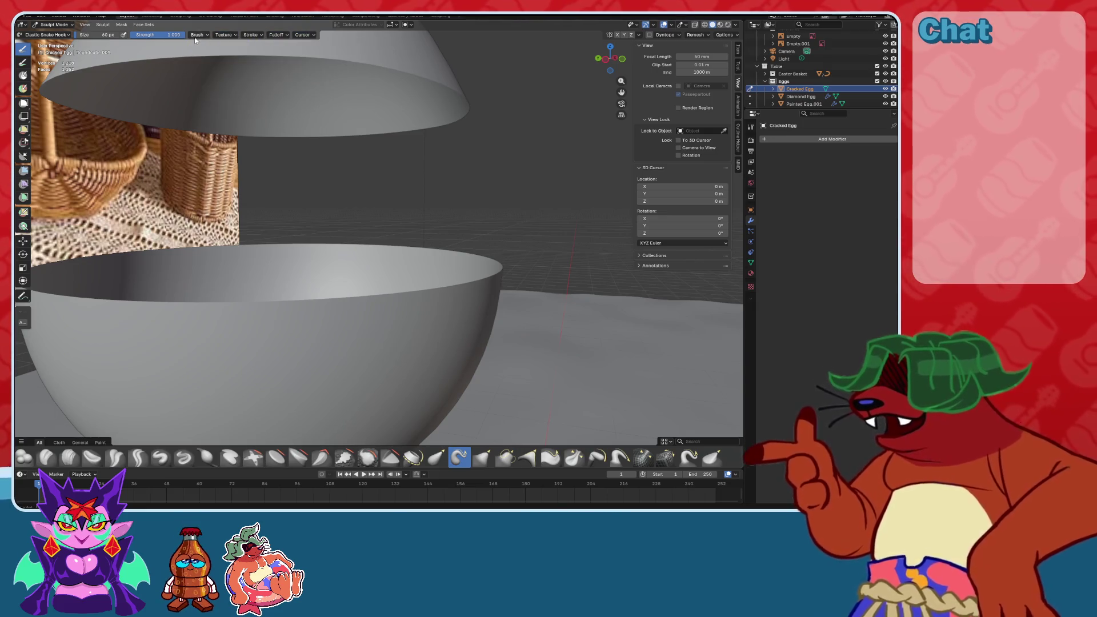
pyautogui.click(195, 38)
pyautogui.click(156, 259)
pyautogui.click(149, 260)
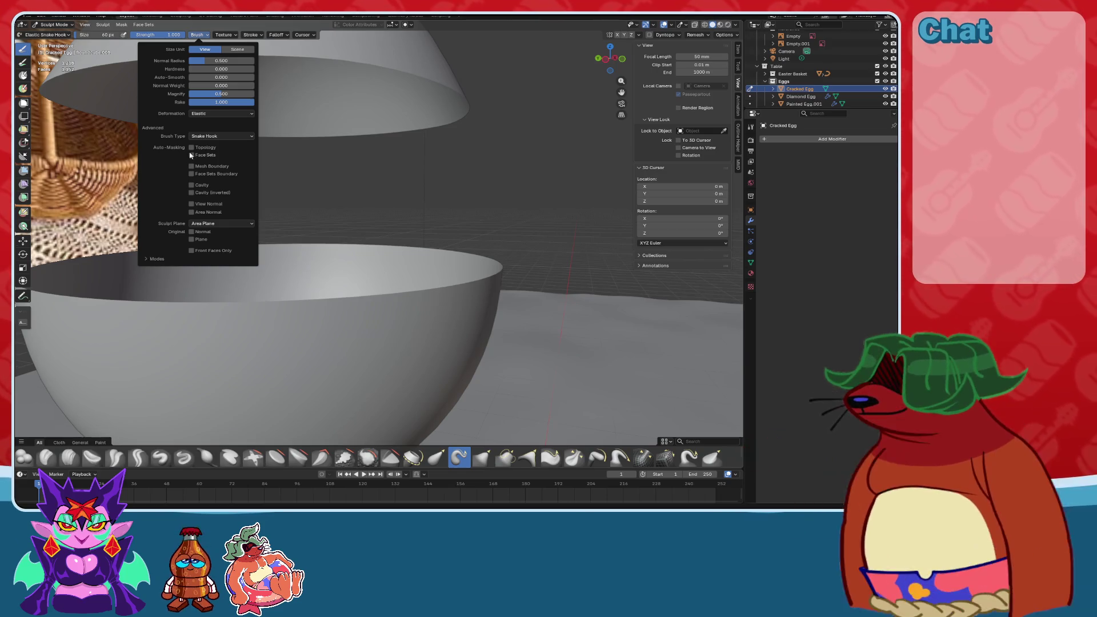
pyautogui.click(219, 114)
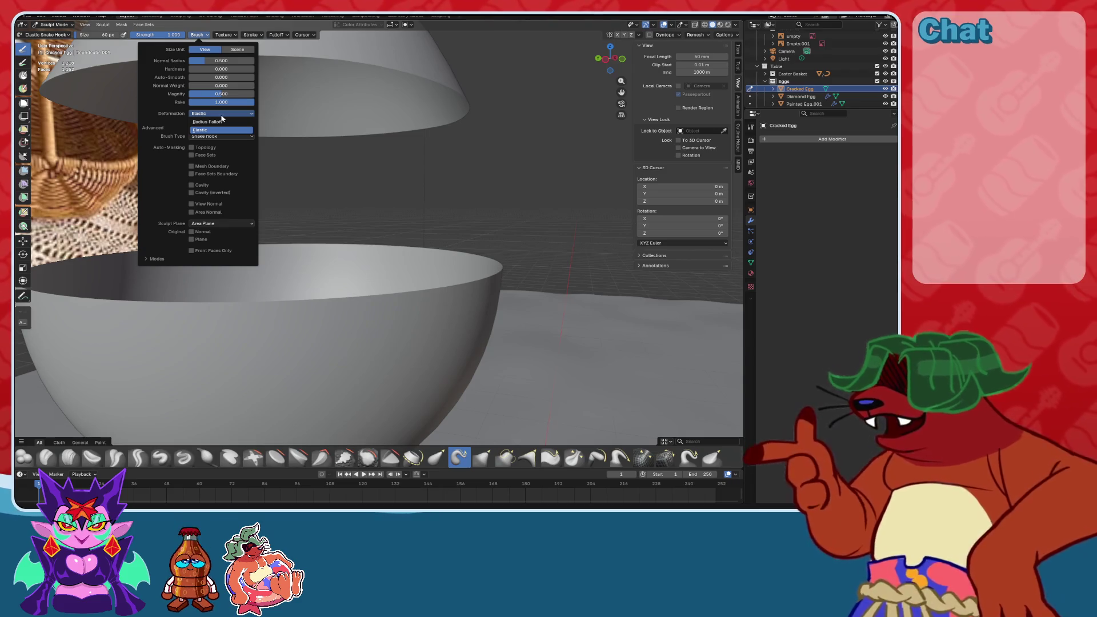
pyautogui.click(195, 129)
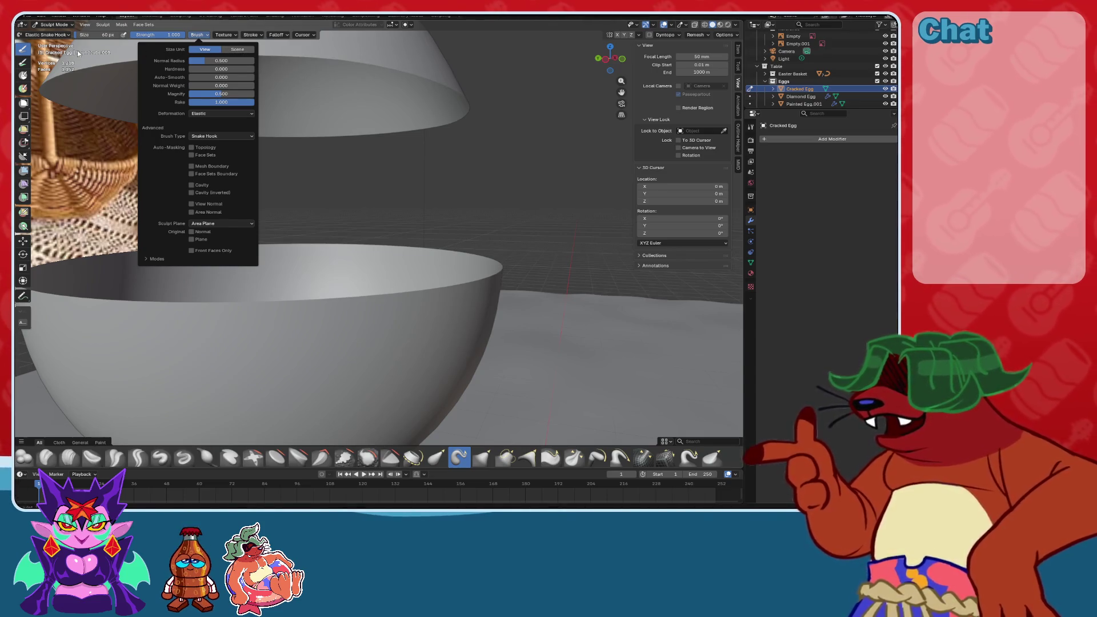
pyautogui.click(141, 26)
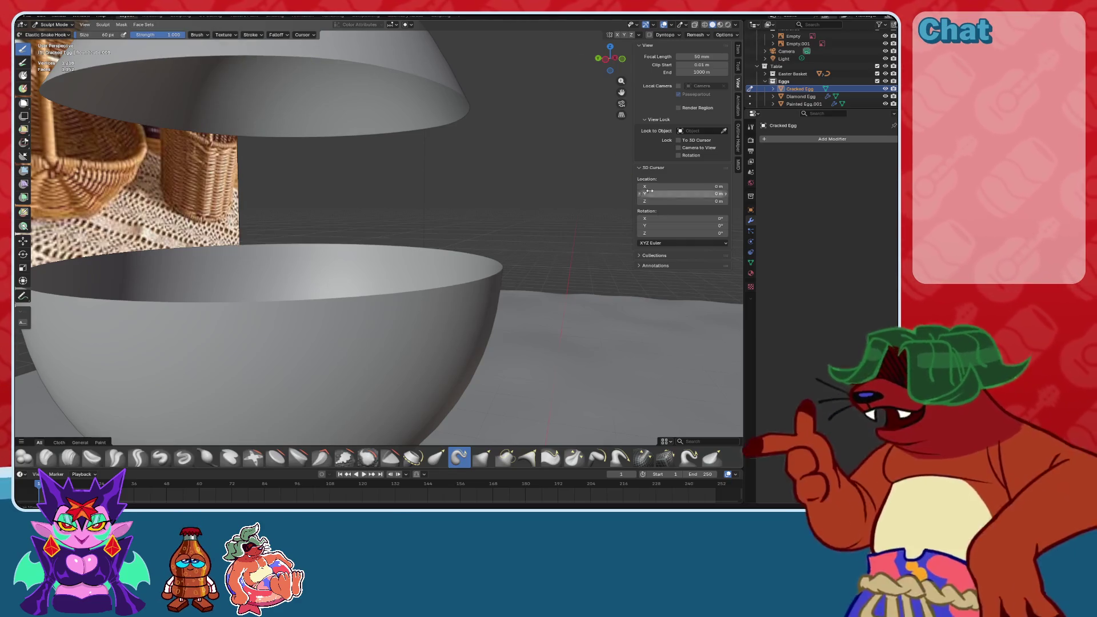
# Show the active tool settings in the sidebar, collapse Advanced, and expand the Symmetry panel.
pyautogui.click(739, 65)
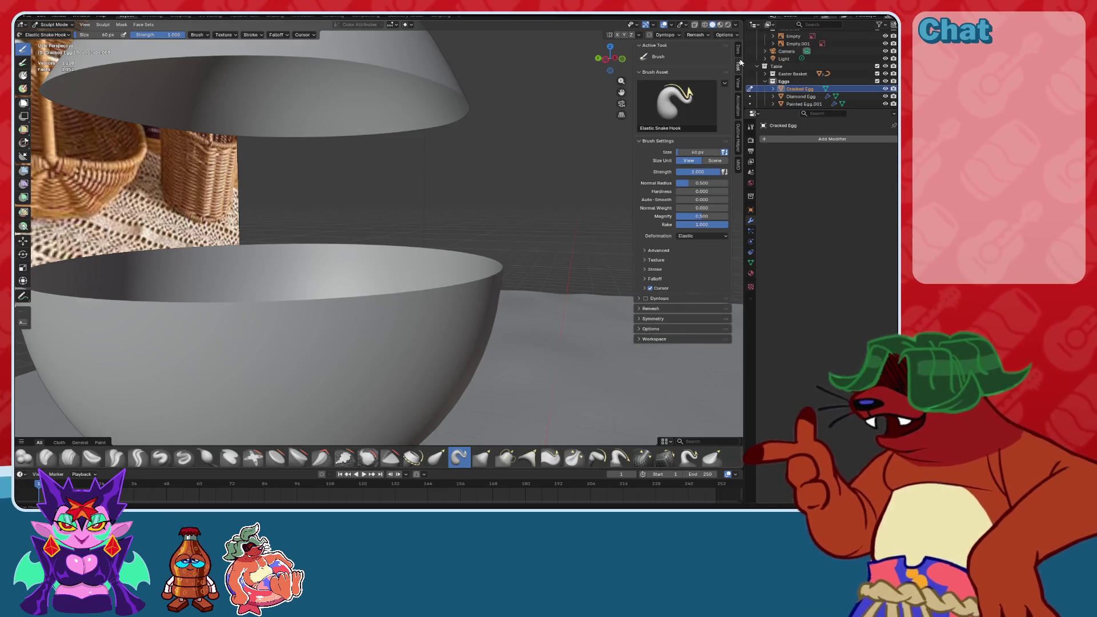
pyautogui.click(645, 251)
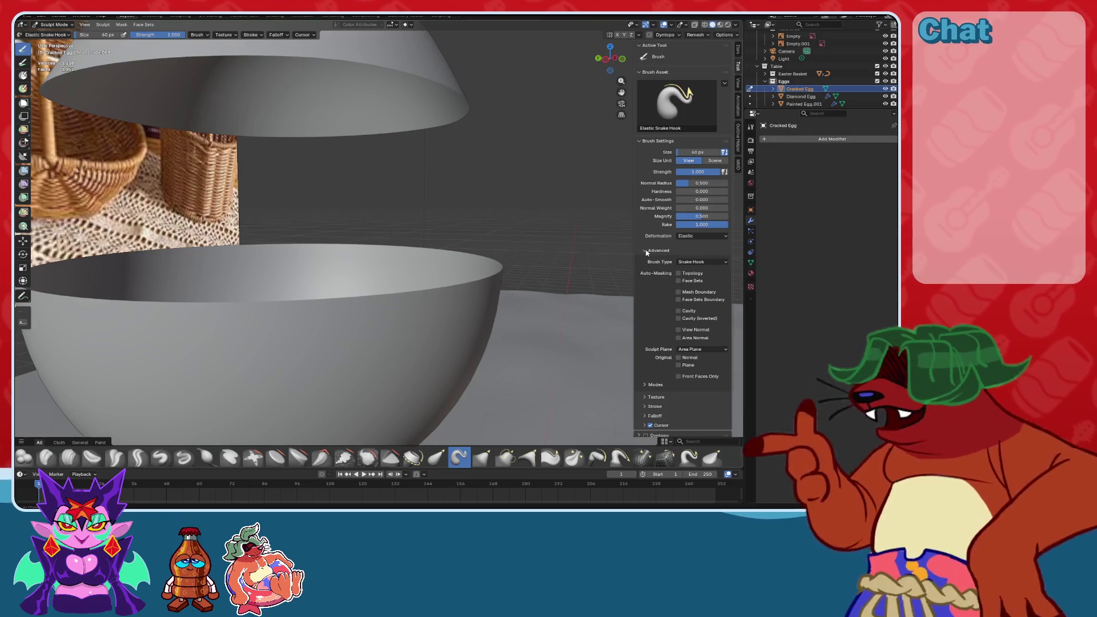
pyautogui.click(646, 252)
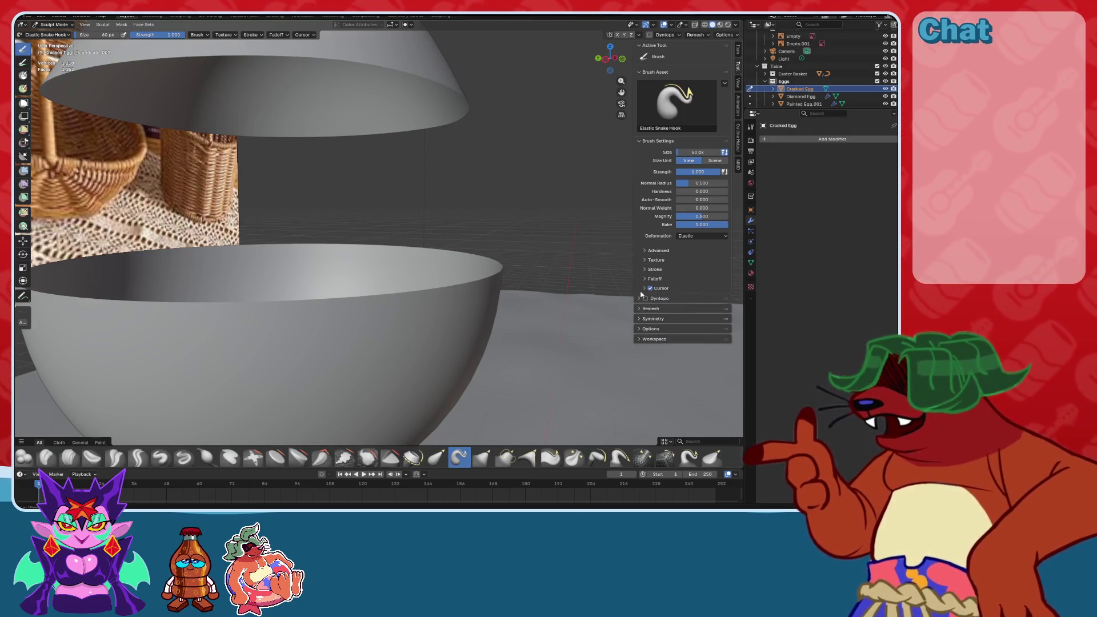
pyautogui.click(638, 319)
pyautogui.click(638, 319)
pyautogui.click(638, 319)
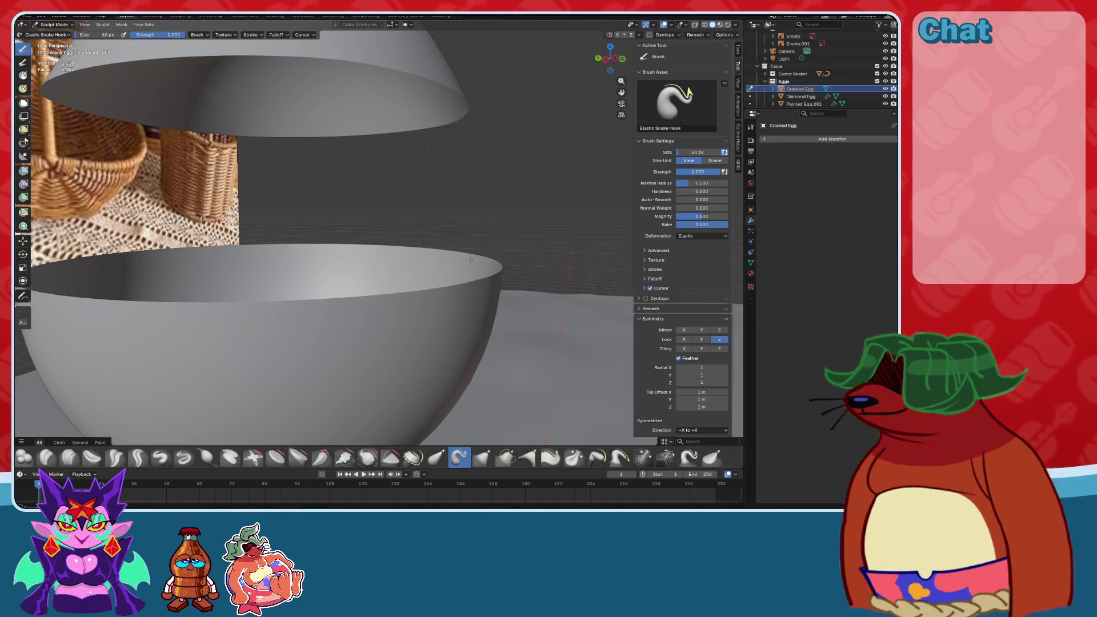
# In Right Orthographic view with X and Y locked, pull a first peak up from the rim.
pyautogui.click(617, 56)
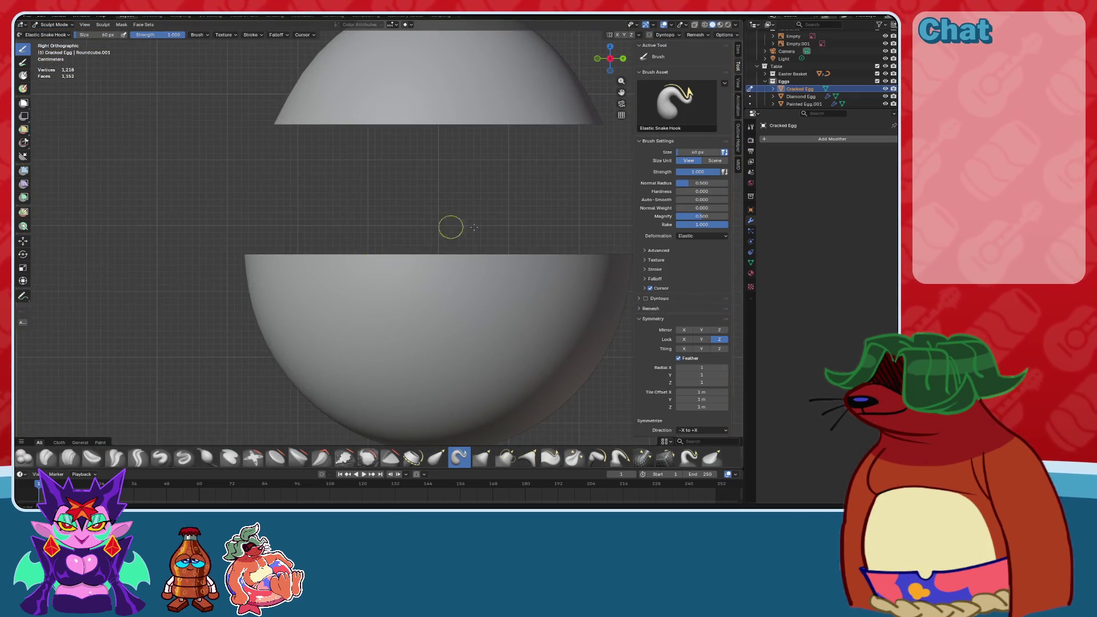
pyautogui.click(701, 339)
pyautogui.click(684, 340)
pyautogui.moveTo(433, 258); pyautogui.dragTo(437, 214)
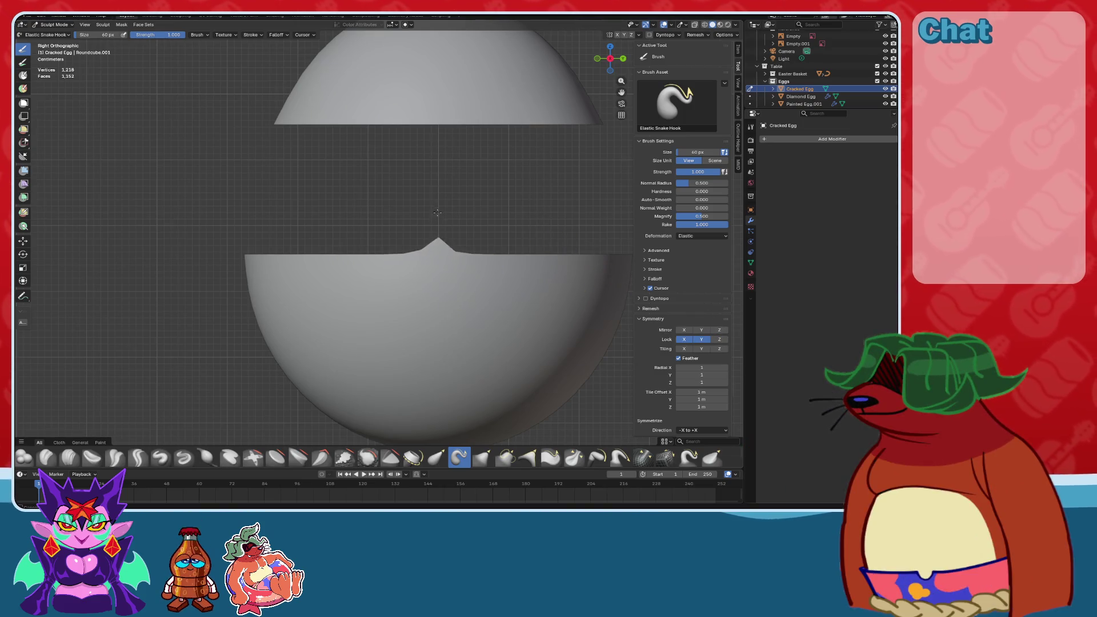
pyautogui.moveTo(453, 284)
pyautogui.mouseDown(button='middle')
pyautogui.moveTo(411, 274)
pyautogui.moveTo(476, 271)
pyautogui.mouseUp(button='middle')
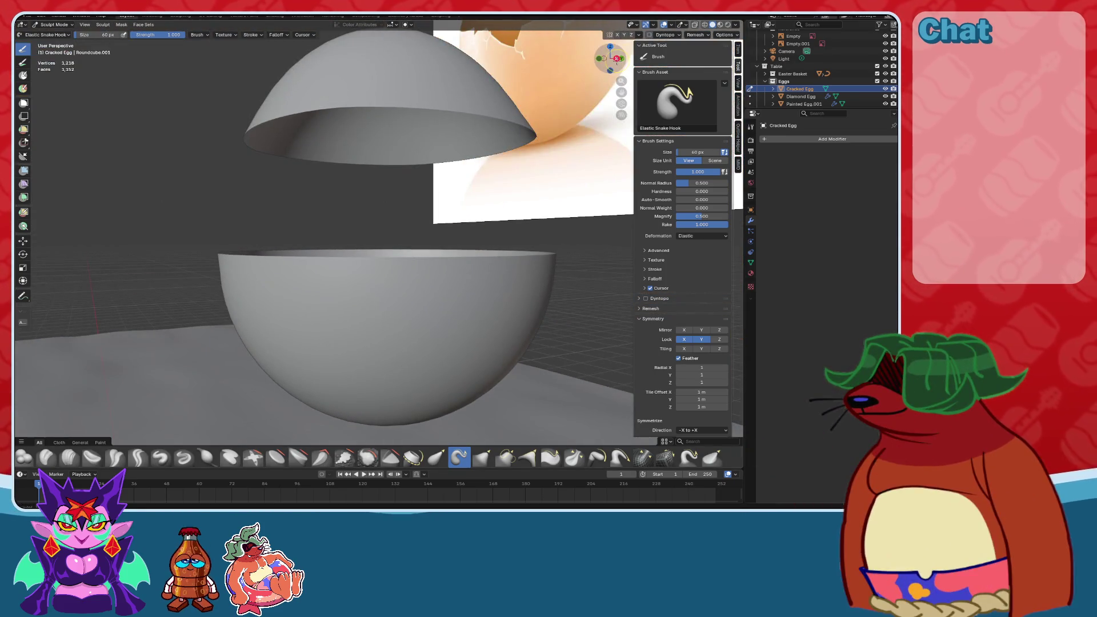
pyautogui.press('KP_3')
# Enlarge the brush and pull three more jagged peaks up along the lower half's rim.
pyautogui.press('f')
pyautogui.click(389, 257)
pyautogui.moveTo(388, 257); pyautogui.dragTo(382, 218)
pyautogui.moveTo(483, 252); pyautogui.dragTo(474, 240)
pyautogui.keyDown('shift'); pyautogui.moveTo(517, 255); pyautogui.dragTo(373, 257, button='middle'); pyautogui.keyUp('shift')
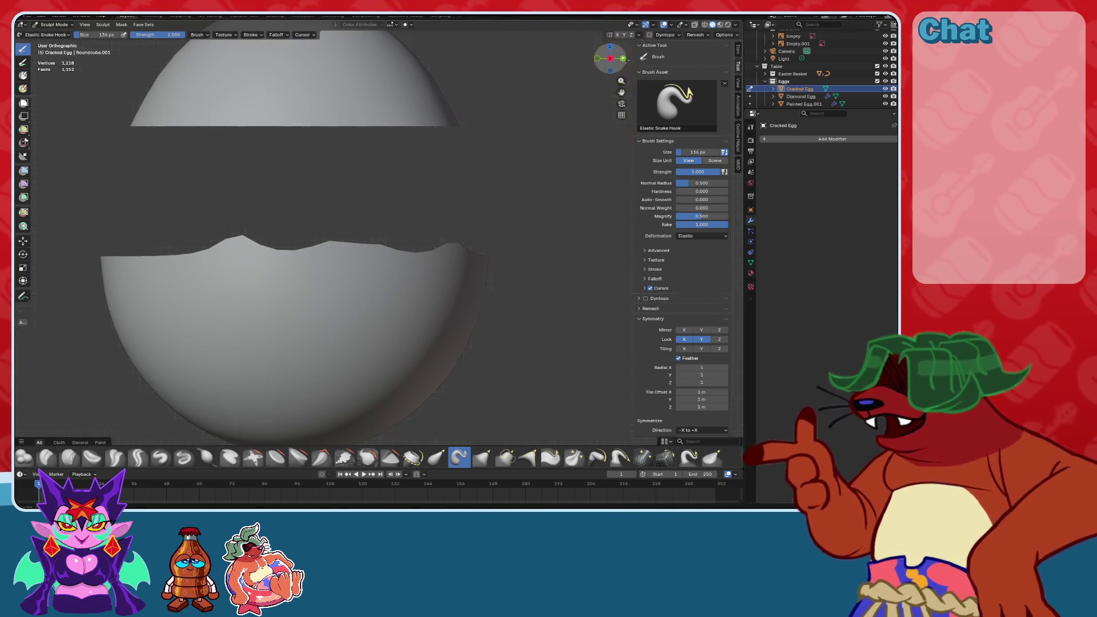
# Hide the reference image, pull a new spike on the rim, and work around it from back, side and front views.
pyautogui.click(622, 58)
pyautogui.click(664, 26)
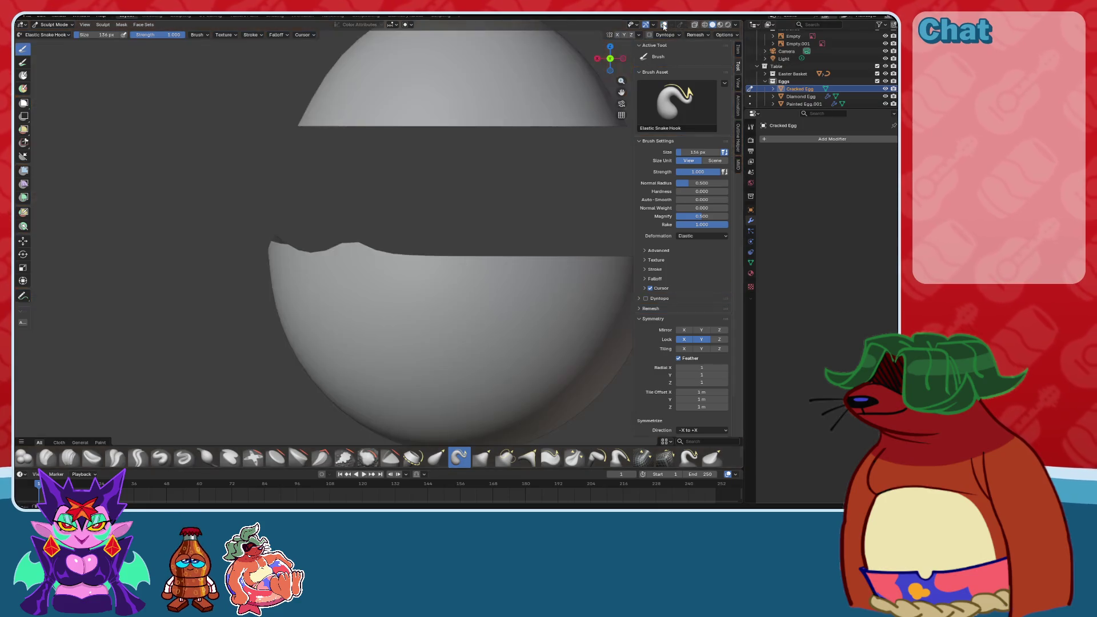
pyautogui.moveTo(426, 253); pyautogui.dragTo(429, 216)
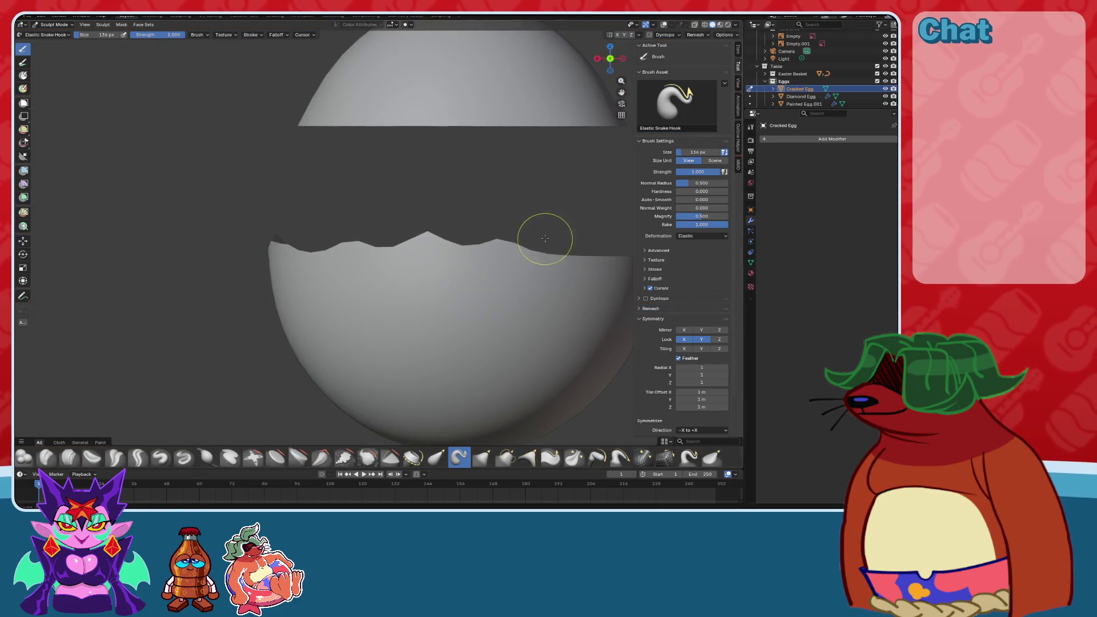
pyautogui.keyDown('shift'); pyautogui.moveTo(543, 238); pyautogui.dragTo(406, 267, button='middle'); pyautogui.keyUp('shift')
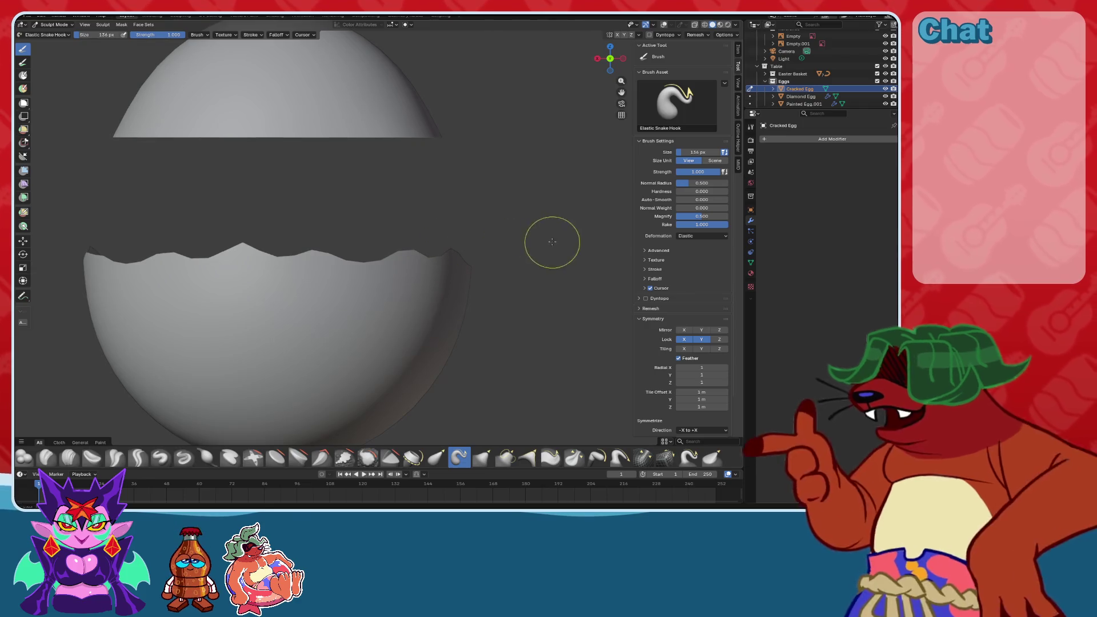
pyautogui.click(597, 58)
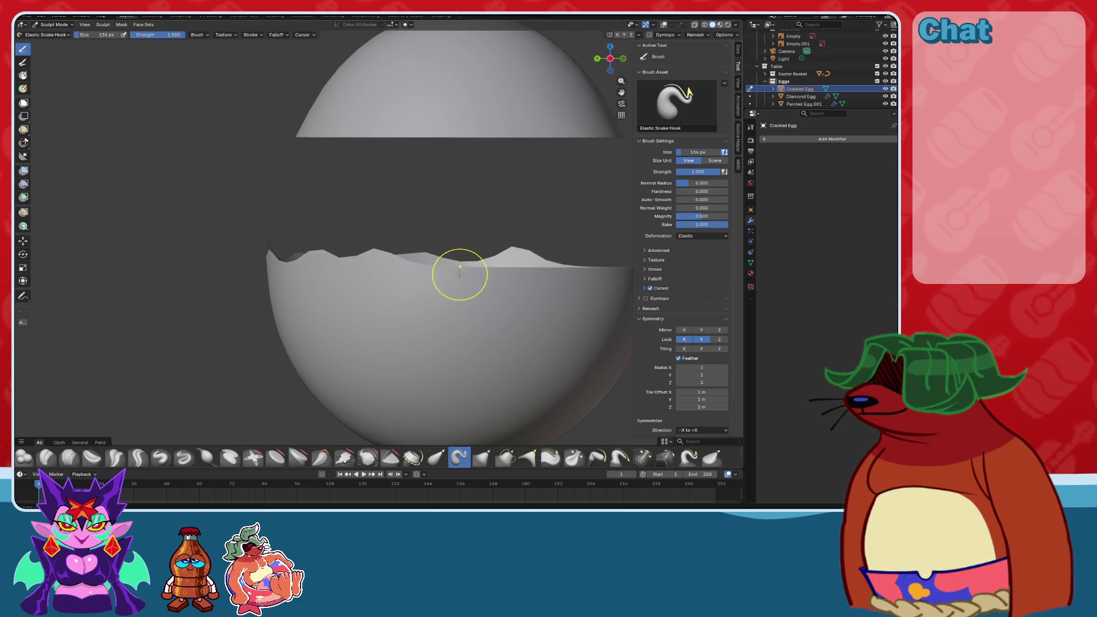
pyautogui.keyDown('shift'); pyautogui.moveTo(472, 246); pyautogui.dragTo(397, 265, button='middle'); pyautogui.keyUp('shift')
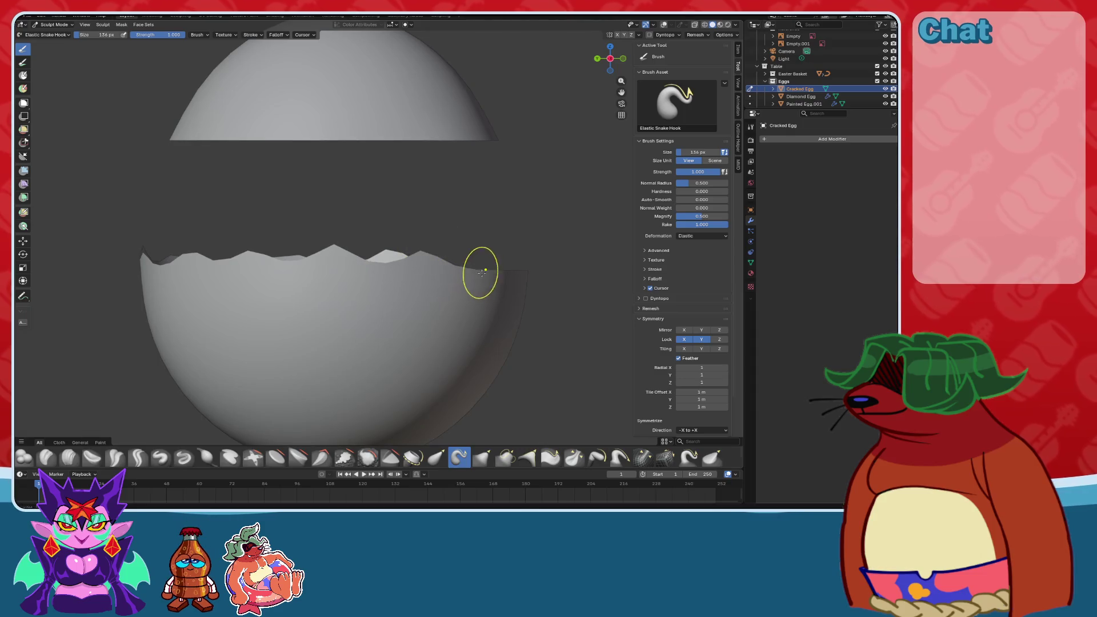
pyautogui.click(623, 59)
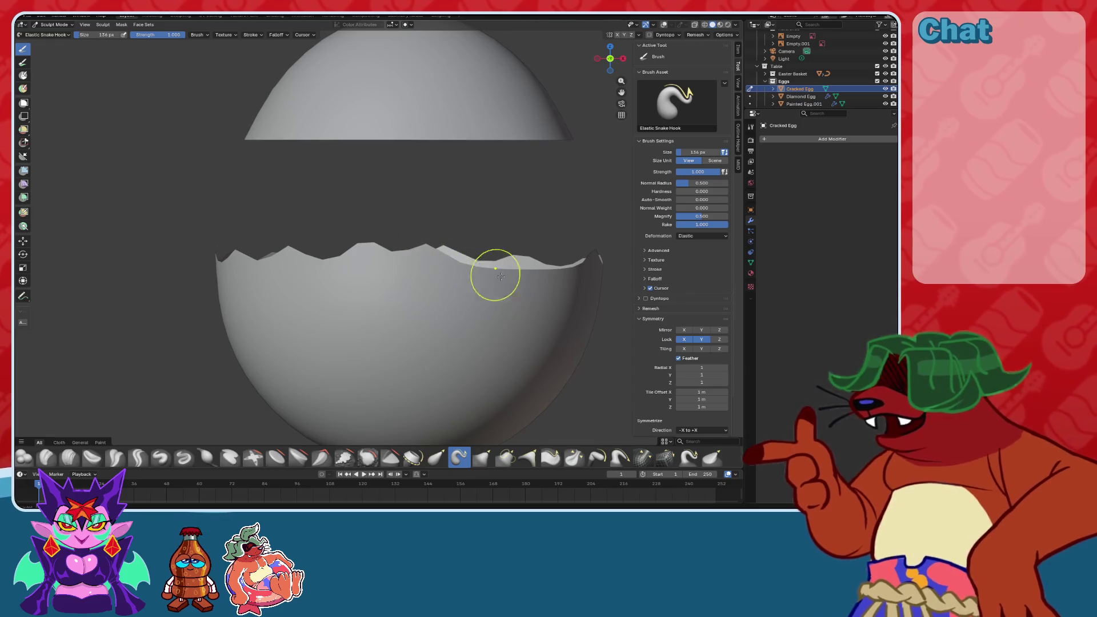
pyautogui.keyDown('shift'); pyautogui.moveTo(490, 269); pyautogui.dragTo(402, 276, button='middle'); pyautogui.keyUp('shift')
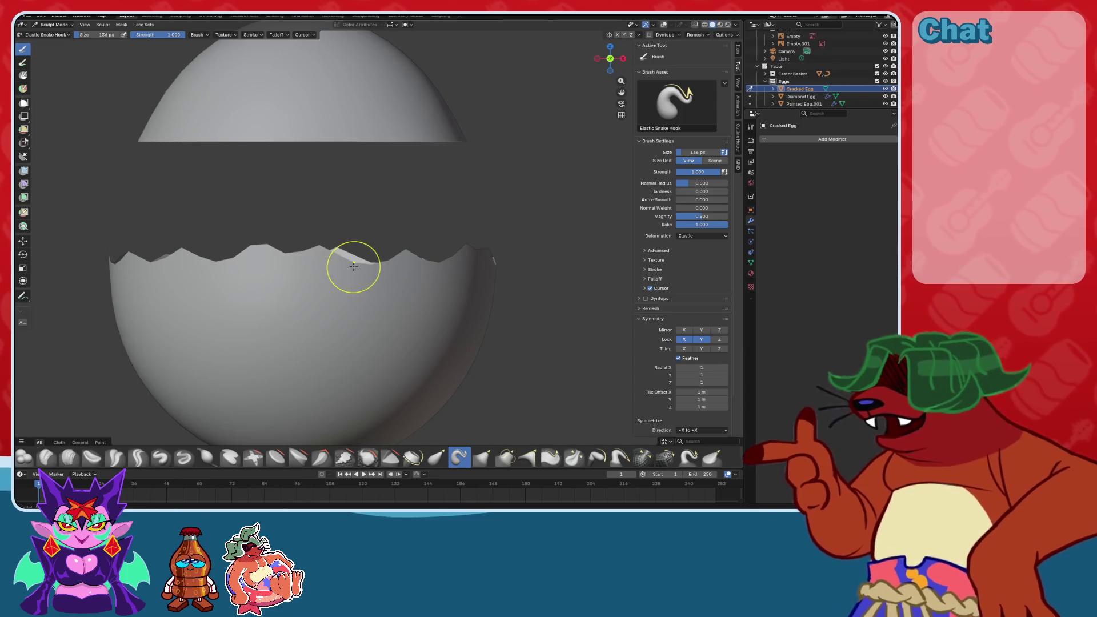
# Turn on the wireframe overlay and inspect the cracked rim's mesh from the side view.
pyautogui.scroll(4, 336, 277)
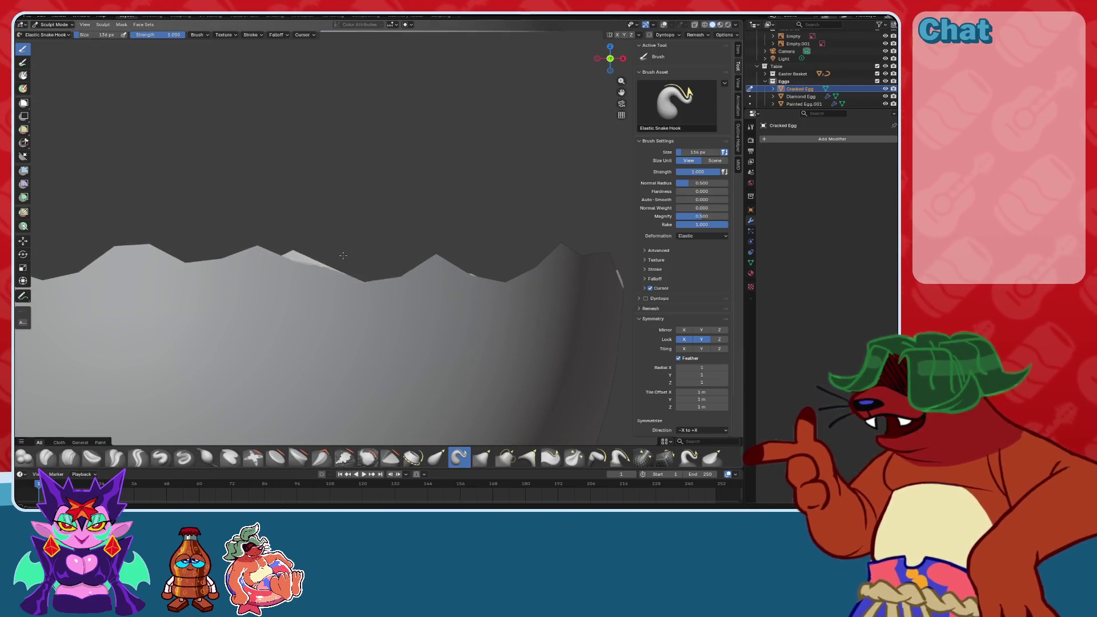
pyautogui.scroll(-5, 342, 239)
pyautogui.moveTo(428, 247); pyautogui.dragTo(514, 131, button='middle')
pyautogui.press('KP_3')
pyautogui.scroll(3, 445, 181)
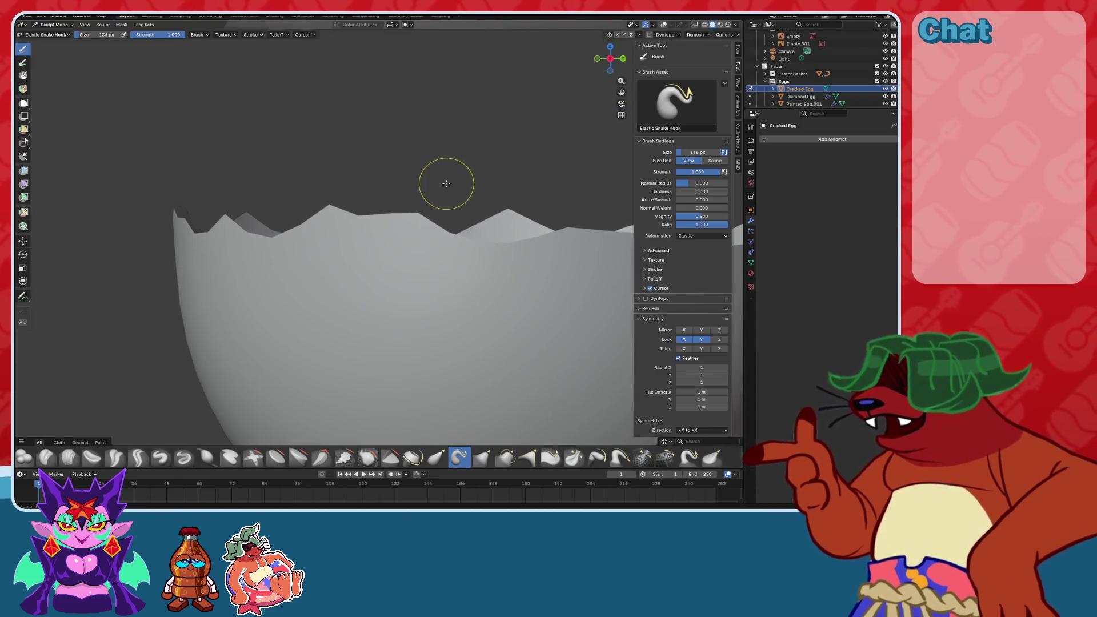
pyautogui.click(663, 25)
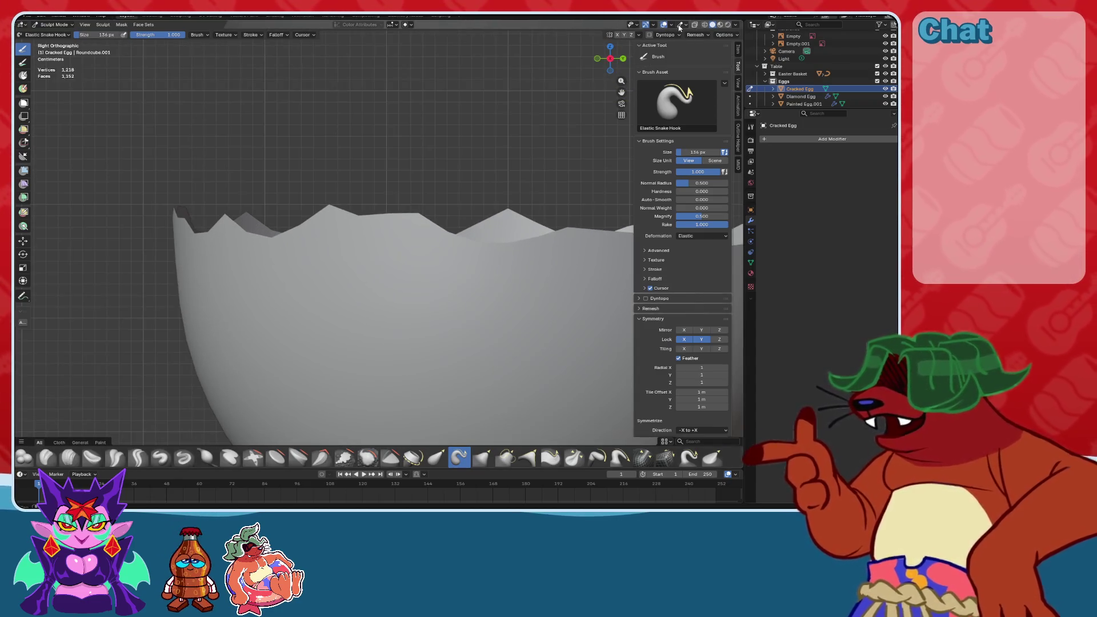
pyautogui.scroll(2, 847, 57)
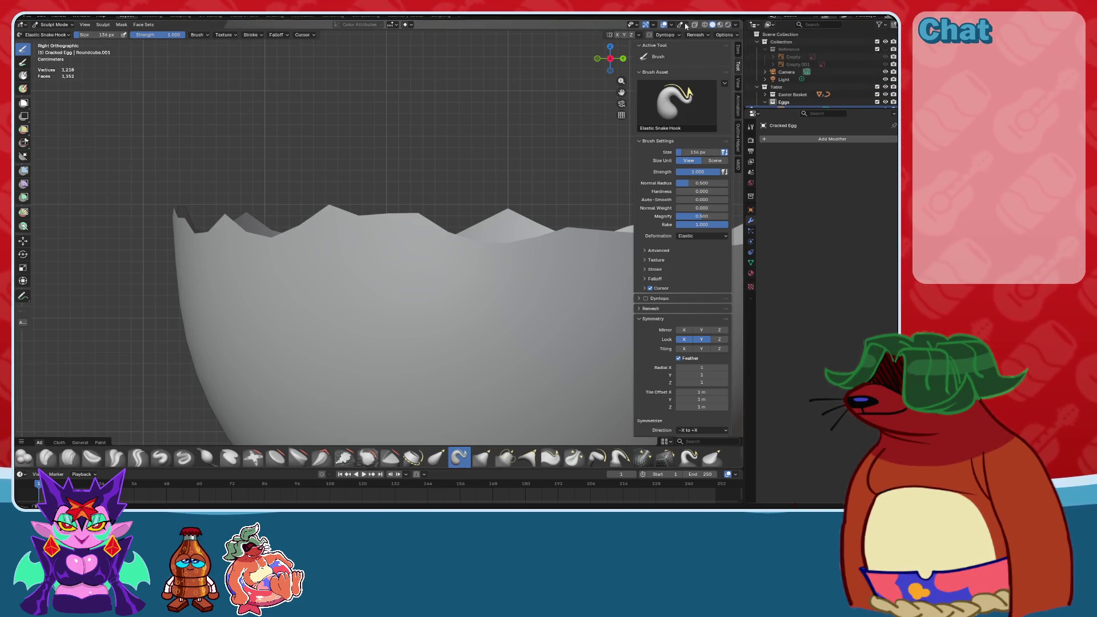
pyautogui.click(667, 25)
pyautogui.click(619, 193)
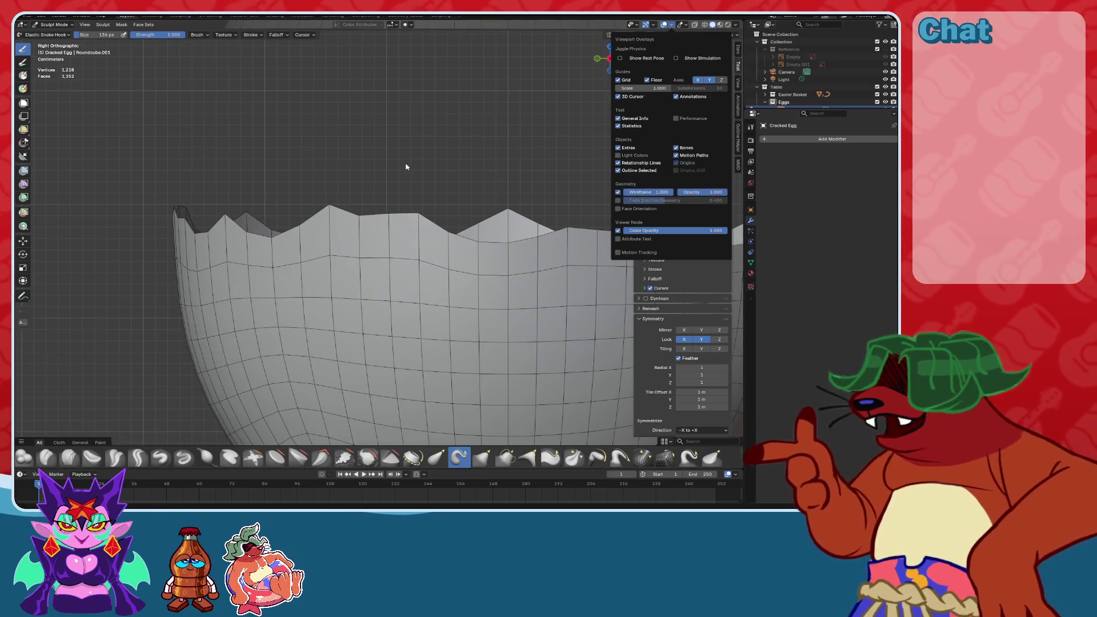
pyautogui.keyDown('shift'); pyautogui.moveTo(437, 235); pyautogui.dragTo(368, 251, button='middle'); pyautogui.keyUp('shift')
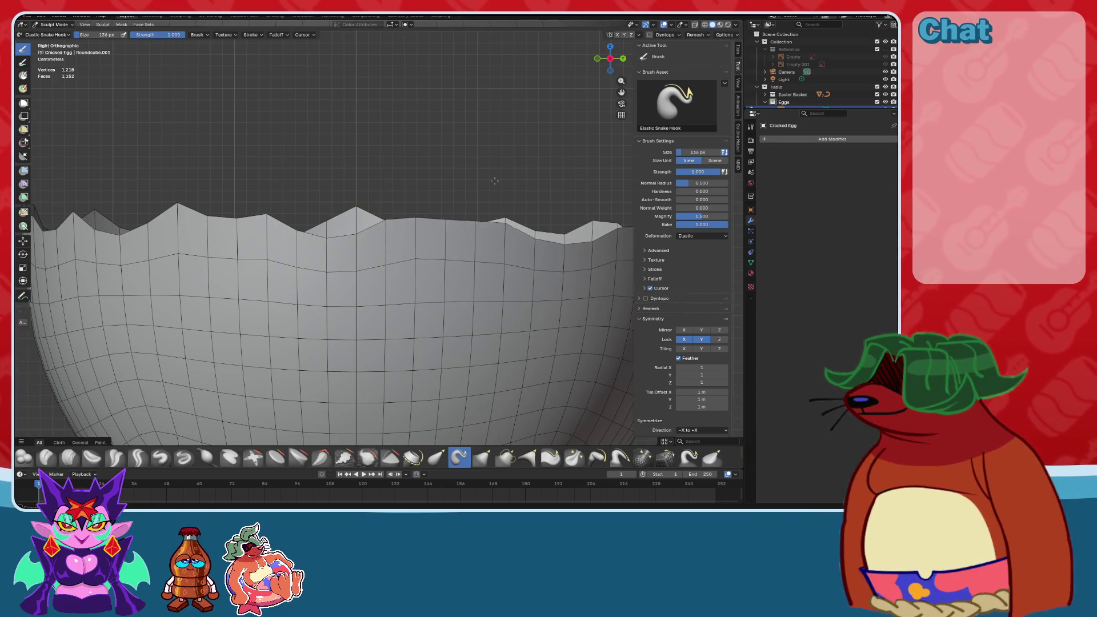
pyautogui.keyDown('shift'); pyautogui.moveTo(429, 222); pyautogui.dragTo(309, 243, button='middle'); pyautogui.keyUp('shift')
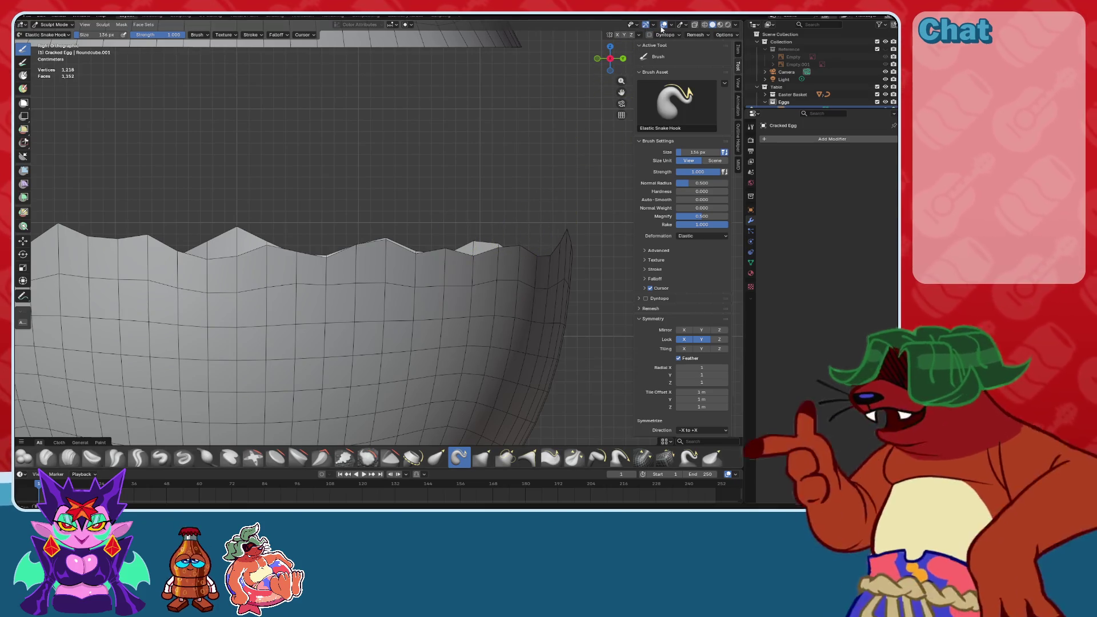
# Hide the overlays and inspect the jagged rim from the back and side.
pyautogui.hotkey('shift', 'alt', 'z')
pyautogui.keyDown('shift'); pyautogui.moveTo(574, 153); pyautogui.dragTo(478, 159, button='middle'); pyautogui.keyUp('shift')
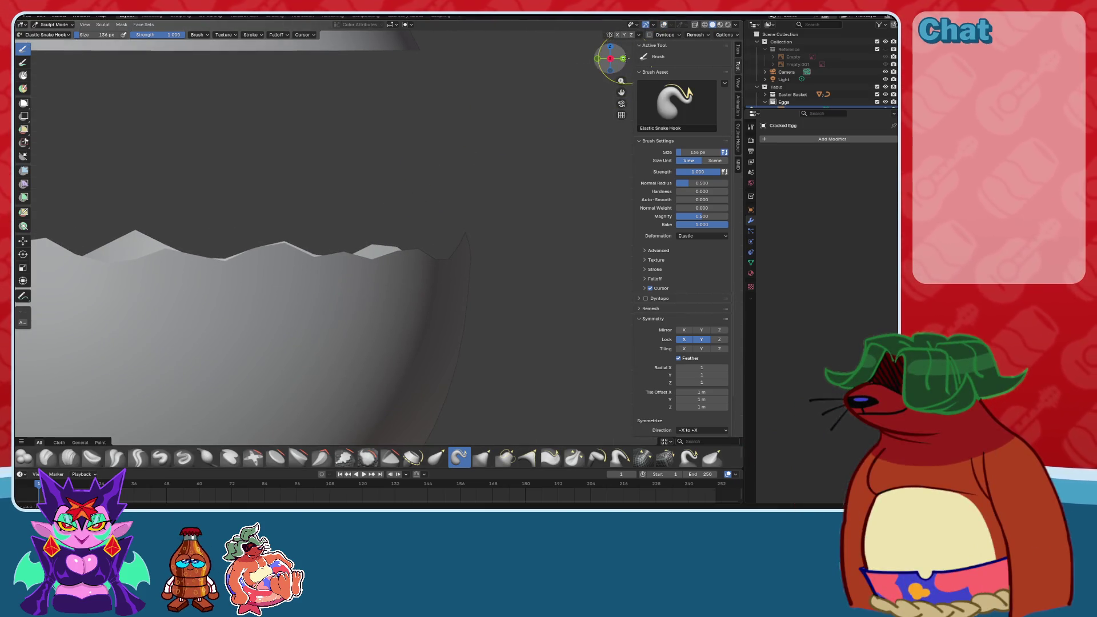
pyautogui.press('ctrl+KP_1')
pyautogui.scroll(-5, 423, 255)
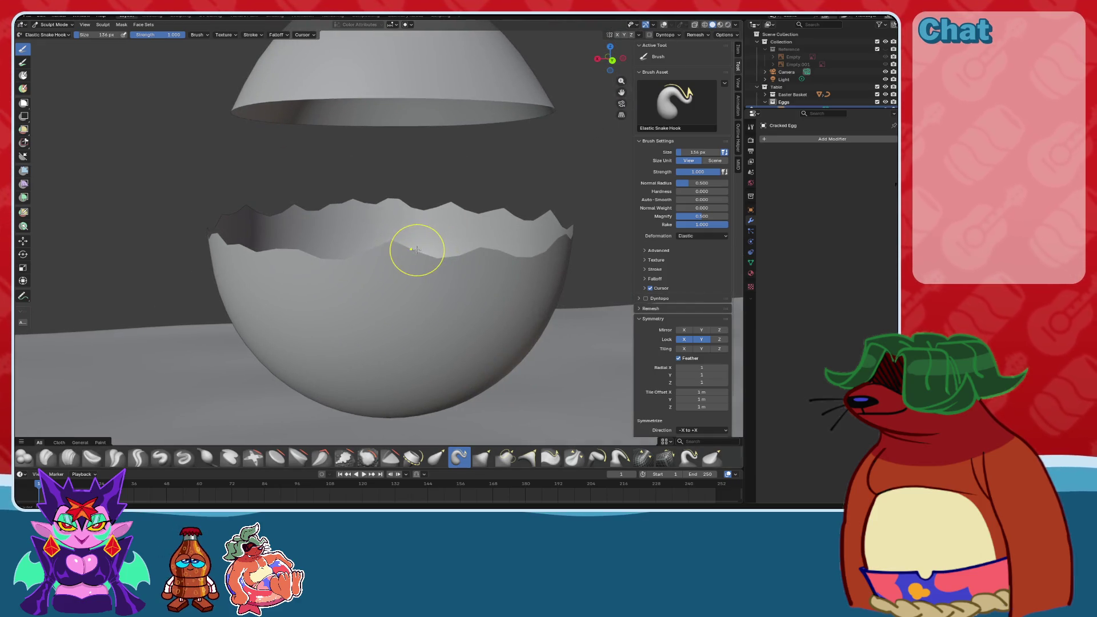
pyautogui.scroll(2, 417, 263)
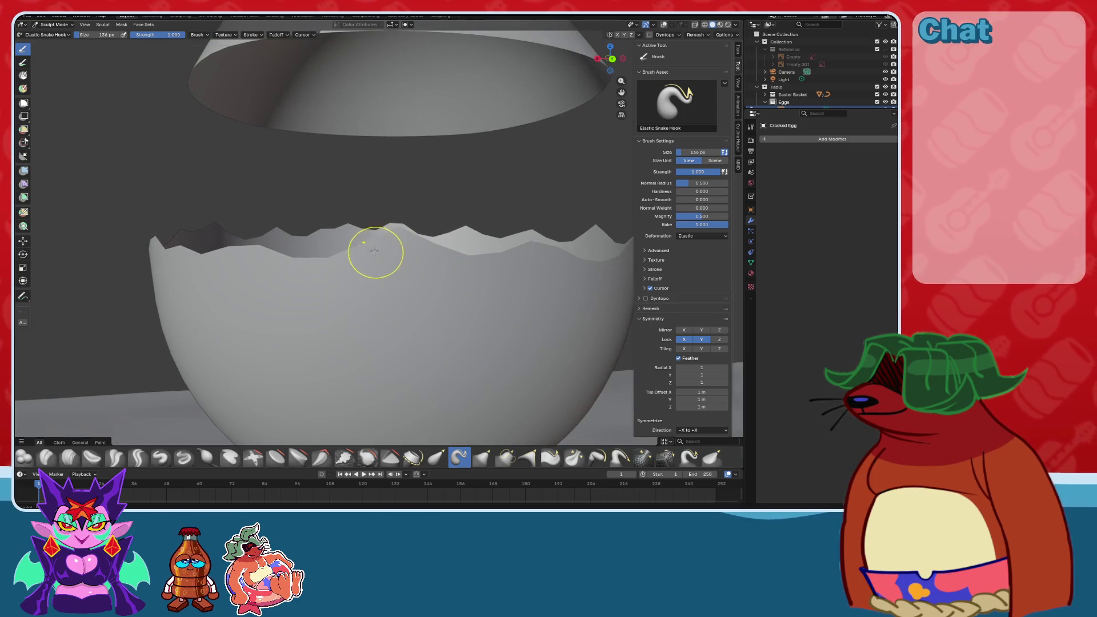
pyautogui.moveTo(359, 263)
pyautogui.mouseDown(button='middle')
pyautogui.moveTo(375, 245)
pyautogui.moveTo(352, 253)
pyautogui.moveTo(398, 252)
pyautogui.moveTo(465, 284)
pyautogui.moveTo(454, 233)
pyautogui.mouseUp(button='middle')
pyautogui.scroll(-3, 372, 225)
# Enlarge the brush to span nearly the whole egg in front view, then return to Object Mode.
pyautogui.click(609, 59)
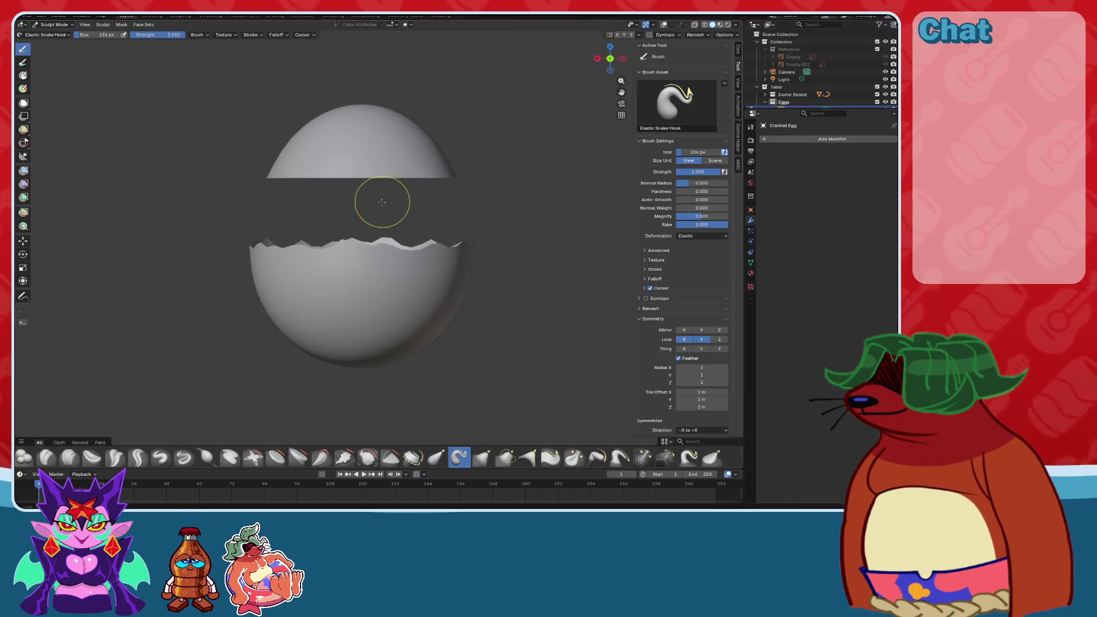
pyautogui.press('f')
pyautogui.click(355, 211)
pyautogui.press('f')
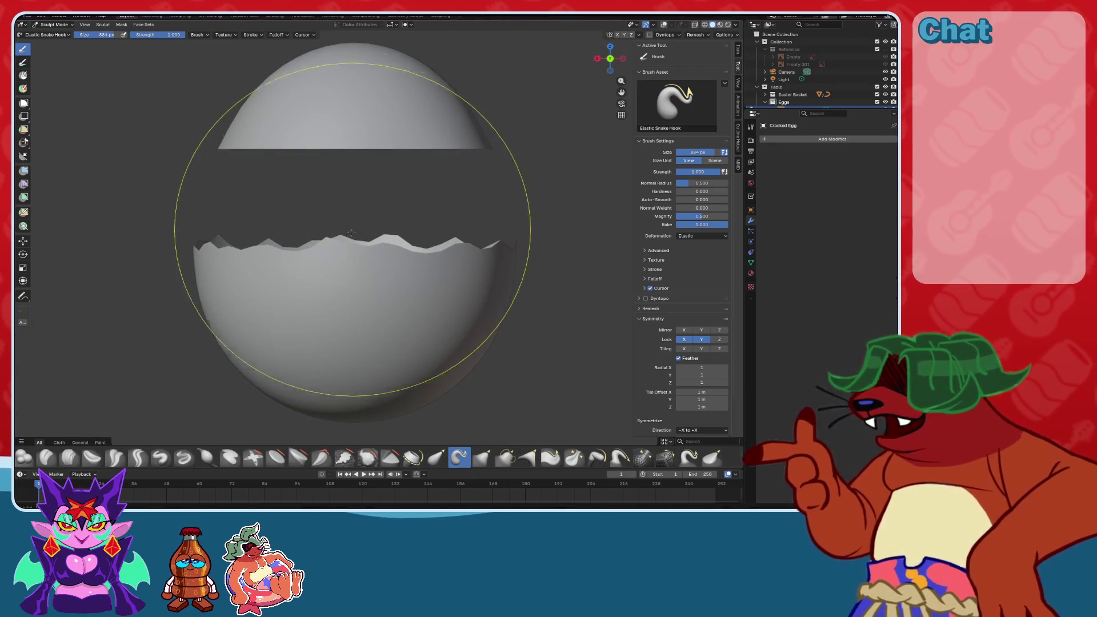
pyautogui.click(529, 238)
pyautogui.scroll(3, 350, 257)
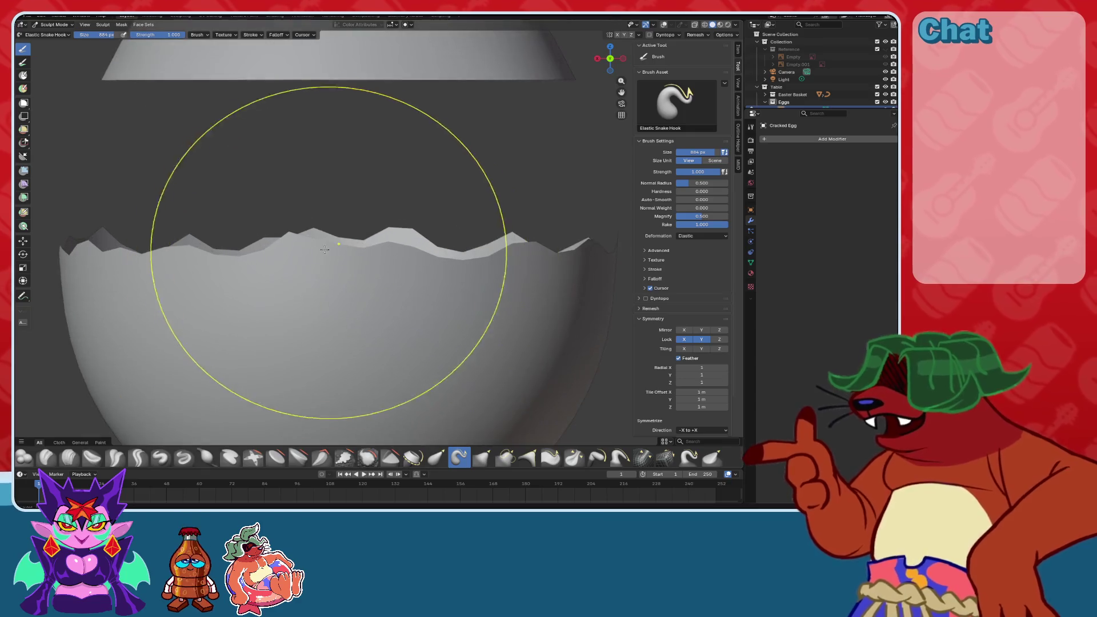
pyautogui.scroll(-5, 347, 193)
pyautogui.scroll(3, 346, 194)
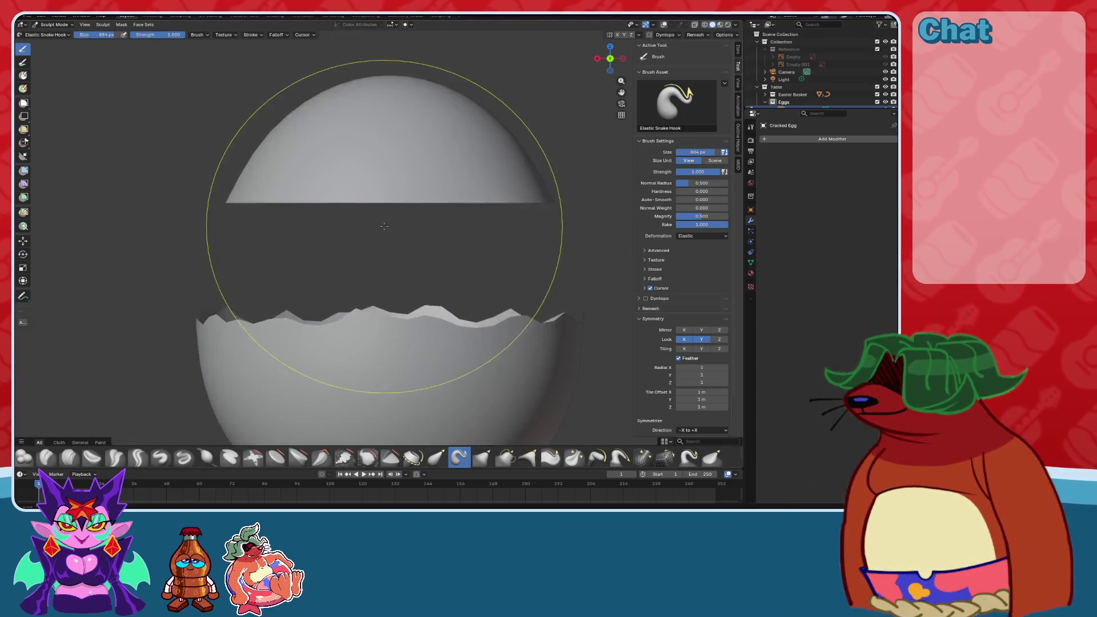
pyautogui.scroll(-1, 346, 193)
pyautogui.click(54, 25)
pyautogui.click(54, 35)
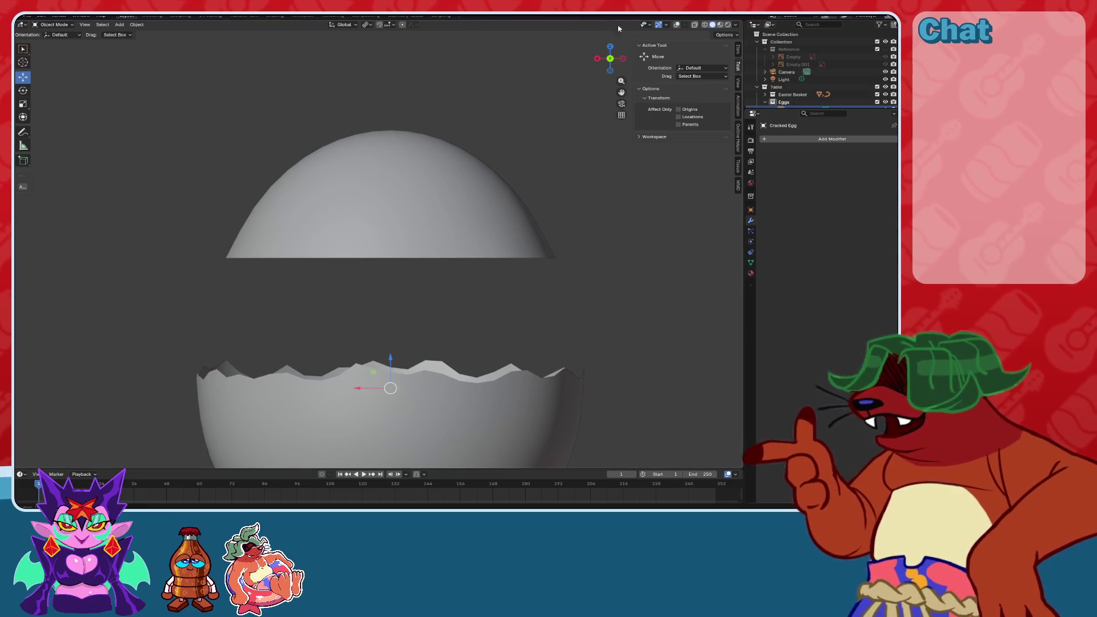
# Split the egg's top cap into its own object with Mesh > Separate > Selection.
pyautogui.click(676, 25)
pyautogui.click(51, 25)
pyautogui.click(54, 44)
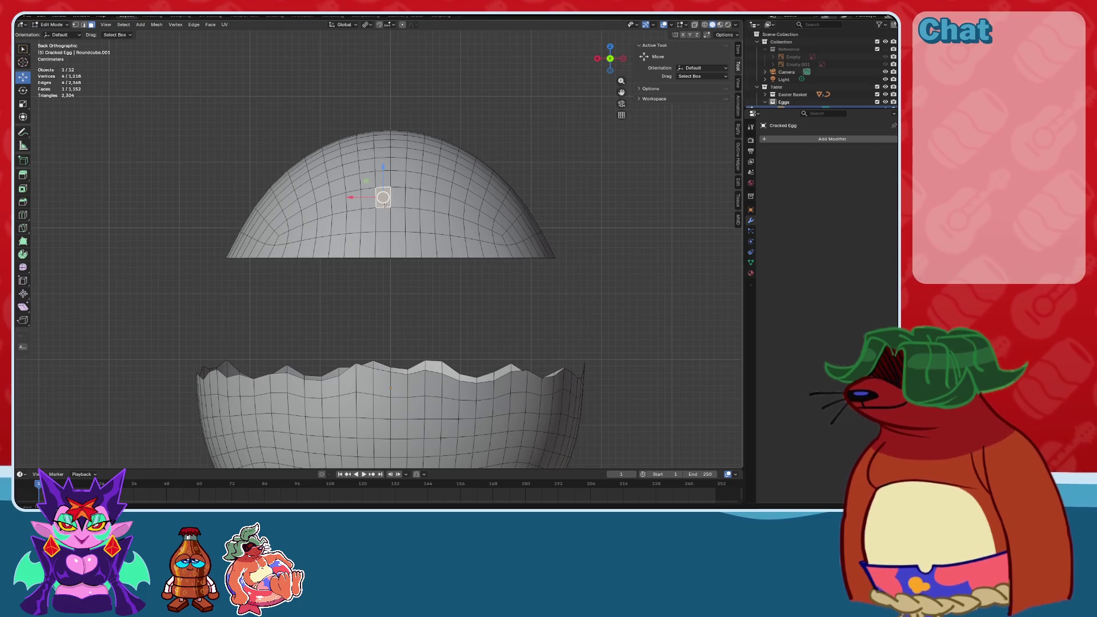
pyautogui.hotkey('ctrl', 'l')
pyautogui.click(157, 24)
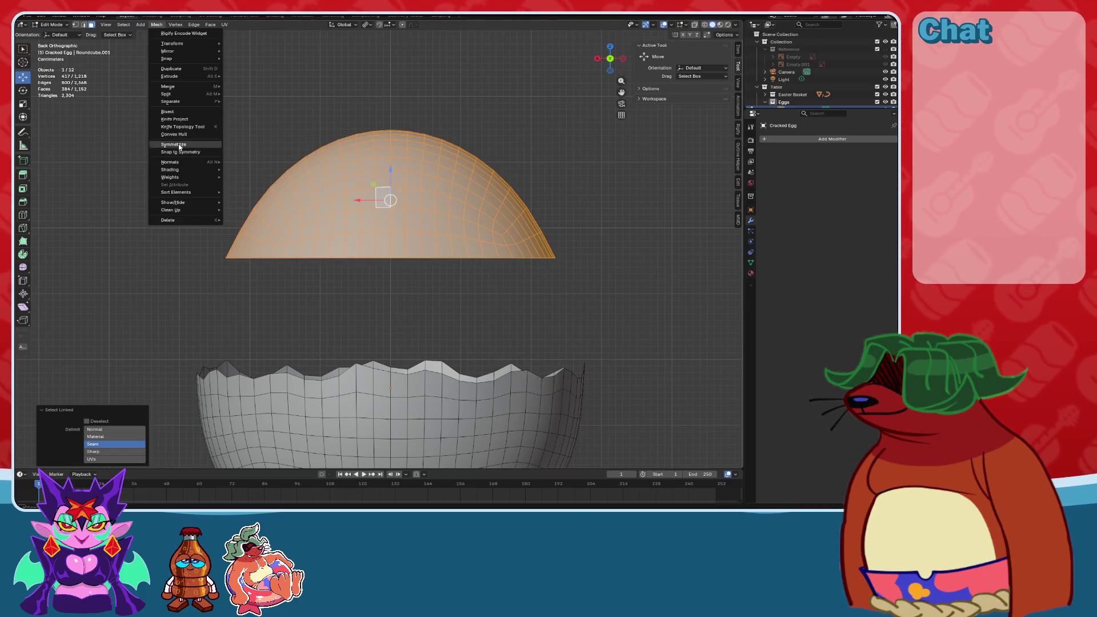
pyautogui.moveTo(174, 102)
pyautogui.click(246, 104)
pyautogui.click(51, 25)
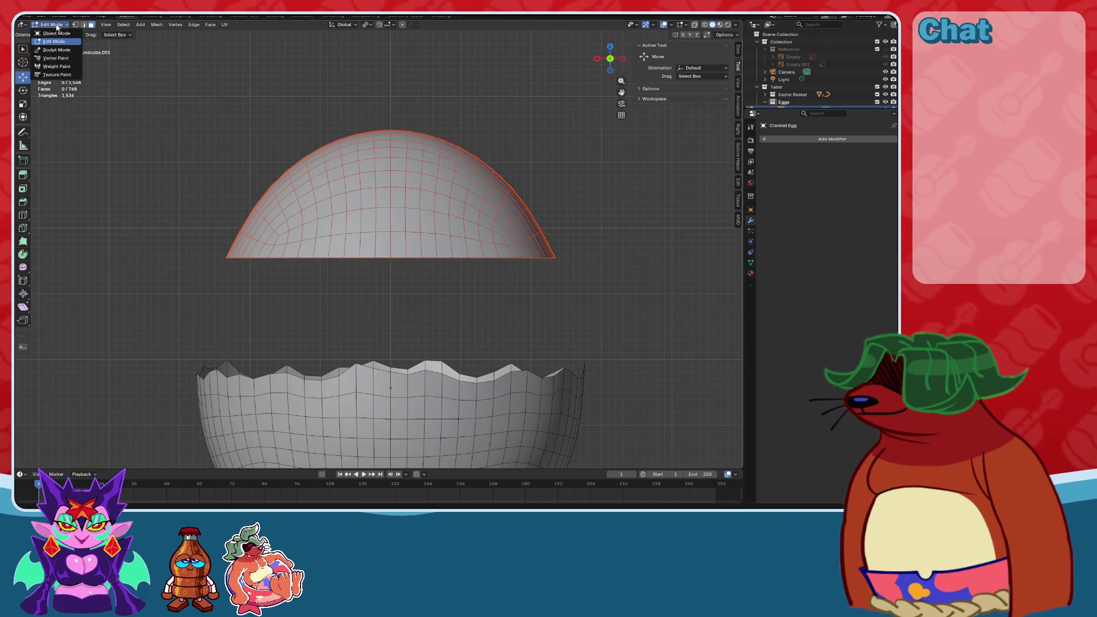
pyautogui.click(57, 33)
# Rename the lower shell to 'Cracked Egg Bottom' in the outliner.
pyautogui.click(422, 184)
pyautogui.click(400, 394)
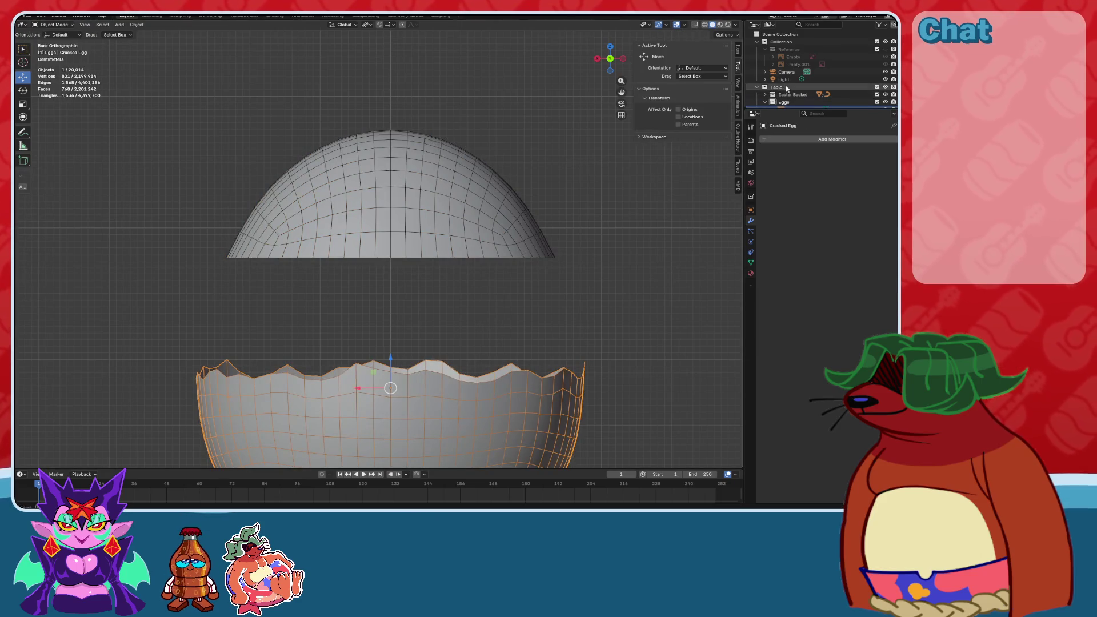
pyautogui.scroll(-3, 786, 90)
pyautogui.click(784, 59)
pyautogui.doubleClick(811, 67)
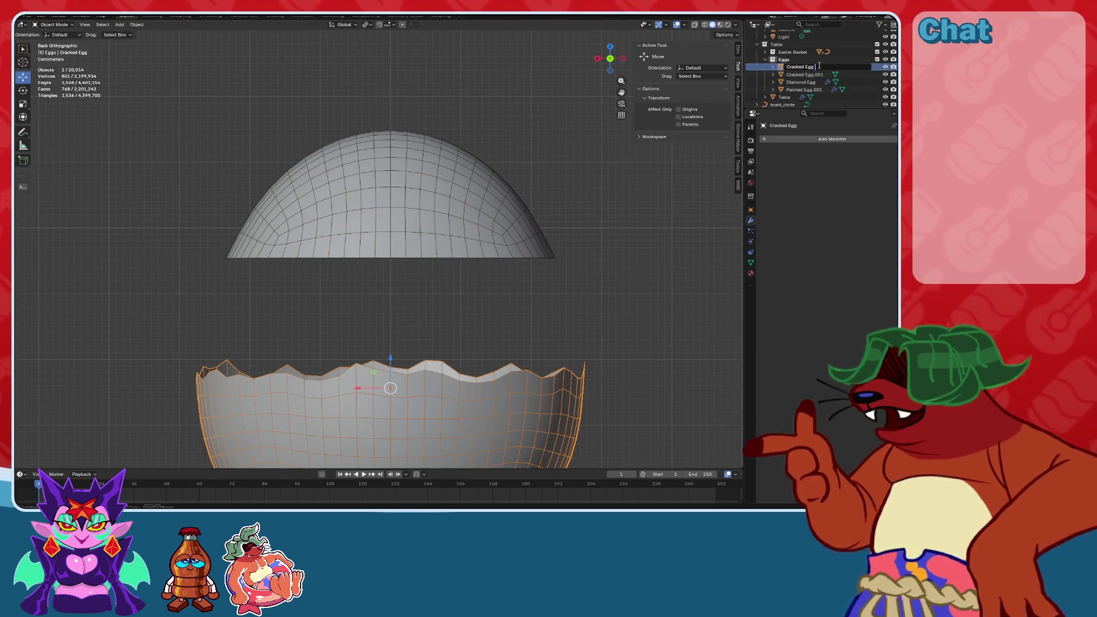
pyautogui.write('Bottom')
pyautogui.press('Return')
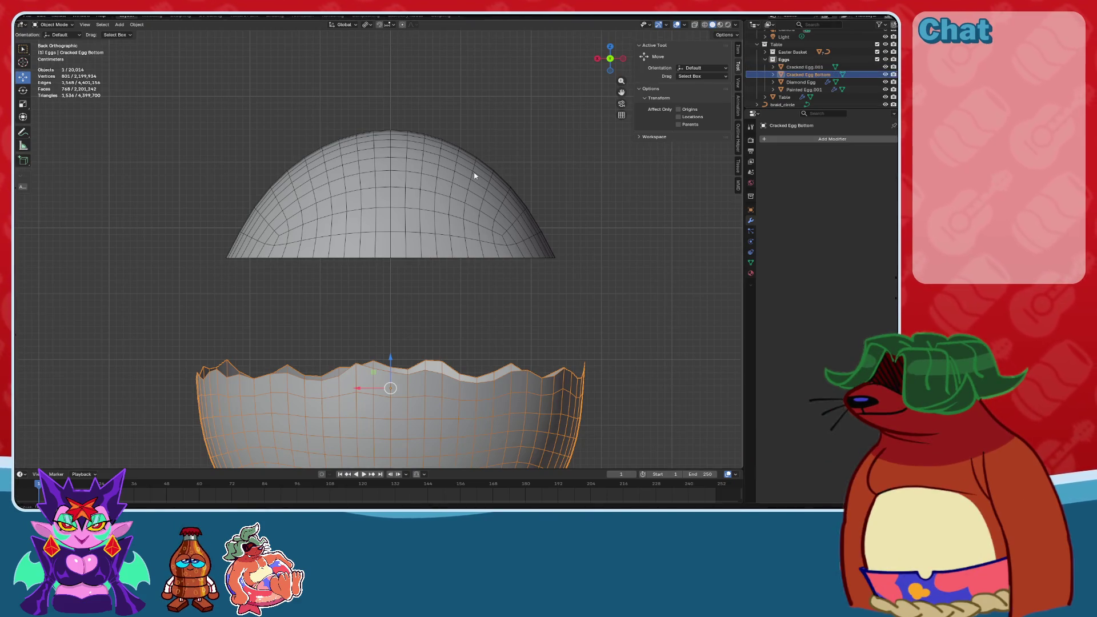
# Rename the separated cap to 'Cracked Egg Top'.
pyautogui.click(474, 176)
pyautogui.doubleClick(810, 67)
pyautogui.write('Cracked')
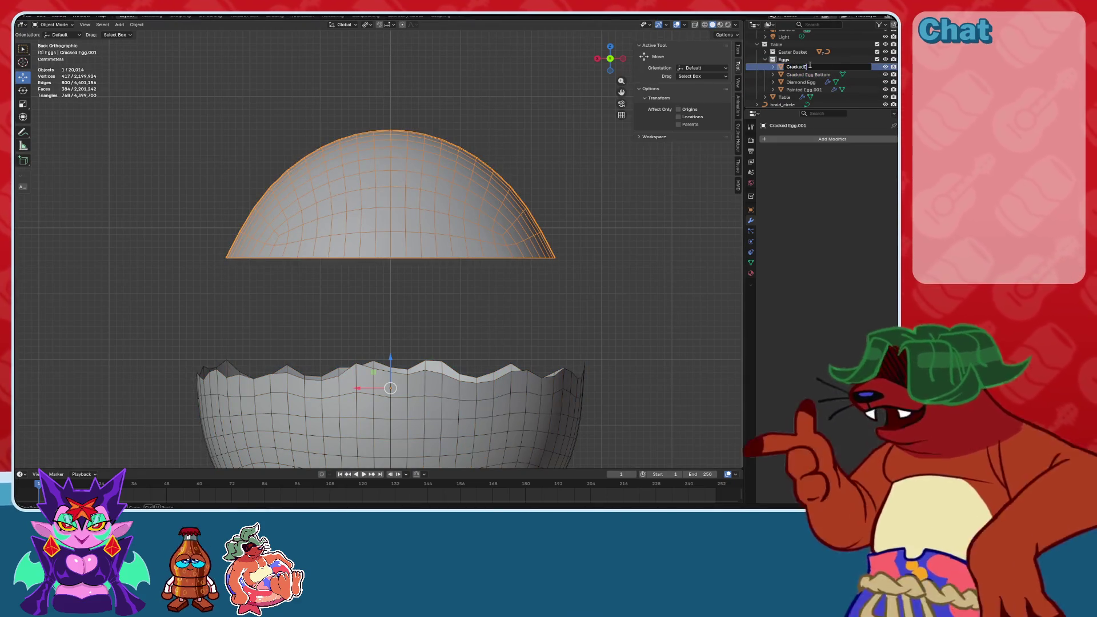
pyautogui.write(' E')
pyautogui.write('p')
pyautogui.press('Return')
pyautogui.doubleClick(833, 74)
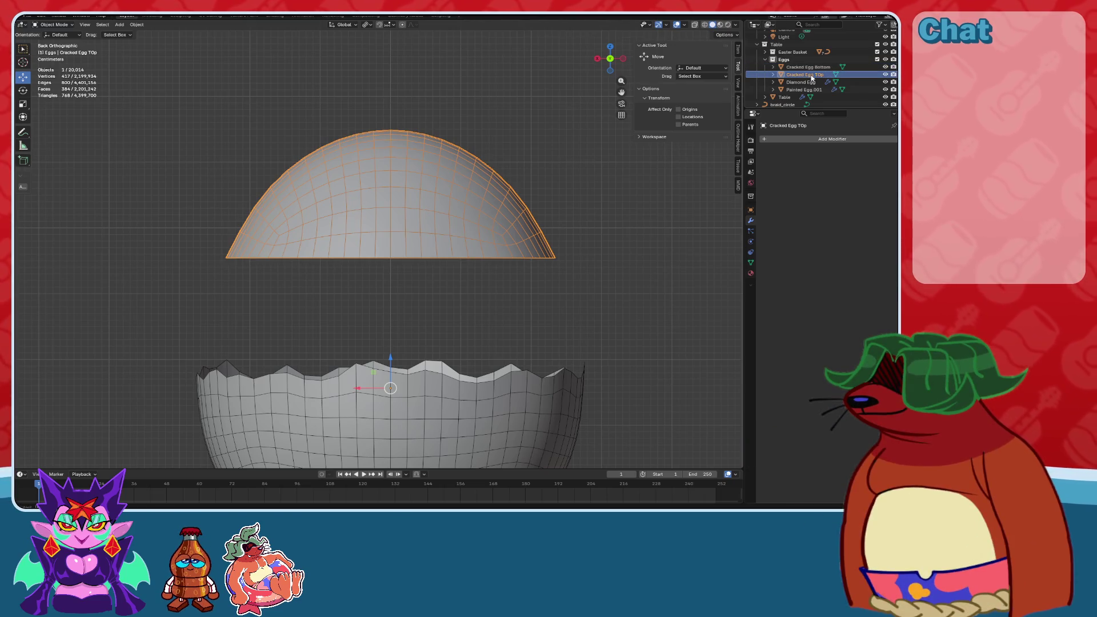
pyautogui.press('Return')
# Reselect the egg halves, centre the bottom shell and orbit the view into perspective.
pyautogui.click(589, 242)
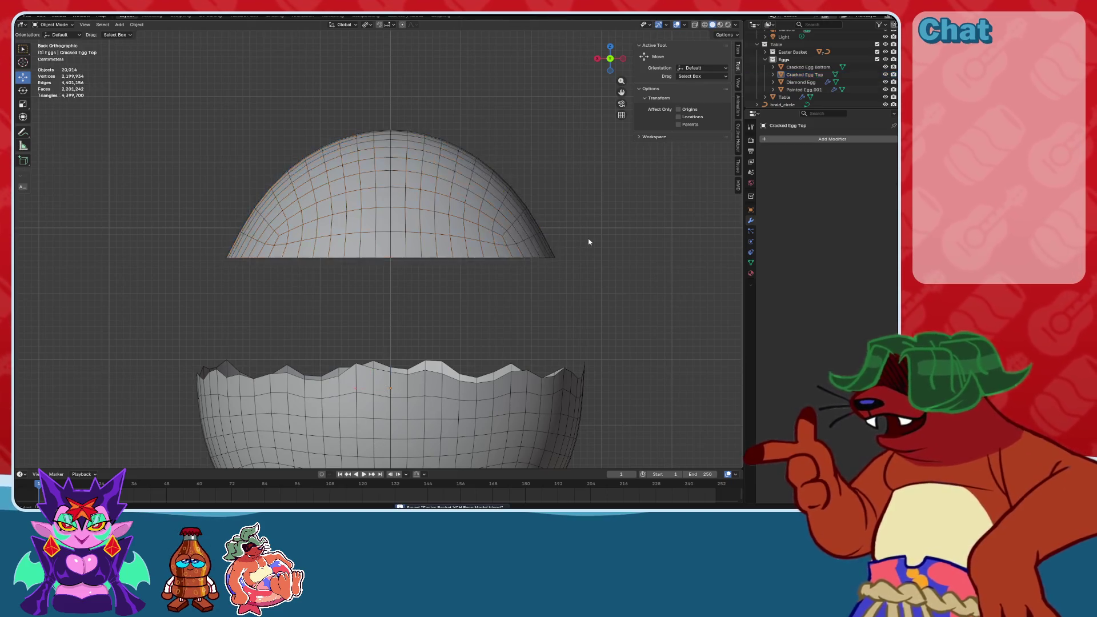
pyautogui.click(399, 250)
pyautogui.scroll(-4, 477, 301)
pyautogui.scroll(3, 480, 269)
pyautogui.click(424, 346)
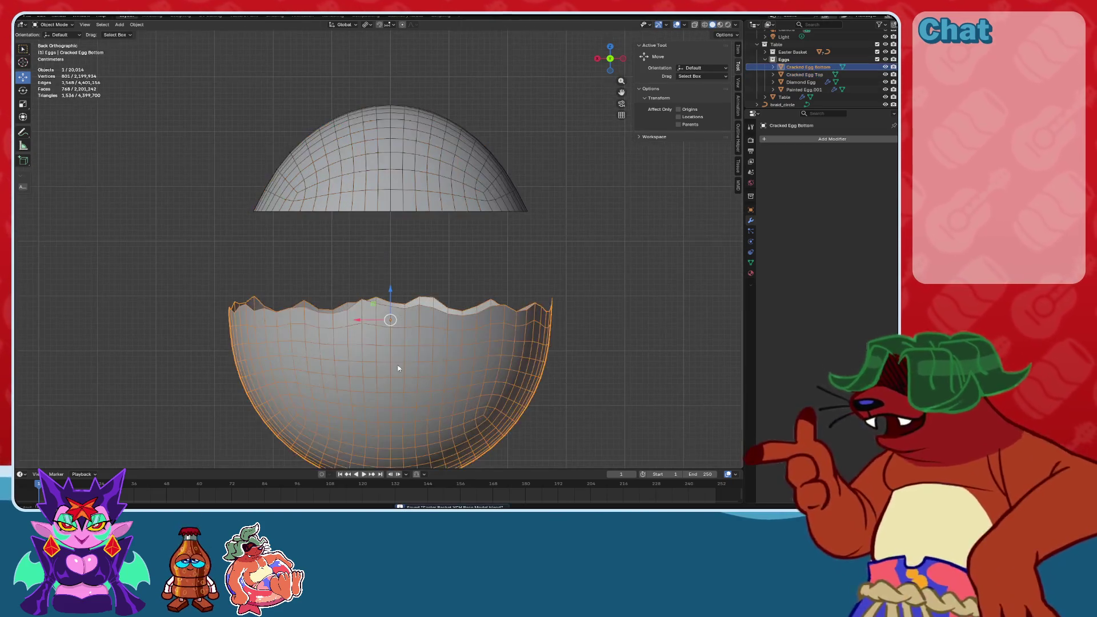
pyautogui.keyDown('shift'); pyautogui.moveTo(424, 346); pyautogui.dragTo(424, 263, button='middle'); pyautogui.keyUp('shift')
pyautogui.click(50, 24)
pyautogui.moveTo(485, 152)
pyautogui.mouseDown(button='middle')
pyautogui.moveTo(463, 183)
pyautogui.moveTo(480, 233)
pyautogui.moveTo(418, 265)
pyautogui.moveTo(586, 253)
pyautogui.moveTo(531, 211)
pyautogui.mouseUp(button='middle')
# Select the Cracked Egg Top, snap to the back view, and enter Sculpt Mode.
pyautogui.click(417, 265)
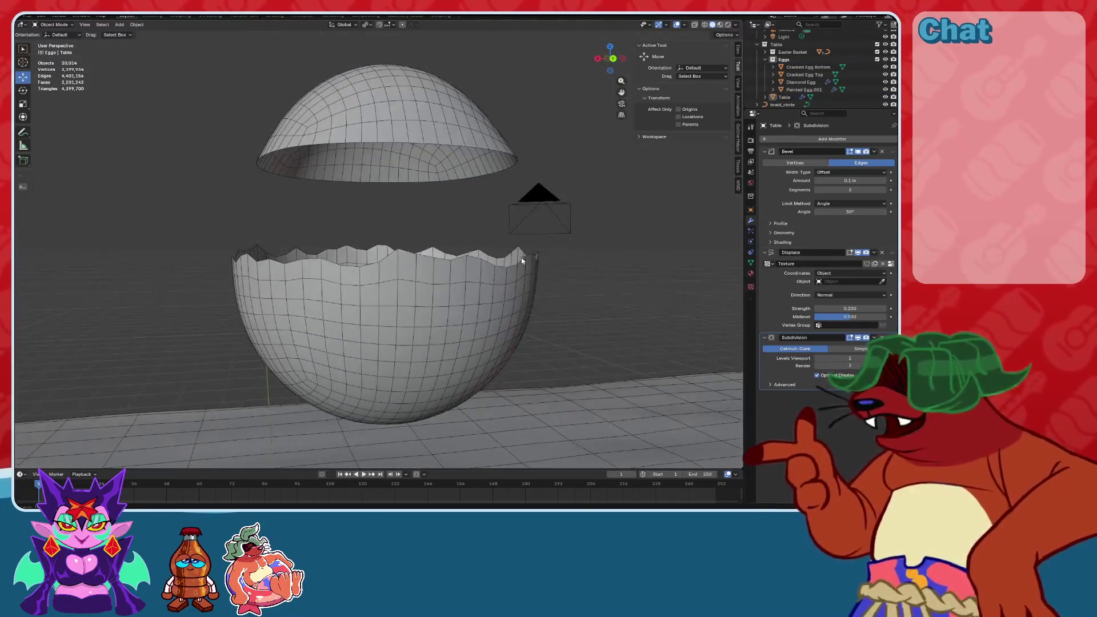
pyautogui.scroll(6, 527, 208)
pyautogui.scroll(-8, 475, 233)
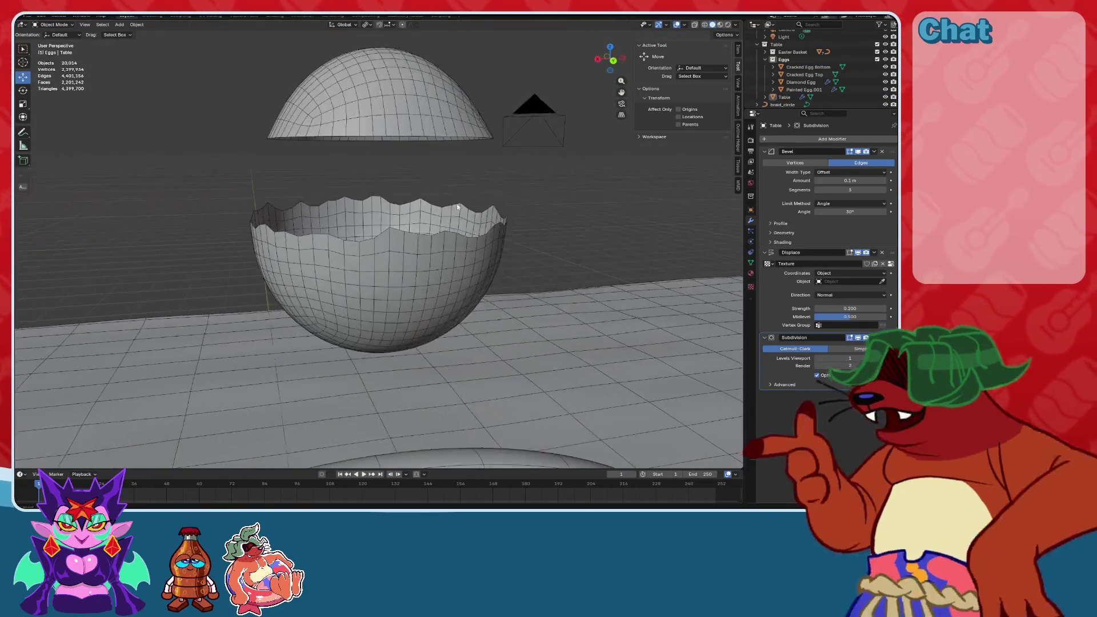
pyautogui.scroll(3, 455, 195)
pyautogui.click(482, 225)
pyautogui.press('ctrl+KP_1')
pyautogui.scroll(2, 307, 112)
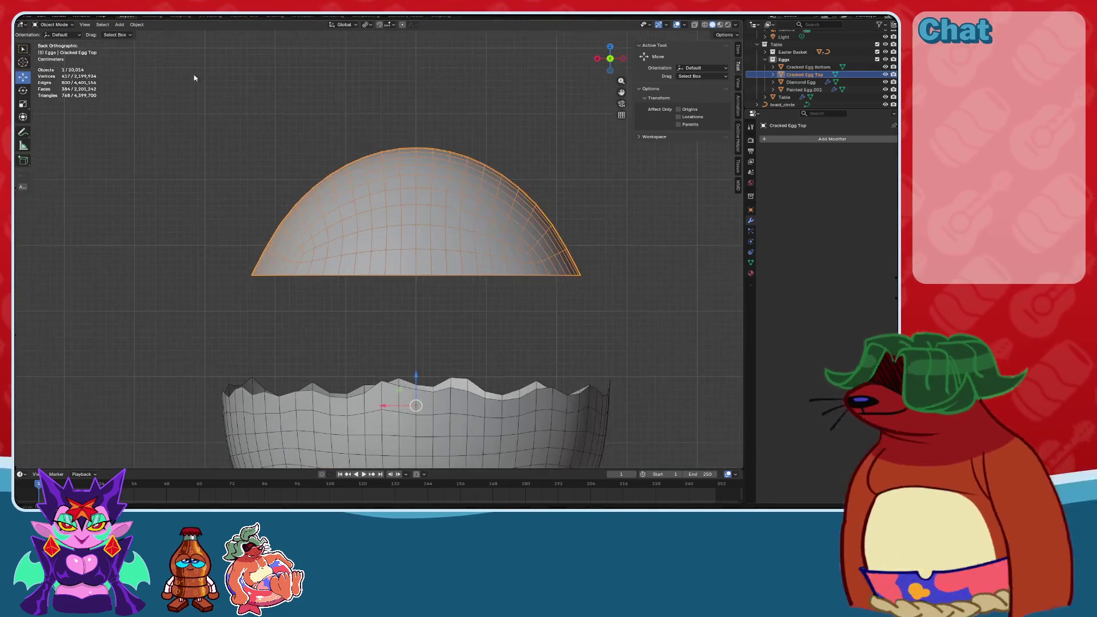
pyautogui.click(52, 25)
pyautogui.click(56, 50)
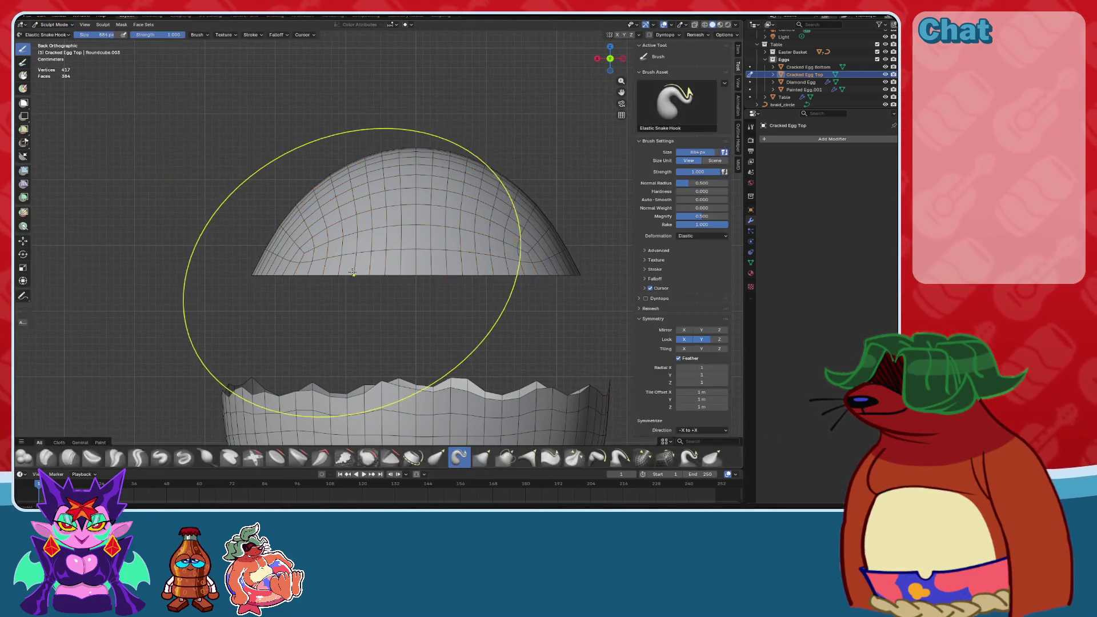
# Set the Elastic Snake Hook brush to 83 px and pull jagged points down along the top's rim.
pyautogui.keyDown('shift'); pyautogui.moveTo(392, 284); pyautogui.dragTo(369, 258, button='middle'); pyautogui.keyUp('shift')
pyautogui.press('f')
pyautogui.click(344, 239)
pyautogui.moveTo(348, 248); pyautogui.dragTo(354, 274)
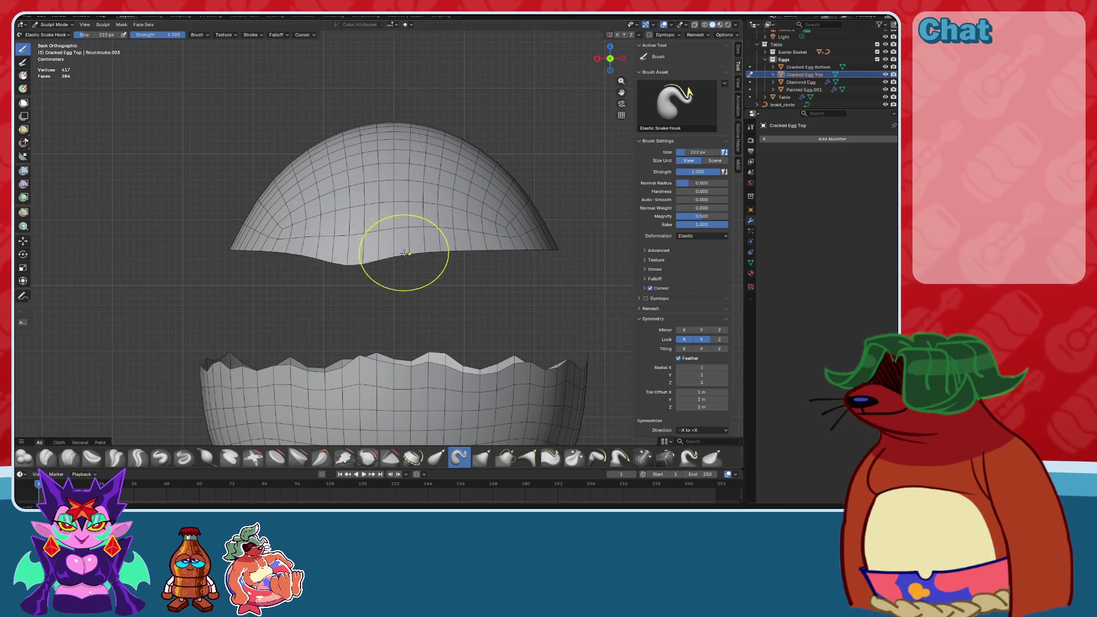
pyautogui.hotkey('ctrl', 'z')
pyautogui.press('f')
pyautogui.click(355, 244)
pyautogui.moveTo(355, 247)
pyautogui.mouseDown()
pyautogui.moveTo(358, 262)
pyautogui.moveTo(423, 262)
pyautogui.mouseUp()
pyautogui.moveTo(481, 266)
pyautogui.mouseDown()
pyautogui.moveTo(534, 257)
pyautogui.moveTo(543, 244)
pyautogui.moveTo(554, 263)
pyautogui.mouseUp()
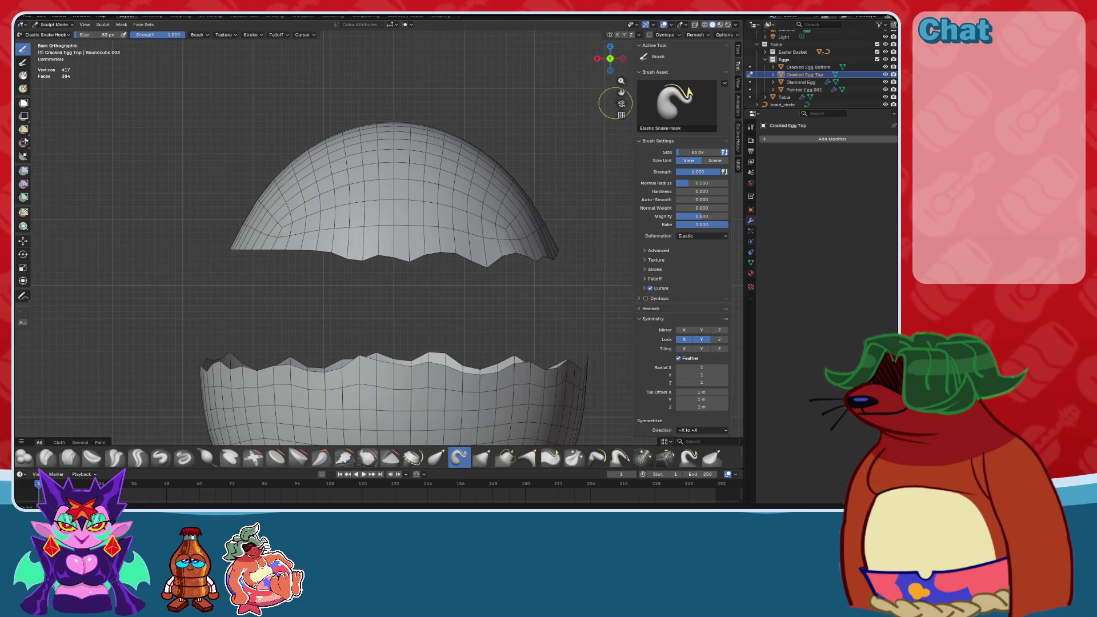
# Pull more dips and the right tip of the rim downward from side and front views.
pyautogui.click(623, 58)
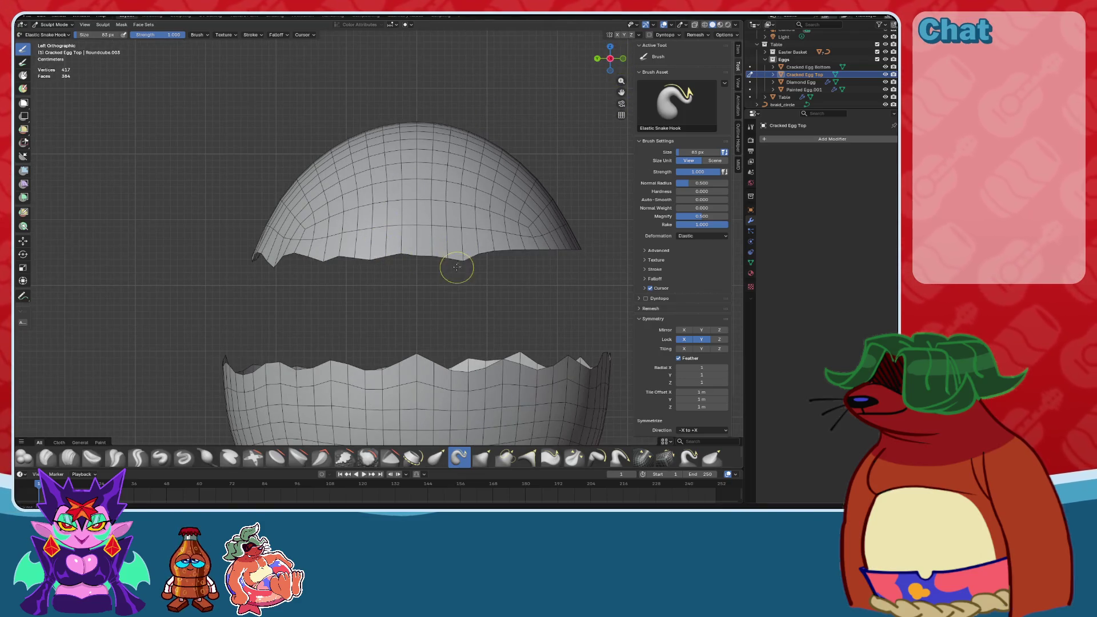
pyautogui.moveTo(549, 250); pyautogui.dragTo(571, 265)
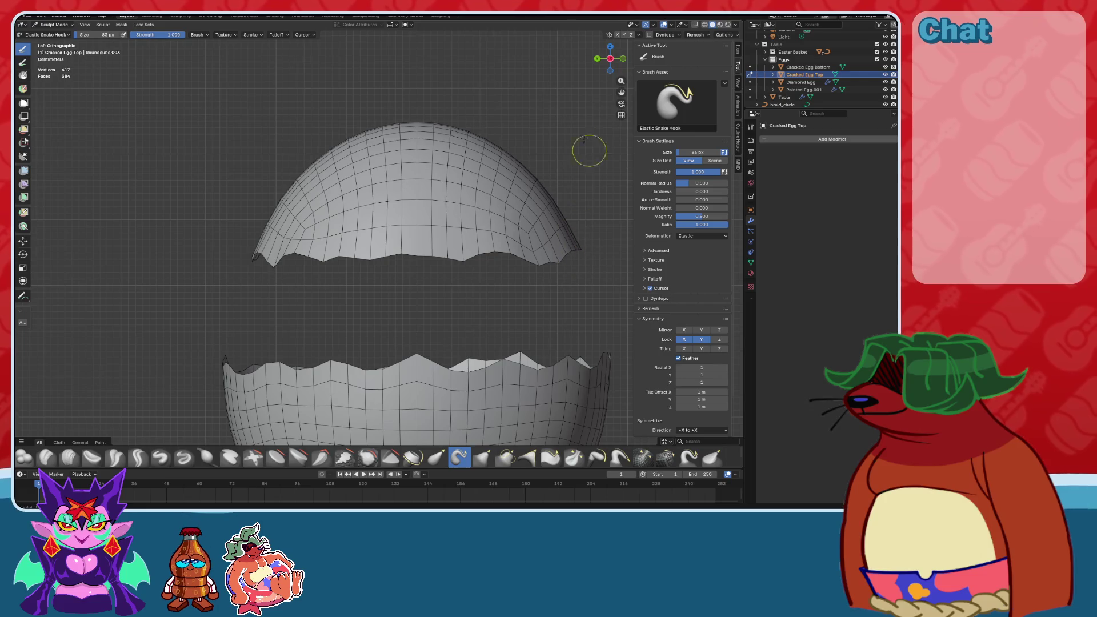
pyautogui.moveTo(610, 58)
pyautogui.mouseDown()
pyautogui.moveTo(547, 120)
pyautogui.moveTo(453, 178)
pyautogui.mouseUp()
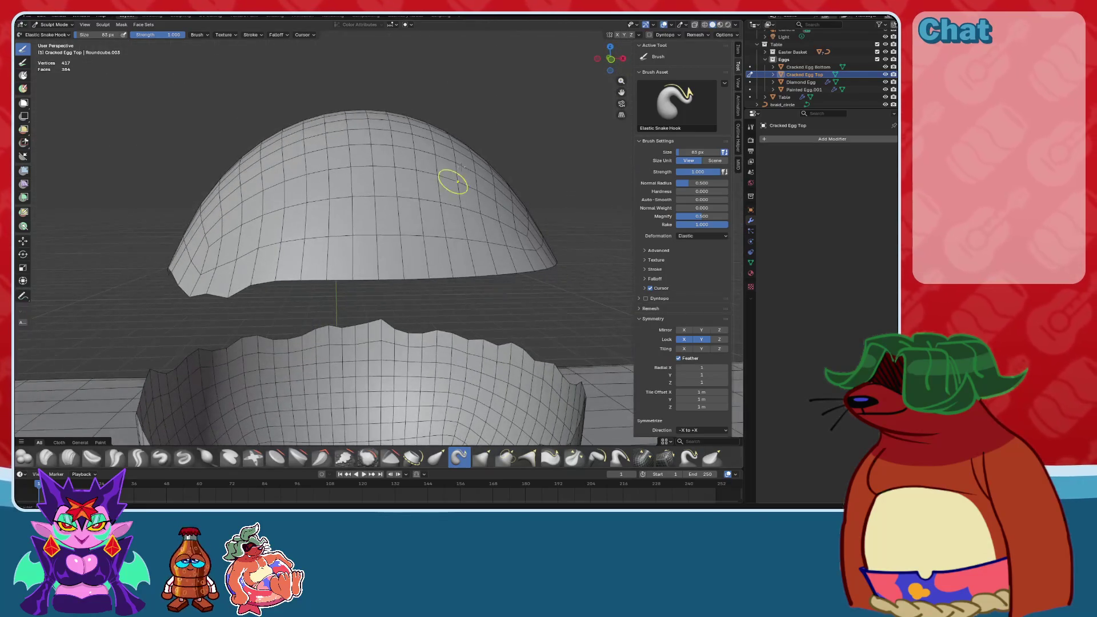
pyautogui.click(612, 59)
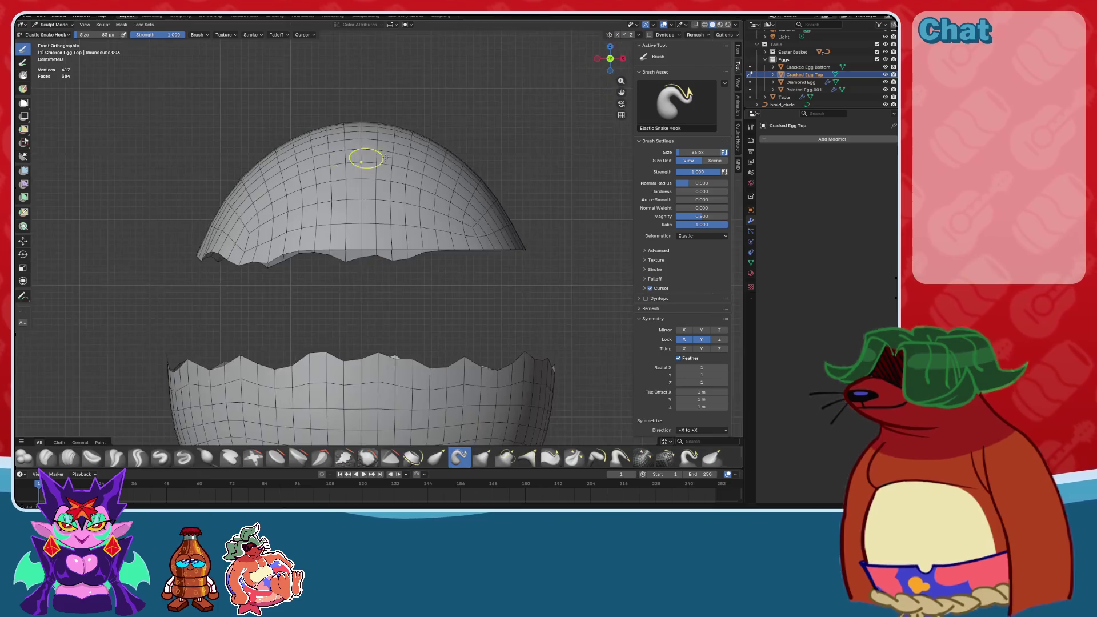
pyautogui.click(595, 57)
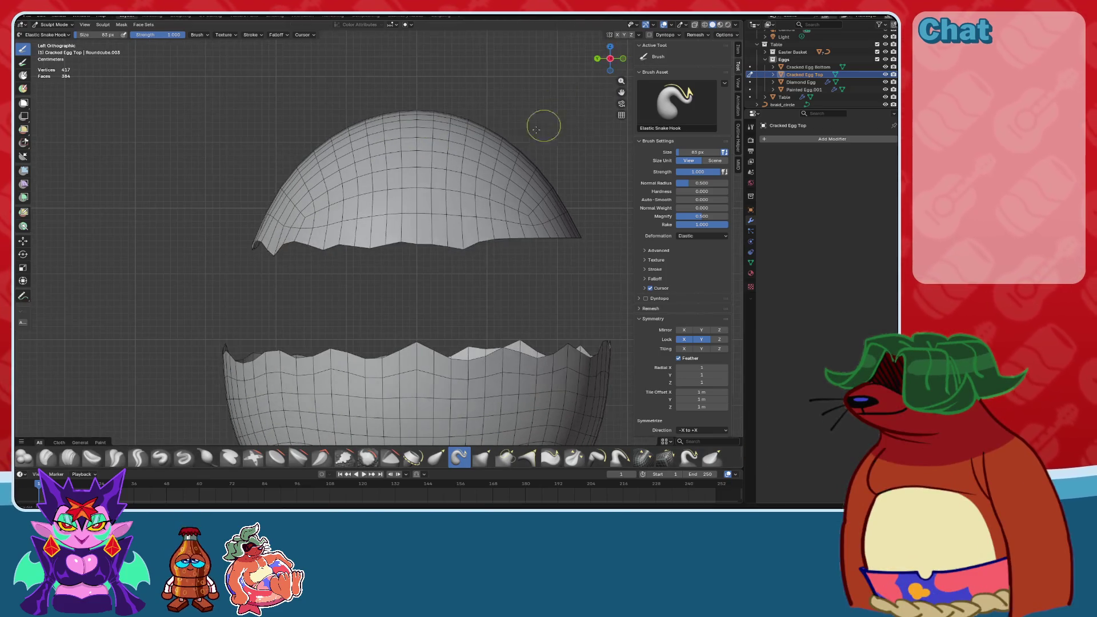
pyautogui.scroll(3, 544, 155)
pyautogui.keyDown('shift'); pyautogui.moveTo(509, 233); pyautogui.dragTo(396, 228, button='middle'); pyautogui.keyUp('shift')
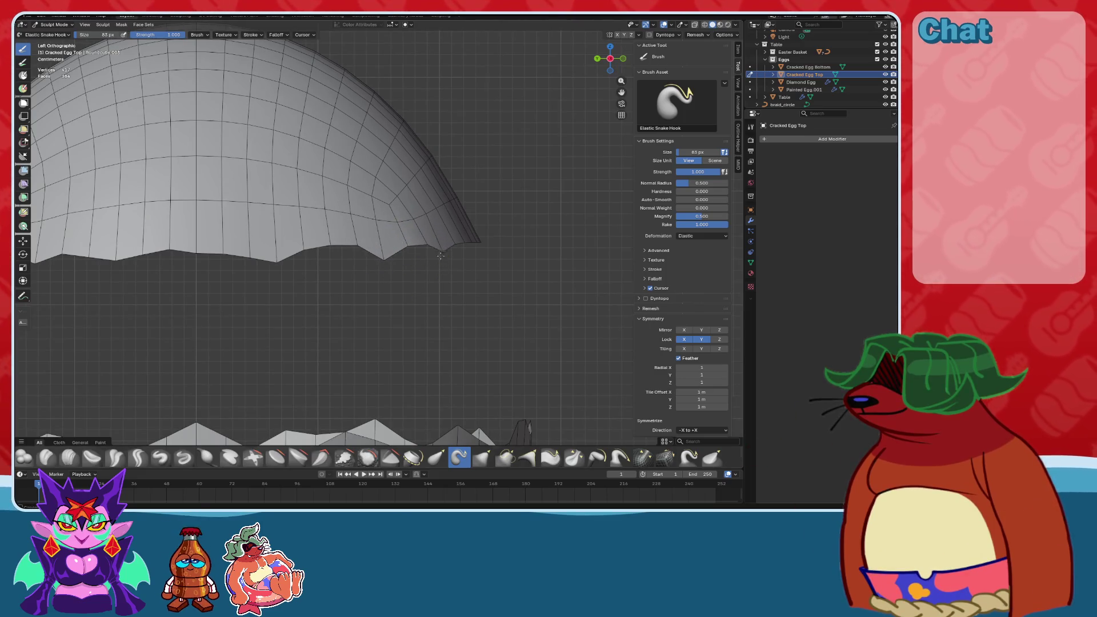
pyautogui.moveTo(478, 245); pyautogui.dragTo(477, 258)
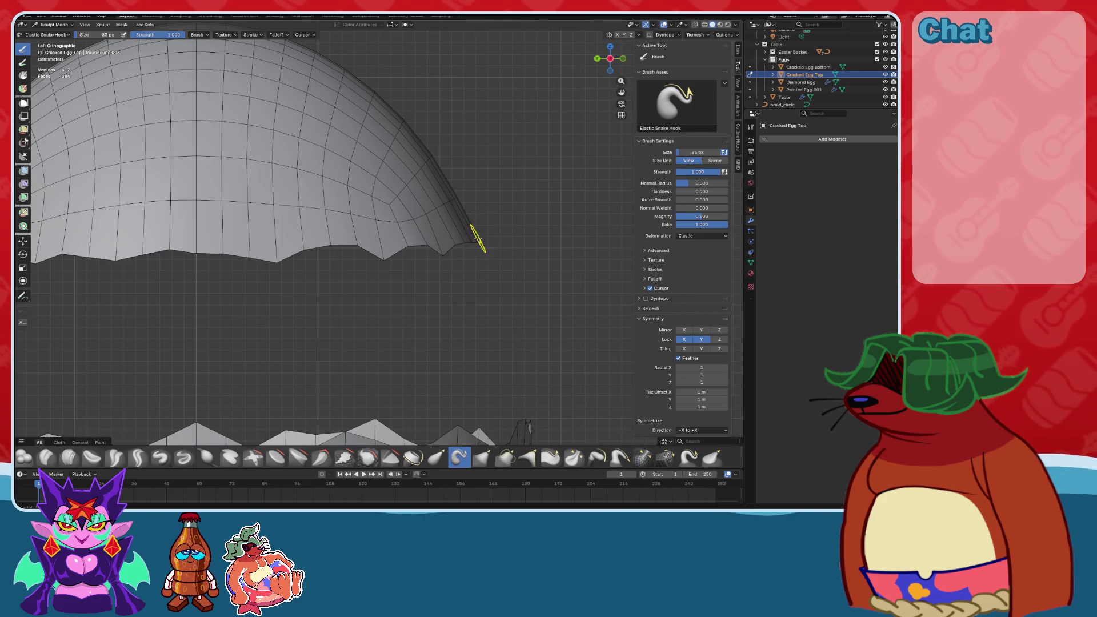
pyautogui.click(623, 58)
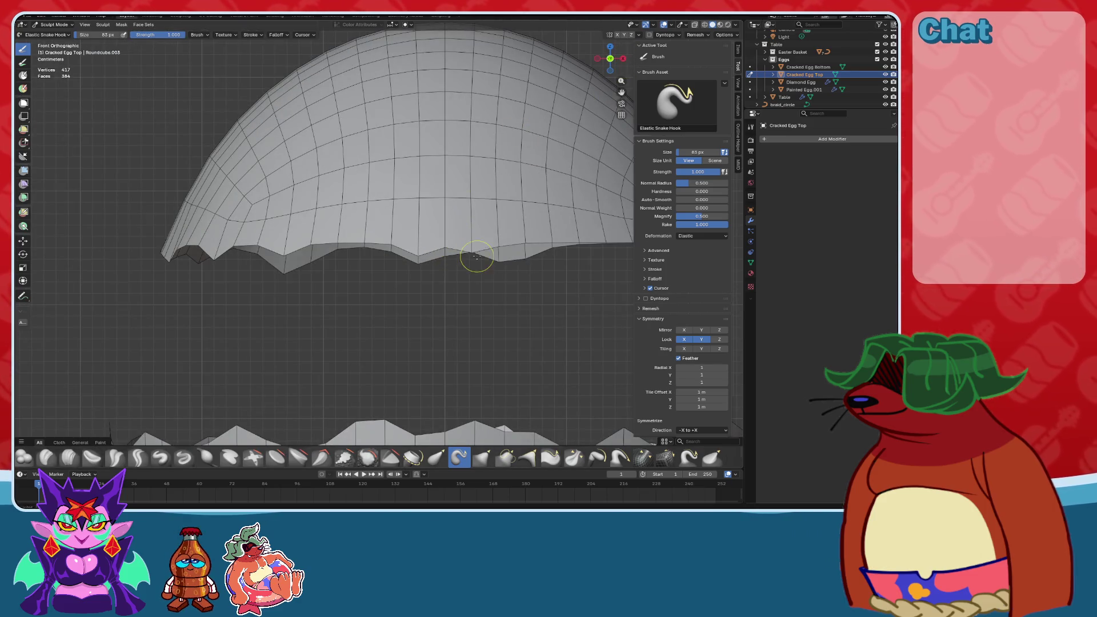
pyautogui.keyDown('shift'); pyautogui.moveTo(557, 237); pyautogui.dragTo(385, 231, button='middle'); pyautogui.keyUp('shift')
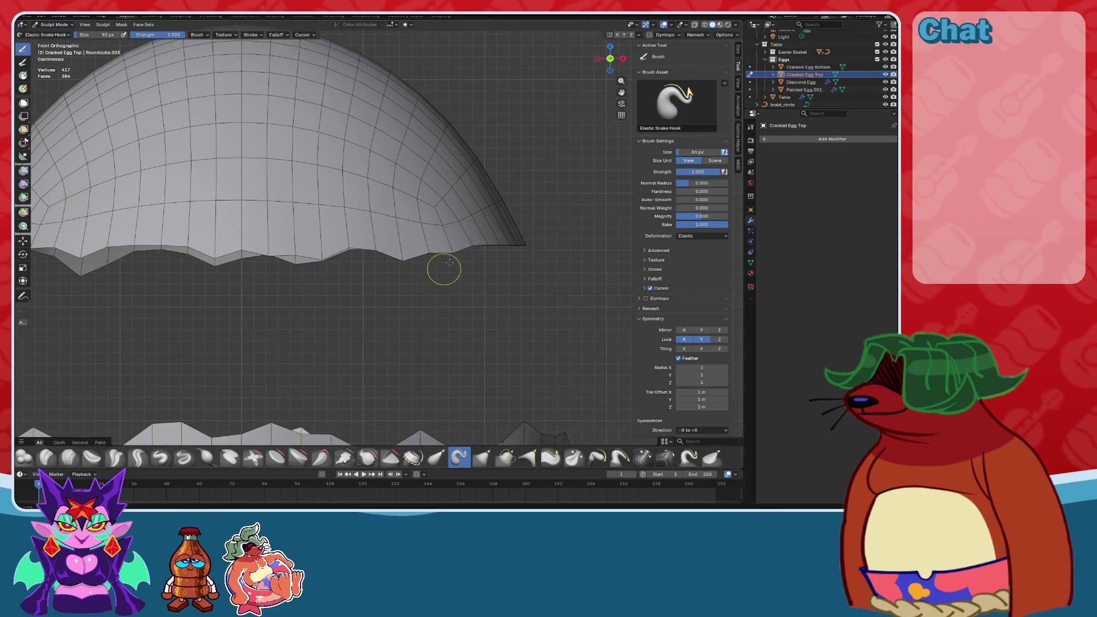
pyautogui.moveTo(517, 241); pyautogui.dragTo(523, 264)
# Orbit around the egg halves to inspect both jagged rims from several angles.
pyautogui.moveTo(610, 63)
pyautogui.mouseDown()
pyautogui.moveTo(522, 238)
pyautogui.moveTo(360, 238)
pyautogui.mouseUp()
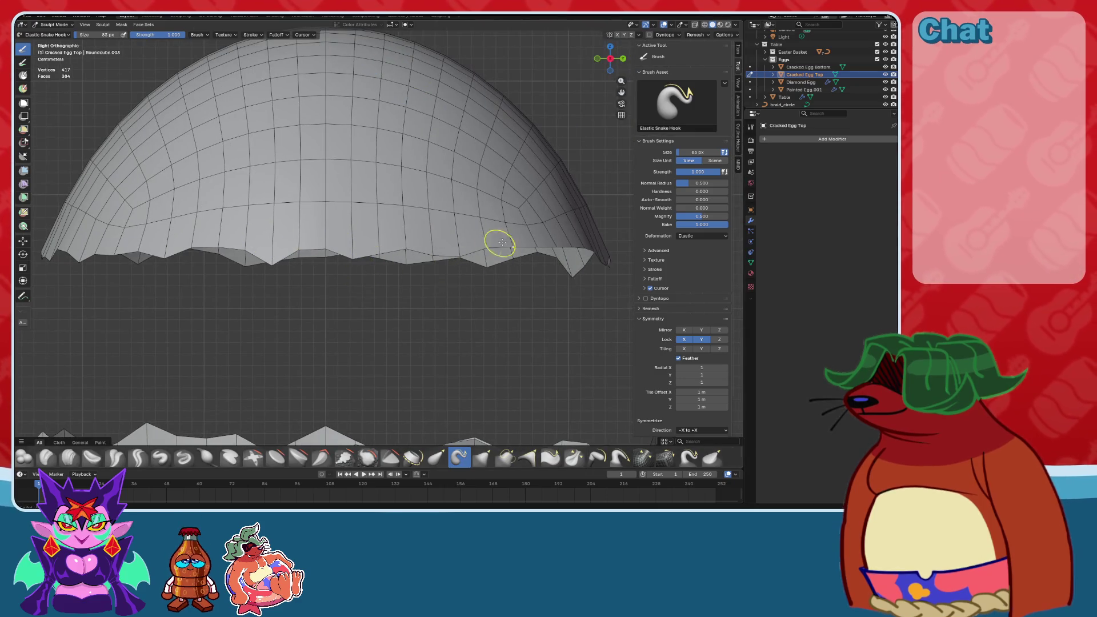
pyautogui.scroll(-2, 391, 239)
pyautogui.moveTo(392, 238)
pyautogui.mouseDown(button='middle')
pyautogui.moveTo(455, 238)
pyautogui.moveTo(521, 206)
pyautogui.moveTo(379, 228)
pyautogui.moveTo(345, 216)
pyautogui.moveTo(345, 195)
pyautogui.moveTo(368, 213)
pyautogui.moveTo(448, 200)
pyautogui.mouseUp(button='middle')
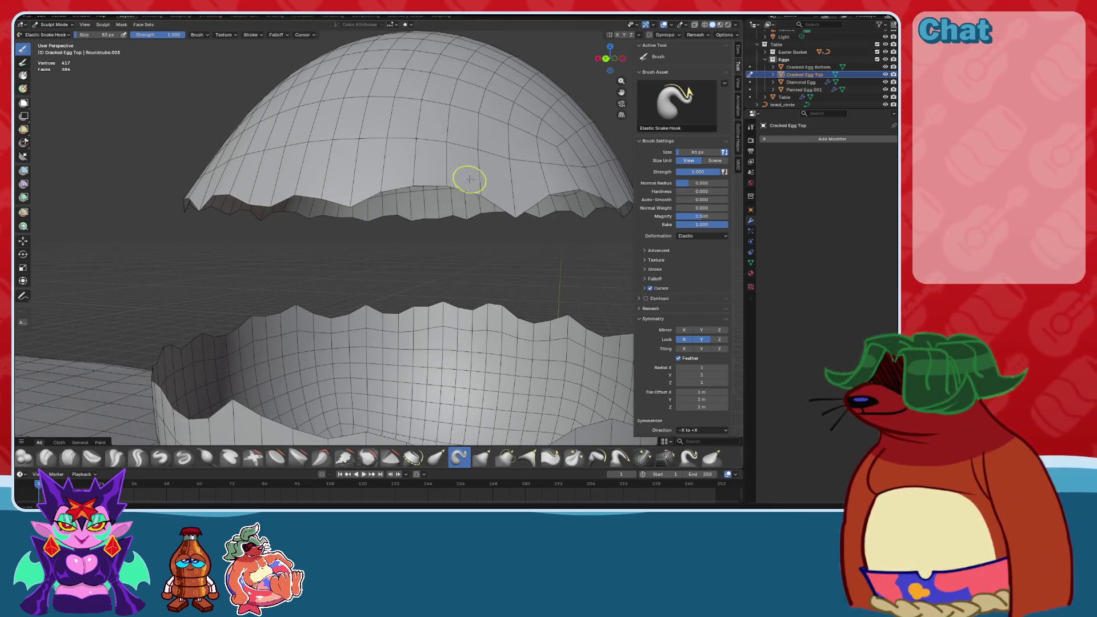
pyautogui.moveTo(409, 219)
pyautogui.mouseDown(button='middle')
pyautogui.moveTo(387, 213)
pyautogui.moveTo(450, 204)
pyautogui.mouseUp(button='middle')
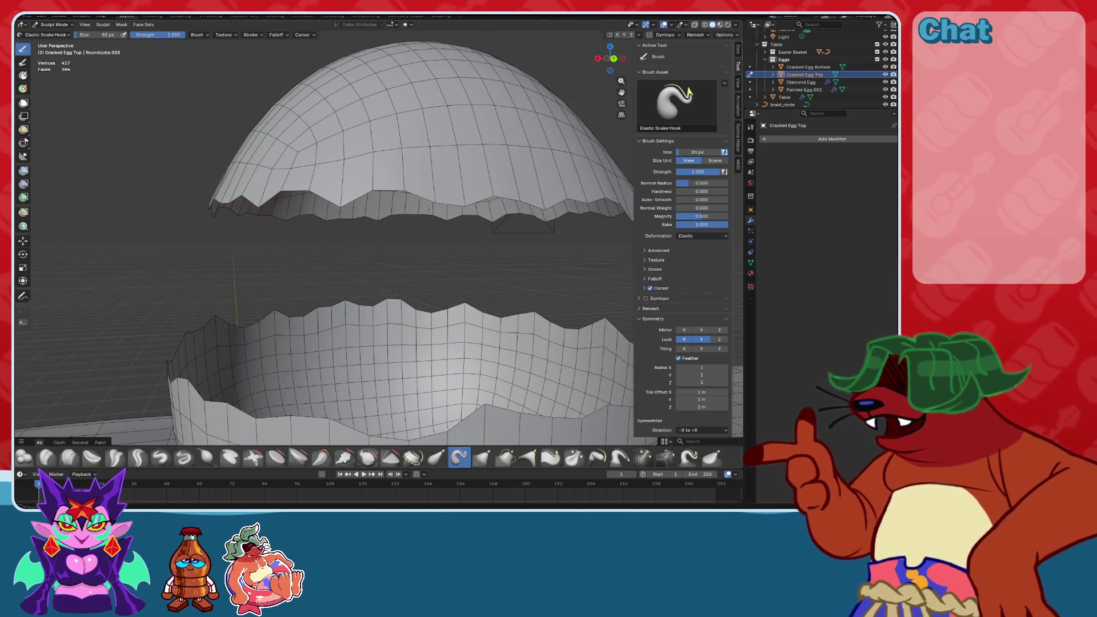
pyautogui.moveTo(392, 226); pyautogui.dragTo(443, 207, button='middle')
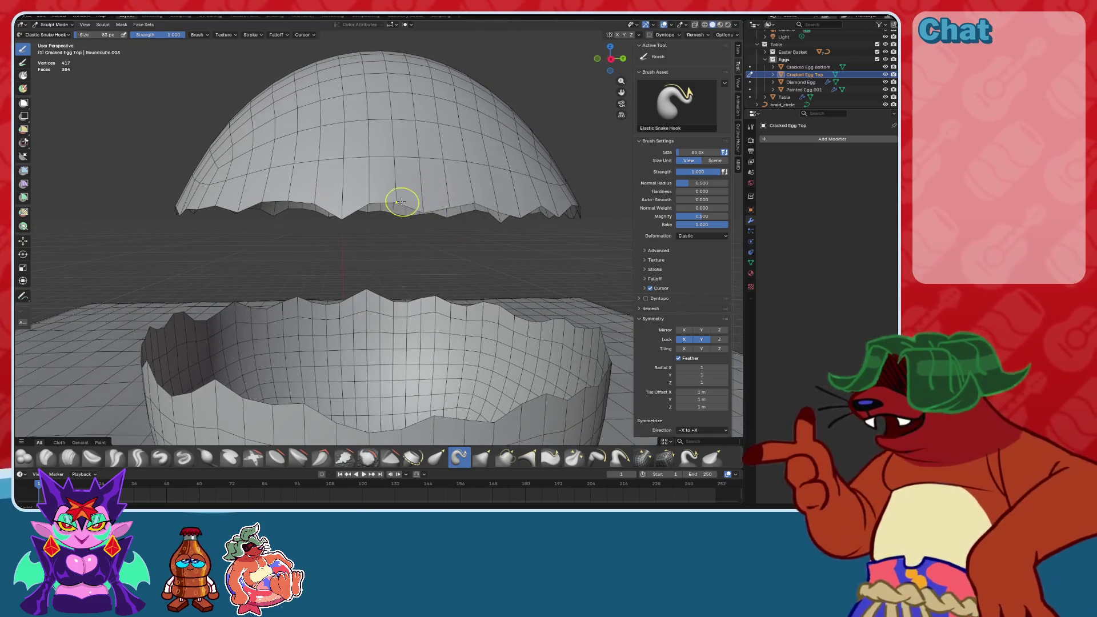
pyautogui.moveTo(377, 216); pyautogui.dragTo(335, 203, button='middle')
pyautogui.moveTo(285, 251)
pyautogui.mouseDown(button='middle')
pyautogui.moveTo(333, 250)
pyautogui.moveTo(411, 272)
pyautogui.moveTo(382, 264)
pyautogui.moveTo(370, 238)
pyautogui.moveTo(355, 254)
pyautogui.mouseUp(button='middle')
pyautogui.moveTo(386, 220); pyautogui.dragTo(385, 251, button='middle')
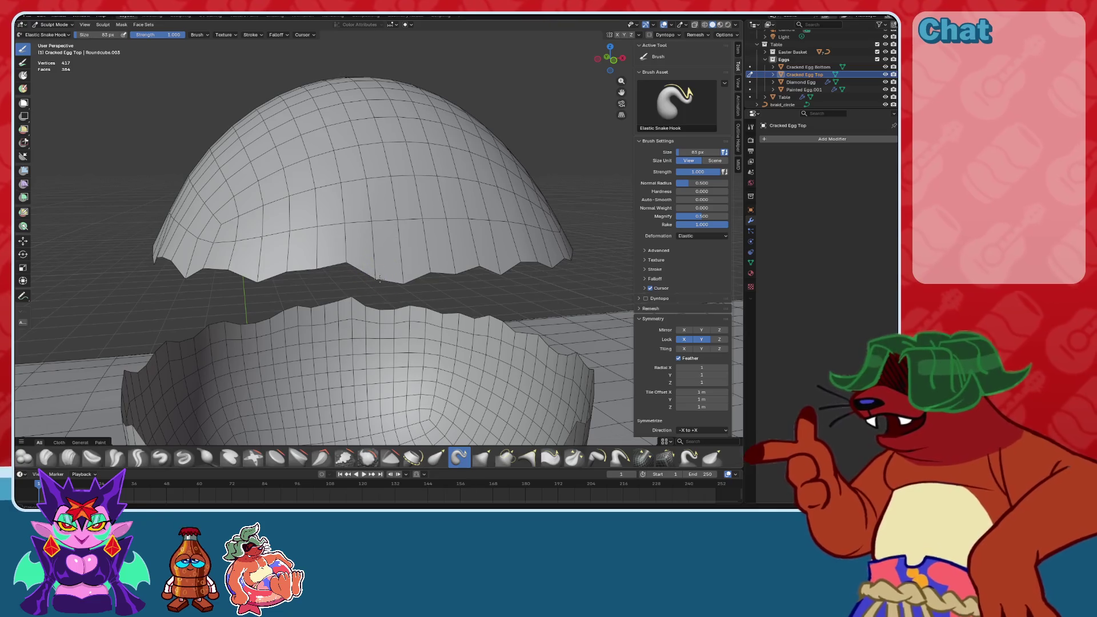
pyautogui.moveTo(377, 284)
pyautogui.mouseDown(button='middle')
pyautogui.moveTo(405, 253)
pyautogui.moveTo(335, 262)
pyautogui.mouseUp(button='middle')
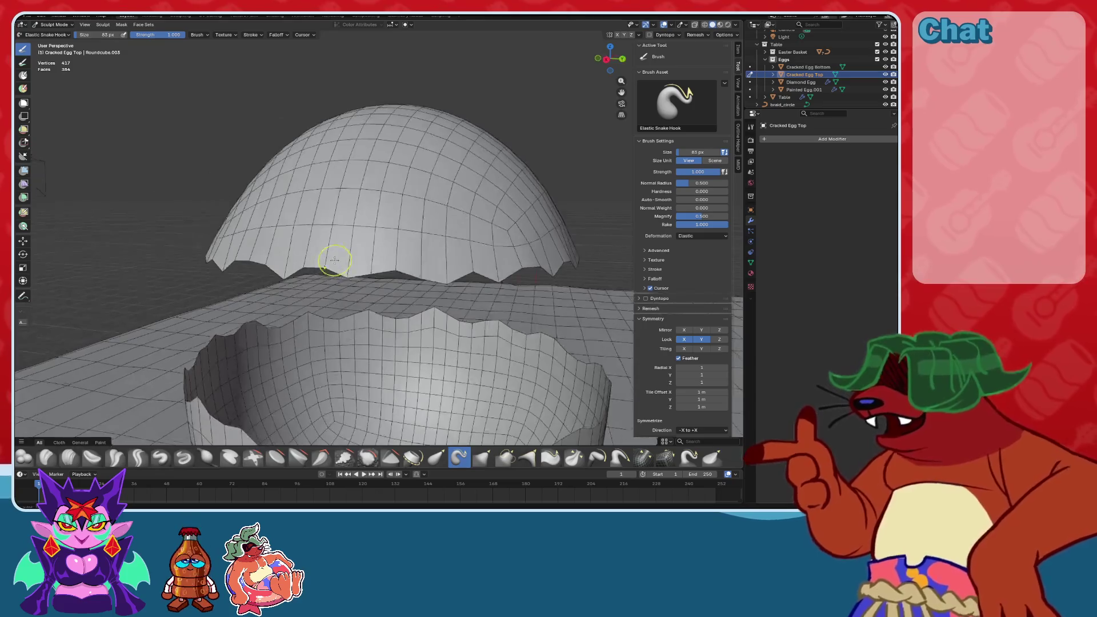
pyautogui.scroll(-4, 335, 262)
# Return to Object Mode and save the file with Ctrl+S.
pyautogui.click(36, 28)
pyautogui.click(49, 37)
pyautogui.hotkey('ctrl', 's')
pyautogui.click(230, 176)
pyautogui.moveTo(230, 177)
pyautogui.mouseDown(button='middle')
pyautogui.moveTo(390, 276)
pyautogui.moveTo(367, 277)
pyautogui.moveTo(352, 260)
pyautogui.moveTo(282, 275)
pyautogui.moveTo(416, 272)
pyautogui.mouseUp(button='middle')
pyautogui.scroll(3, 281, 275)
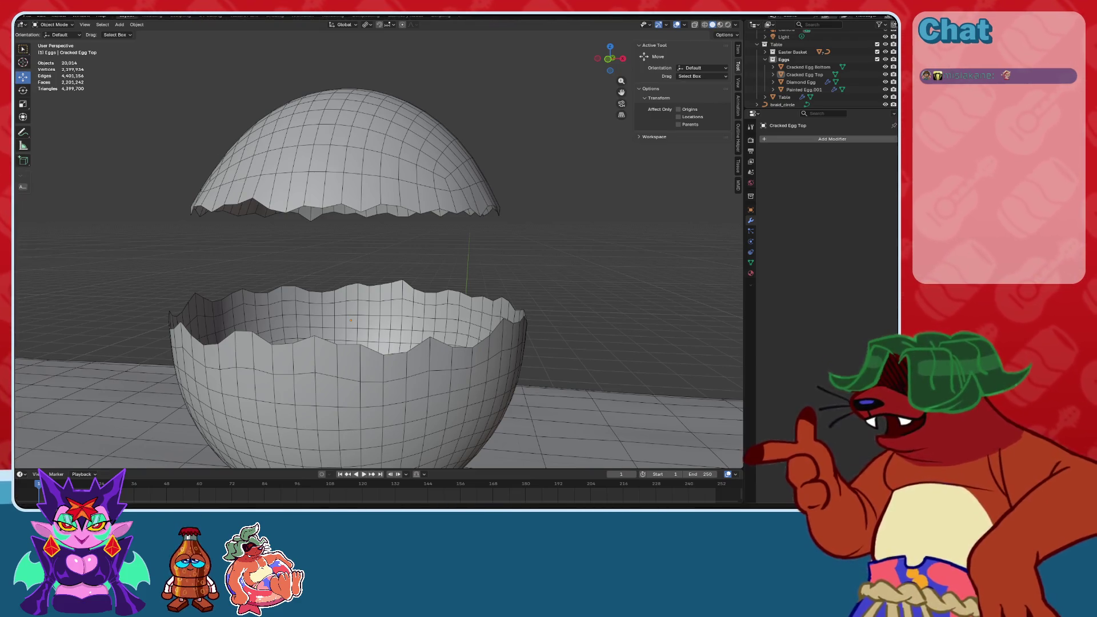
pyautogui.scroll(-8, 522, 340)
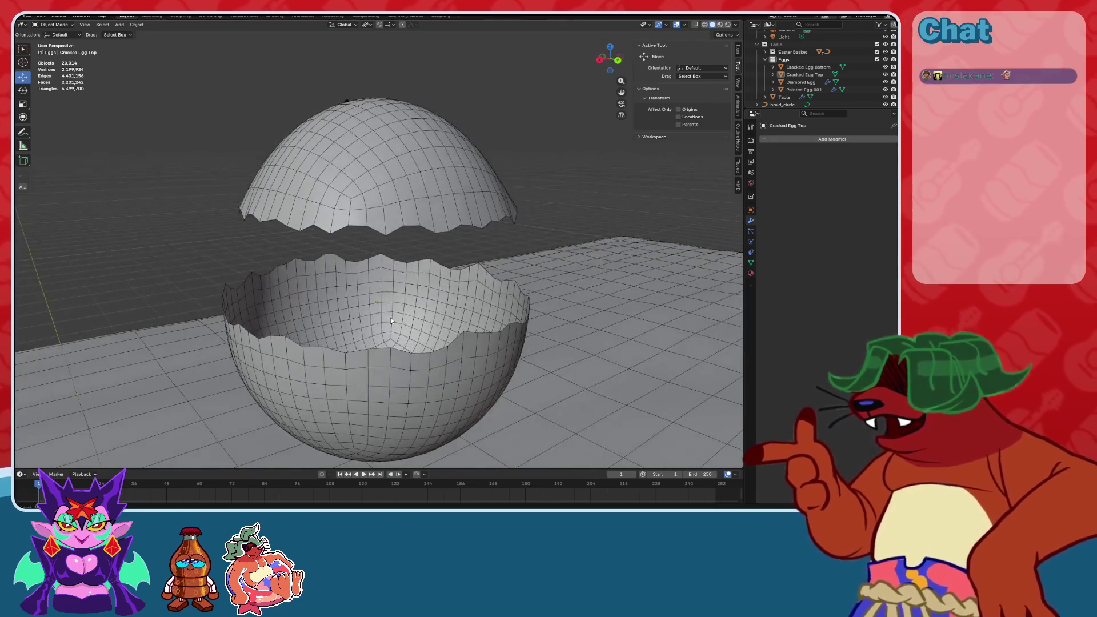
# Parent the cracked egg's top half to its bottom half.
pyautogui.scroll(-8, 429, 218)
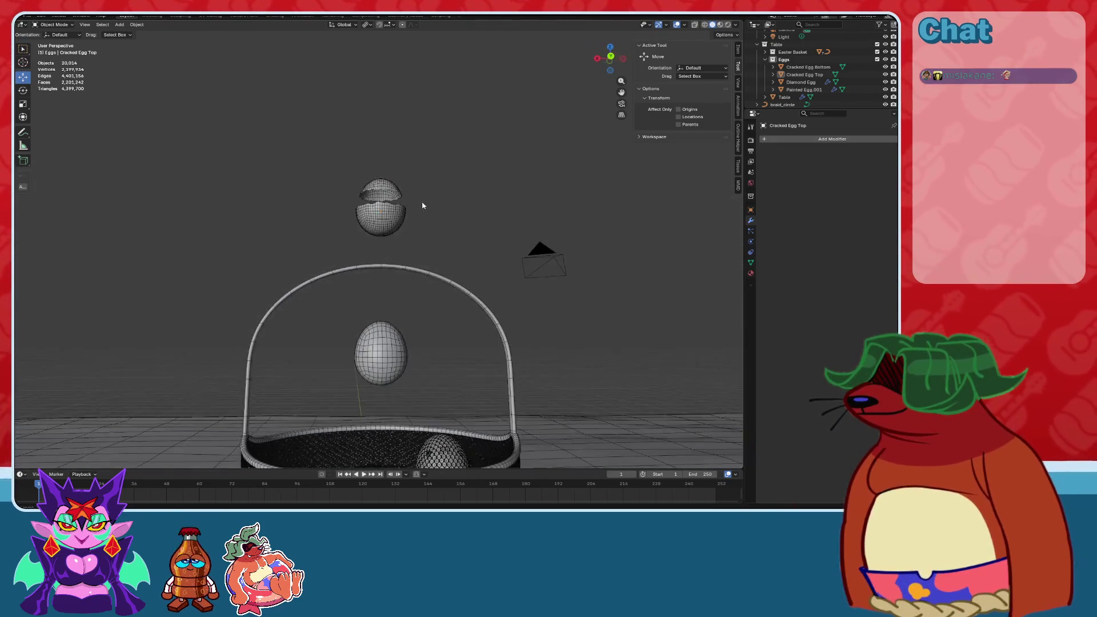
pyautogui.click(380, 255)
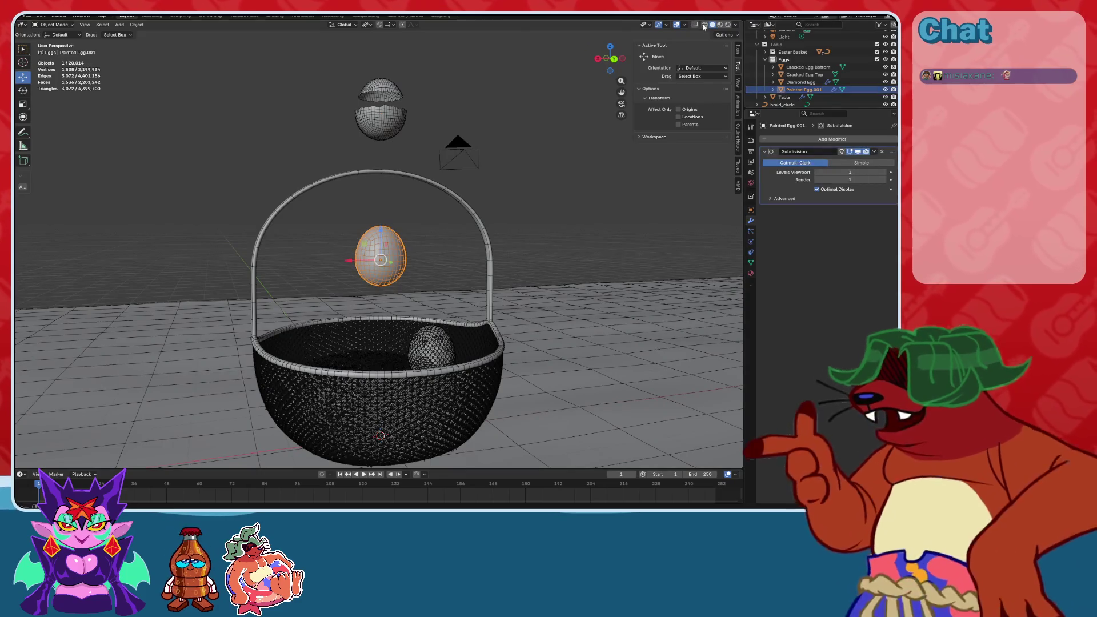
pyautogui.moveTo(434, 217); pyautogui.dragTo(495, 203, button='middle')
pyautogui.moveTo(463, 250)
pyautogui.mouseDown(button='middle')
pyautogui.moveTo(436, 275)
pyautogui.moveTo(492, 280)
pyautogui.moveTo(487, 228)
pyautogui.moveTo(512, 259)
pyautogui.moveTo(500, 213)
pyautogui.moveTo(492, 237)
pyautogui.moveTo(412, 148)
pyautogui.mouseUp(button='middle')
pyautogui.click(383, 114)
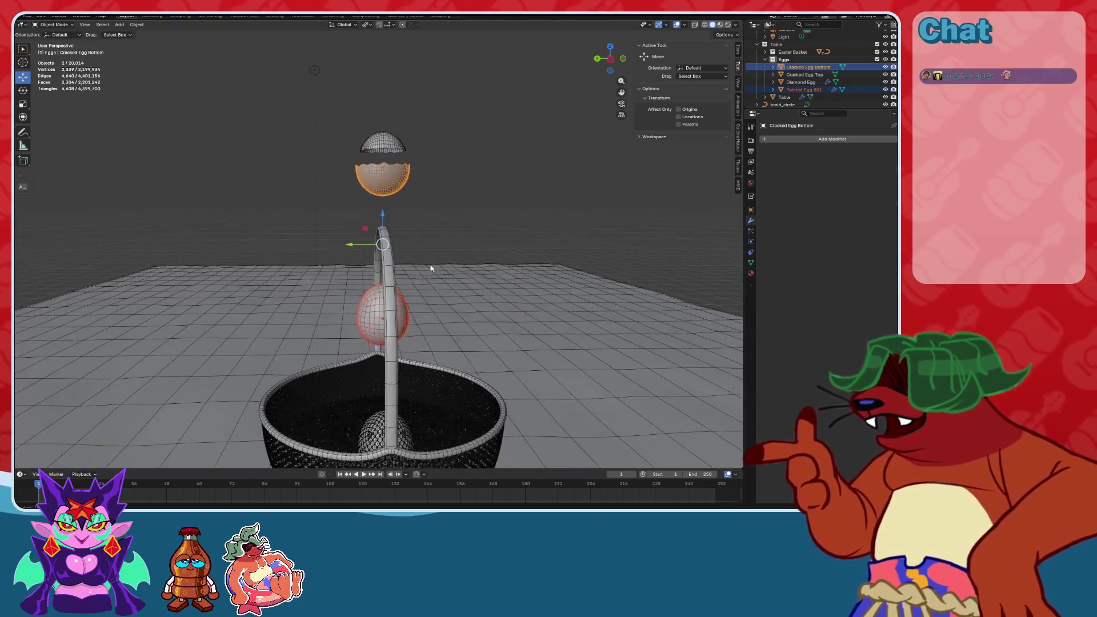
pyautogui.press('KP_Decimal')
pyautogui.keyDown('shift'); pyautogui.click(378, 199); pyautogui.keyUp('shift')
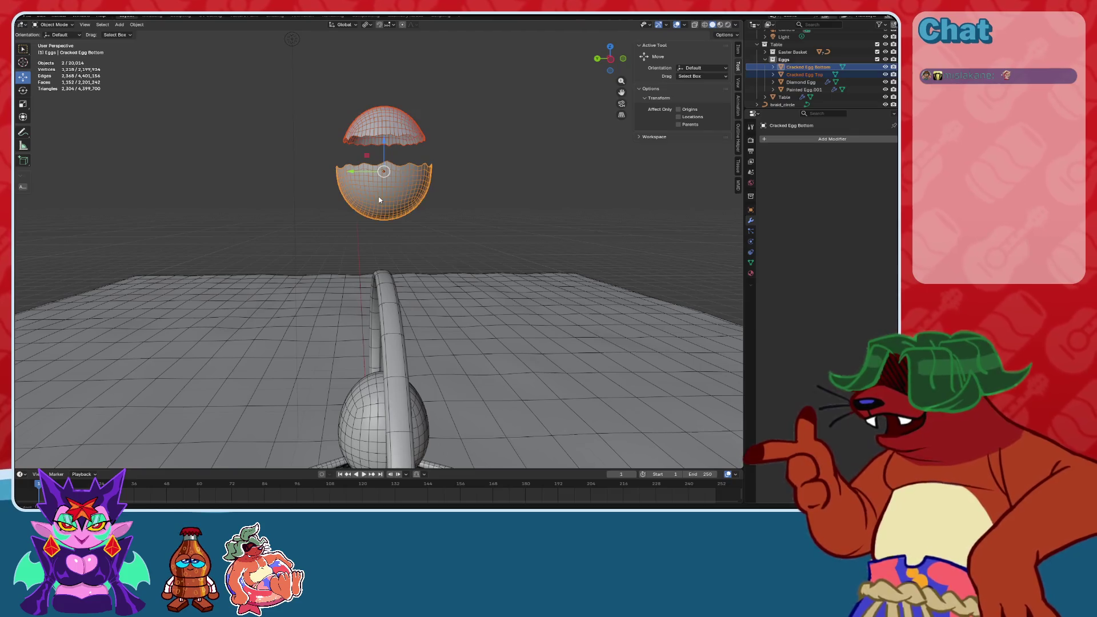
pyautogui.click(378, 197)
pyautogui.hotkey('alt', 'a')
# Move the cracked egg down into the basket beside the gold egg.
pyautogui.click(385, 211)
pyautogui.scroll(-3, 483, 260)
pyautogui.scroll(-2, 484, 260)
pyautogui.keyDown('shift'); pyautogui.moveTo(483, 260); pyautogui.dragTo(477, 208, button='middle'); pyautogui.keyUp('shift')
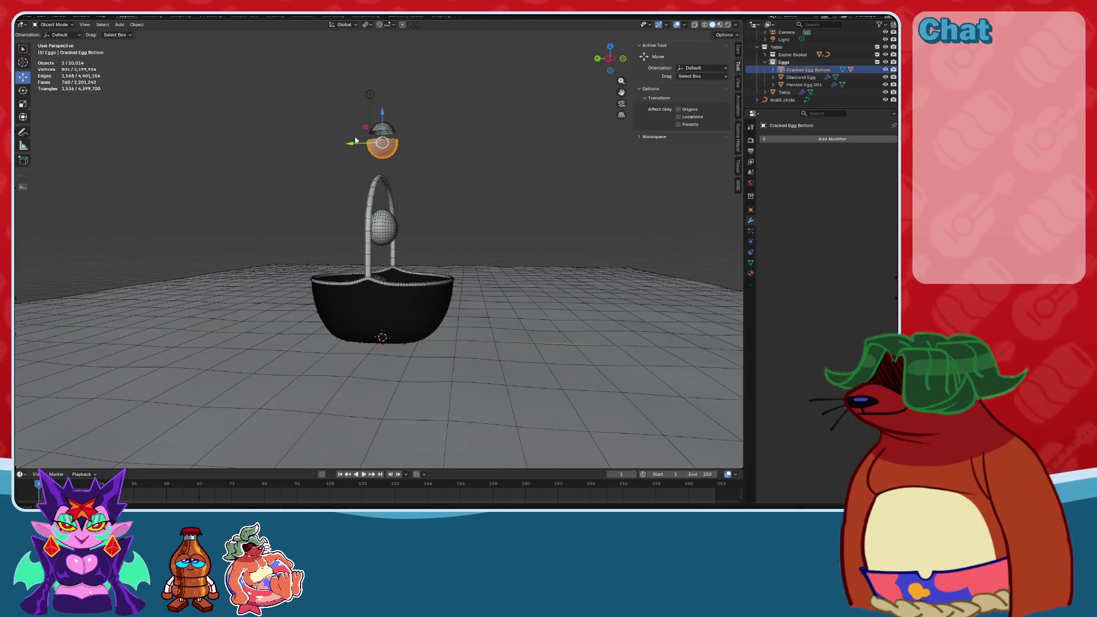
pyautogui.click(395, 256)
pyautogui.scroll(4, 491, 251)
pyautogui.moveTo(491, 252)
pyautogui.mouseDown(button='middle')
pyautogui.moveTo(510, 242)
pyautogui.moveTo(485, 285)
pyautogui.moveTo(491, 269)
pyautogui.moveTo(537, 293)
pyautogui.moveTo(490, 297)
pyautogui.mouseUp(button='middle')
pyautogui.scroll(3, 510, 243)
pyautogui.scroll(2, 485, 285)
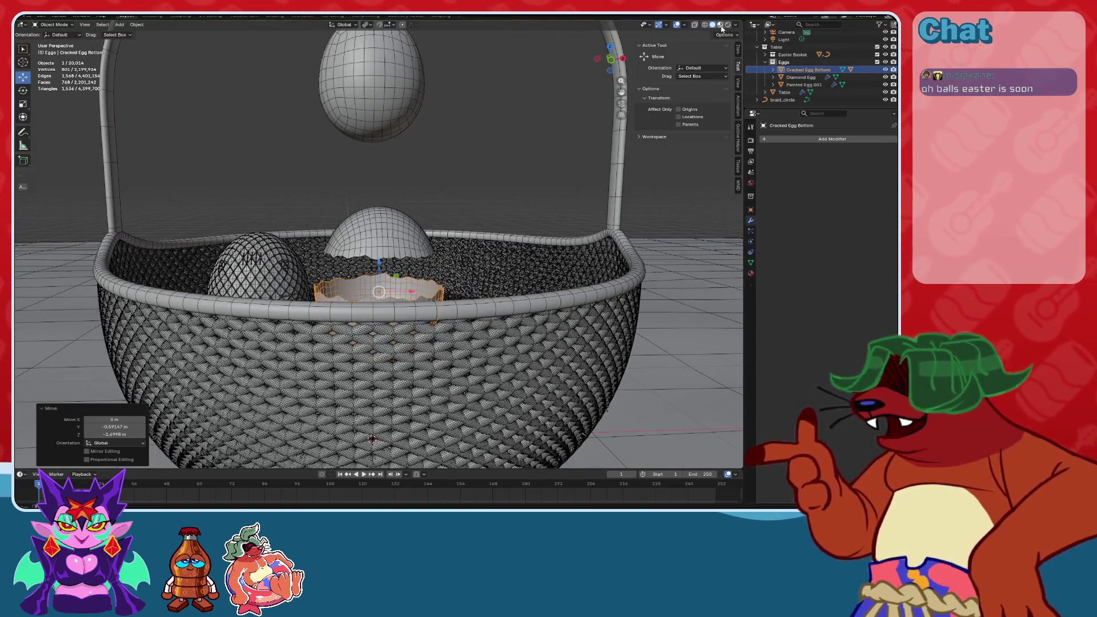
pyautogui.click(720, 25)
# Switch to Material Preview and orbit around the cracked egg.
pyautogui.click(522, 177)
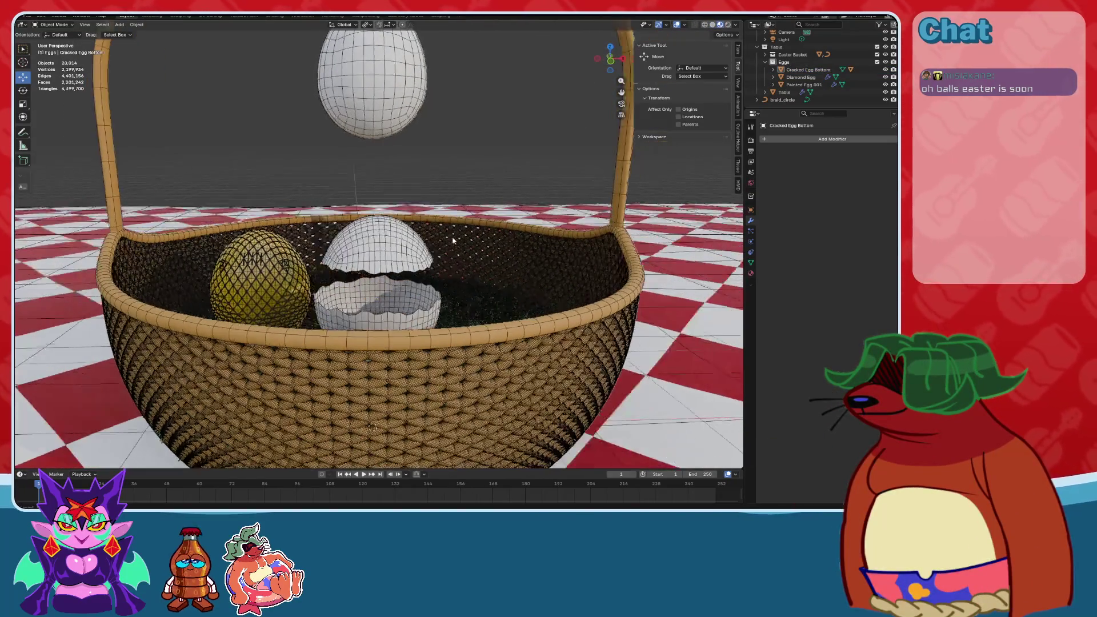
pyautogui.scroll(4, 446, 252)
pyautogui.moveTo(446, 252)
pyautogui.mouseDown(button='middle')
pyautogui.moveTo(446, 239)
pyautogui.moveTo(495, 322)
pyautogui.moveTo(529, 343)
pyautogui.moveTo(617, 331)
pyautogui.moveTo(595, 379)
pyautogui.mouseUp(button='middle')
pyautogui.click(495, 322)
pyautogui.scroll(-5, 495, 321)
pyautogui.scroll(5, 529, 343)
# Select the Diamond Egg to show its Bevel modifier: 0.01 m, 1 segment, 30° angle.
pyautogui.scroll(6, 321, 282)
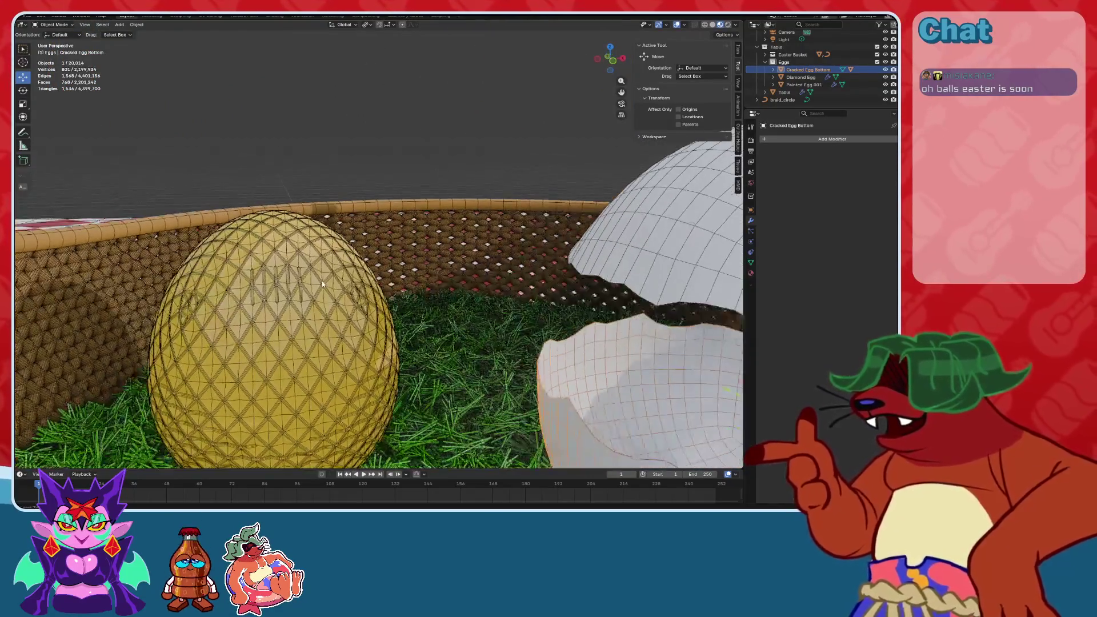
pyautogui.moveTo(427, 255)
pyautogui.mouseDown(button='middle')
pyautogui.moveTo(560, 259)
pyautogui.moveTo(476, 252)
pyautogui.moveTo(507, 258)
pyautogui.mouseUp(button='middle')
pyautogui.scroll(4, 560, 258)
pyautogui.click(468, 221)
pyautogui.scroll(-2, 467, 221)
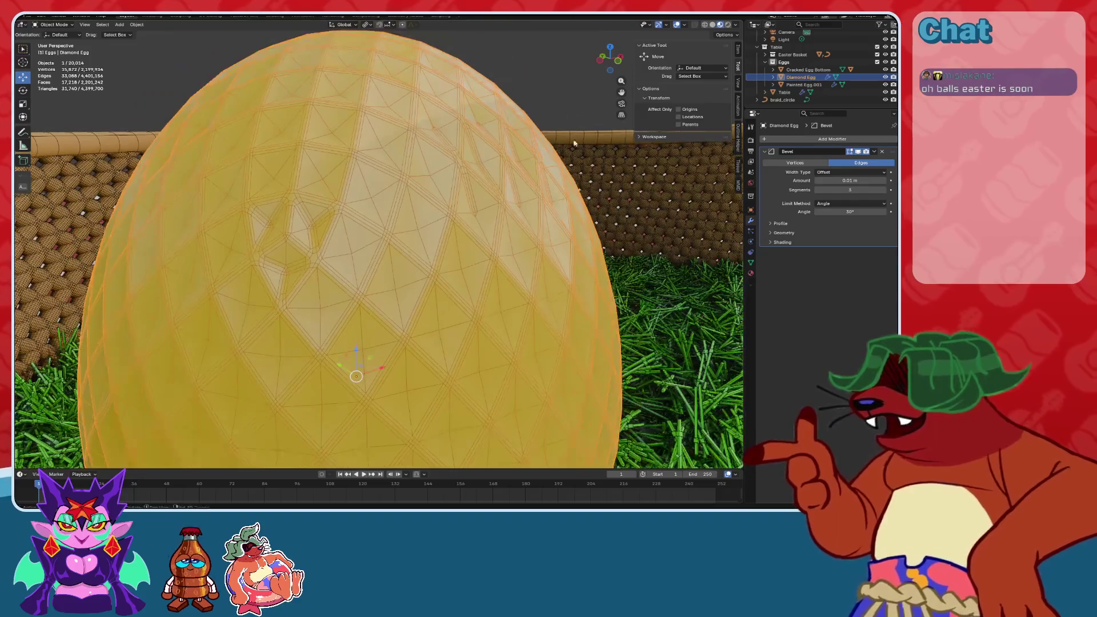
# Toggle the viewport overlays off and on, then return to Solid shading.
pyautogui.click(677, 25)
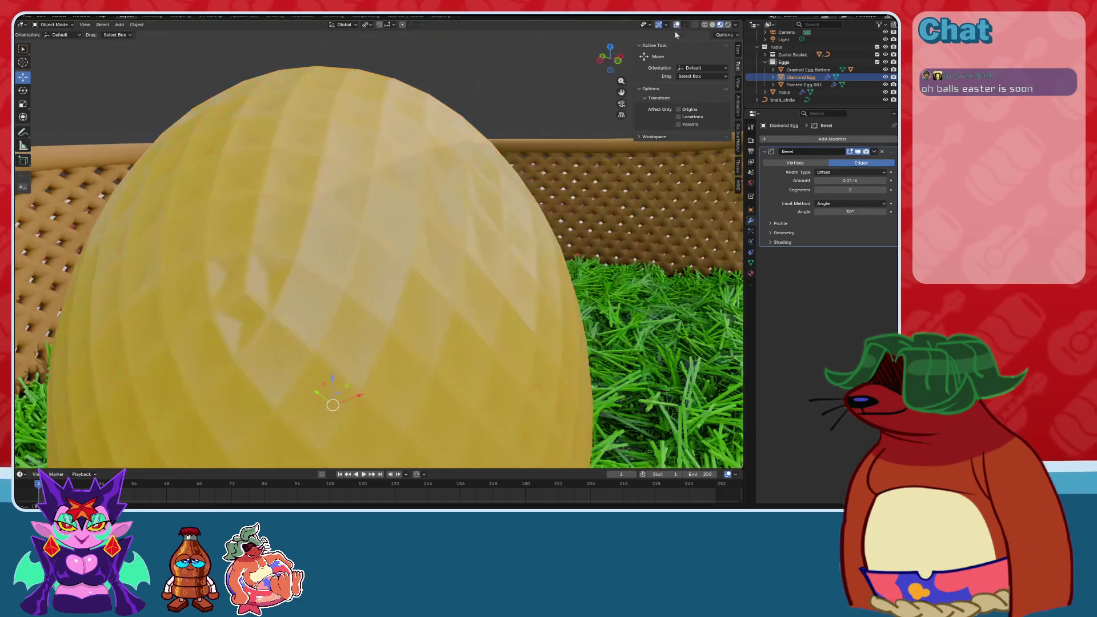
pyautogui.scroll(-3, 468, 199)
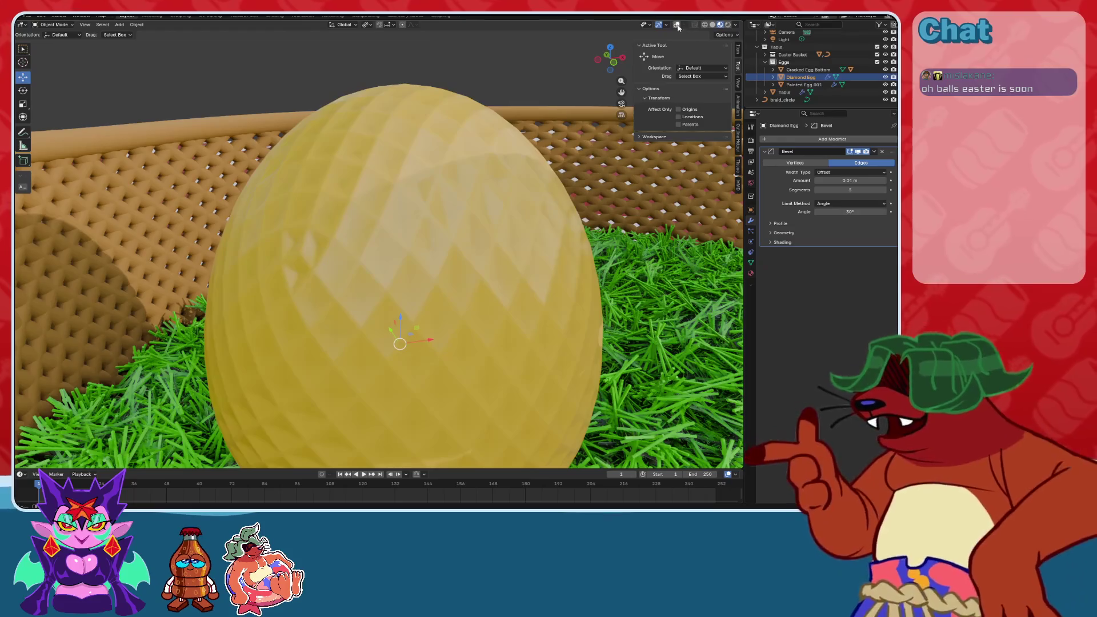
pyautogui.hotkey('shift', 'alt', 'z')
pyautogui.click(712, 26)
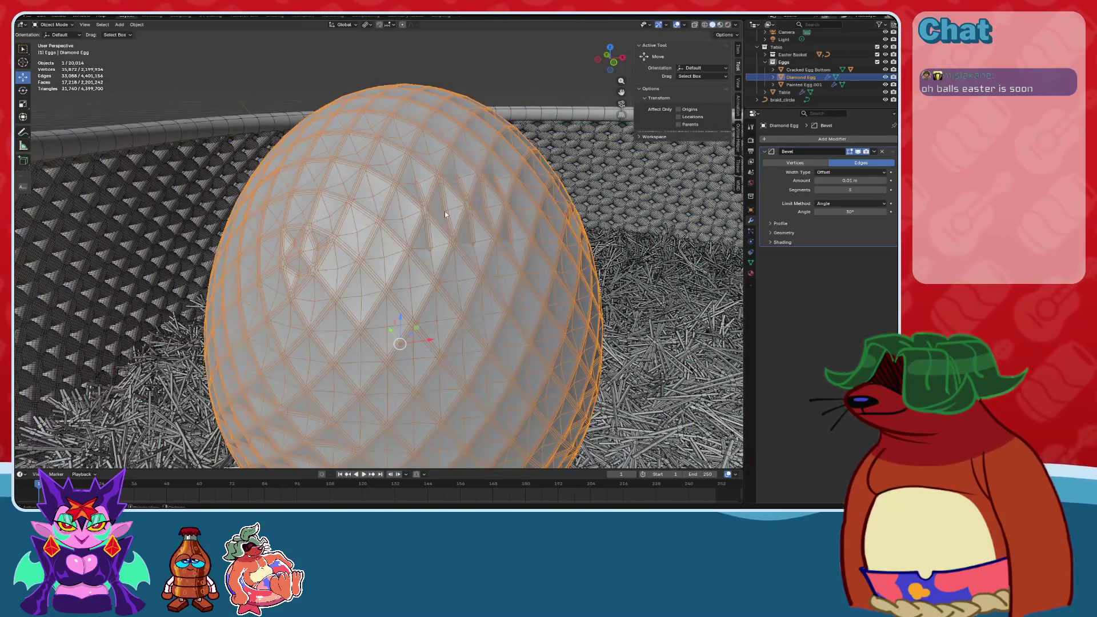
# Set the Diamond Egg's bevel angle limit to 5°, trying 20° first.
pyautogui.write('20')
pyautogui.press('Return')
pyautogui.hotkey('ctrl', 'z')
pyautogui.moveTo(421, 319)
pyautogui.mouseDown(button='middle')
pyautogui.moveTo(553, 303)
pyautogui.moveTo(500, 286)
pyautogui.moveTo(510, 307)
pyautogui.moveTo(361, 355)
pyautogui.moveTo(442, 196)
pyautogui.moveTo(491, 206)
pyautogui.moveTo(499, 224)
pyautogui.mouseUp(button='middle')
pyautogui.hotkey('ctrl', 'shift', 'z')
pyautogui.doubleClick(850, 212)
pyautogui.write('5')
pyautogui.press('Return')
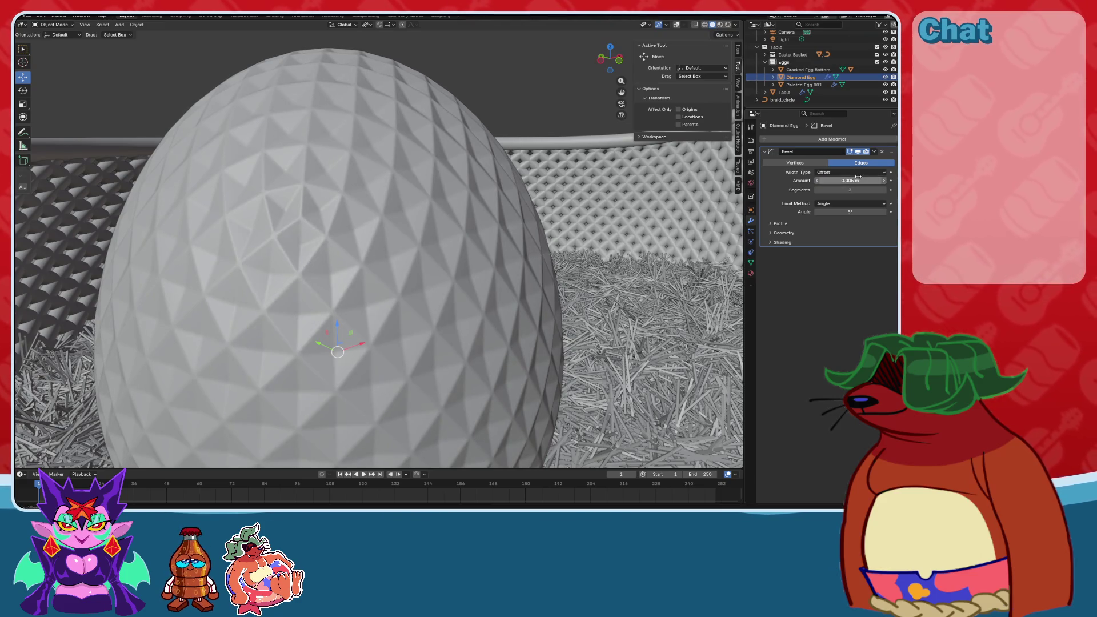
# Set the bevel amount to 0.01 m after briefly trying 0.001 m.
pyautogui.scroll(-3, 441, 252)
pyautogui.moveTo(440, 252); pyautogui.dragTo(520, 269, button='middle')
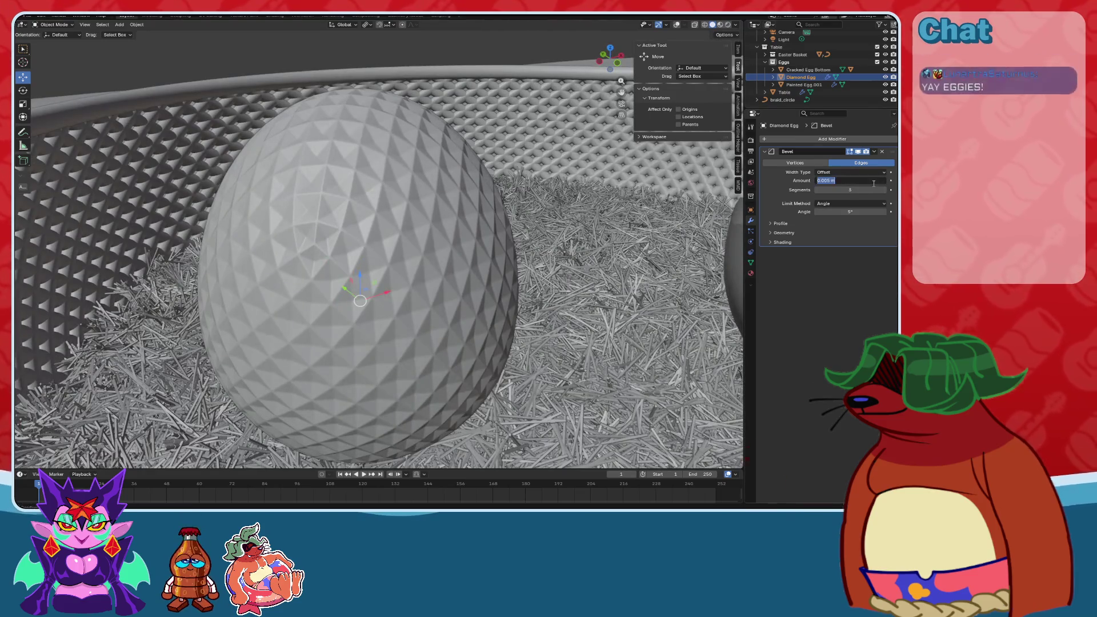
pyautogui.write('0.001')
pyautogui.press('Return')
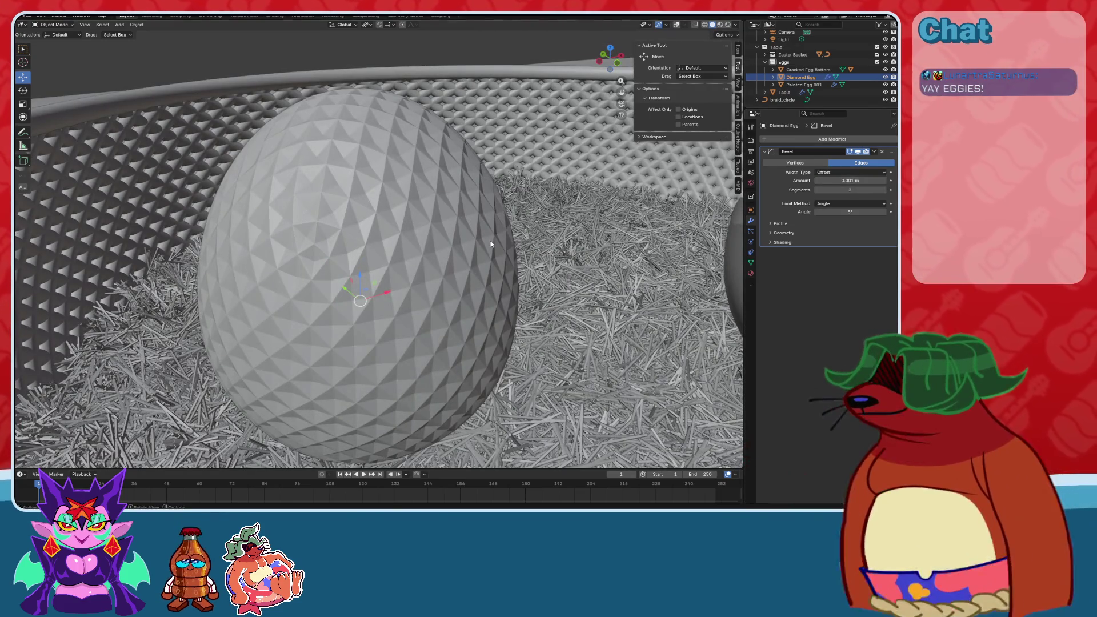
pyautogui.write('0.01')
pyautogui.press('Return')
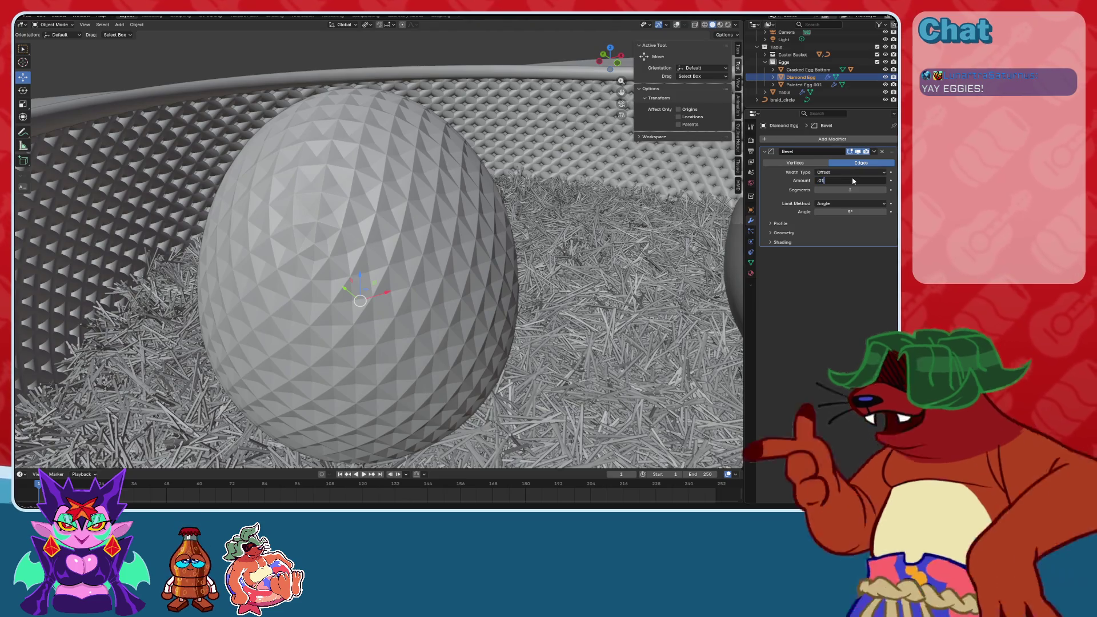
pyautogui.rightClick(502, 215)
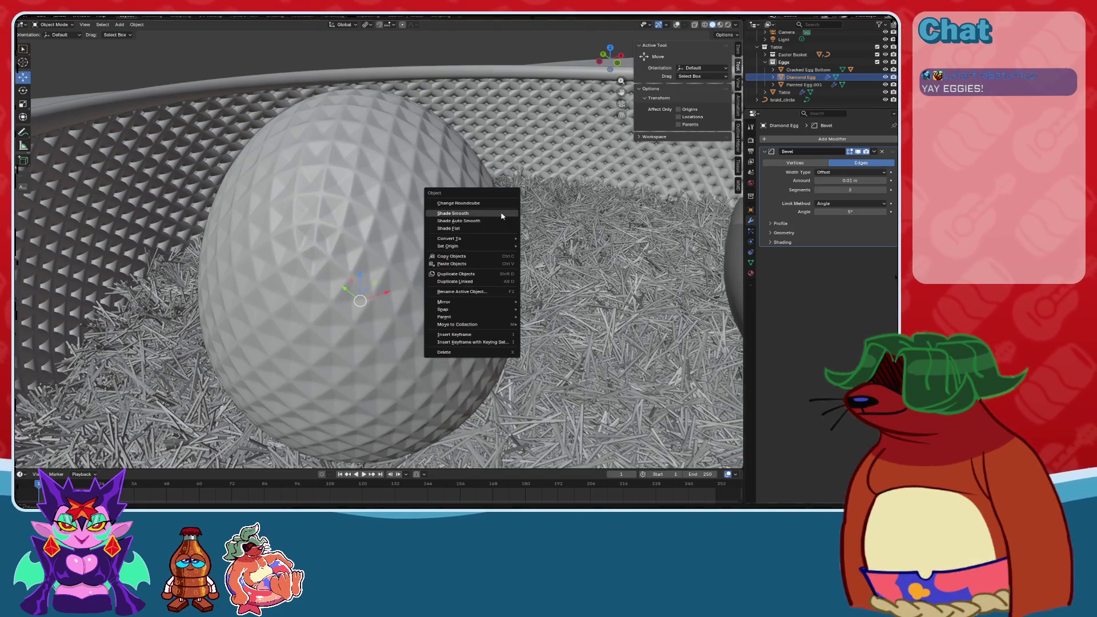
# View the basket and eggs up close in Material Preview.
pyautogui.click(481, 213)
pyautogui.click(554, 236)
pyautogui.moveTo(554, 235); pyautogui.dragTo(726, 20, button='middle')
pyautogui.click(722, 25)
pyautogui.moveTo(529, 240)
pyautogui.mouseDown(button='middle')
pyautogui.moveTo(481, 257)
pyautogui.moveTo(488, 243)
pyautogui.moveTo(311, 211)
pyautogui.moveTo(292, 249)
pyautogui.moveTo(345, 277)
pyautogui.moveTo(359, 212)
pyautogui.mouseUp(button='middle')
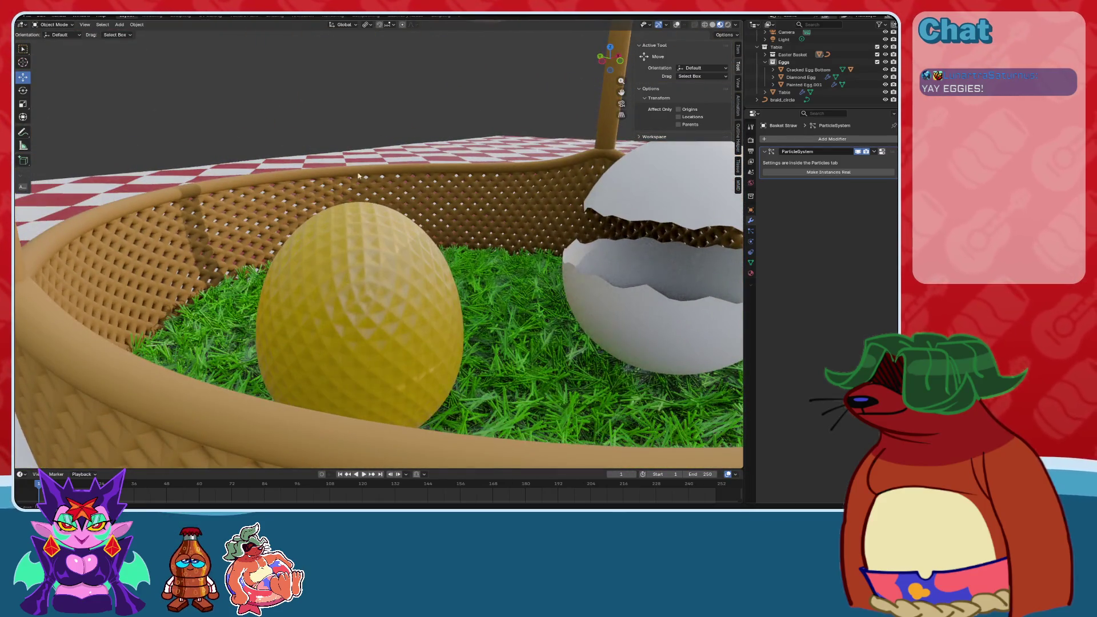
pyautogui.scroll(-10, 441, 310)
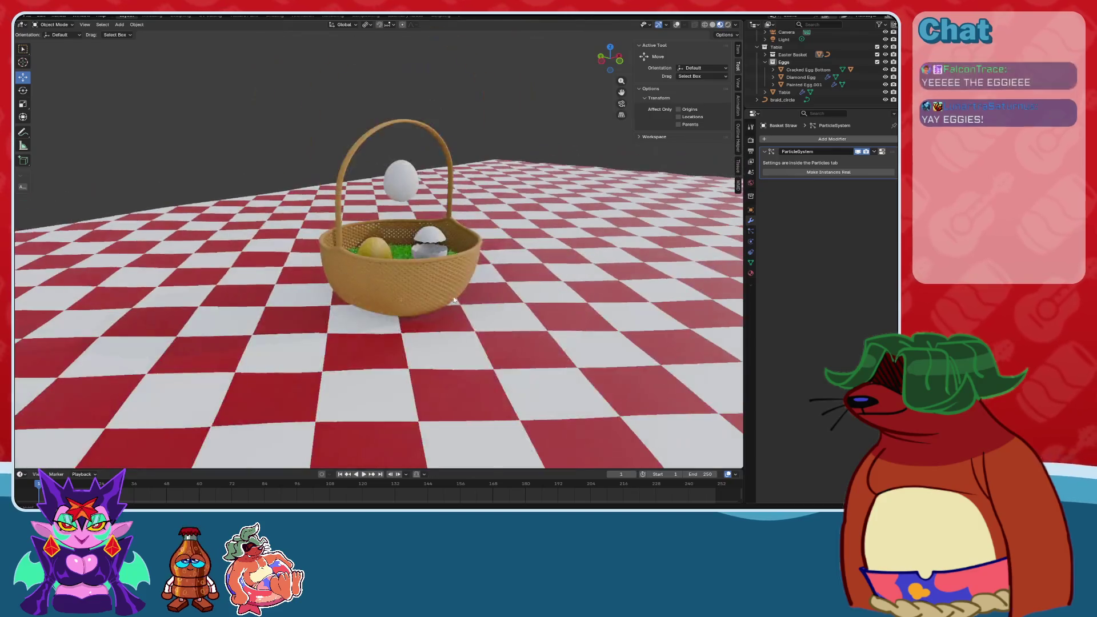
pyautogui.moveTo(453, 331); pyautogui.dragTo(483, 301, button='middle')
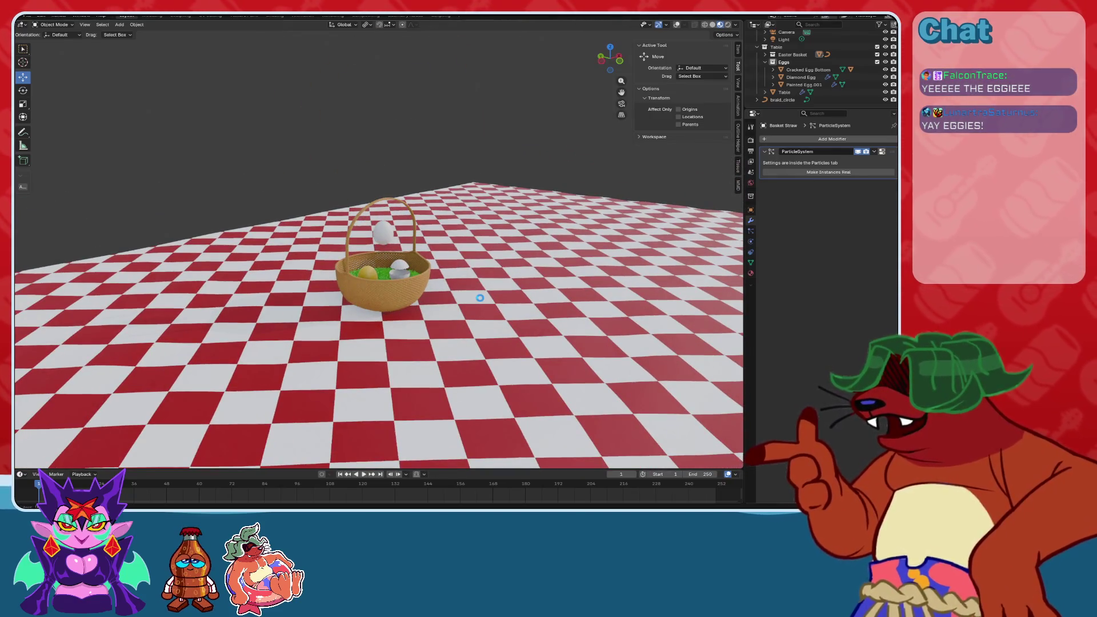
pyautogui.scroll(8, 447, 316)
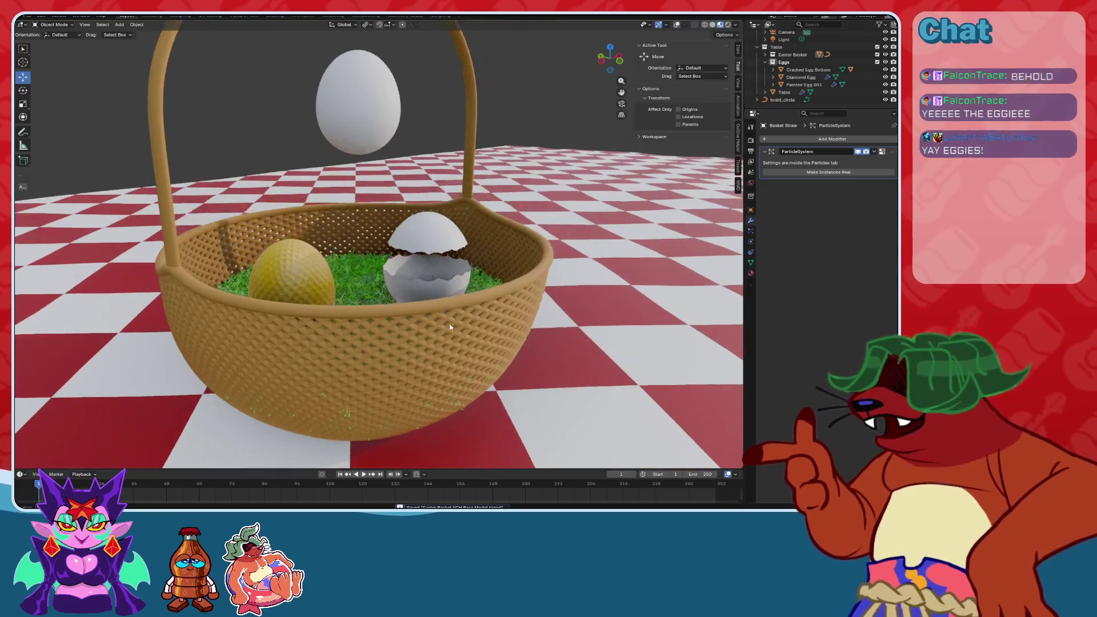
pyautogui.moveTo(449, 326)
pyautogui.mouseDown(button='middle')
pyautogui.moveTo(458, 323)
pyautogui.moveTo(404, 338)
pyautogui.mouseUp(button='middle')
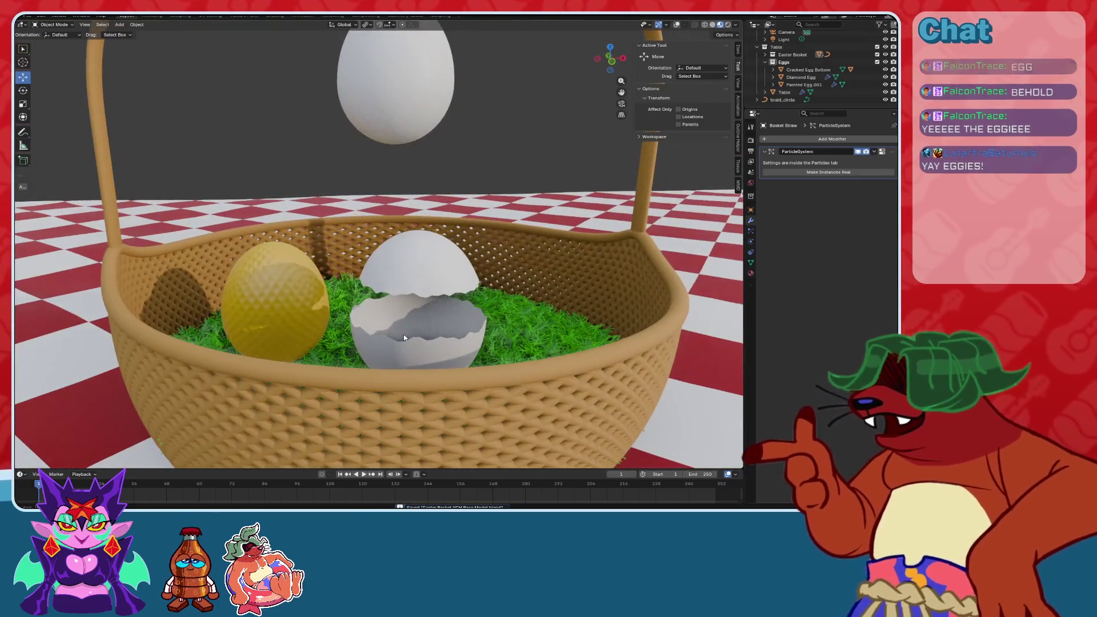
# Select the cracked egg, Diamond Egg and painted egg and scale them by 1.175.
pyautogui.click(403, 335)
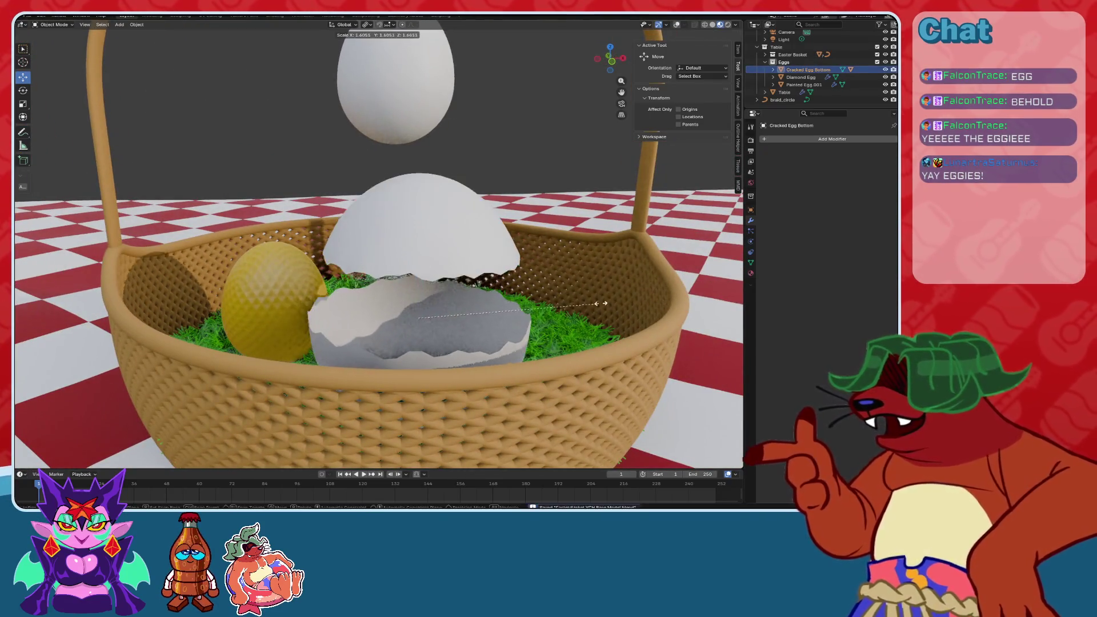
pyautogui.keyDown('shift'); pyautogui.click(281, 284); pyautogui.keyUp('shift')
pyautogui.keyDown('shift'); pyautogui.click(399, 105); pyautogui.keyUp('shift')
pyautogui.scroll(-2, 399, 104)
pyautogui.press('s')
pyautogui.moveTo(453, 276)
pyautogui.mouseDown(button='middle')
pyautogui.moveTo(405, 262)
pyautogui.moveTo(399, 280)
pyautogui.moveTo(434, 274)
pyautogui.mouseUp(button='middle')
pyautogui.scroll(3, 414, 263)
pyautogui.scroll(4, 440, 274)
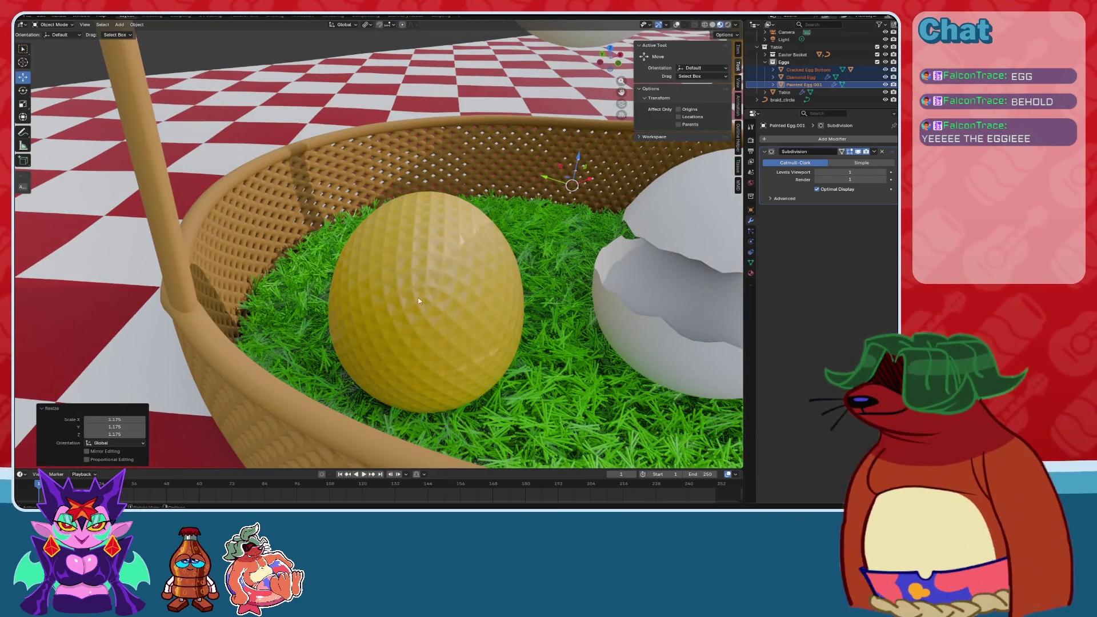
# Select the Basket Straw object and switch it to Sculpt Mode from the mode menu.
pyautogui.click(440, 300)
pyautogui.scroll(-6, 440, 300)
pyautogui.moveTo(444, 308)
pyautogui.mouseDown(button='middle')
pyautogui.moveTo(498, 307)
pyautogui.moveTo(451, 315)
pyautogui.moveTo(439, 301)
pyautogui.moveTo(461, 300)
pyautogui.moveTo(457, 388)
pyautogui.moveTo(429, 367)
pyautogui.moveTo(466, 326)
pyautogui.mouseUp(button='middle')
pyautogui.click(452, 316)
pyautogui.click(458, 388)
pyautogui.scroll(-5, 35, 62)
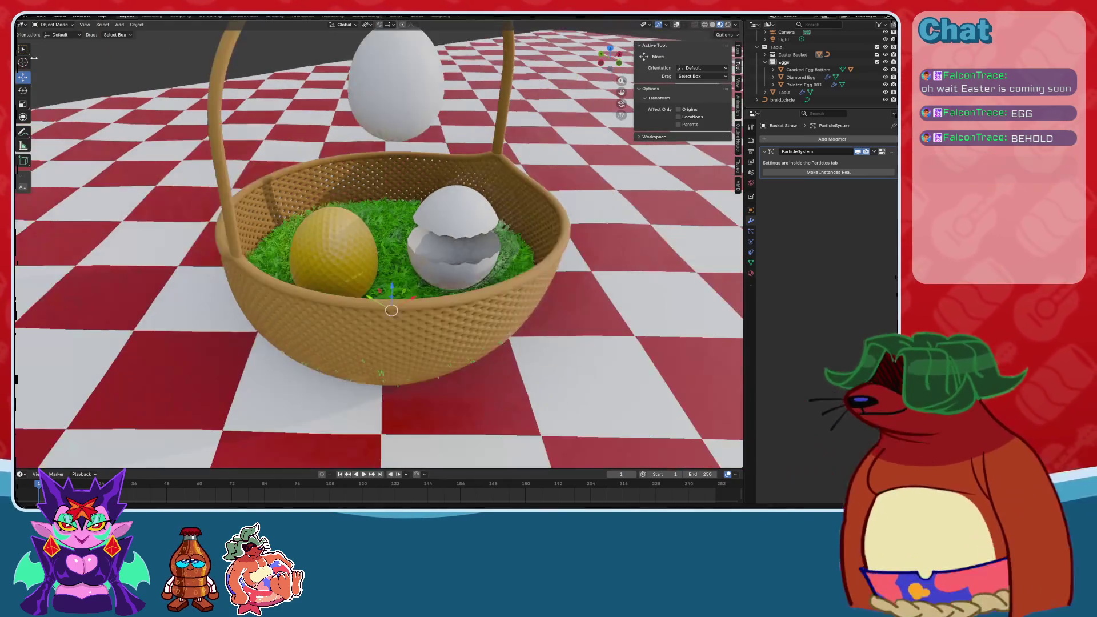
pyautogui.click(53, 43)
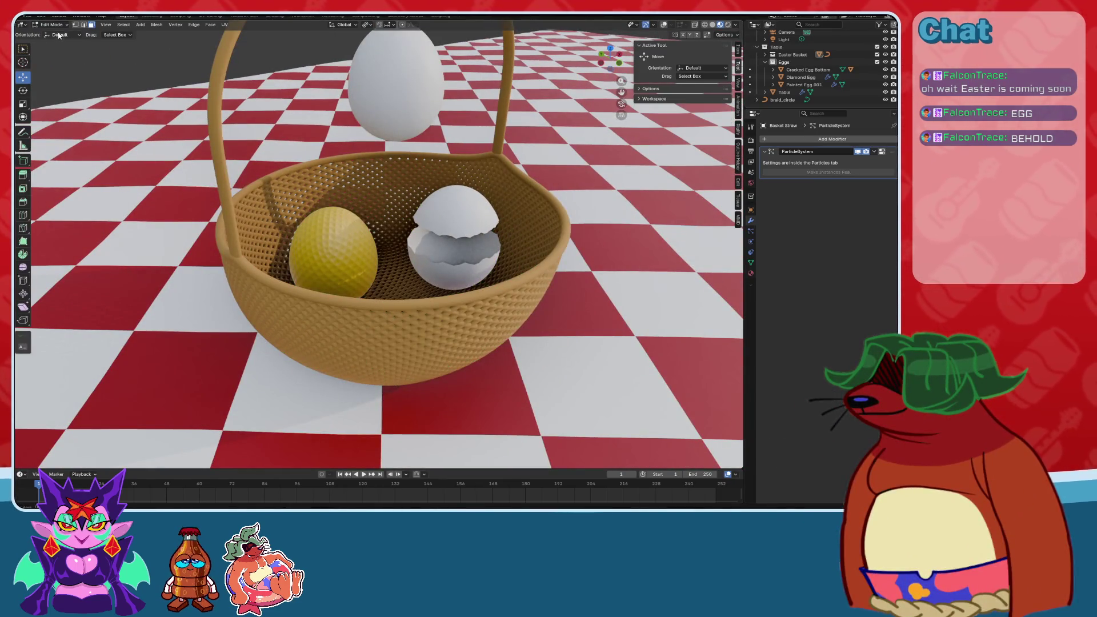
pyautogui.click(53, 50)
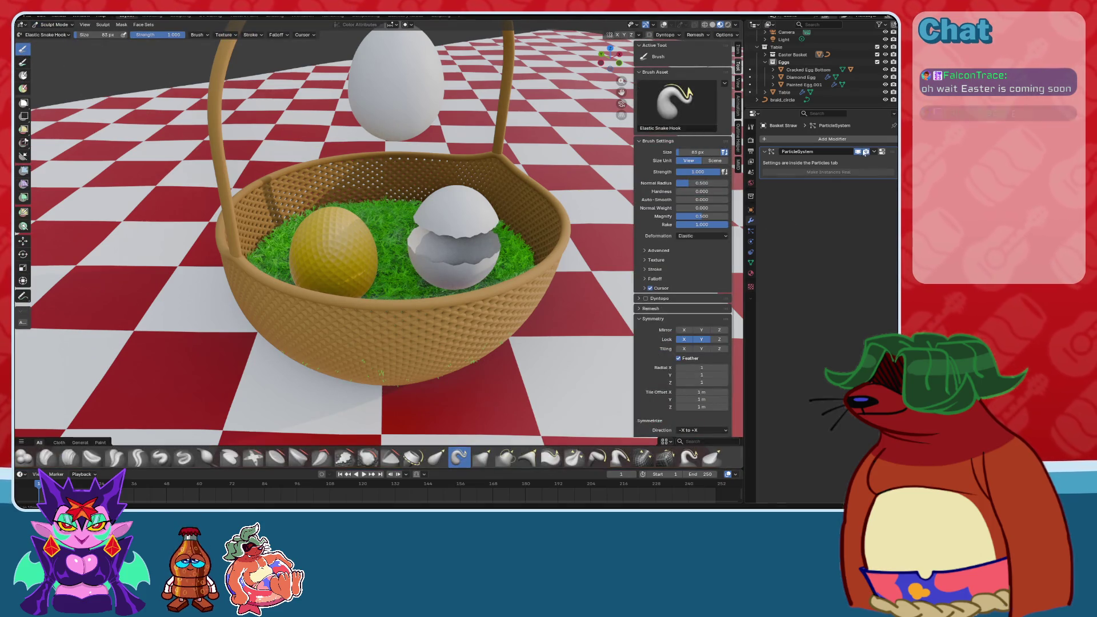
# Hide the grass particles in the viewport and show the straw's emitter mesh.
pyautogui.click(858, 152)
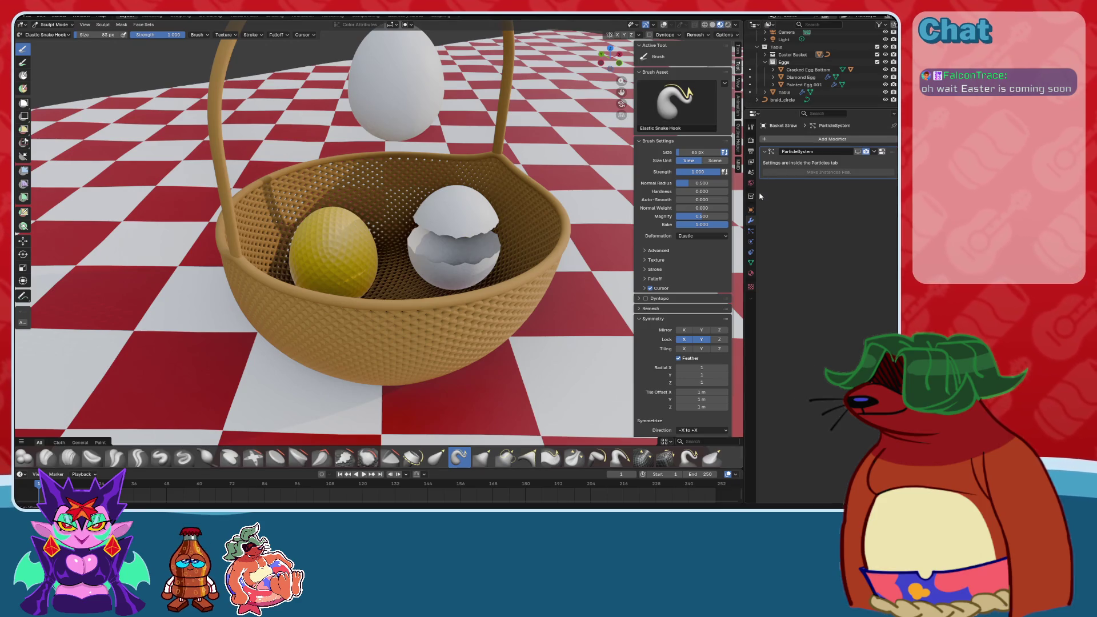
pyautogui.click(750, 231)
pyautogui.scroll(-12, 827, 343)
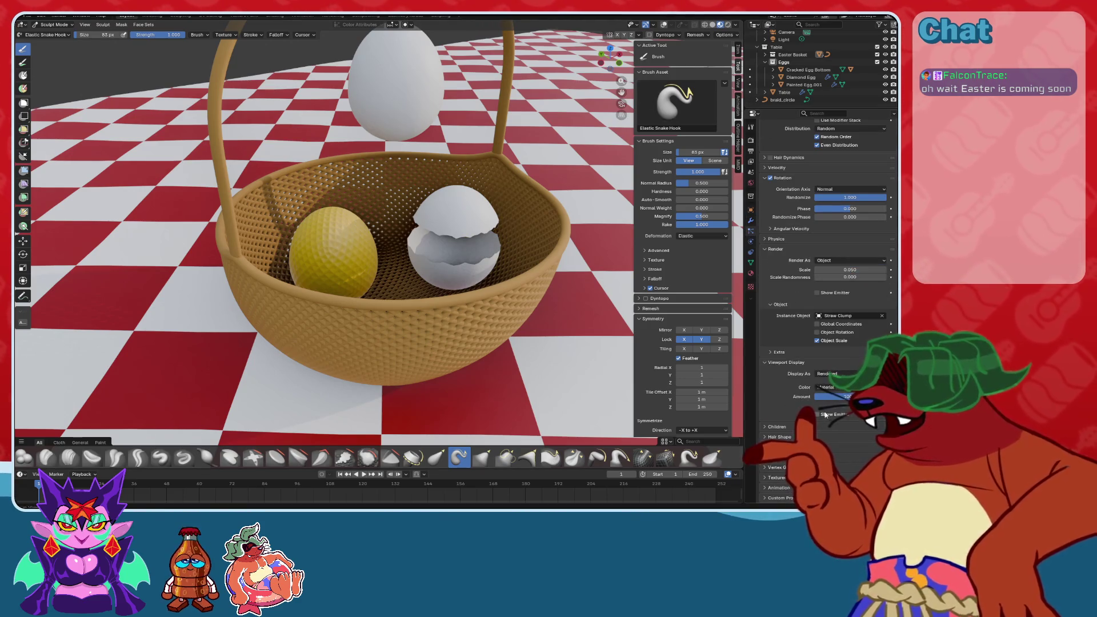
pyautogui.click(817, 414)
pyautogui.moveTo(434, 274); pyautogui.dragTo(423, 260, button='middle')
pyautogui.scroll(2, 420, 257)
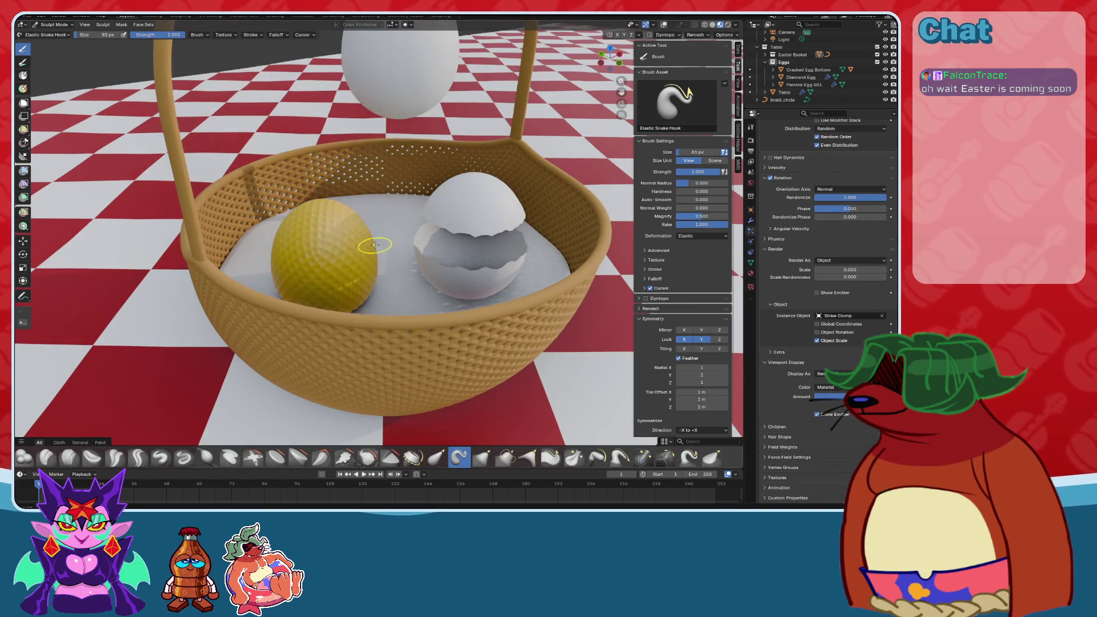
# In front wireframe view, hide the Whicker Basket and put Basket Straw into Edit Mode.
pyautogui.press('KP_1')
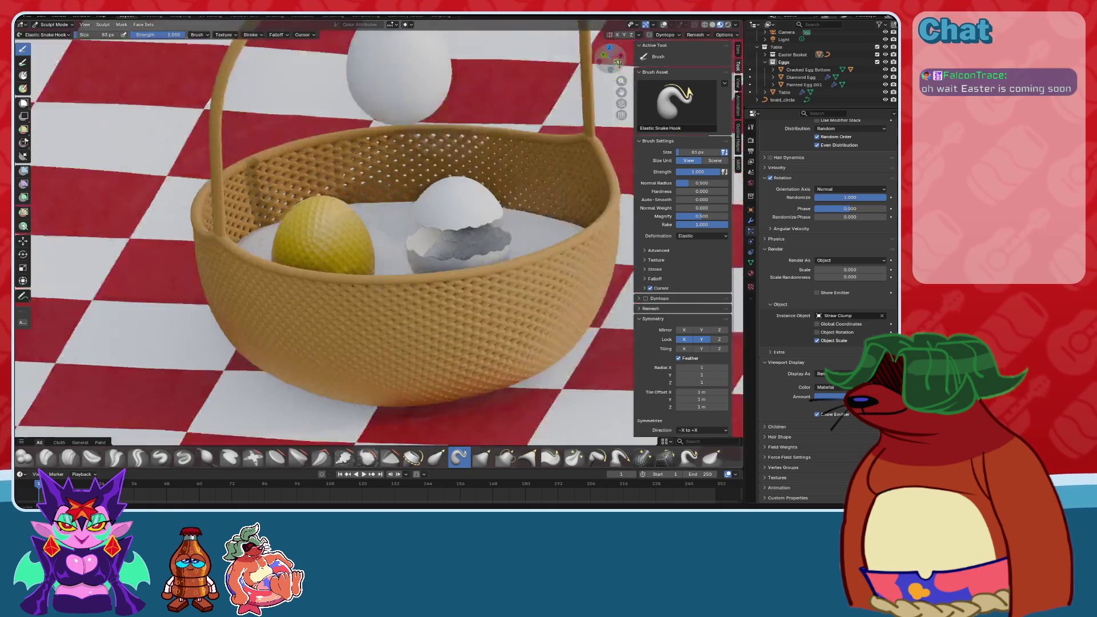
pyautogui.click(703, 25)
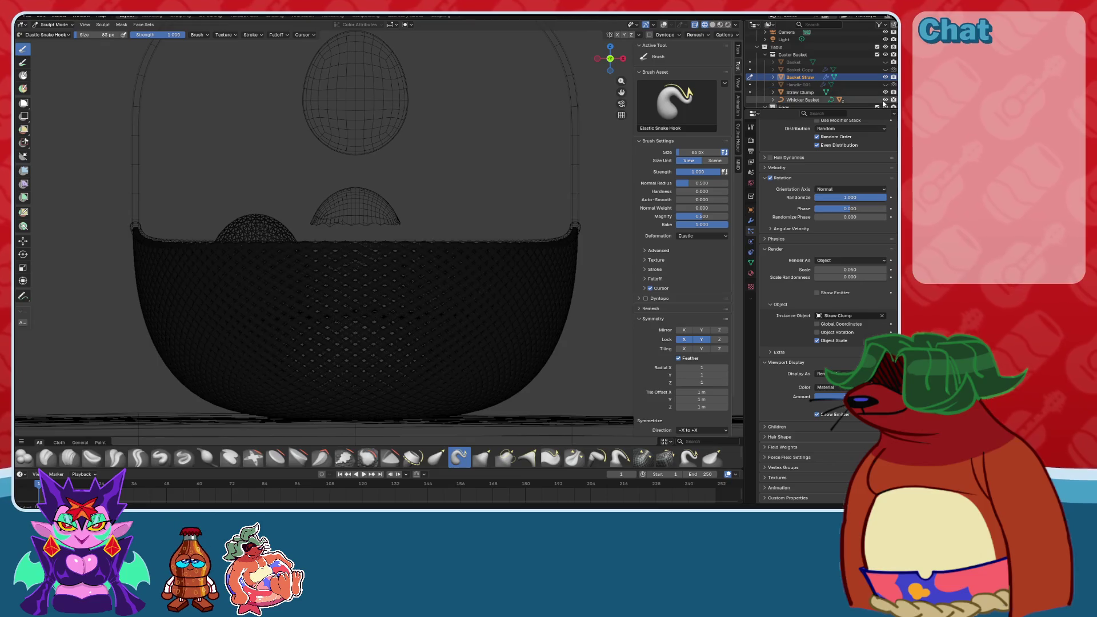
pyautogui.click(884, 100)
pyautogui.scroll(-2, 376, 226)
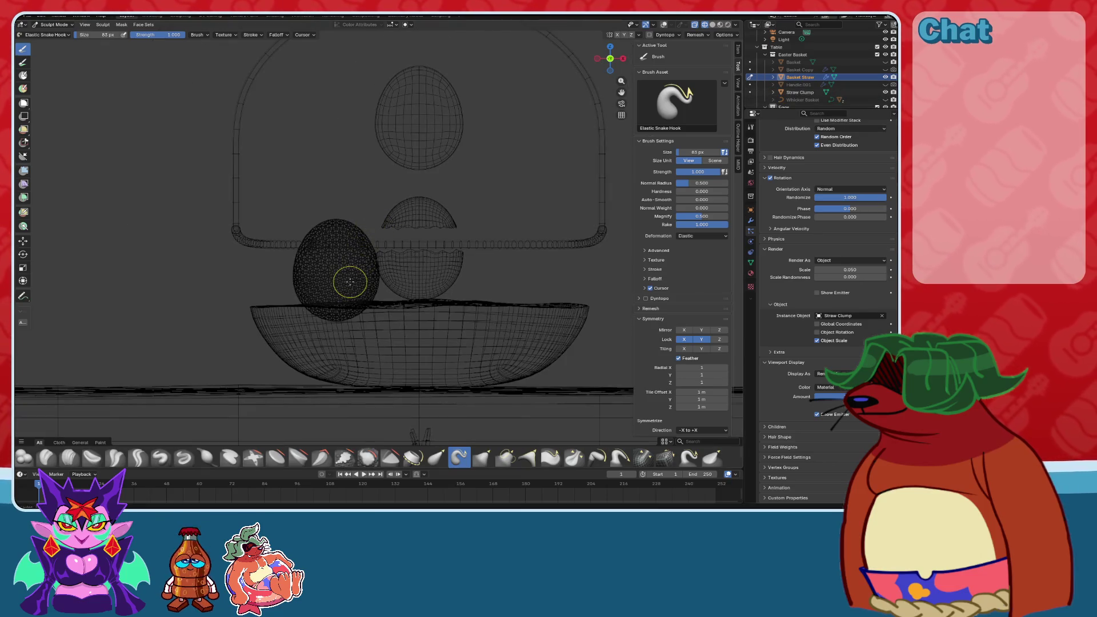
pyautogui.scroll(-1, 295, 276)
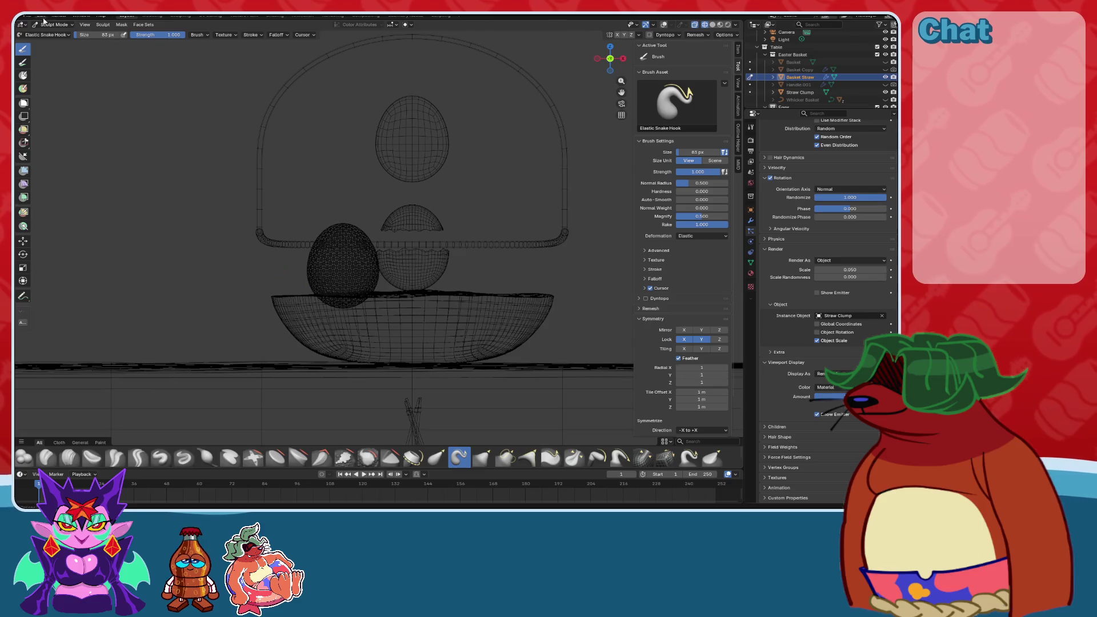
pyautogui.click(46, 42)
pyautogui.scroll(8, 244, 239)
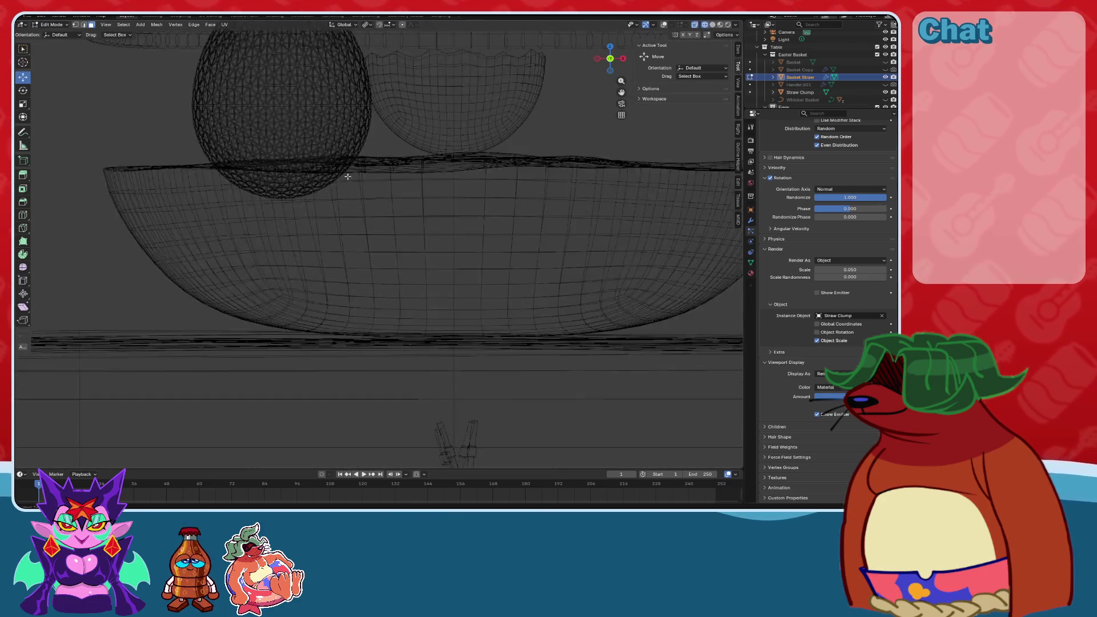
# In Solid shading with overlays, select all linked faces of the straw top.
pyautogui.moveTo(244, 240); pyautogui.dragTo(454, 204, button='middle')
pyautogui.click(713, 24)
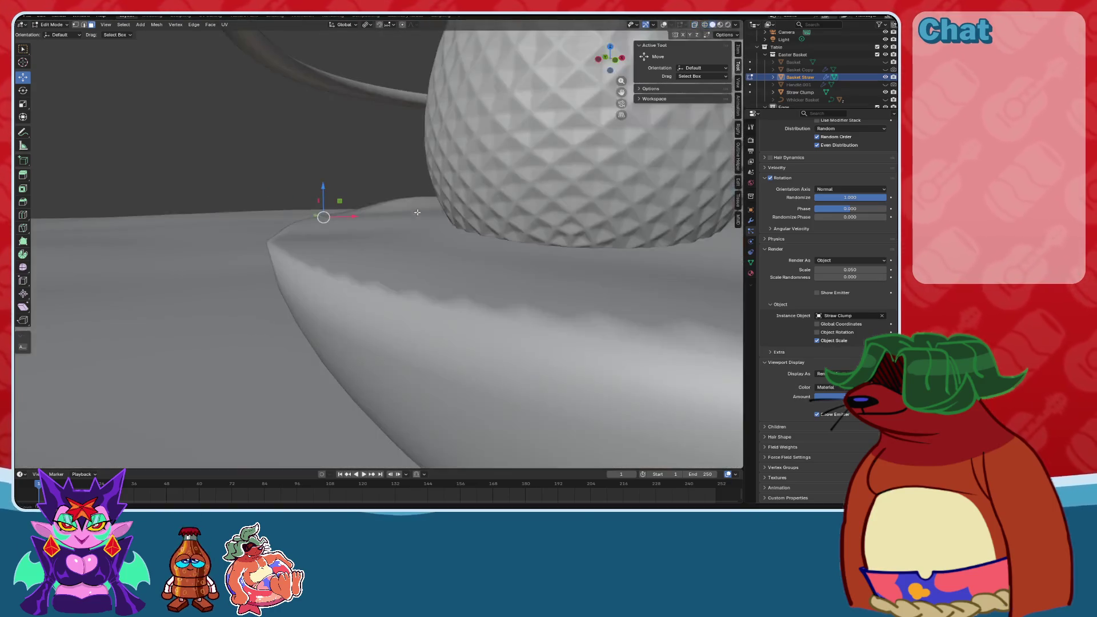
pyautogui.click(662, 25)
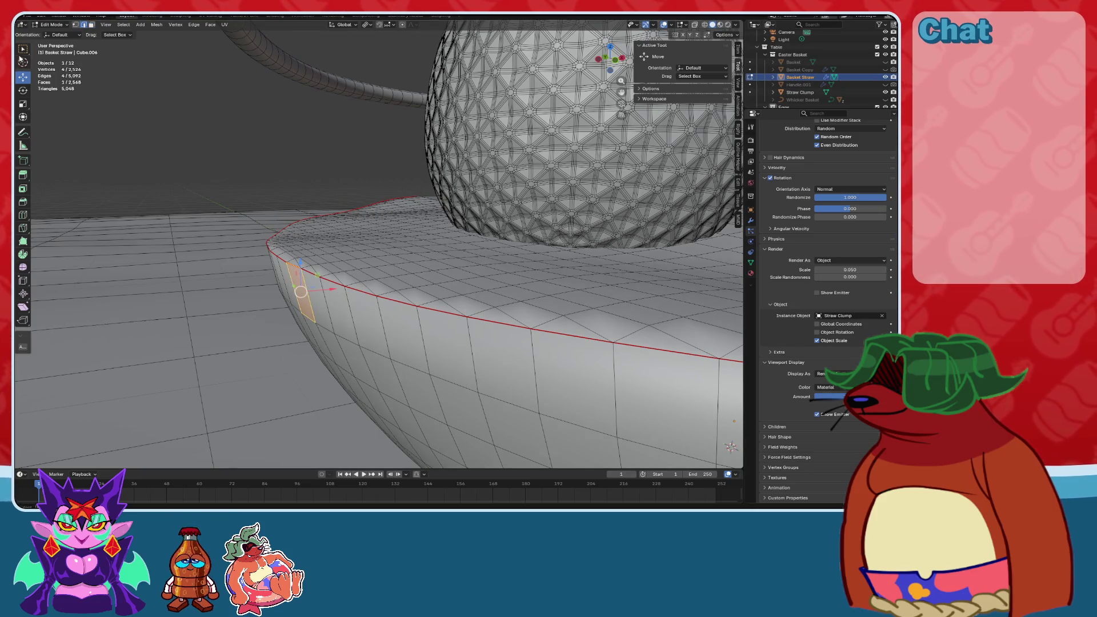
pyautogui.keyDown('alt'); pyautogui.click(310, 275); pyautogui.keyUp('alt')
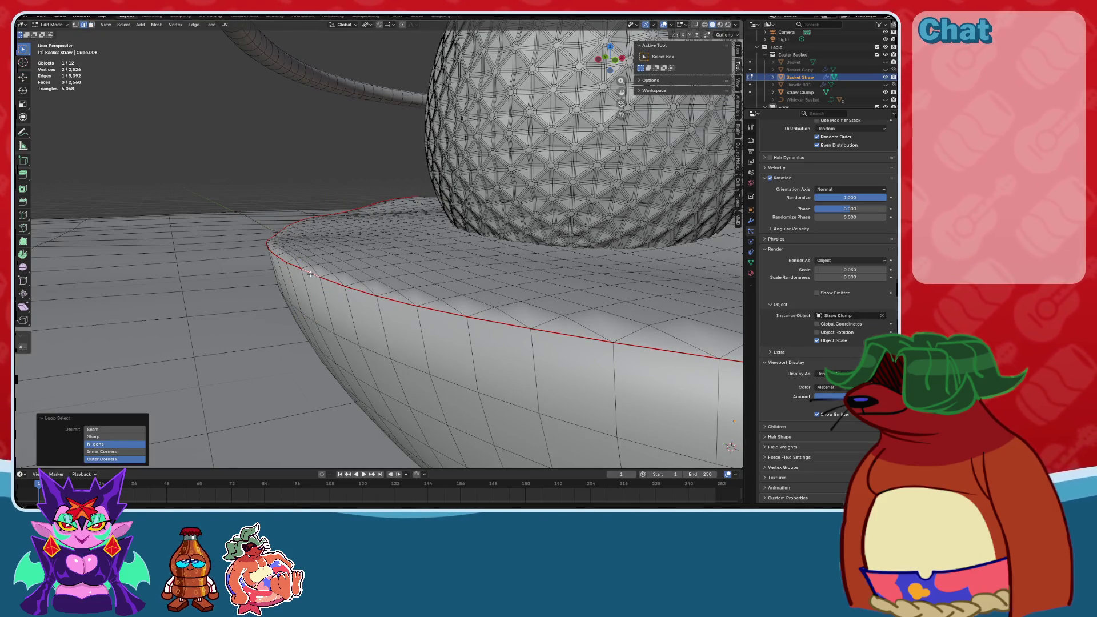
pyautogui.moveTo(310, 274); pyautogui.dragTo(44, 23, button='middle')
pyautogui.click(90, 26)
pyautogui.click(439, 238)
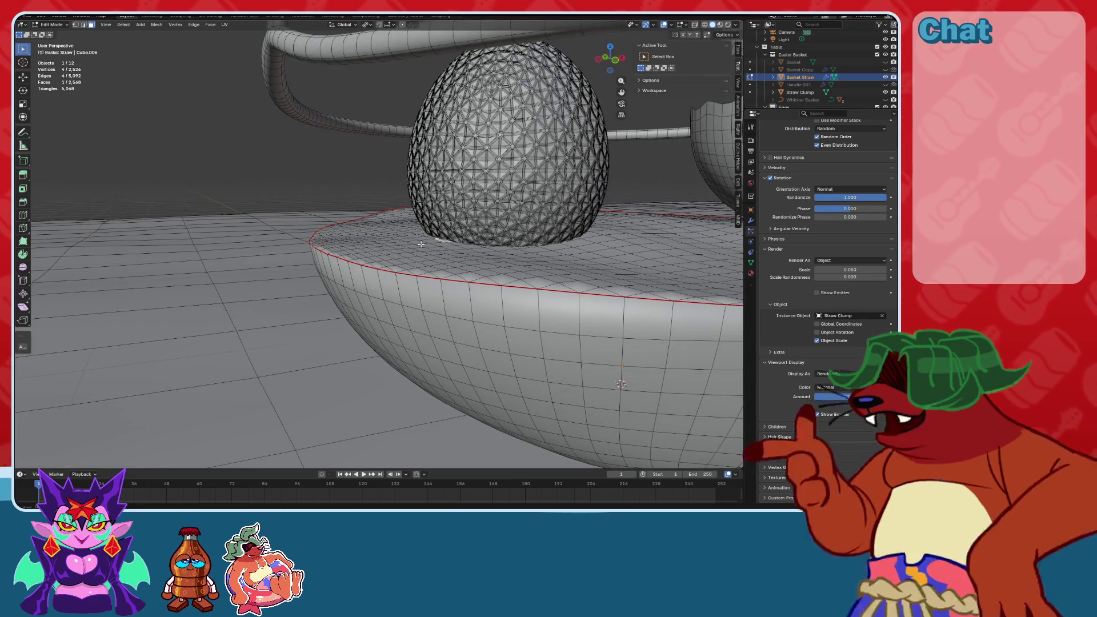
pyautogui.hotkey('ctrl', 'l')
# Unhide the Whicker Basket and raise the straw top about 0.177 m in front view.
pyautogui.moveTo(422, 244); pyautogui.dragTo(573, 218, button='middle')
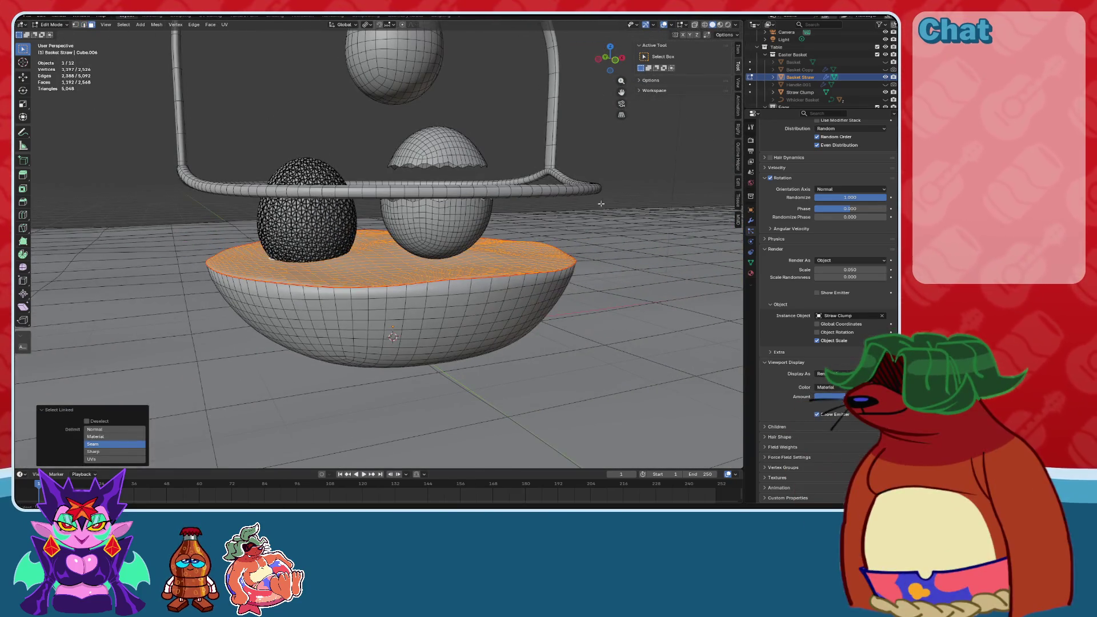
pyautogui.click(886, 100)
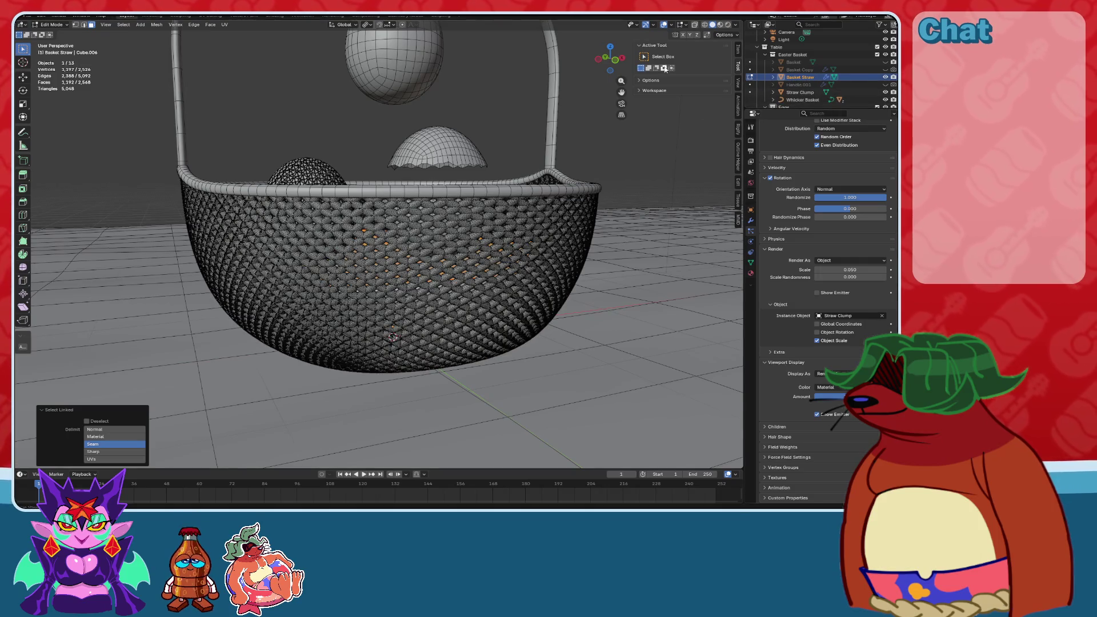
pyautogui.click(614, 69)
pyautogui.click(704, 24)
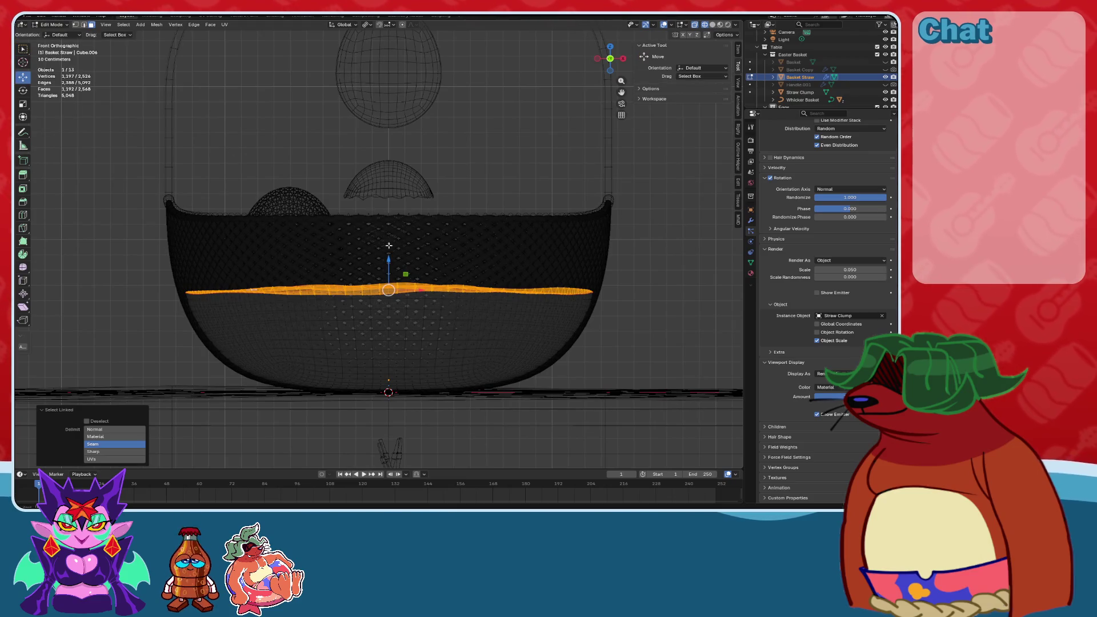
pyautogui.moveTo(383, 265); pyautogui.dragTo(389, 224)
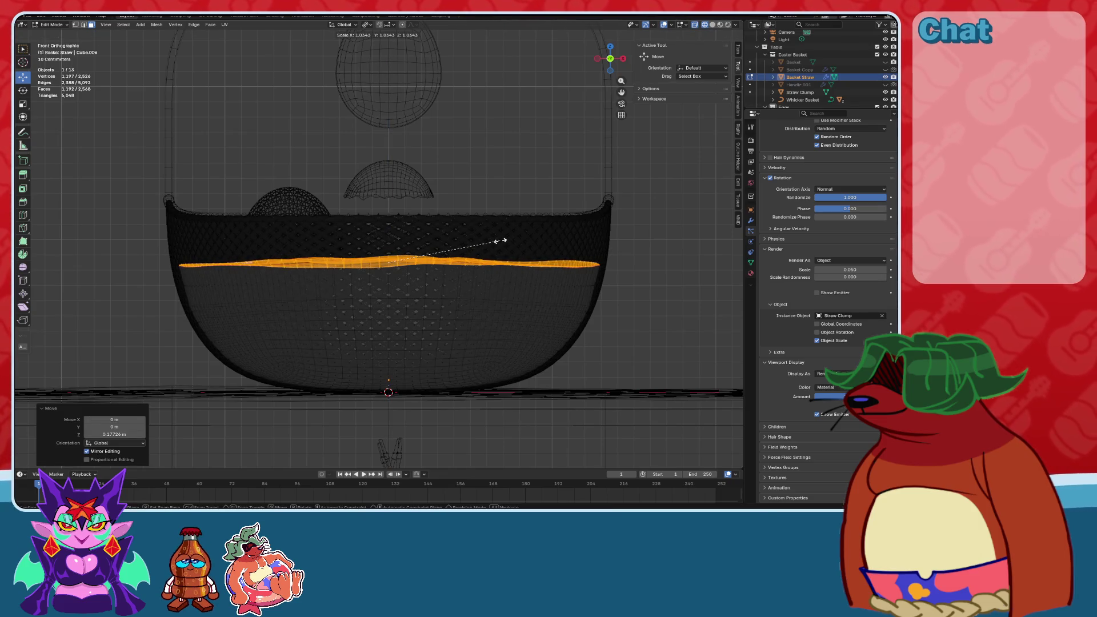
# Add a single edge loop around the straw sides and return to Object Mode.
pyautogui.moveTo(388, 249); pyautogui.dragTo(15, 166, button='middle')
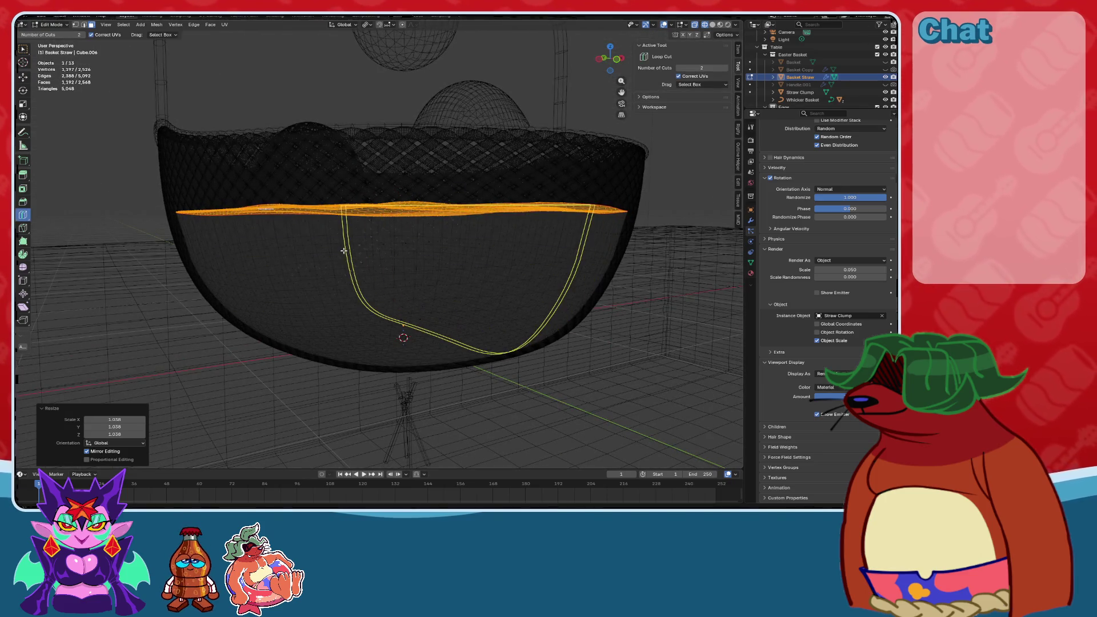
pyautogui.press('Return')
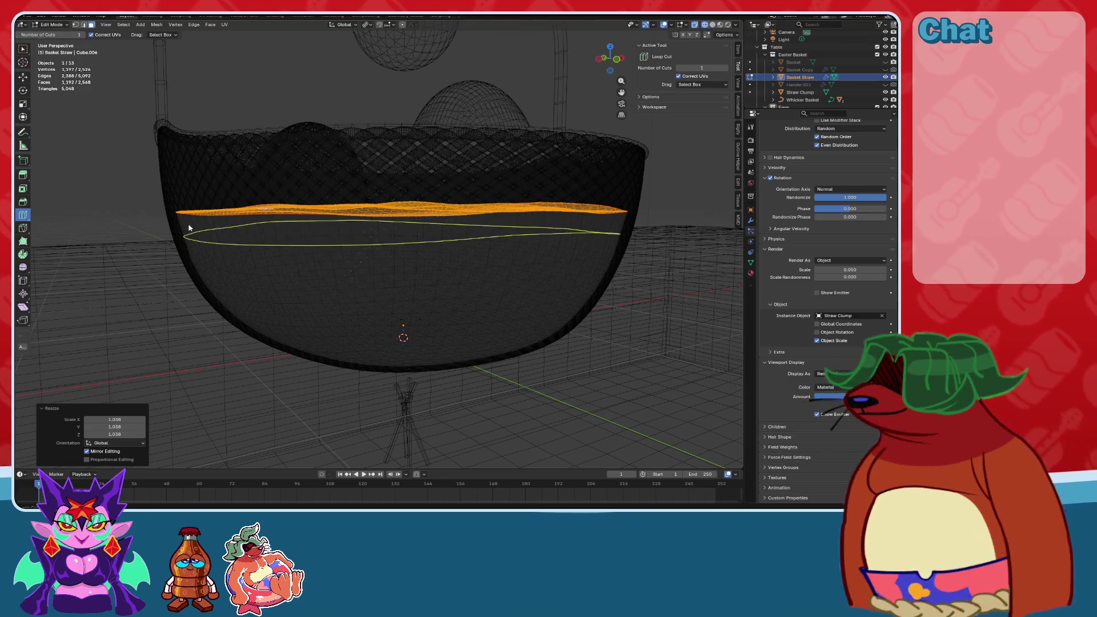
pyautogui.click(186, 228)
pyautogui.moveTo(186, 228); pyautogui.dragTo(455, 231, button='middle')
pyautogui.scroll(6, 454, 230)
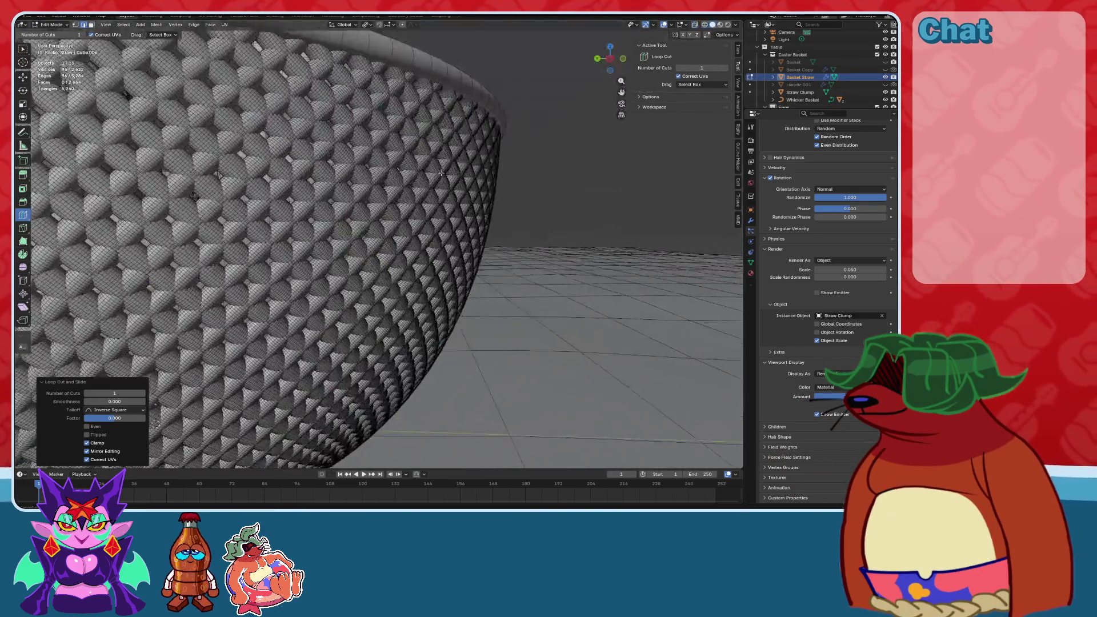
pyautogui.moveTo(441, 172); pyautogui.dragTo(372, 117, button='middle')
pyautogui.scroll(-5, 372, 118)
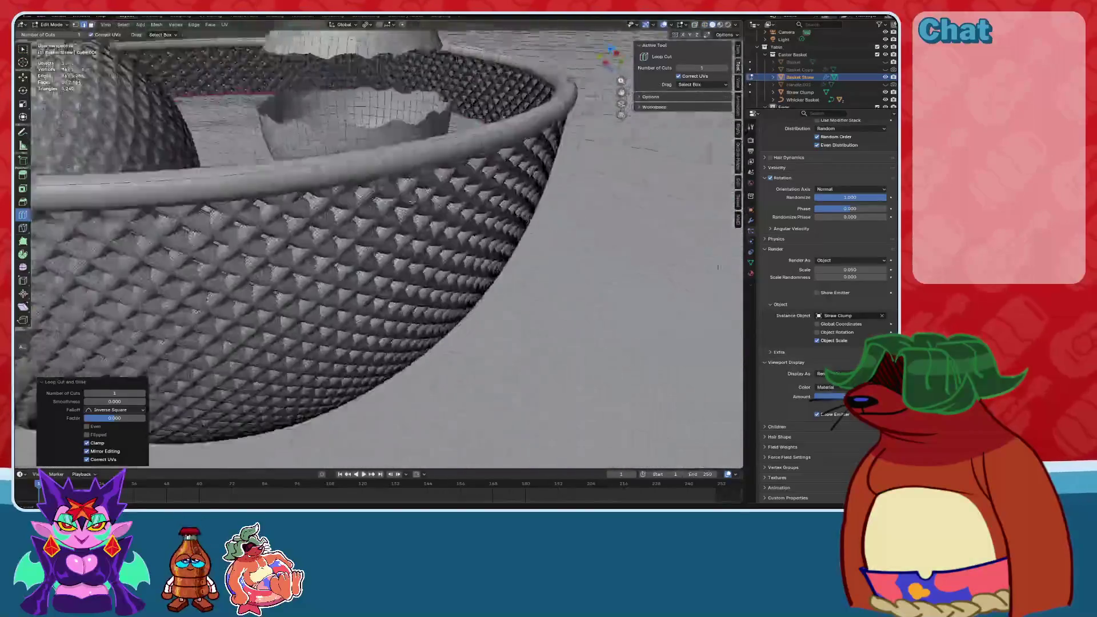
pyautogui.press('Tab')
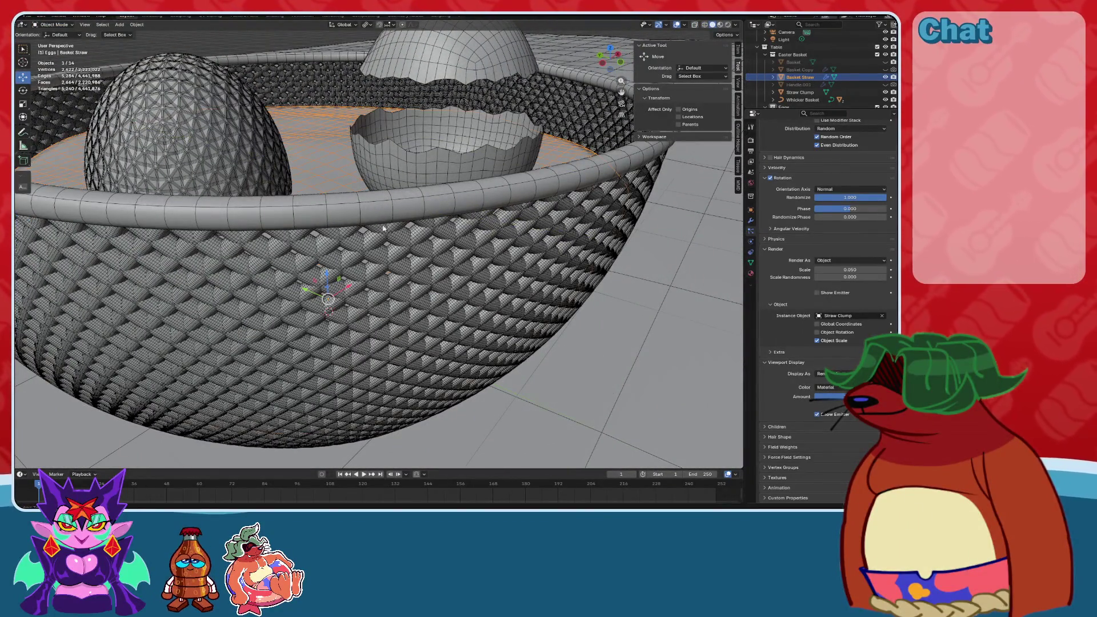
# Enable the Basket Straw ParticleSystem's viewport display in the Modifier tab.
pyautogui.moveTo(392, 222); pyautogui.dragTo(366, 189, button='middle')
pyautogui.scroll(-3, 366, 188)
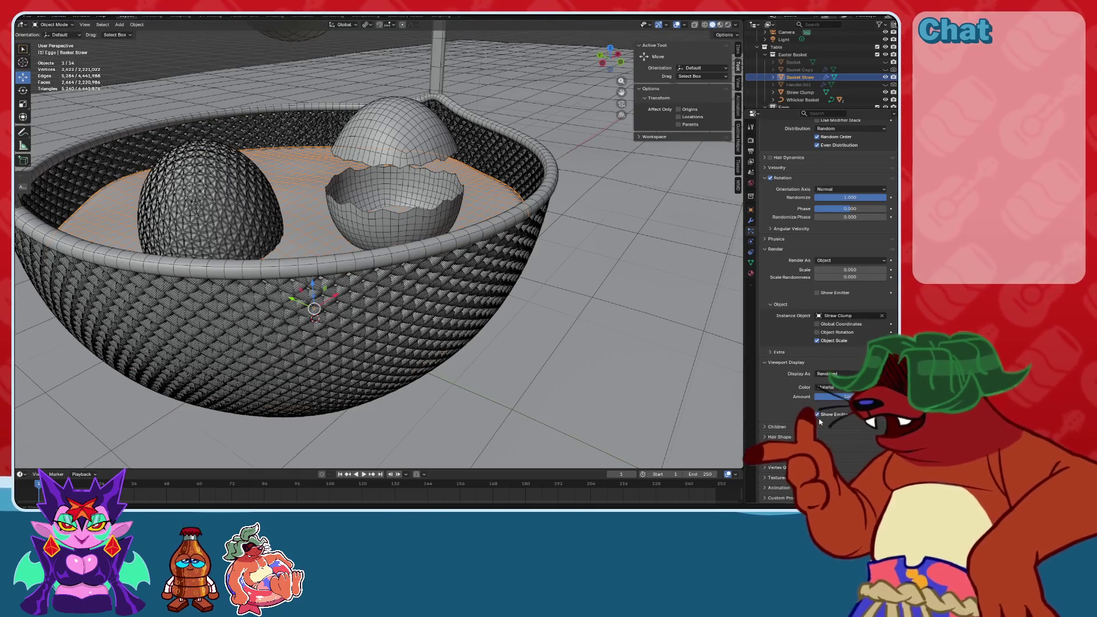
pyautogui.moveTo(499, 320)
pyautogui.mouseDown(button='middle')
pyautogui.moveTo(499, 277)
pyautogui.moveTo(604, 277)
pyautogui.moveTo(490, 234)
pyautogui.moveTo(434, 228)
pyautogui.mouseUp(button='middle')
pyautogui.scroll(3, 499, 276)
pyautogui.scroll(2, 490, 234)
pyautogui.scroll(-5, 504, 279)
pyautogui.moveTo(497, 251); pyautogui.dragTo(504, 280, button='middle')
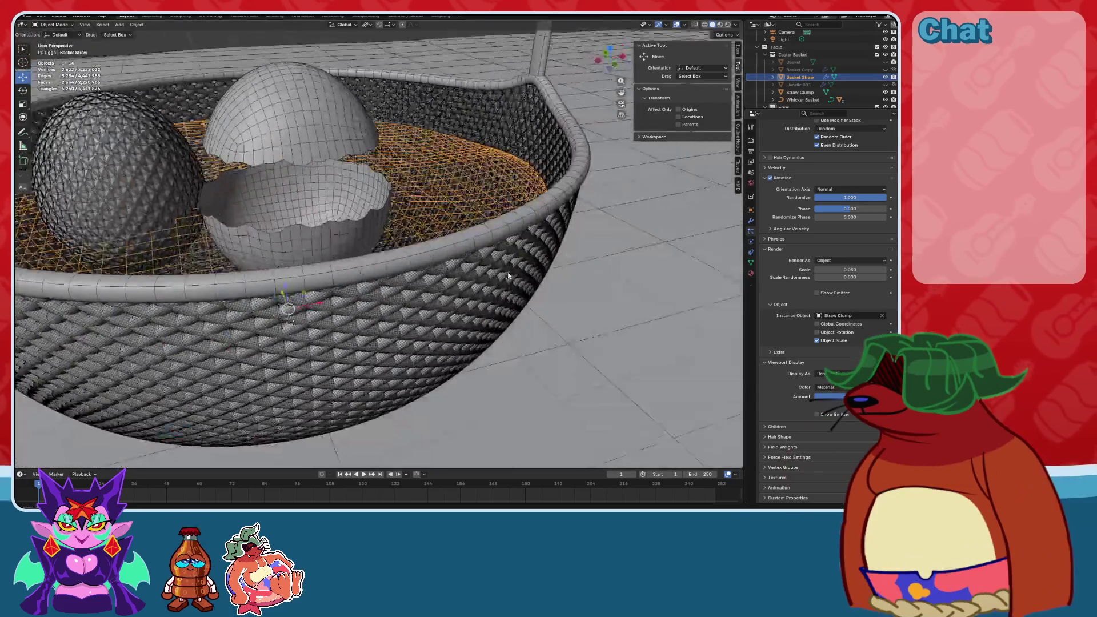
pyautogui.click(751, 220)
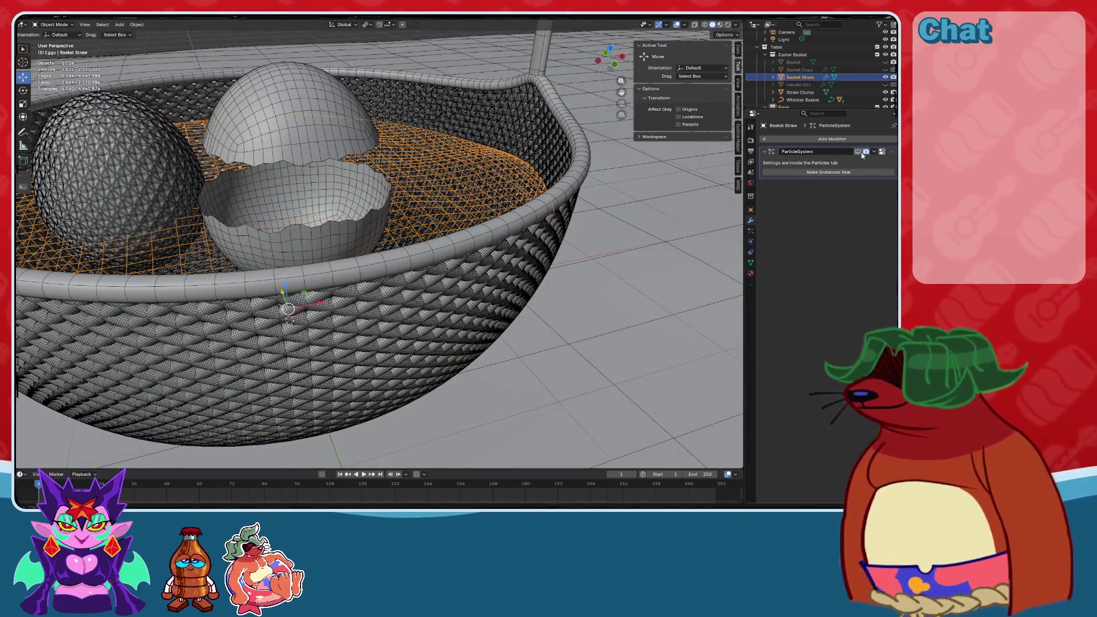
pyautogui.click(866, 152)
# View the grassy basket in Material Preview and select the Cracked Egg Bottom.
pyautogui.click(526, 204)
pyautogui.moveTo(527, 204); pyautogui.dragTo(537, 285, button='middle')
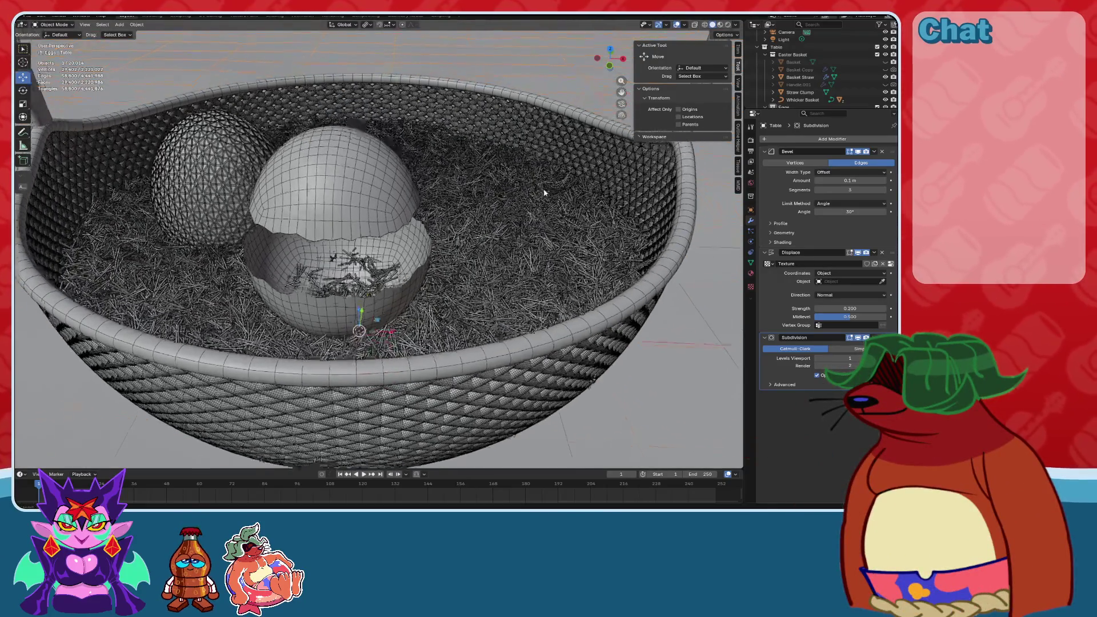
pyautogui.click(719, 24)
pyautogui.moveTo(435, 172)
pyautogui.mouseDown(button='middle')
pyautogui.moveTo(394, 186)
pyautogui.moveTo(449, 186)
pyautogui.mouseUp(button='middle')
pyautogui.scroll(5, 366, 190)
pyautogui.scroll(-5, 401, 170)
pyautogui.moveTo(502, 212); pyautogui.dragTo(394, 348, button='middle')
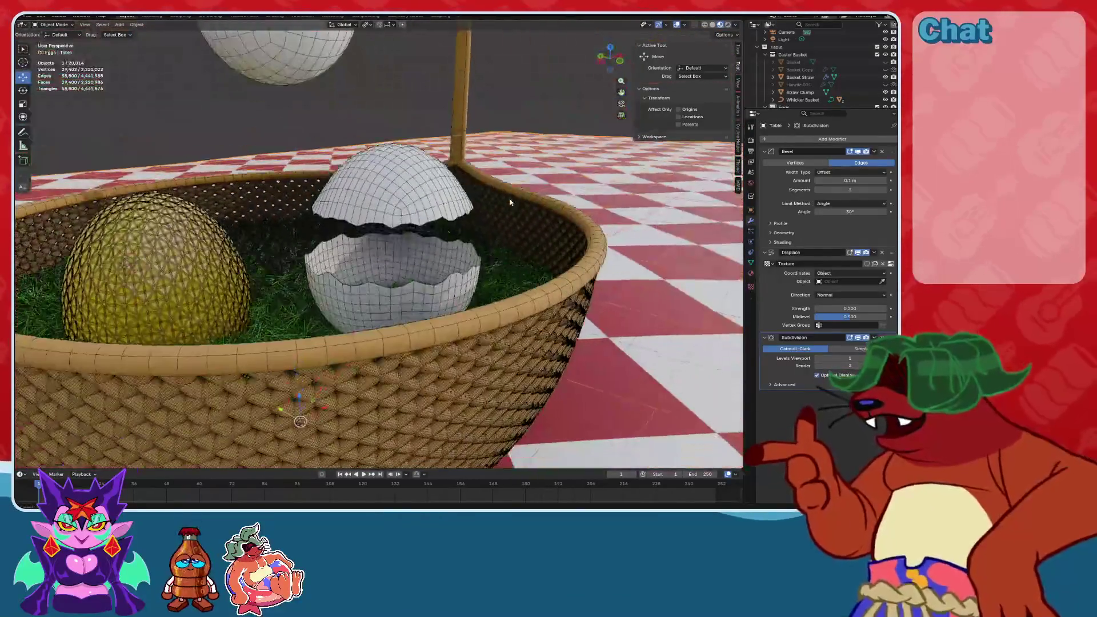
pyautogui.click(395, 349)
pyautogui.scroll(5, 484, 279)
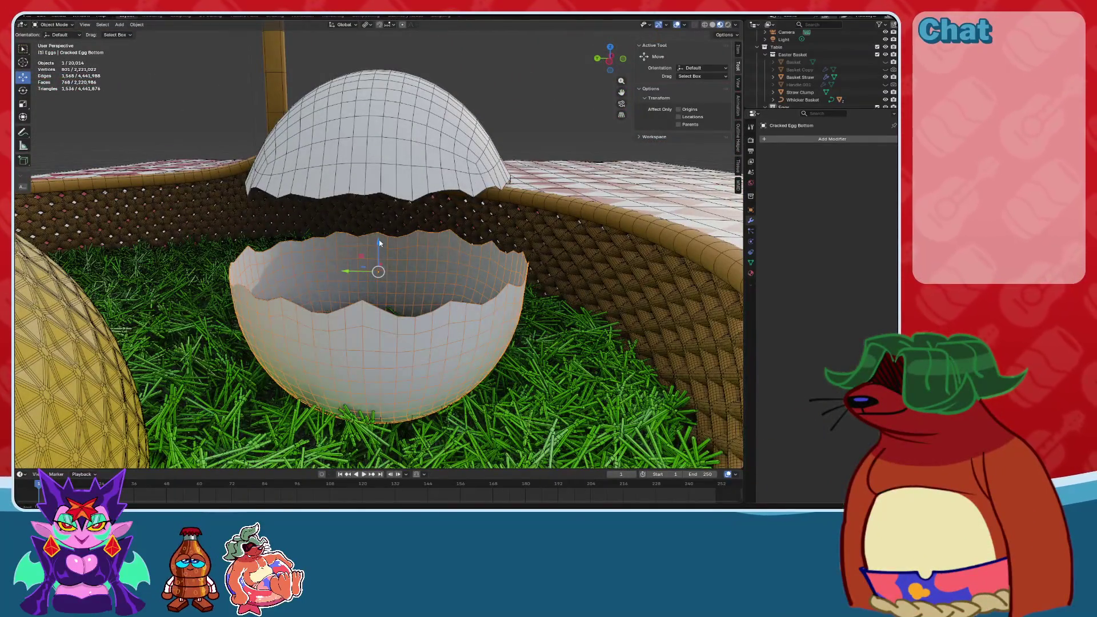
# Raise the Cracked Egg Bottom about 0.067 m along Z into the grass.
pyautogui.moveTo(380, 242); pyautogui.dragTo(379, 237)
pyautogui.moveTo(380, 237)
pyautogui.mouseDown(button='middle')
pyautogui.moveTo(381, 274)
pyautogui.moveTo(380, 245)
pyautogui.mouseUp(button='middle')
pyautogui.scroll(2, 375, 245)
pyautogui.moveTo(379, 222); pyautogui.dragTo(379, 182)
pyautogui.scroll(-2, 414, 234)
pyautogui.moveTo(415, 234)
pyautogui.mouseDown(button='middle')
pyautogui.moveTo(391, 261)
pyautogui.moveTo(425, 213)
pyautogui.mouseUp(button='middle')
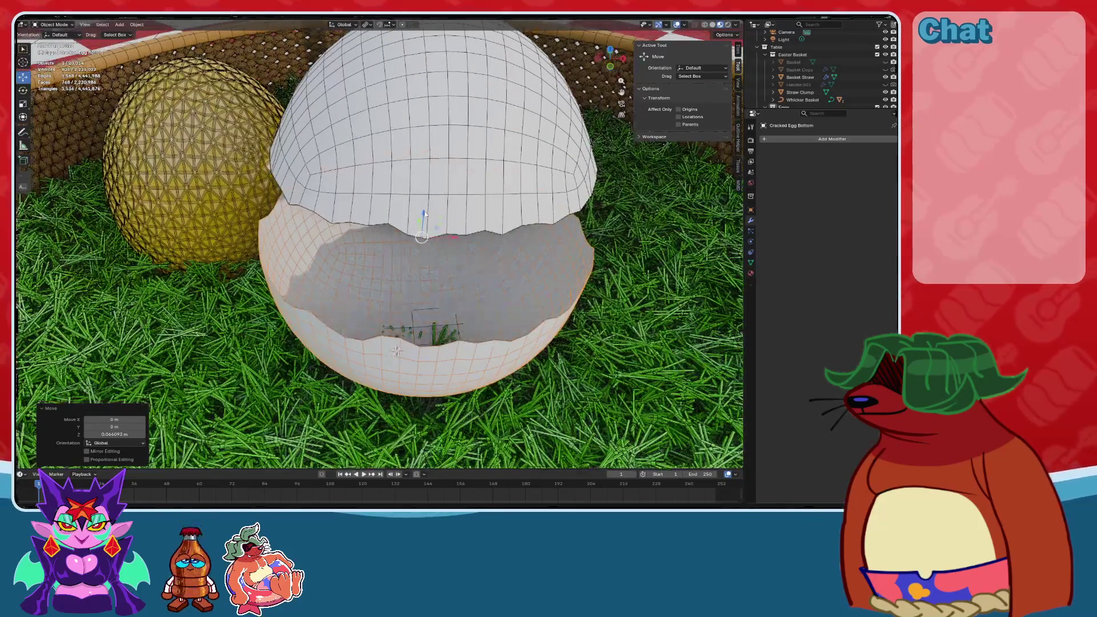
pyautogui.moveTo(424, 206); pyautogui.dragTo(423, 176)
pyautogui.moveTo(423, 176)
pyautogui.mouseDown(button='middle')
pyautogui.moveTo(422, 214)
pyautogui.moveTo(391, 201)
pyautogui.moveTo(511, 187)
pyautogui.mouseUp(button='middle')
# Look down into the egg bottom and open the Add Modifier list.
pyautogui.scroll(5, 511, 188)
pyautogui.scroll(-5, 508, 176)
pyautogui.scroll(3, 457, 191)
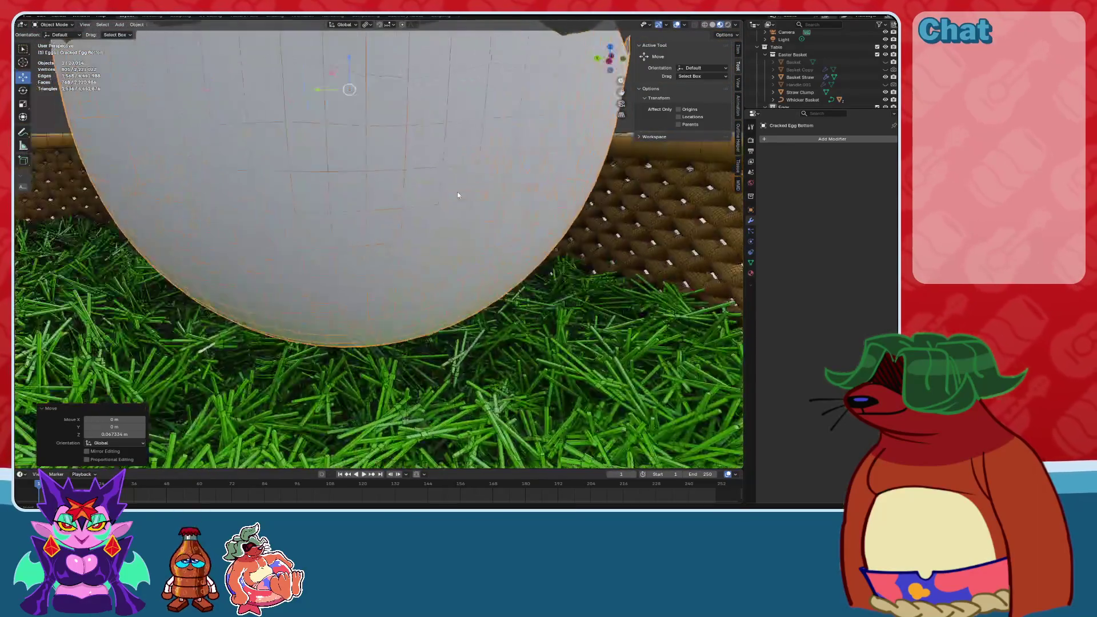
pyautogui.scroll(-1, 399, 131)
pyautogui.moveTo(399, 131)
pyautogui.mouseDown(button='middle')
pyautogui.moveTo(434, 211)
pyautogui.moveTo(423, 263)
pyautogui.moveTo(457, 251)
pyautogui.mouseUp(button='middle')
pyautogui.click(769, 140)
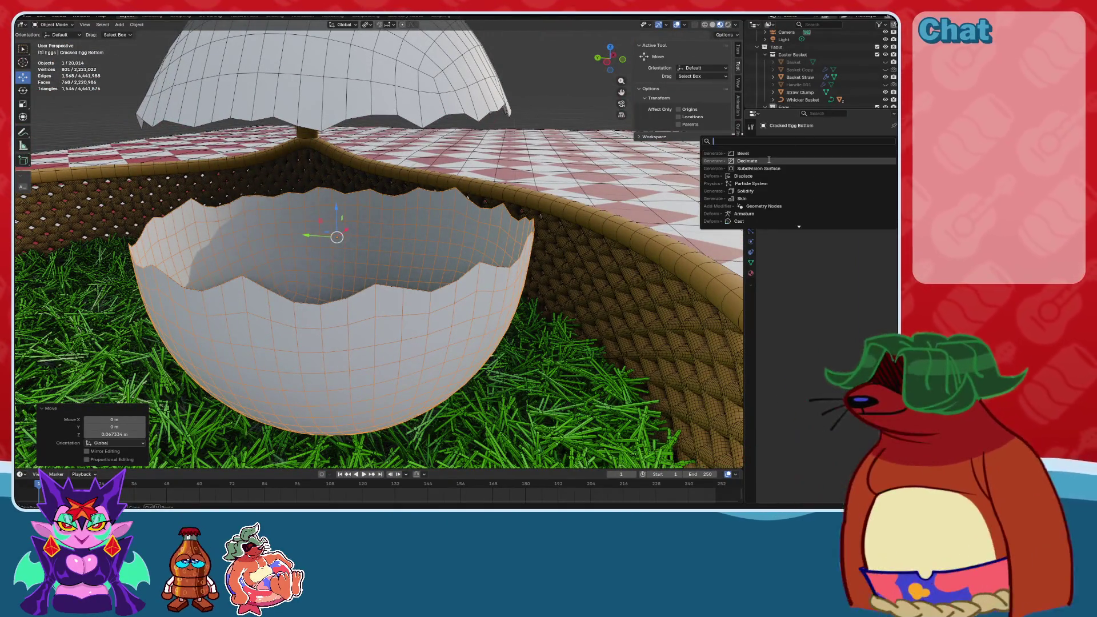
# Give the Cracked Egg Bottom a 0.01 m Solidify thickness and hide the viewport overlays.
pyautogui.click(754, 192)
pyautogui.scroll(4, 514, 172)
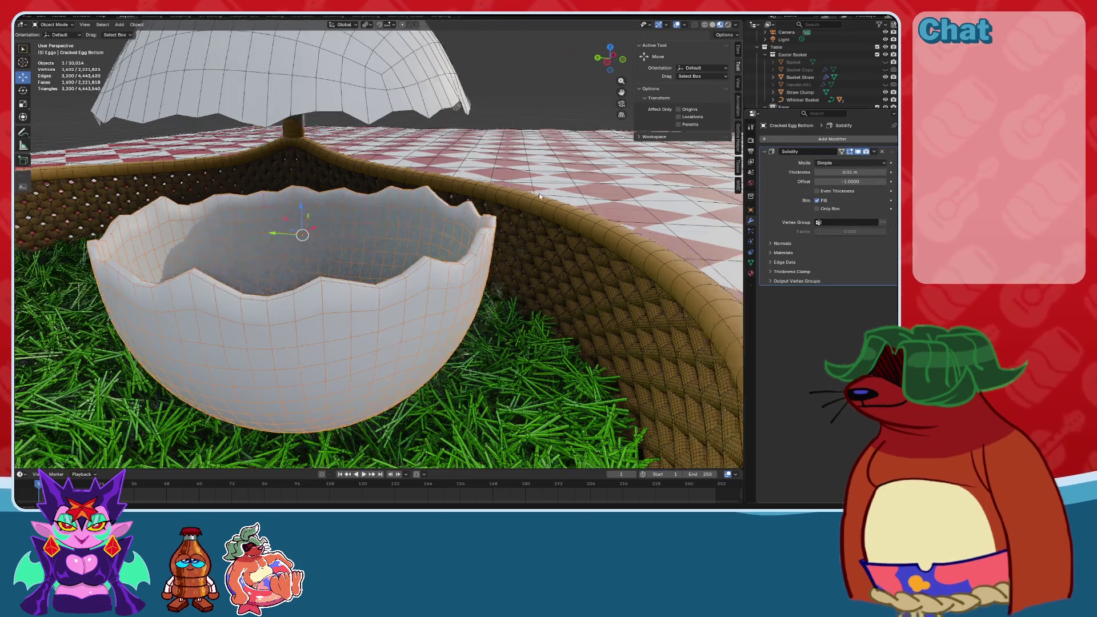
pyautogui.click(676, 25)
pyautogui.moveTo(514, 160); pyautogui.dragTo(571, 166, button='middle')
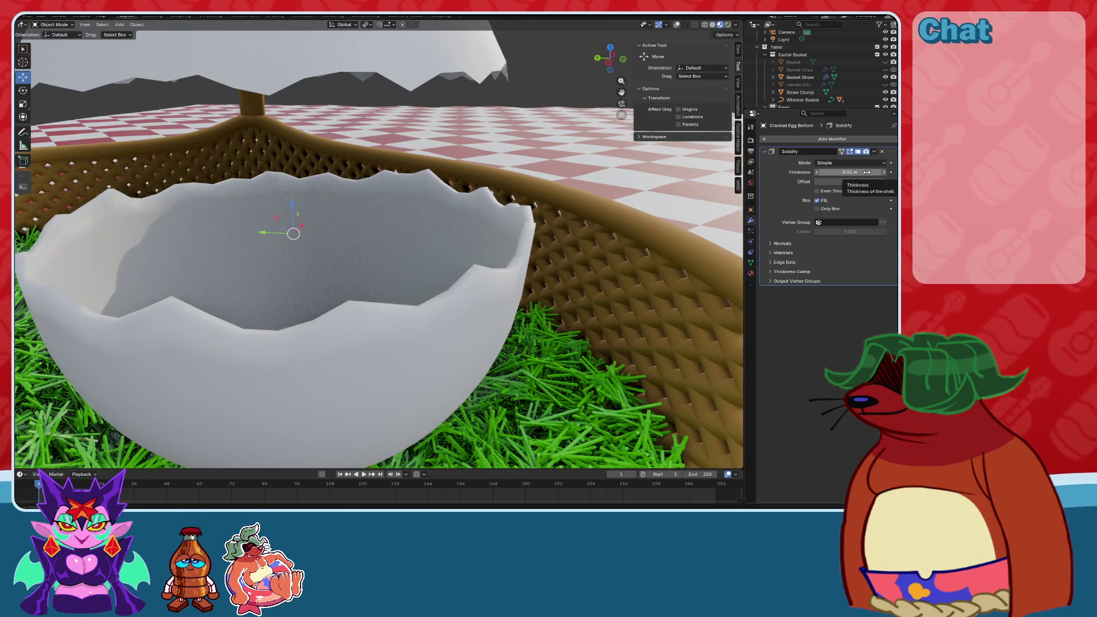
# Check the Cracked Egg Top's modifier list without adding one, then reselect the Cracked Egg Bottom.
pyautogui.click(484, 76)
pyautogui.click(808, 139)
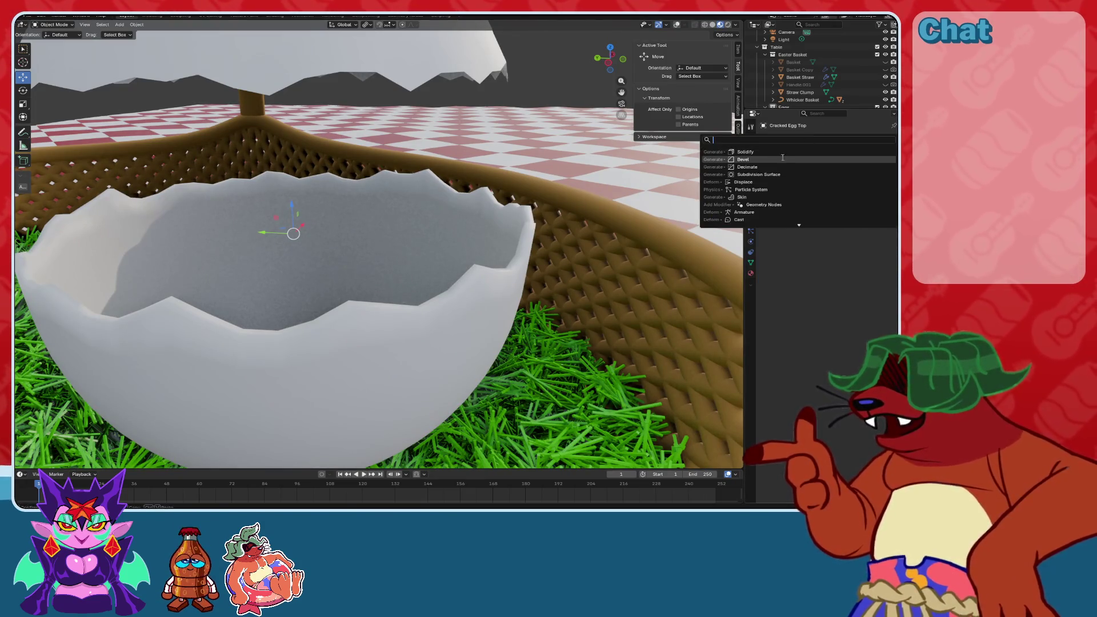
pyautogui.click(571, 143)
pyautogui.moveTo(572, 143); pyautogui.dragTo(523, 194, button='middle')
pyautogui.click(523, 196)
pyautogui.moveTo(497, 255)
pyautogui.mouseDown(button='middle')
pyautogui.moveTo(459, 283)
pyautogui.moveTo(299, 173)
pyautogui.moveTo(305, 183)
pyautogui.moveTo(286, 182)
pyautogui.moveTo(297, 172)
pyautogui.mouseUp(button='middle')
pyautogui.scroll(4, 460, 282)
# Lower the Cracked Egg Bottom into the grass and shift it about 0.16 m along Y.
pyautogui.moveTo(297, 173); pyautogui.dragTo(300, 178)
pyautogui.moveTo(477, 265)
pyautogui.mouseDown(button='middle')
pyautogui.moveTo(439, 225)
pyautogui.moveTo(742, 40)
pyautogui.mouseUp(button='middle')
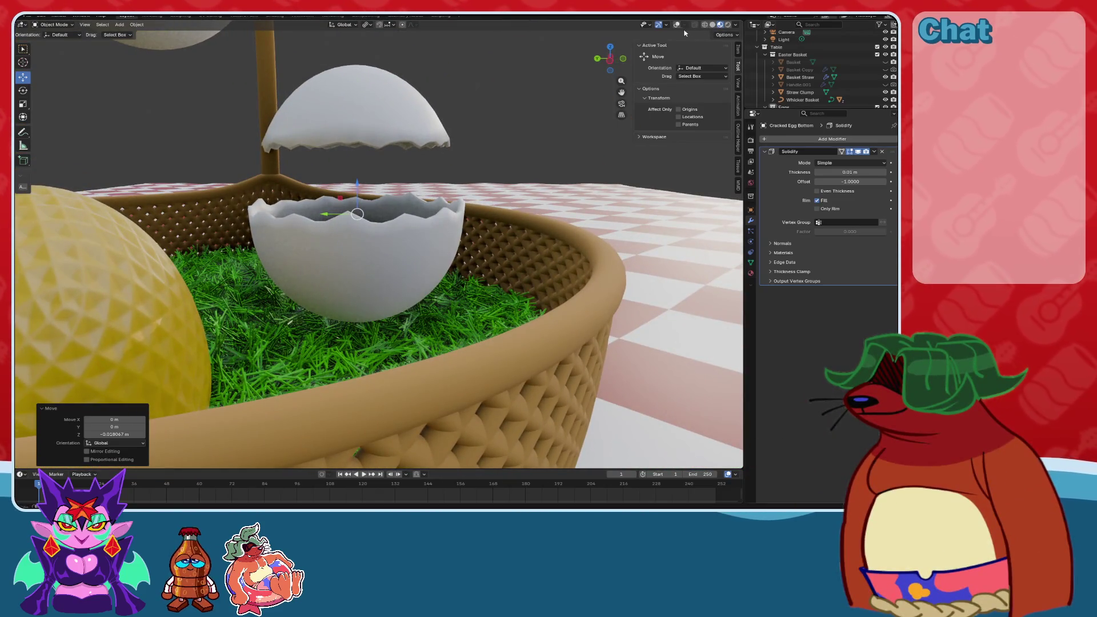
pyautogui.moveTo(486, 170); pyautogui.dragTo(423, 222, button='middle')
pyautogui.moveTo(322, 213)
pyautogui.mouseDown(button='middle')
pyautogui.moveTo(351, 312)
pyautogui.moveTo(434, 237)
pyautogui.mouseUp(button='middle')
pyautogui.moveTo(380, 224); pyautogui.dragTo(346, 227)
pyautogui.moveTo(345, 227); pyautogui.dragTo(442, 250, button='middle')
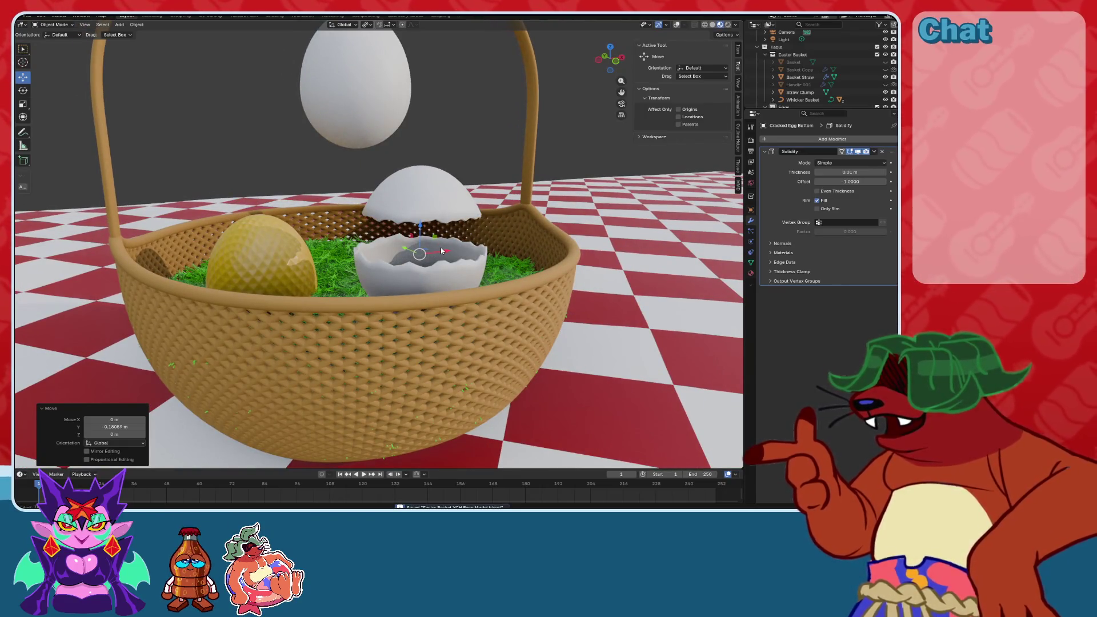
# Raise the golden diamond-patterned egg slightly along Z.
pyautogui.click(335, 266)
pyautogui.moveTo(317, 212)
pyautogui.mouseDown(button='middle')
pyautogui.moveTo(341, 217)
pyautogui.moveTo(370, 270)
pyautogui.moveTo(444, 269)
pyautogui.moveTo(320, 280)
pyautogui.moveTo(319, 269)
pyautogui.mouseUp(button='middle')
pyautogui.scroll(3, 370, 270)
pyautogui.press('g')
pyautogui.press('z')
pyautogui.click(285, 291)
# Inspect the golden egg's material settings.
pyautogui.scroll(6, 343, 240)
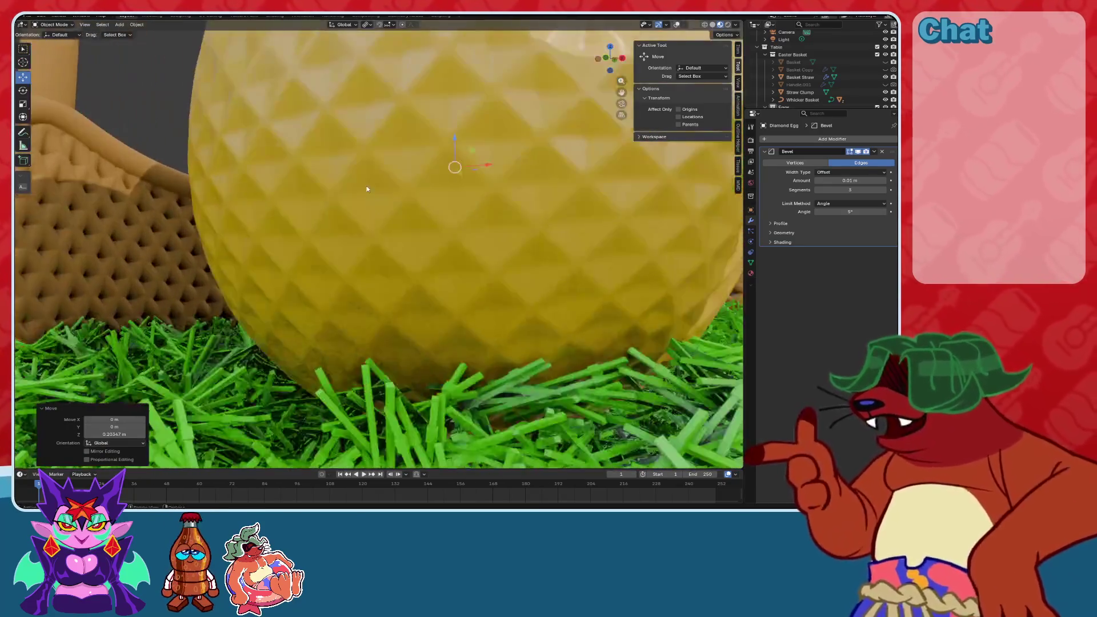
pyautogui.moveTo(367, 189)
pyautogui.mouseDown(button='middle')
pyautogui.moveTo(388, 283)
pyautogui.moveTo(363, 287)
pyautogui.moveTo(425, 298)
pyautogui.mouseUp(button='middle')
pyautogui.scroll(-5, 400, 212)
pyautogui.scroll(2, 415, 281)
pyautogui.scroll(-5, 415, 281)
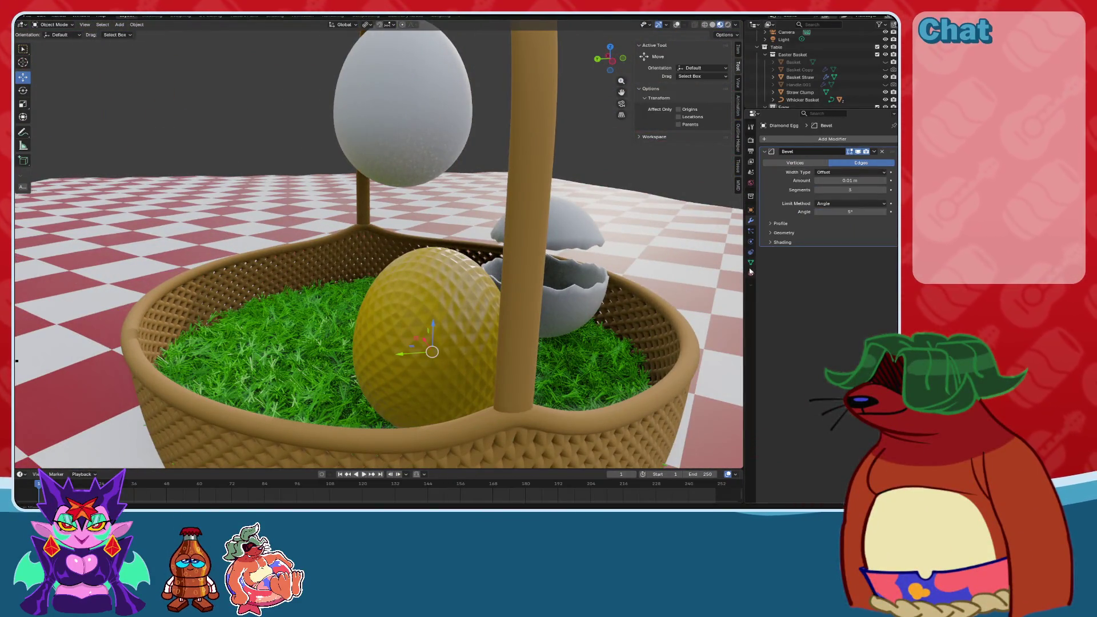
pyautogui.click(750, 272)
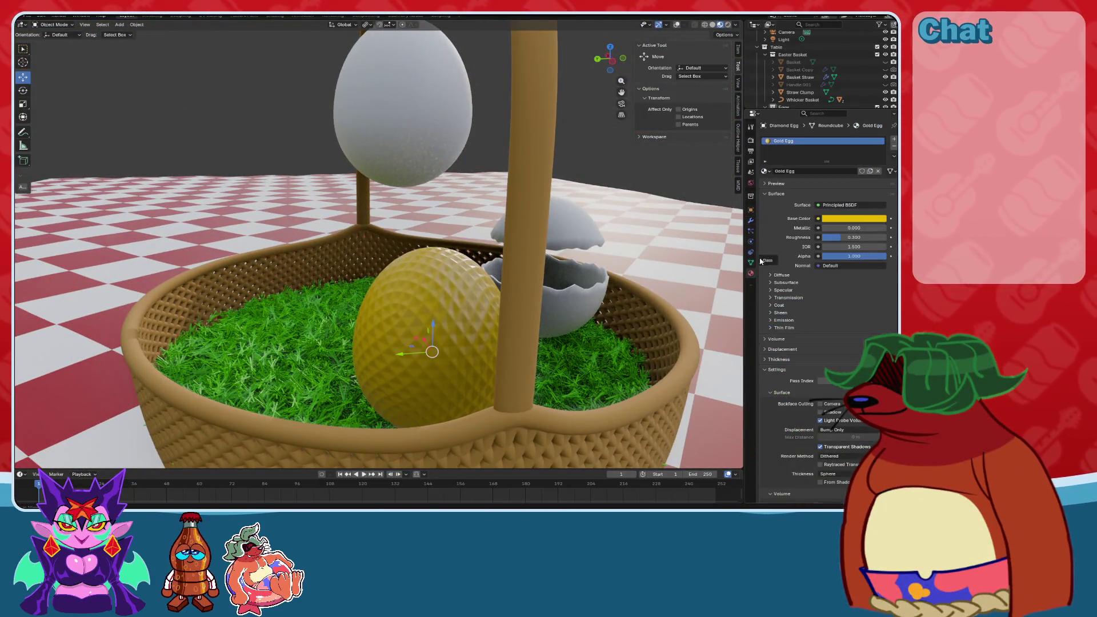
# Set Painted Egg.001's Z location and place it in the basket beside the golden egg.
pyautogui.click(750, 210)
pyautogui.moveTo(389, 258)
pyautogui.mouseDown(button='middle')
pyautogui.moveTo(641, 263)
pyautogui.moveTo(731, 251)
pyautogui.mouseUp(button='middle')
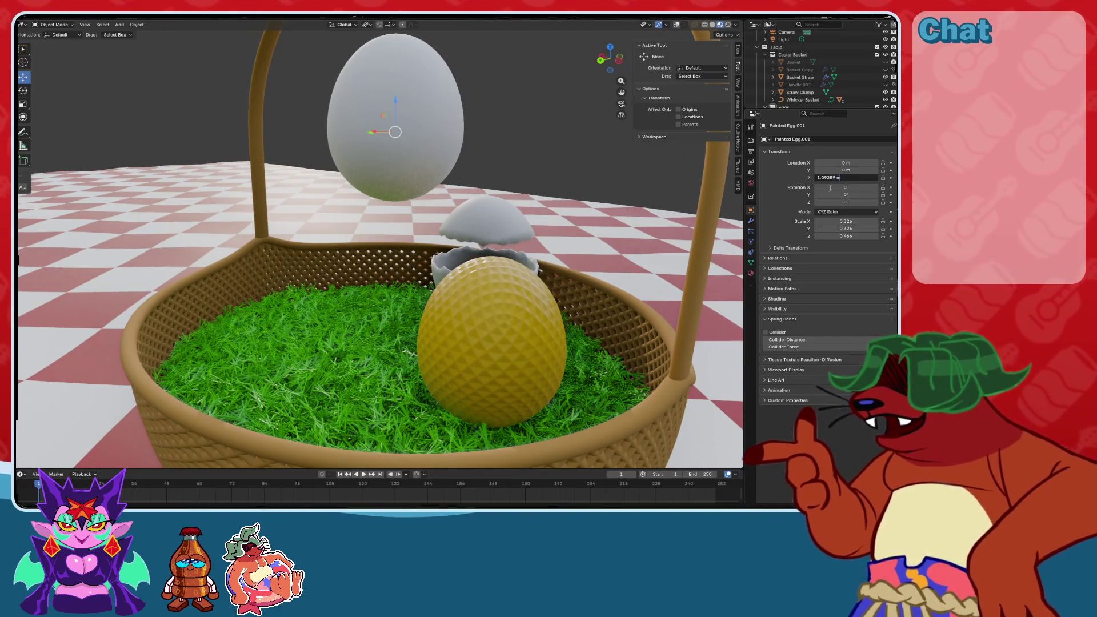
pyautogui.press('Return')
pyautogui.moveTo(400, 257); pyautogui.dragTo(337, 257, button='middle')
pyautogui.press('g')
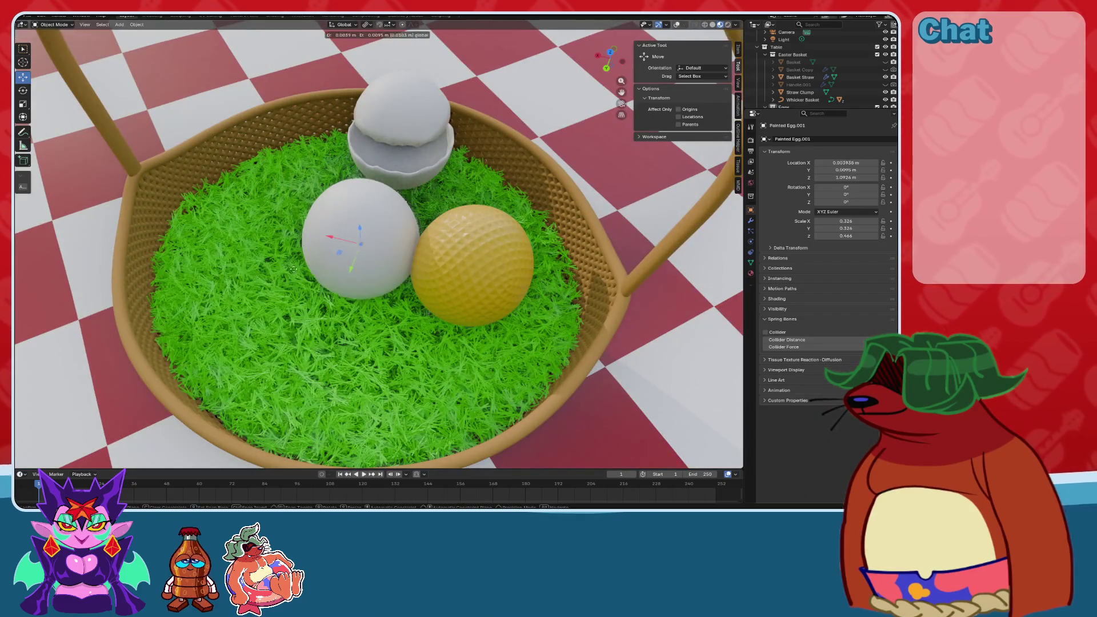
pyautogui.click(252, 280)
# Switch to the Shading workspace to show the white egg's Voronoi Egg material nodes.
pyautogui.moveTo(251, 280)
pyautogui.mouseDown(button='middle')
pyautogui.moveTo(345, 255)
pyautogui.moveTo(355, 221)
pyautogui.moveTo(495, 249)
pyautogui.moveTo(444, 266)
pyautogui.mouseUp(button='middle')
pyautogui.scroll(3, 445, 266)
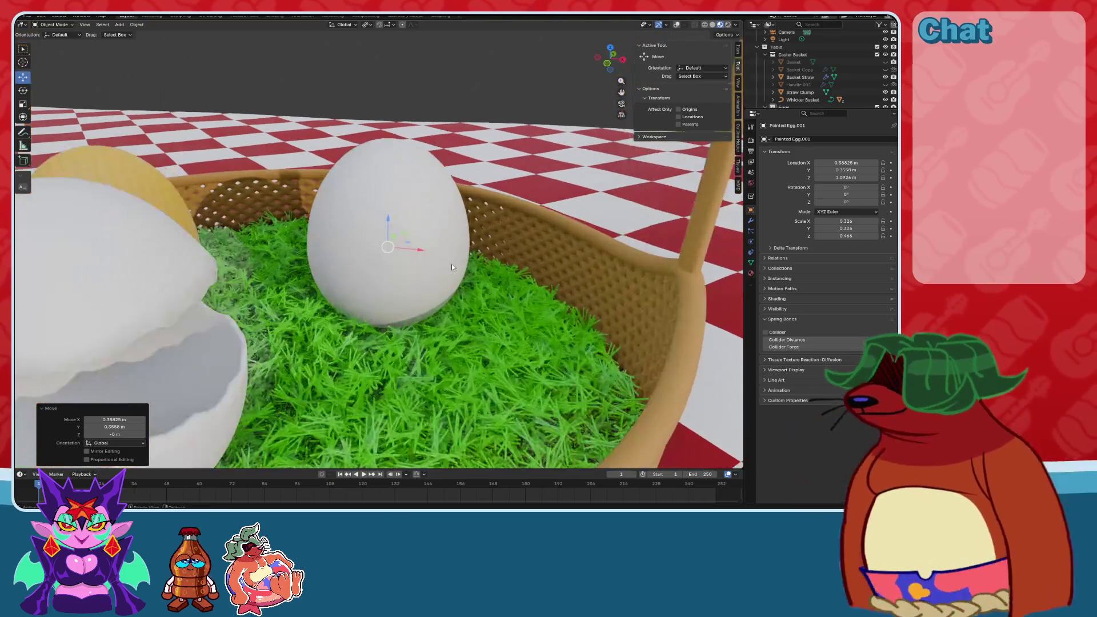
pyautogui.click(274, 16)
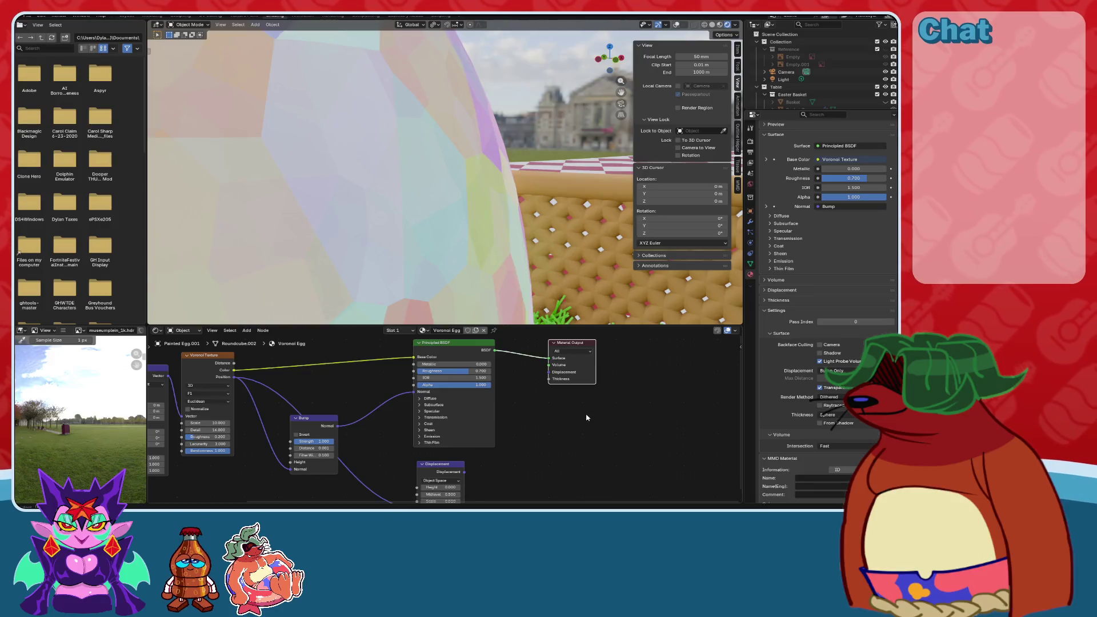
# Locate the Bump and Displacement nodes, disconnecting Bump from Normal and undoing it.
pyautogui.scroll(4, 533, 409)
pyautogui.moveTo(534, 409)
pyautogui.mouseDown(button='middle')
pyautogui.moveTo(586, 453)
pyautogui.moveTo(471, 422)
pyautogui.moveTo(459, 406)
pyautogui.mouseUp(button='middle')
pyautogui.scroll(-2, 585, 453)
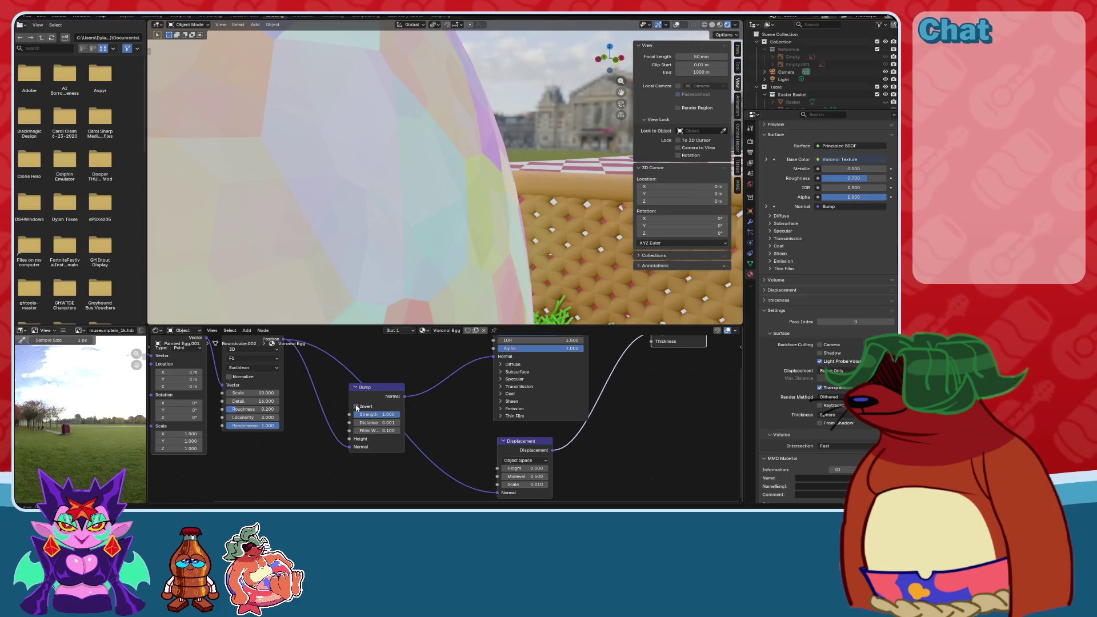
pyautogui.moveTo(399, 431); pyautogui.dragTo(455, 455, button='middle')
pyautogui.scroll(1, 455, 455)
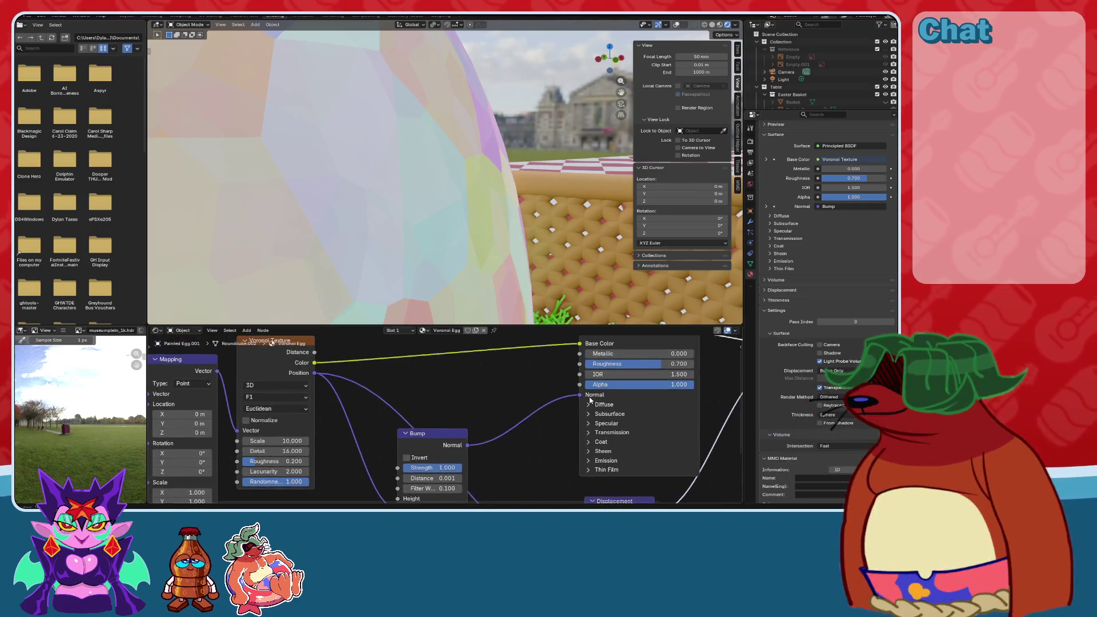
pyautogui.moveTo(579, 396); pyautogui.dragTo(522, 419)
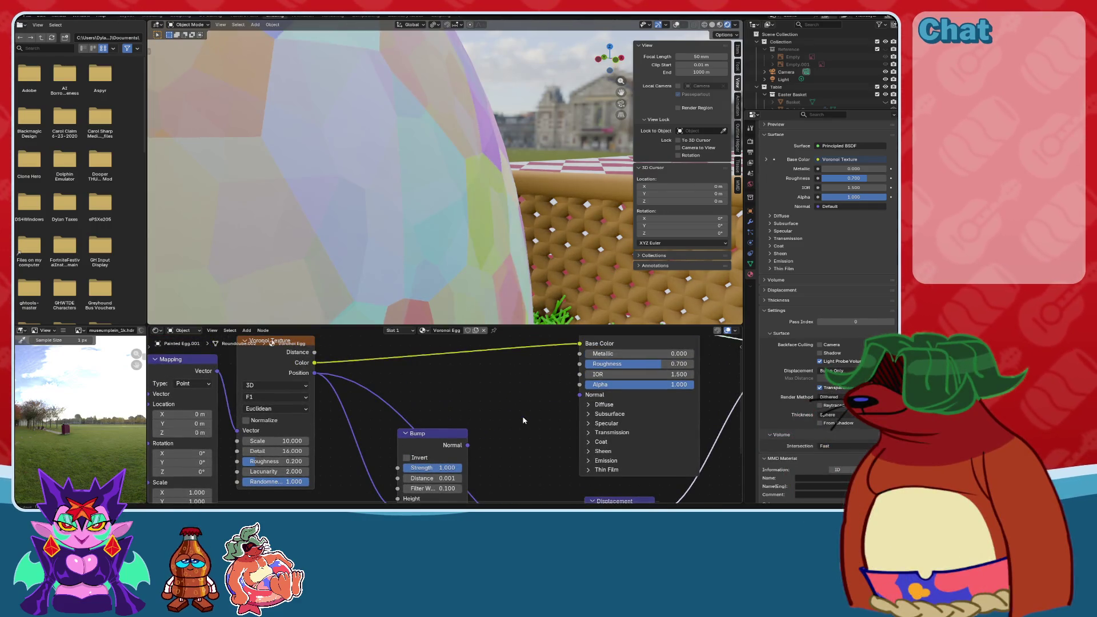
pyautogui.hotkey('ctrl', 'z')
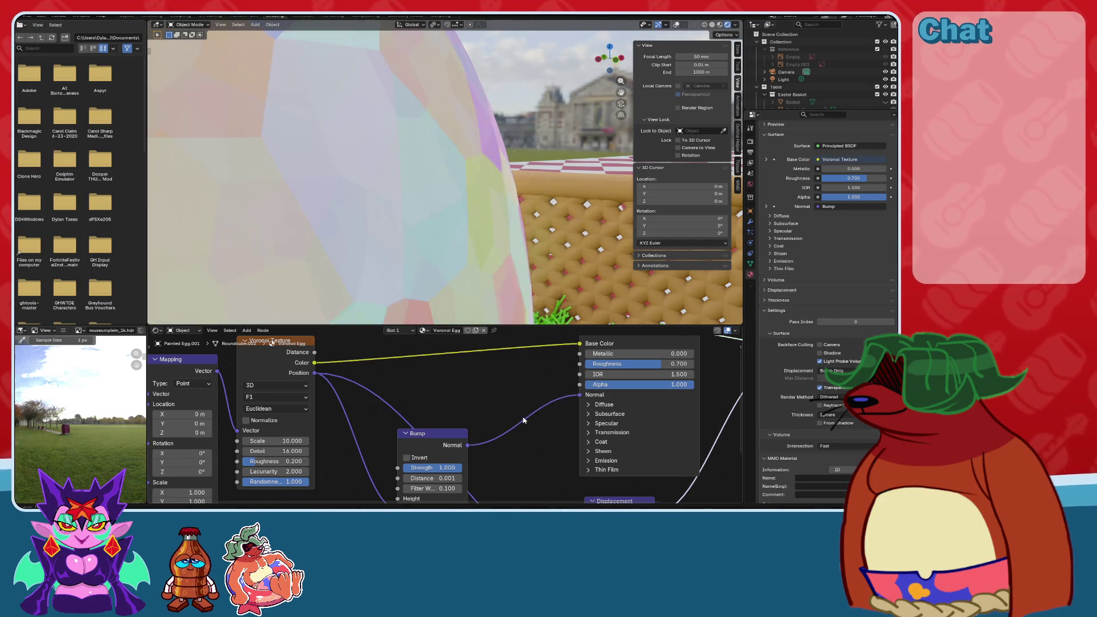
# Delete the Bump node from the Voronoi Egg material.
pyautogui.scroll(-1, 522, 419)
pyautogui.moveTo(523, 421); pyautogui.dragTo(405, 376, button='middle')
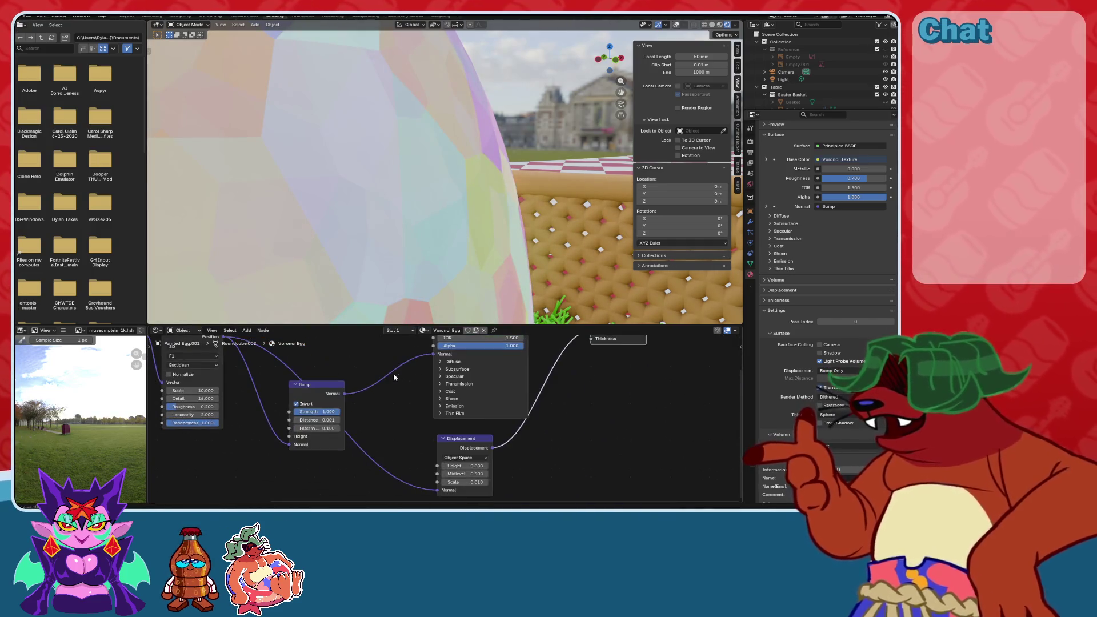
pyautogui.click(306, 384)
pyautogui.press('x')
pyautogui.press('x')
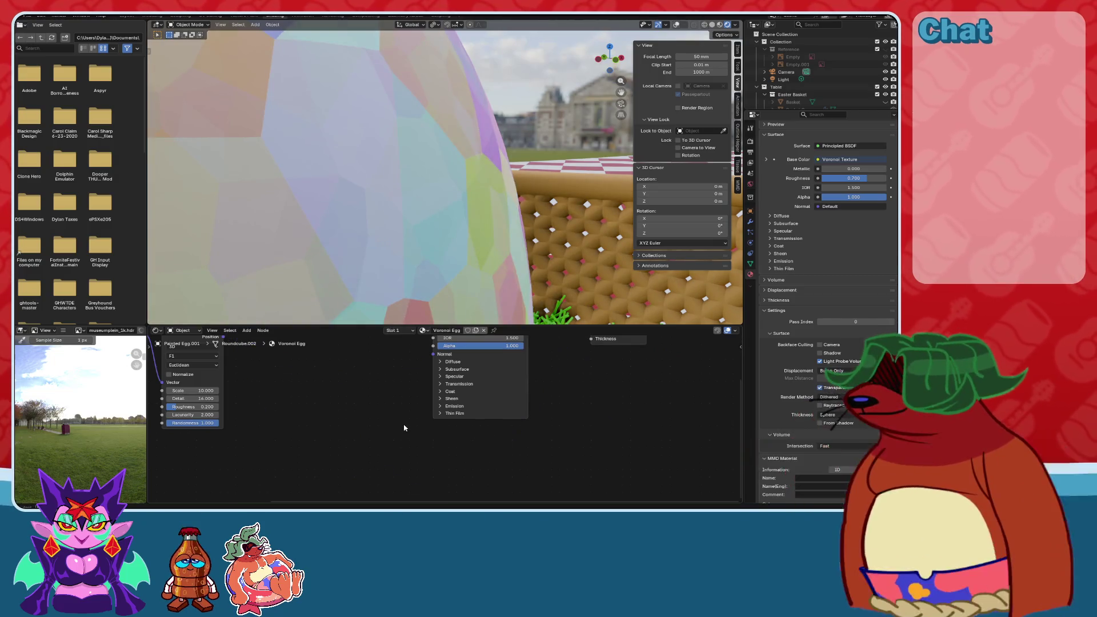
# Raise the Voronoi Texture node's Lacunarity to 2.300.
pyautogui.scroll(-2, 423, 446)
pyautogui.scroll(-6, 482, 248)
pyautogui.scroll(-1, 497, 253)
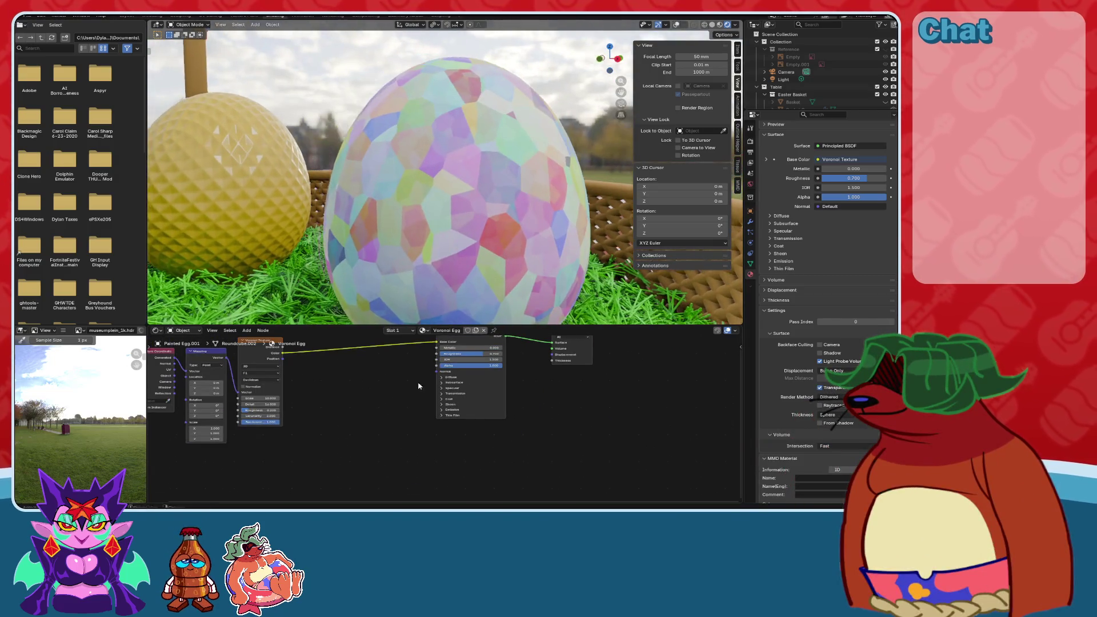
pyautogui.scroll(4, 435, 437)
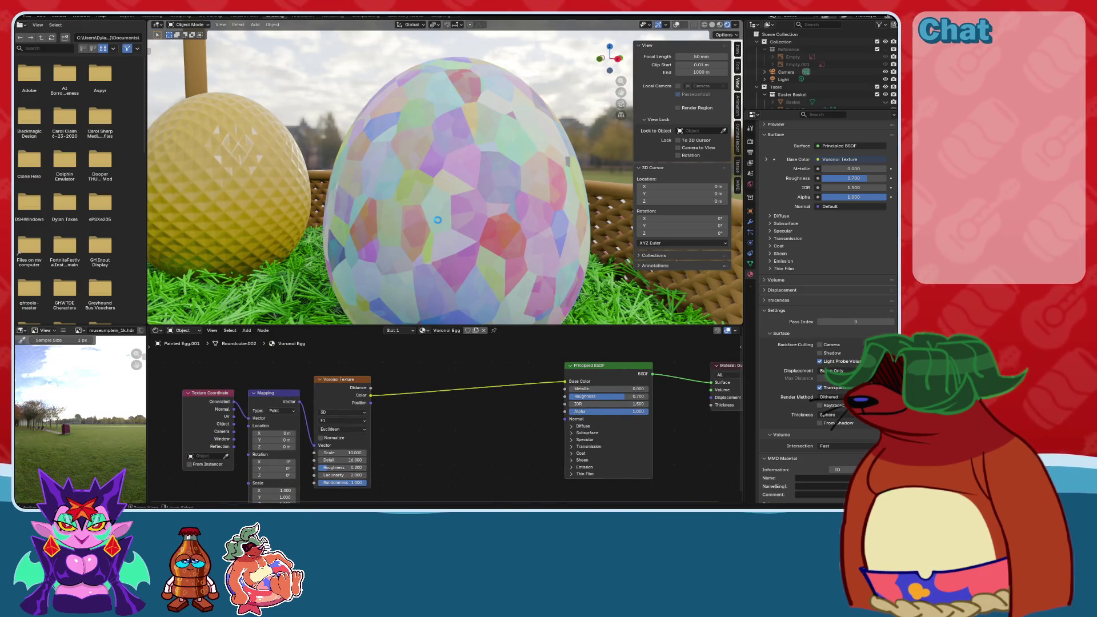
pyautogui.scroll(3, 471, 424)
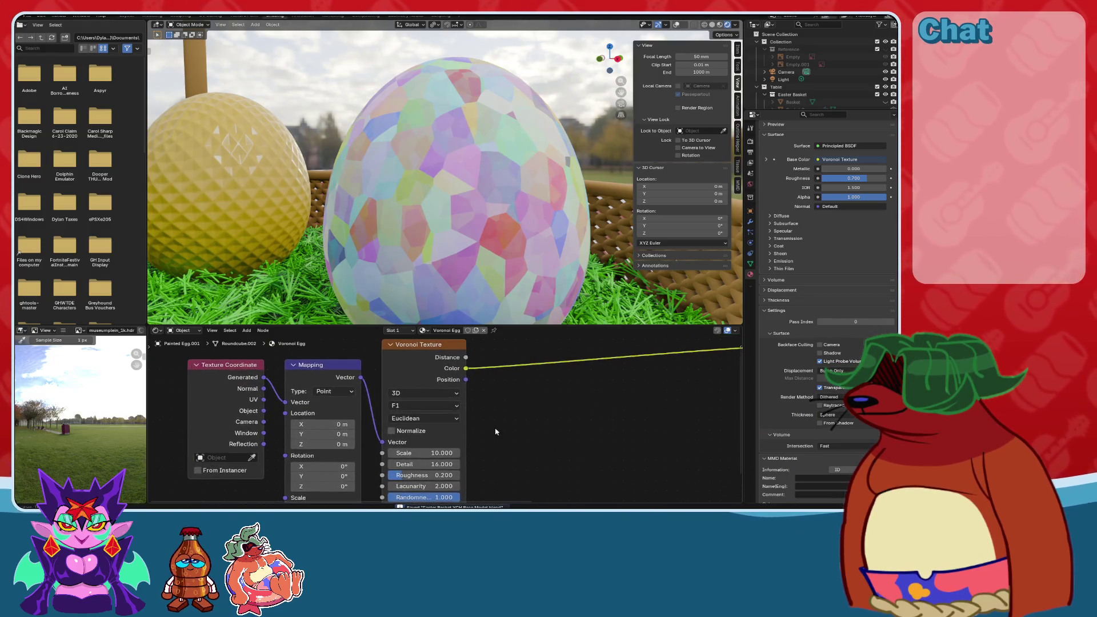
pyautogui.scroll(2, 485, 435)
pyautogui.moveTo(486, 434)
pyautogui.mouseDown(button='middle')
pyautogui.moveTo(521, 382)
pyautogui.moveTo(506, 410)
pyautogui.mouseUp(button='middle')
pyautogui.moveTo(420, 469)
pyautogui.mouseDown()
pyautogui.moveTo(437, 469)
pyautogui.moveTo(395, 464)
pyautogui.moveTo(481, 464)
pyautogui.mouseUp()
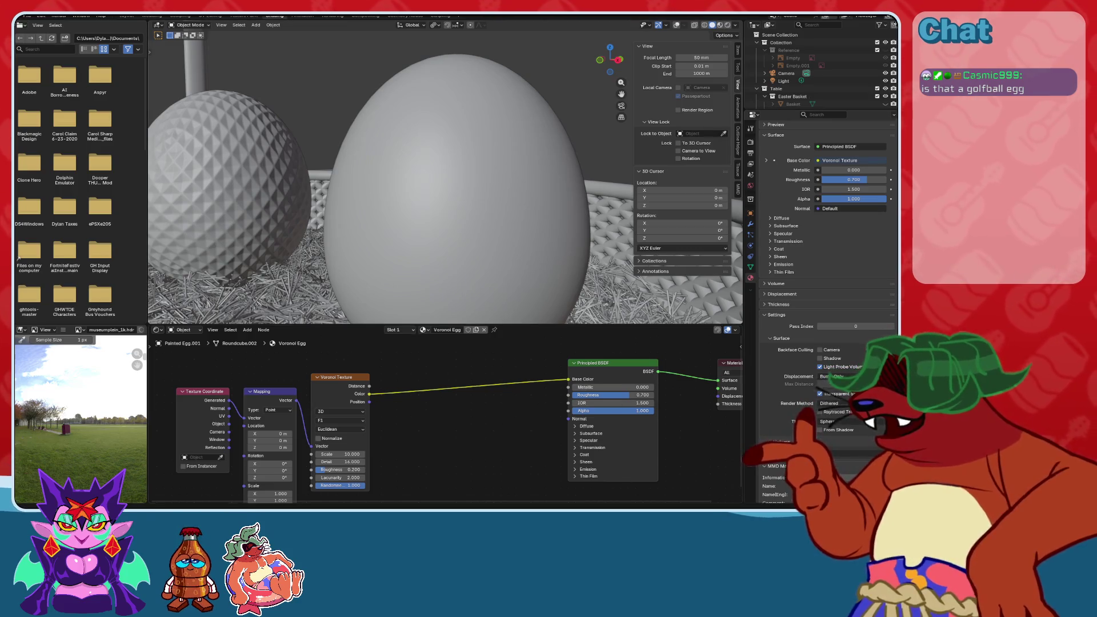
# Zoom out in the Shader Editor after the Lacunarity change.
pyautogui.scroll(-6, 510, 271)
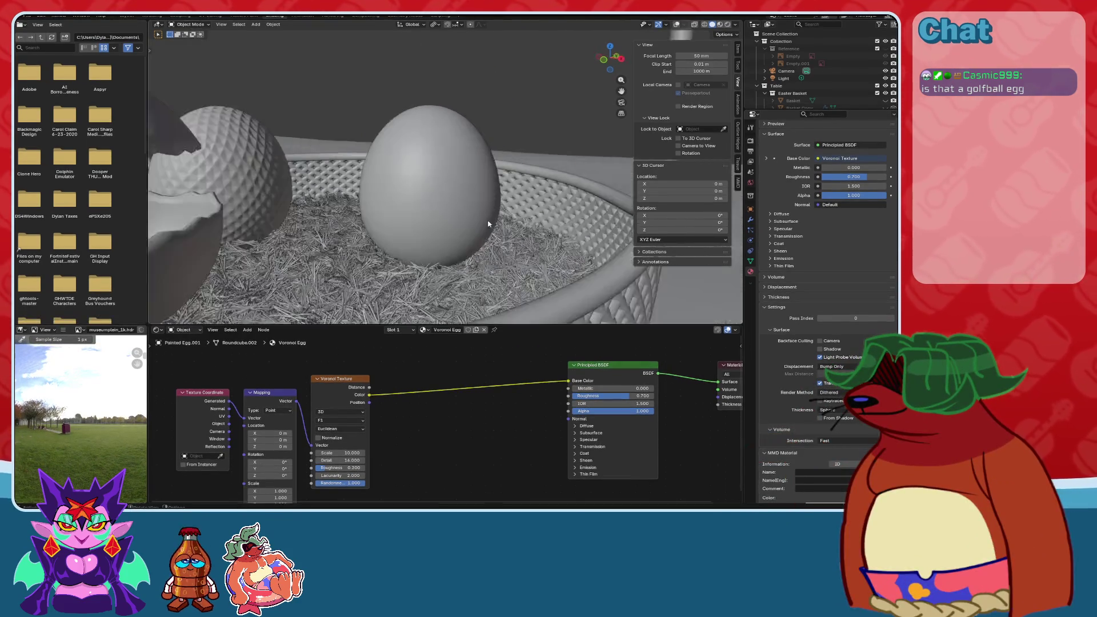
# Switch the viewport to Material Preview and orbit around the eggs in the basket.
pyautogui.click(720, 25)
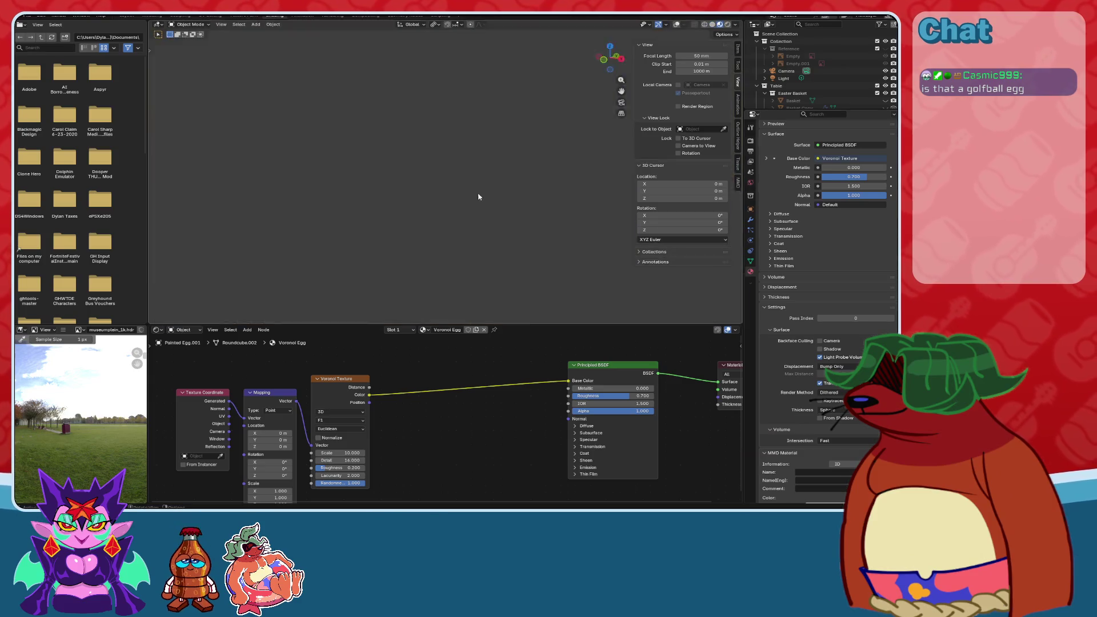
pyautogui.moveTo(434, 206); pyautogui.dragTo(481, 218, button='middle')
pyautogui.scroll(5, 481, 217)
pyautogui.moveTo(417, 230)
pyautogui.mouseDown(button='middle')
pyautogui.moveTo(511, 219)
pyautogui.moveTo(447, 216)
pyautogui.moveTo(381, 231)
pyautogui.mouseUp(button='middle')
pyautogui.scroll(-6, 512, 220)
pyautogui.scroll(5, 473, 214)
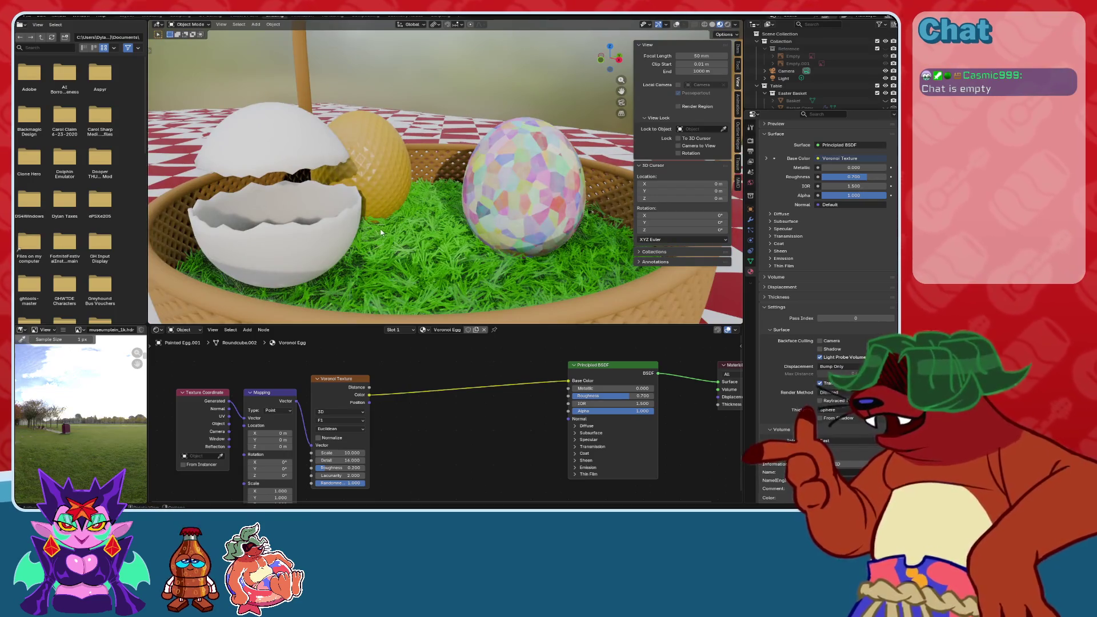
pyautogui.moveTo(494, 280); pyautogui.dragTo(440, 264, button='middle')
# Set the golden egg's Metallic to 1.000 and zoom out over the whole table.
pyautogui.click(340, 194)
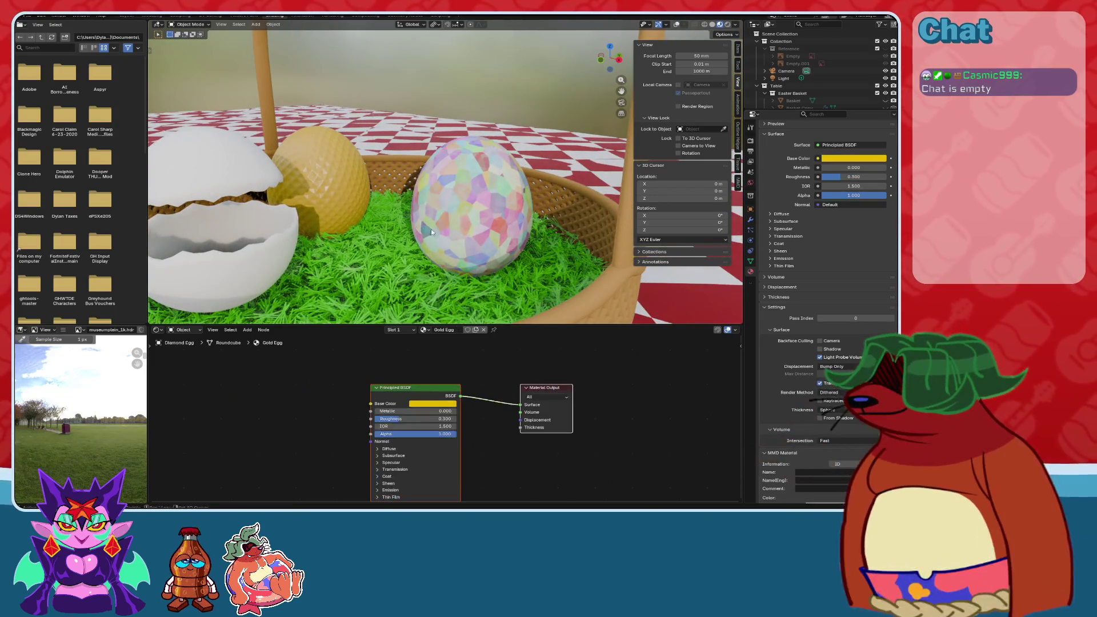
pyautogui.moveTo(340, 194); pyautogui.dragTo(320, 197, button='middle')
pyautogui.moveTo(836, 167); pyautogui.dragTo(891, 167)
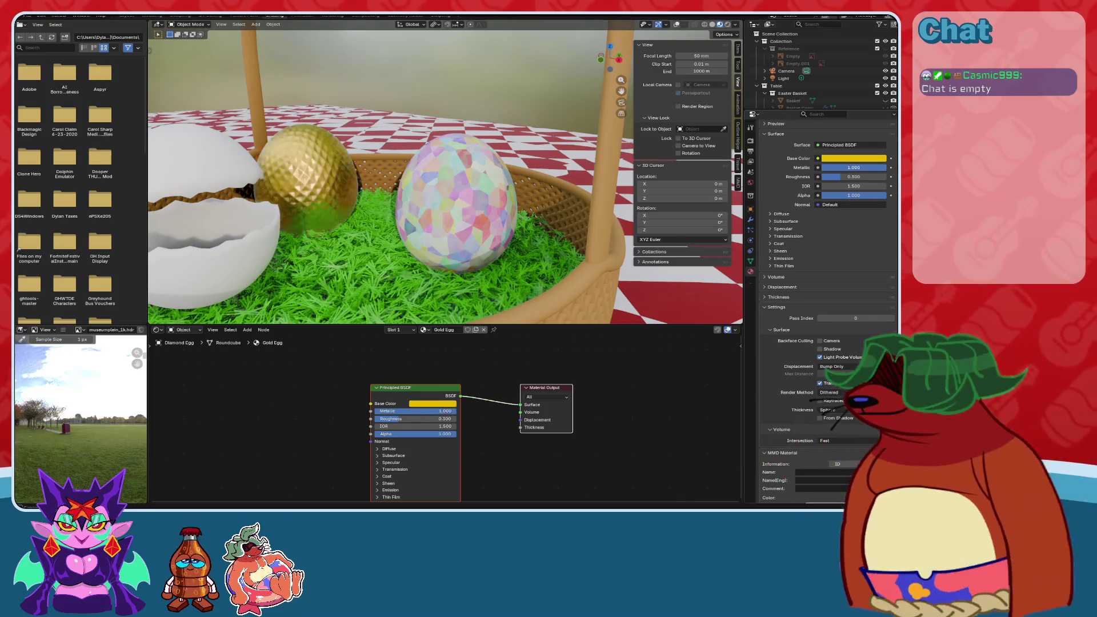
pyautogui.moveTo(364, 226)
pyautogui.mouseDown(button='middle')
pyautogui.moveTo(505, 161)
pyautogui.moveTo(505, 213)
pyautogui.moveTo(520, 214)
pyautogui.moveTo(343, 212)
pyautogui.moveTo(256, 191)
pyautogui.moveTo(479, 195)
pyautogui.mouseUp(button='middle')
pyautogui.moveTo(454, 245)
pyautogui.keyDown('ctrl'); pyautogui.mouseDown(button='middle')
pyautogui.moveTo(489, 225)
pyautogui.moveTo(450, 231)
pyautogui.mouseUp(button='middle'); pyautogui.keyUp('ctrl')
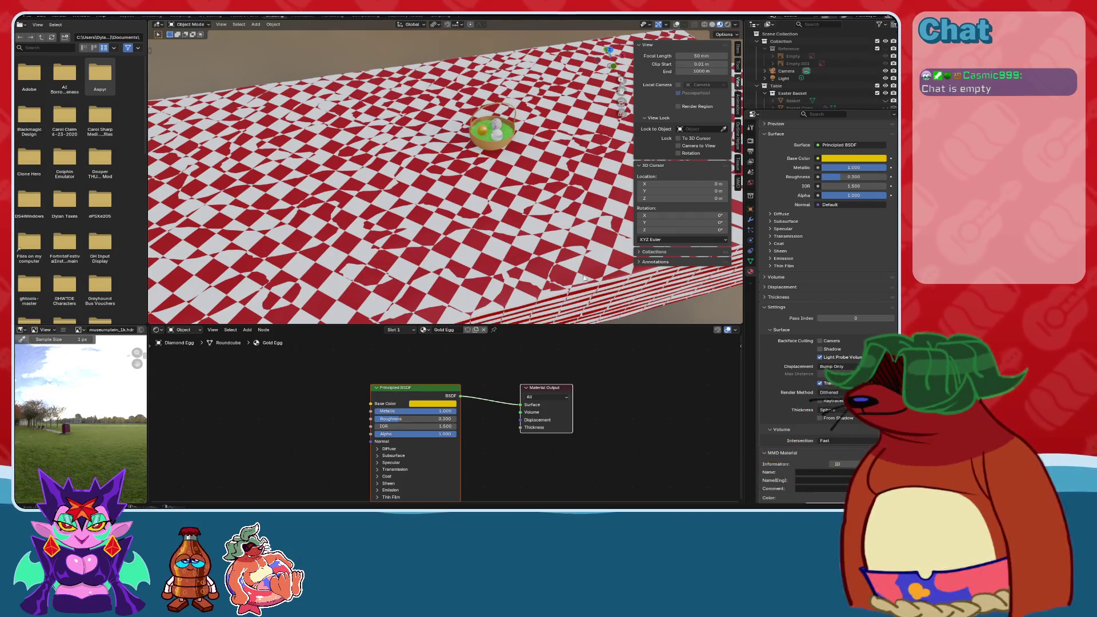
pyautogui.moveTo(411, 183)
pyautogui.mouseDown(button='middle')
pyautogui.moveTo(452, 200)
pyautogui.moveTo(353, 30)
pyautogui.mouseUp(button='middle')
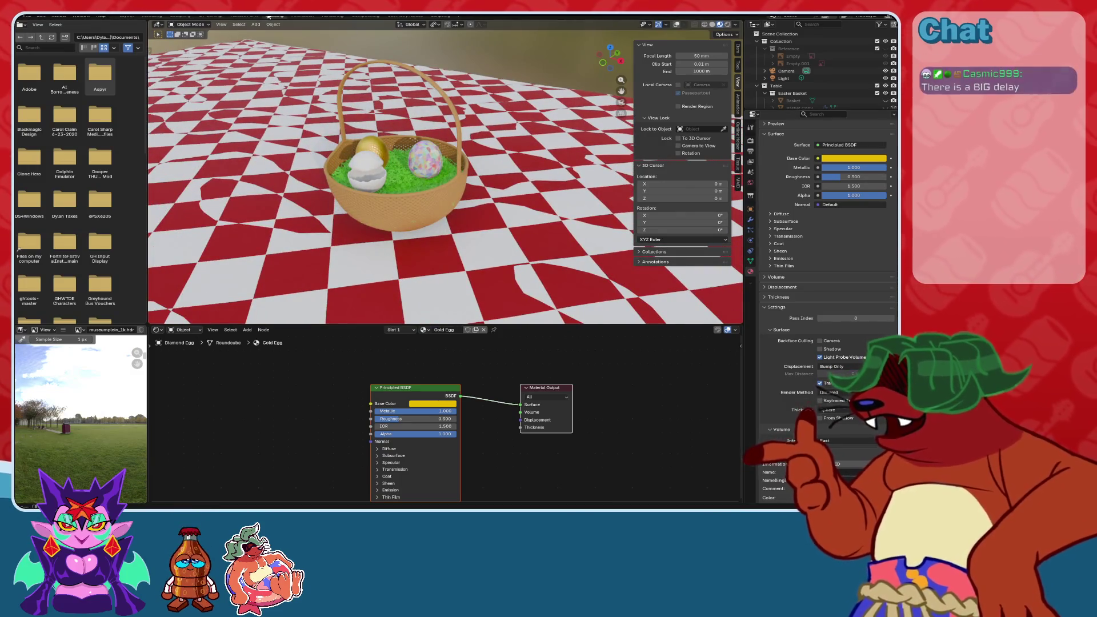
pyautogui.click(118, 18)
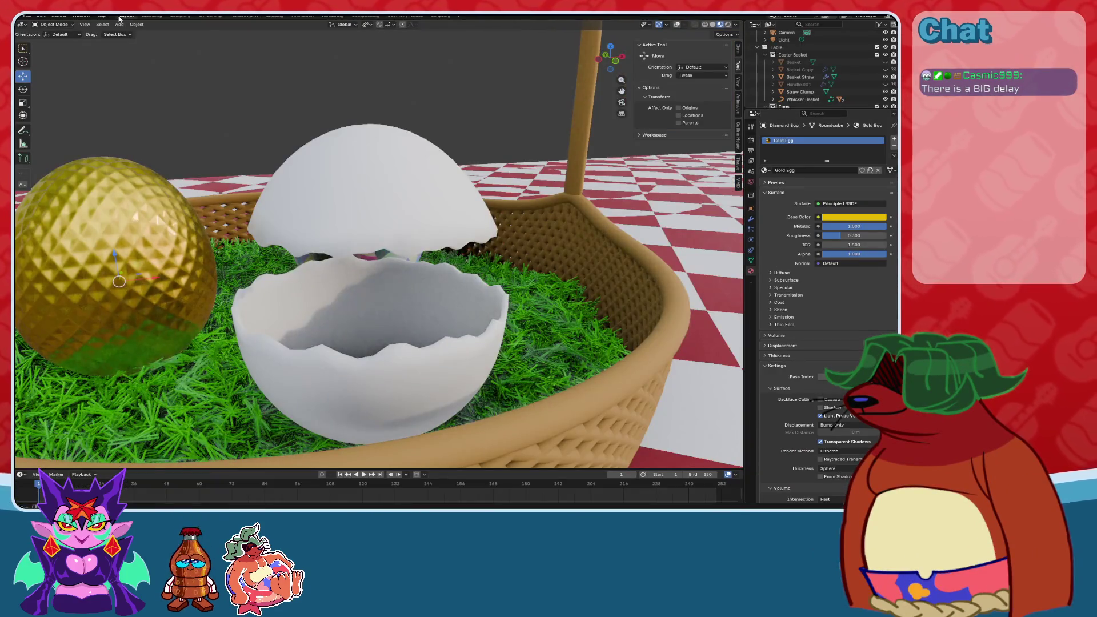
pyautogui.click(275, 16)
pyautogui.moveTo(503, 171); pyautogui.dragTo(551, 205, button='middle')
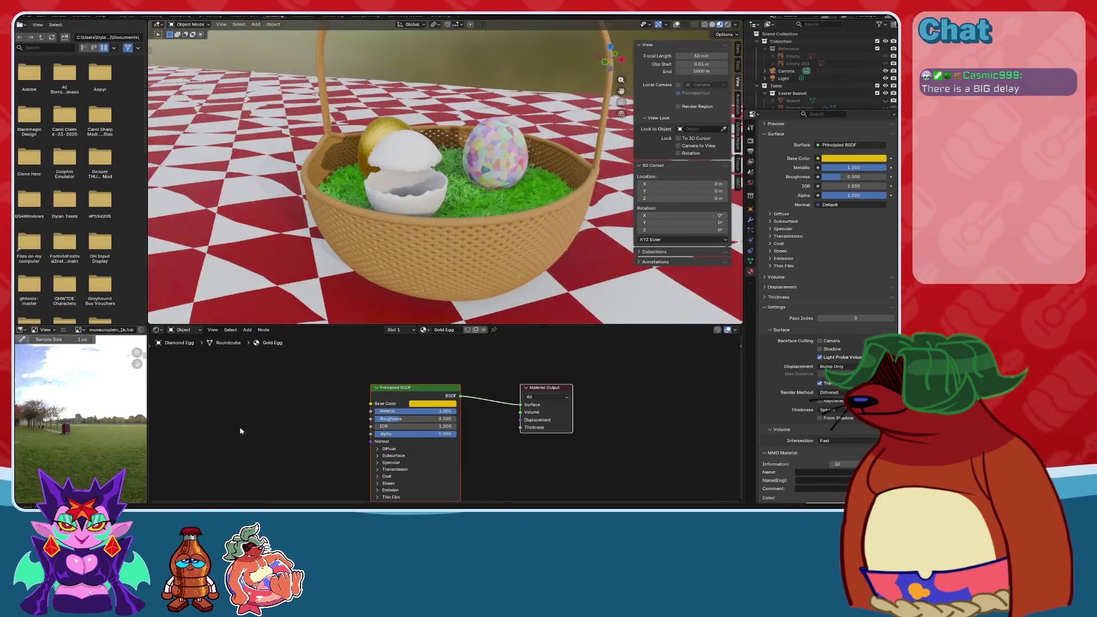
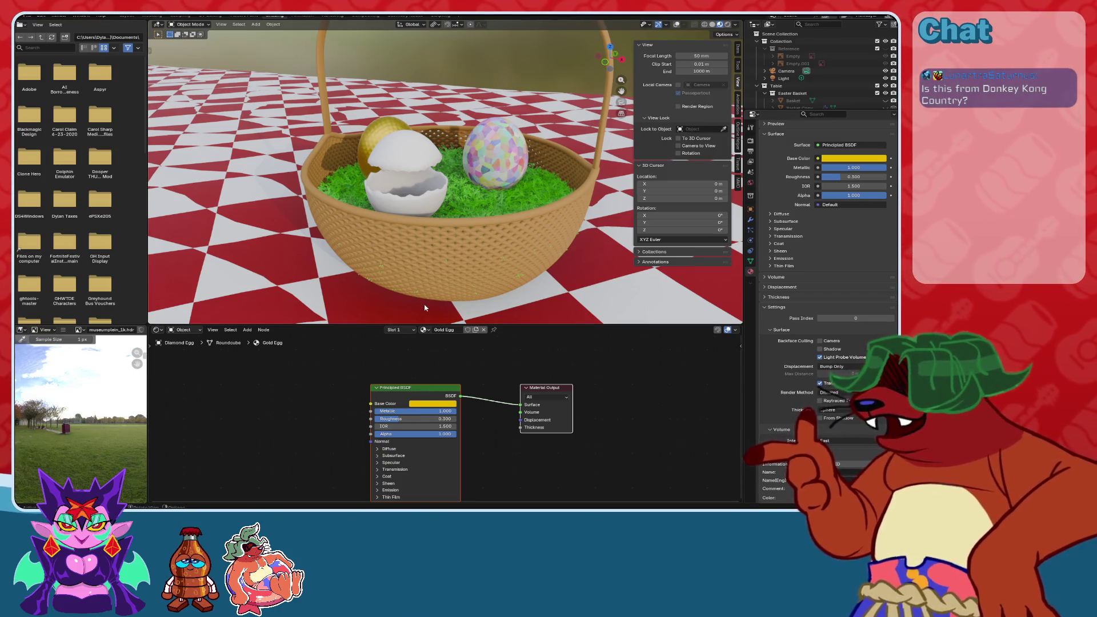
# Select the painted Voronoi egg and centre it in the viewport.
pyautogui.scroll(3, 472, 195)
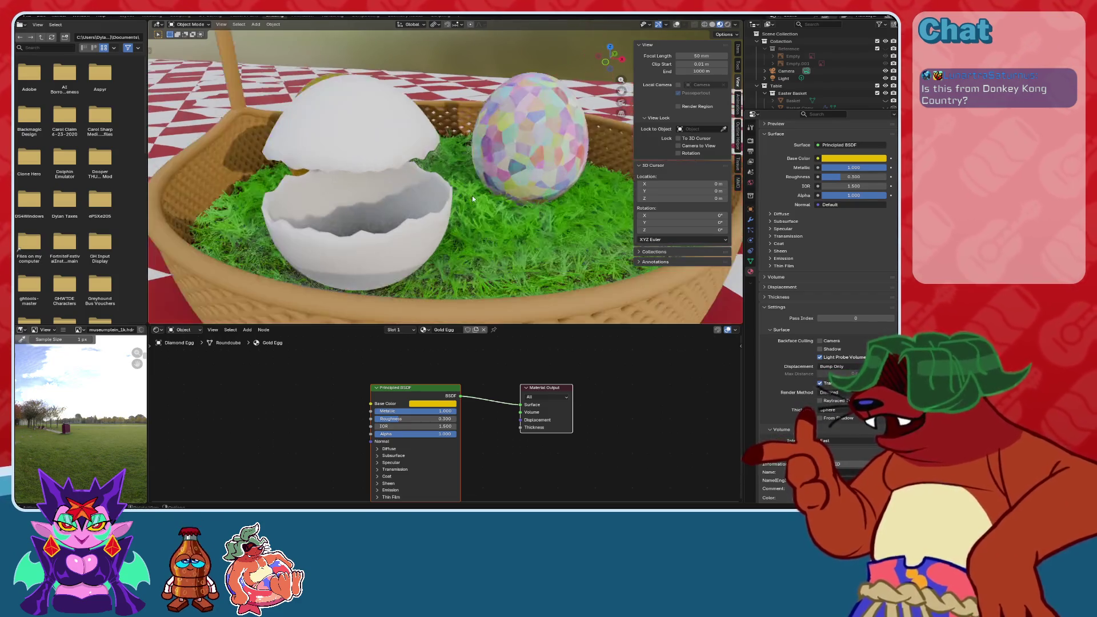
pyautogui.scroll(2, 502, 163)
pyautogui.moveTo(504, 167); pyautogui.dragTo(417, 189, button='middle')
pyautogui.click(411, 191)
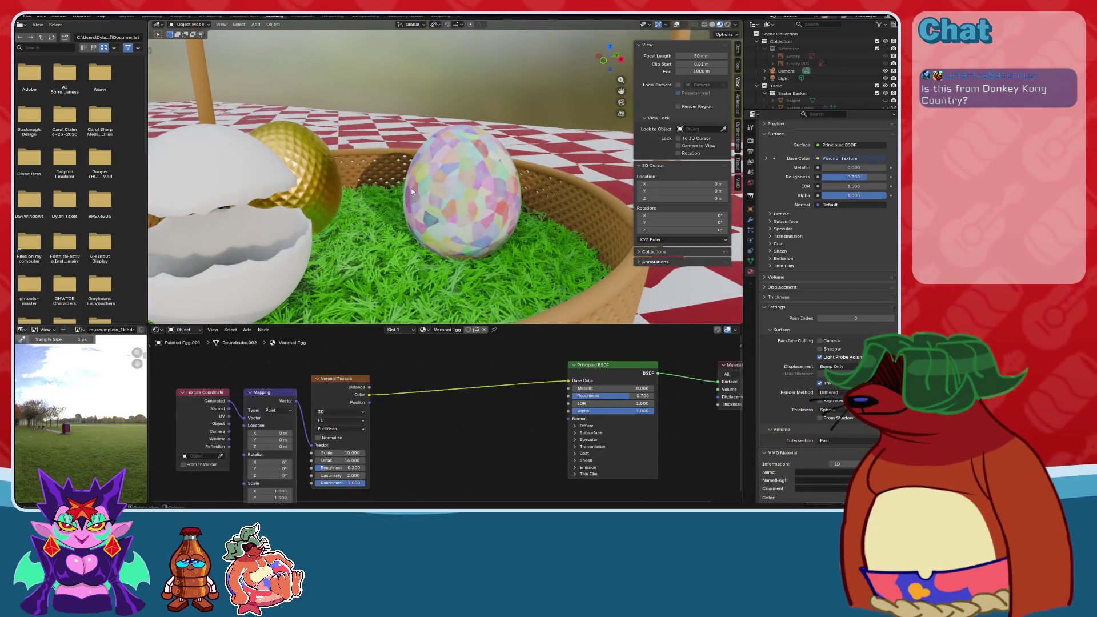
pyautogui.scroll(6, 411, 189)
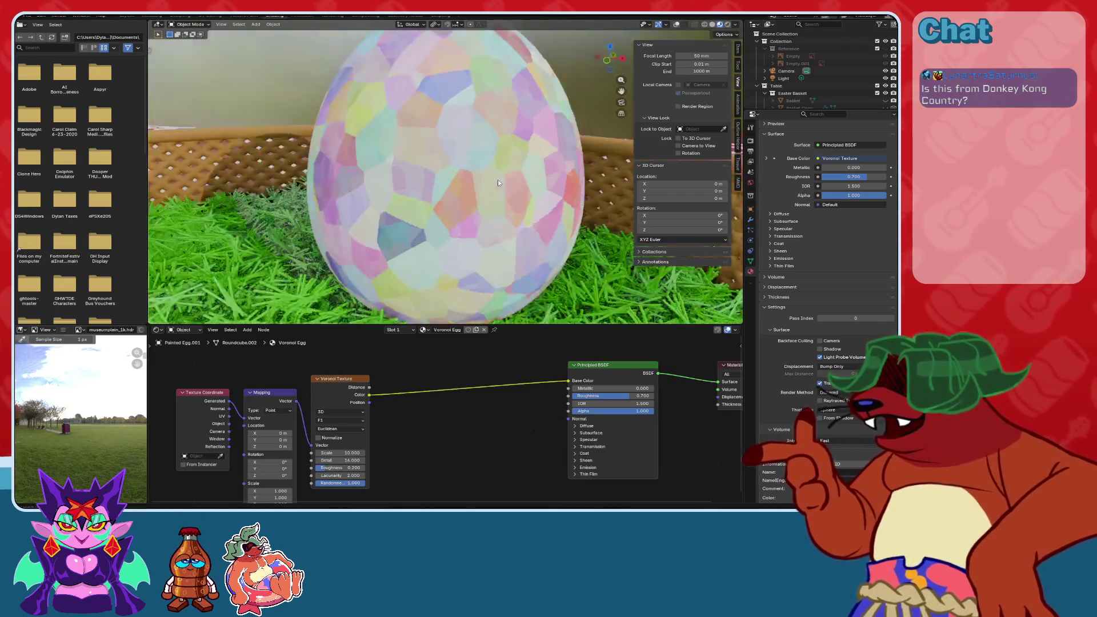
pyautogui.scroll(-5, 508, 176)
pyautogui.moveTo(455, 167); pyautogui.dragTo(506, 185, button='middle')
pyautogui.scroll(5, 394, 429)
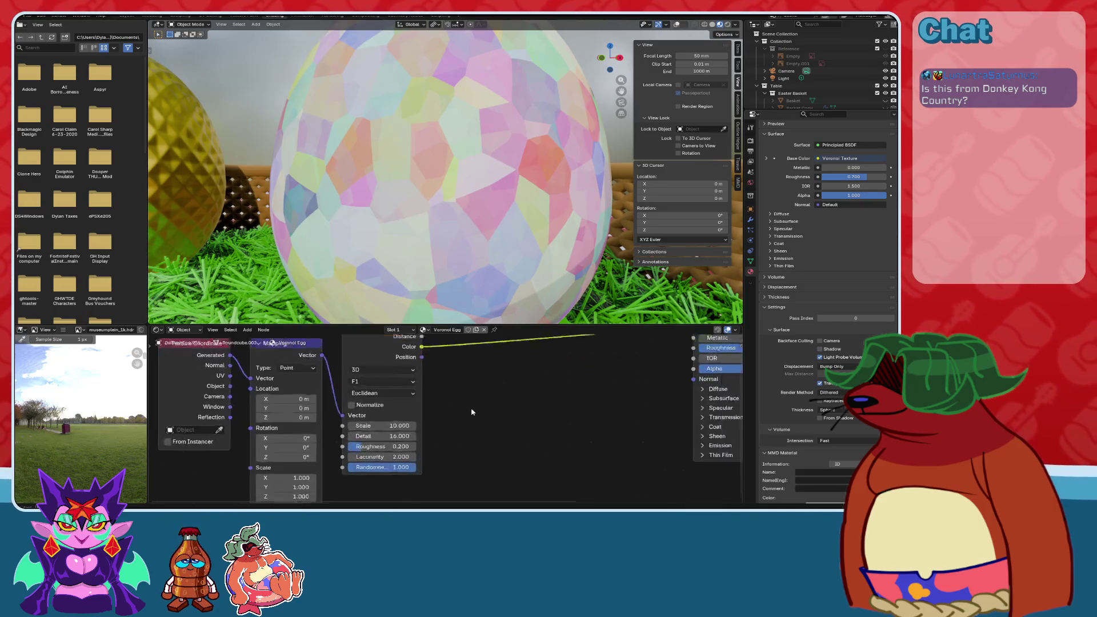
# Try Voronoi Lacunarity values 10, 1 and 3, then undo the last change.
pyautogui.click(407, 440)
pyautogui.write('0')
pyautogui.press('Return')
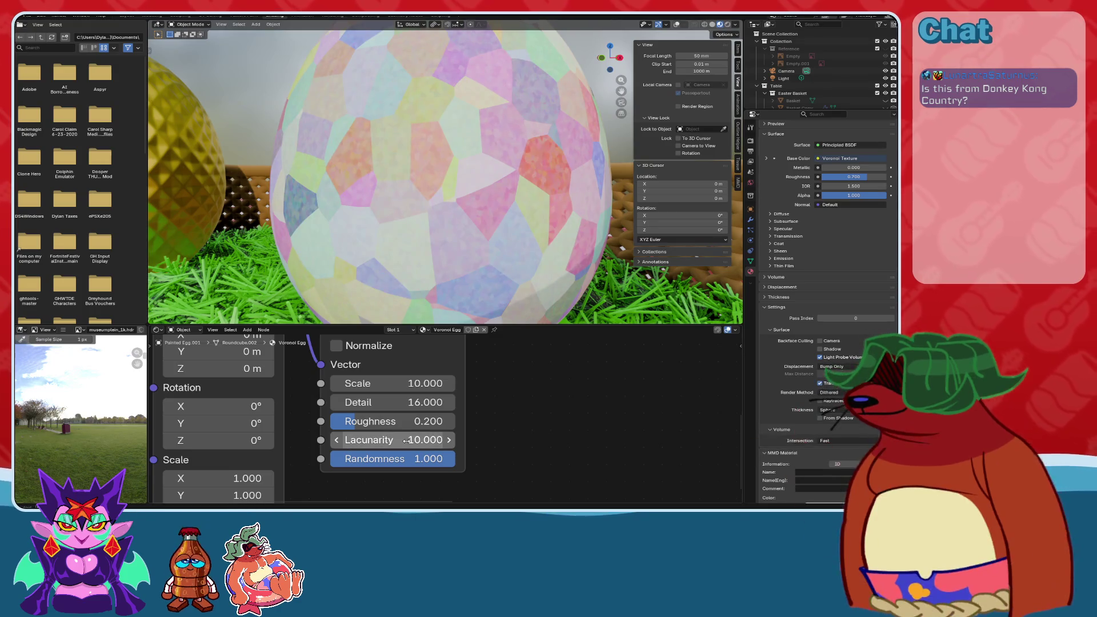
pyautogui.click(410, 441)
pyautogui.write('1')
pyautogui.press('Return')
pyautogui.click(409, 444)
pyautogui.write('2')
pyautogui.press('BackSpace')
pyautogui.write('3')
pyautogui.press('Return')
pyautogui.hotkey('ctrl', 'z')
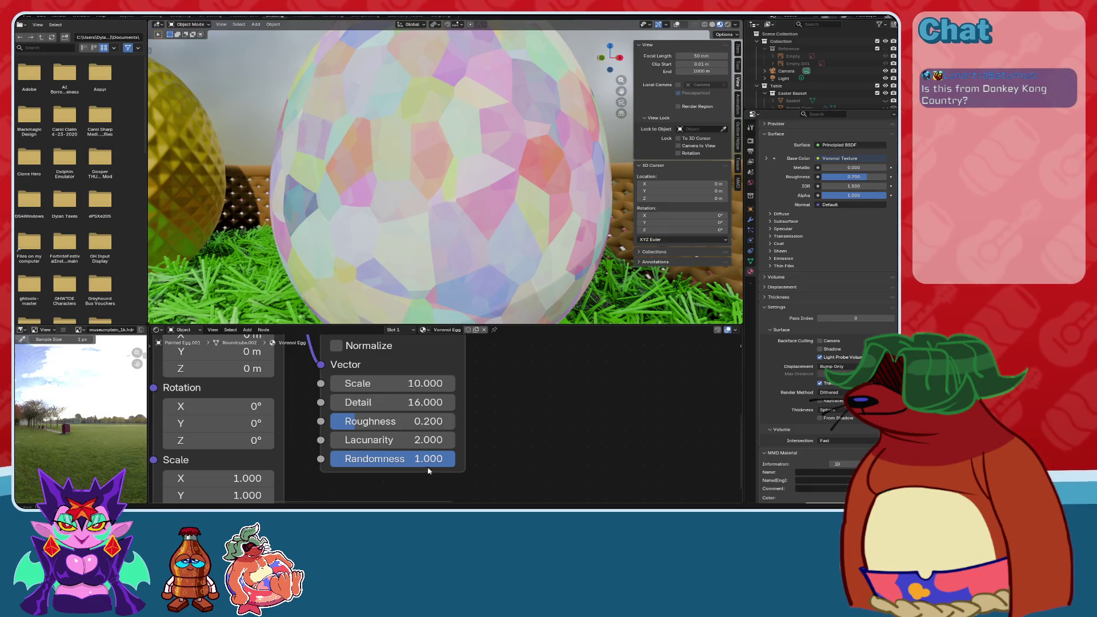
# Experiment with lower Randomness and Lacunarity, then undo back to Lacunarity 2 and Randomness 1.
pyautogui.moveTo(434, 459); pyautogui.dragTo(331, 459)
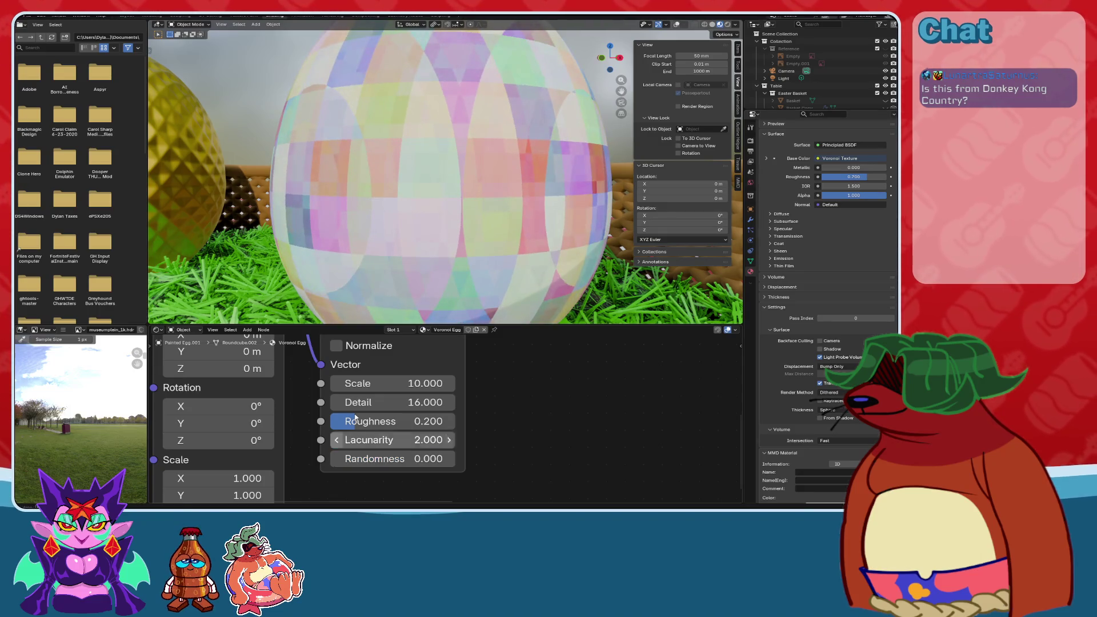
pyautogui.scroll(-5, 496, 225)
pyautogui.scroll(5, 496, 225)
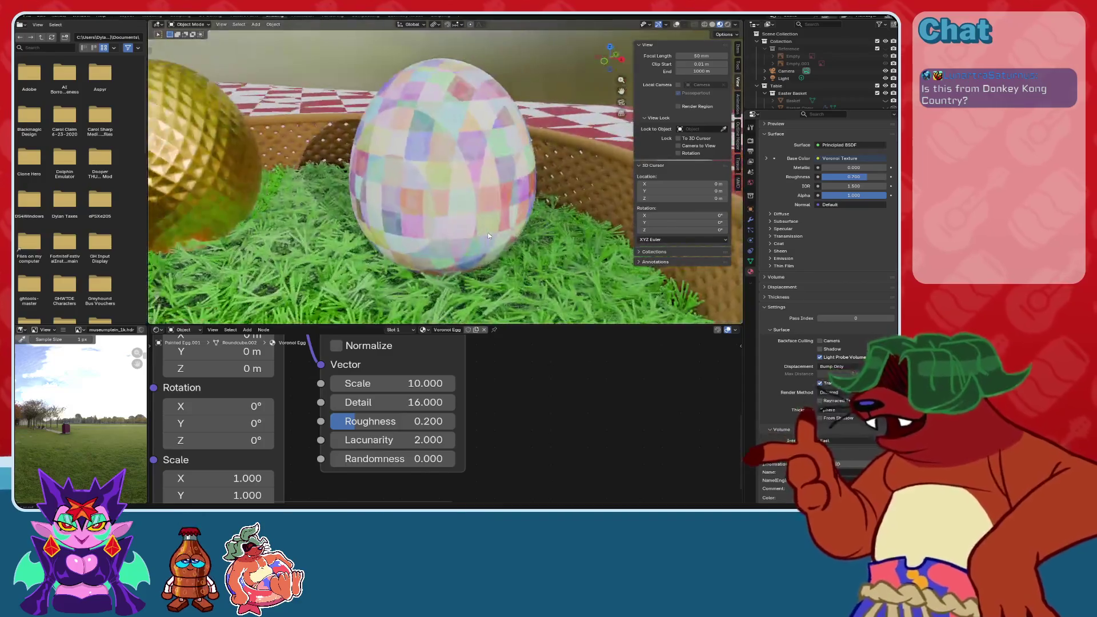
pyautogui.scroll(3, 502, 228)
pyautogui.moveTo(394, 440); pyautogui.dragTo(349, 440)
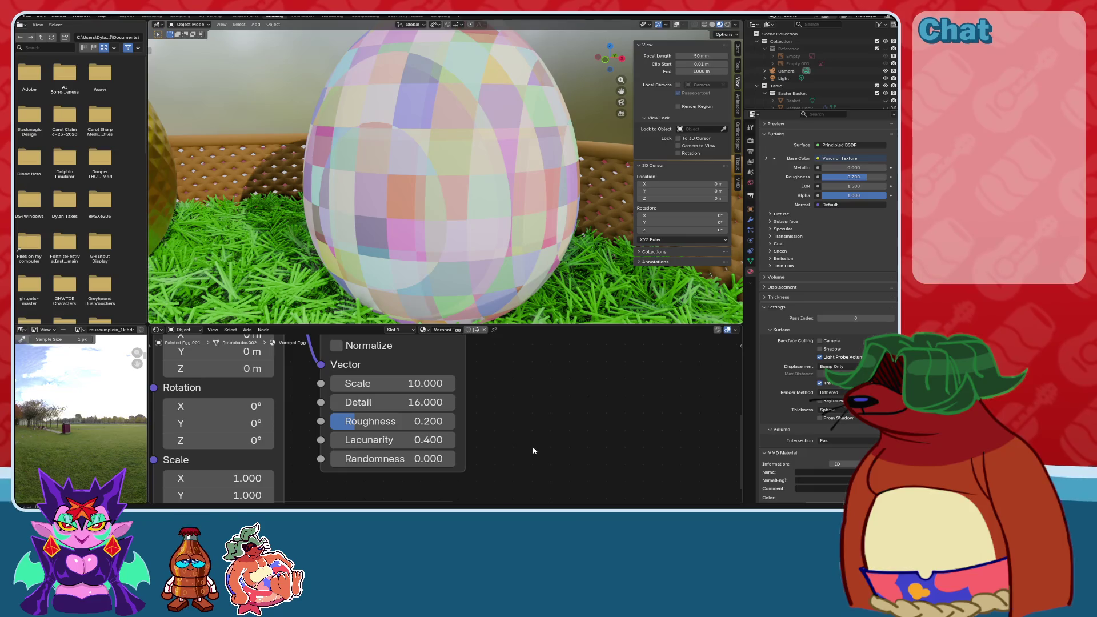
pyautogui.hotkey('ctrl', 'z')
pyautogui.hotkey('ctrl', 'z')
pyautogui.hotkey('ctrl', 'z')
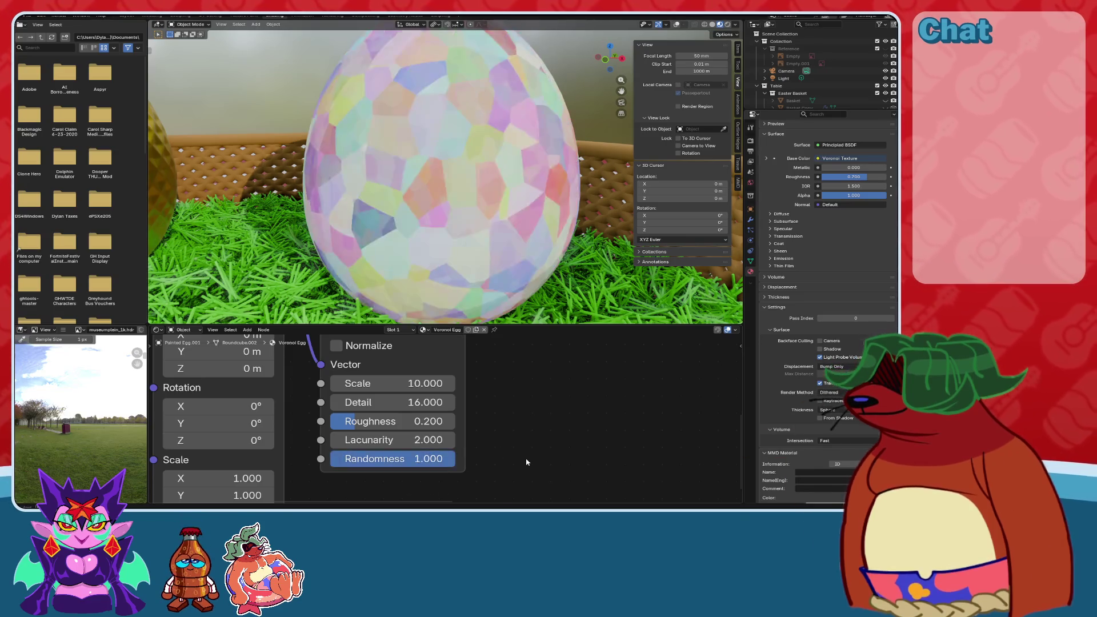
# Save the blend file.
pyautogui.hotkey('ctrl', 's')
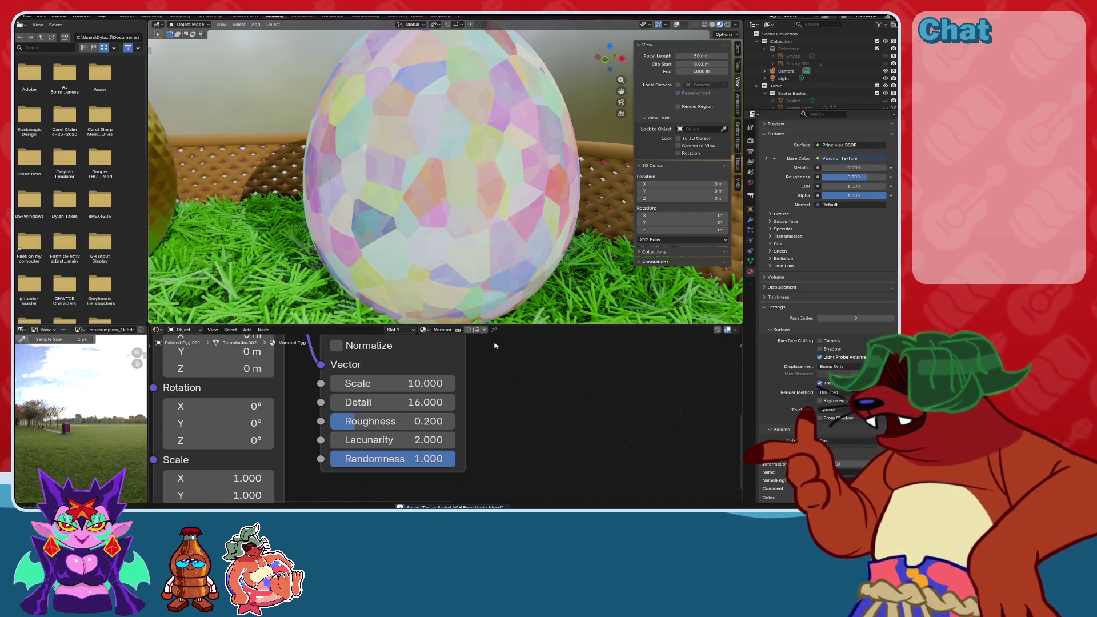
pyautogui.scroll(-8, 495, 171)
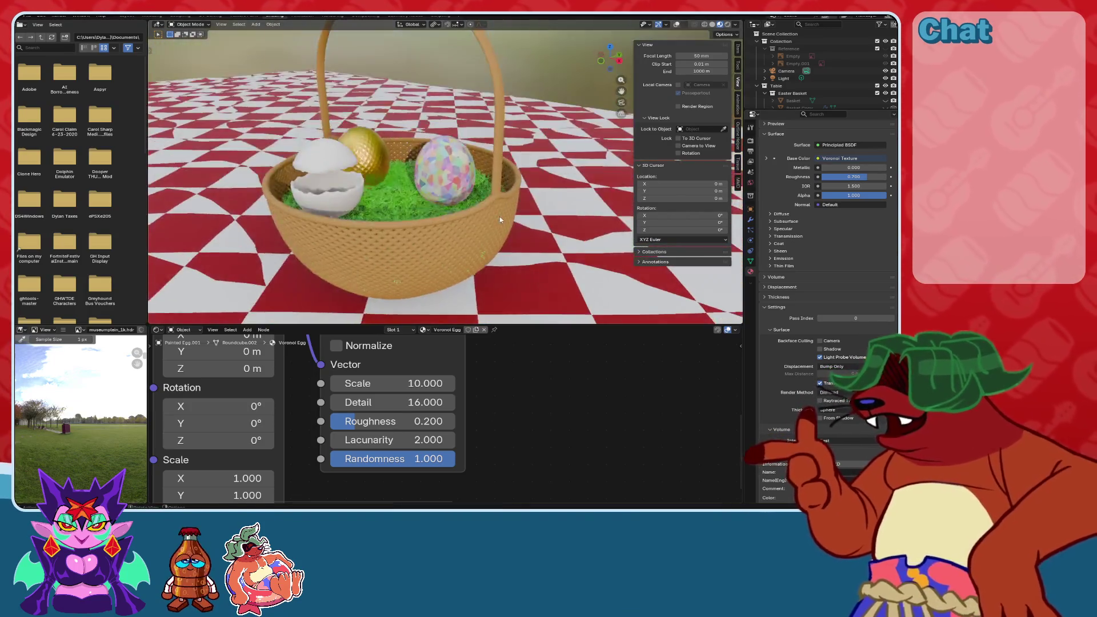
pyautogui.scroll(8, 499, 216)
pyautogui.scroll(-2, 496, 208)
pyautogui.scroll(-1, 459, 448)
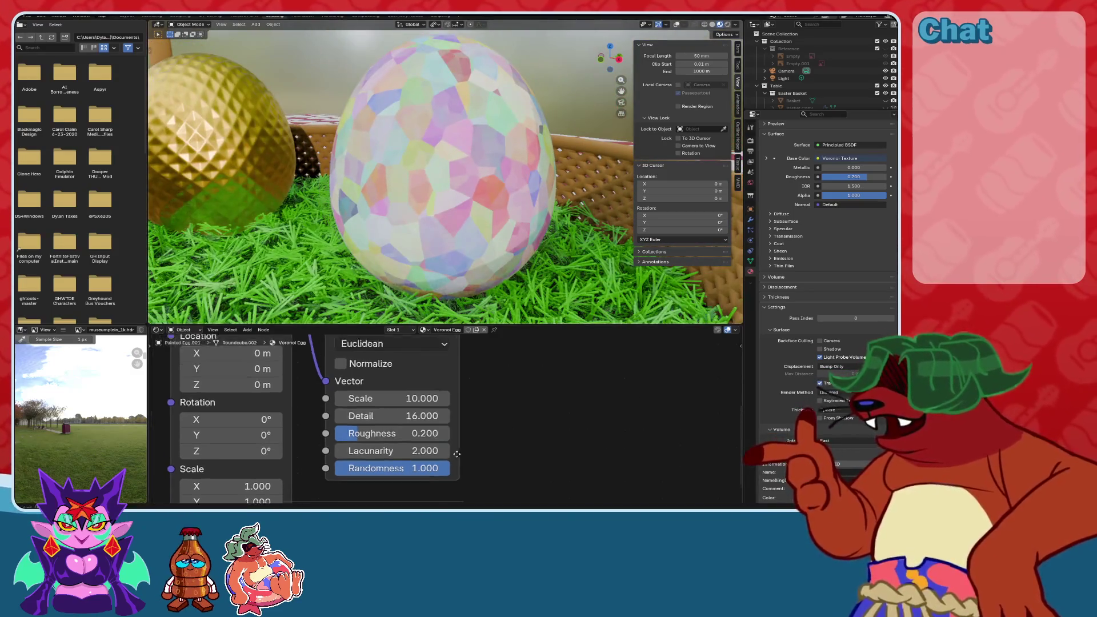
pyautogui.scroll(-4, 459, 448)
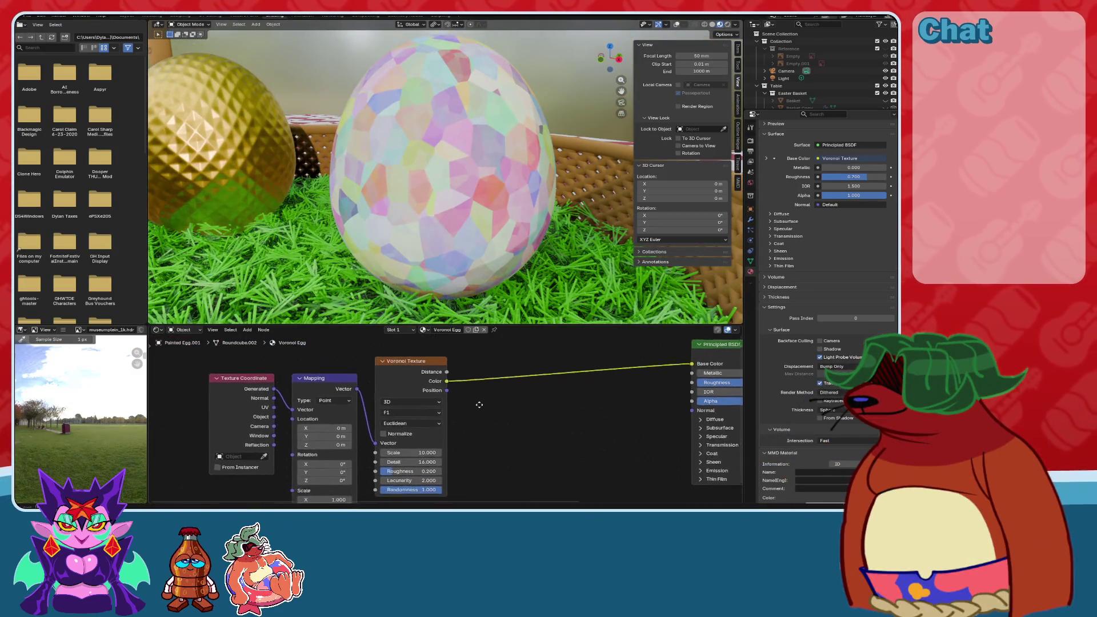
# Try 4D dimensions on the Voronoi texture, then undo it.
pyautogui.scroll(3, 478, 405)
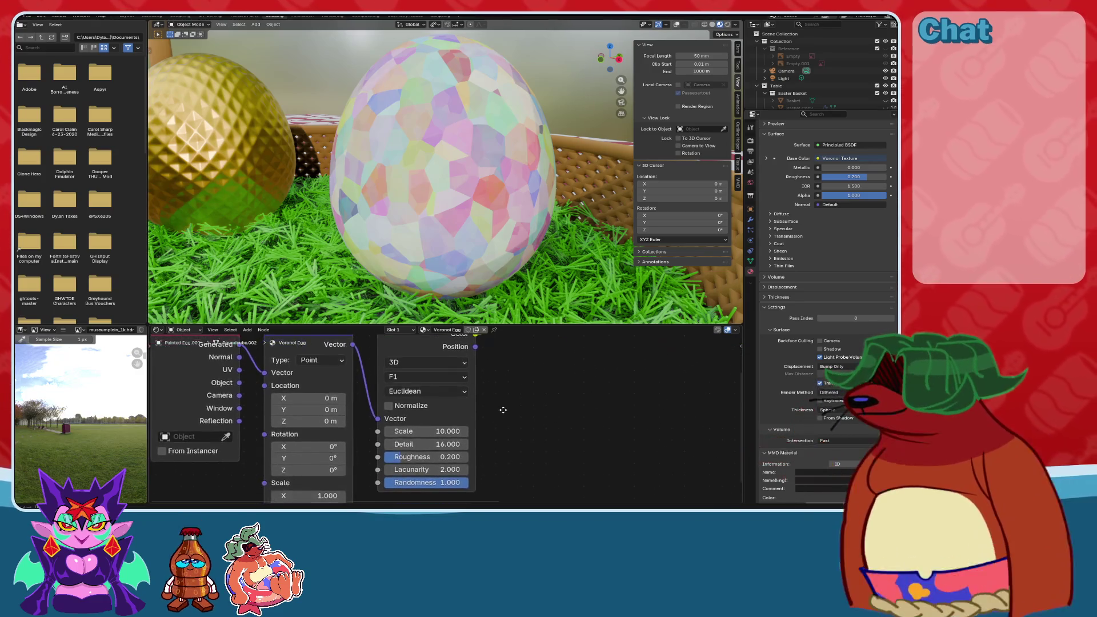
pyautogui.click(426, 363)
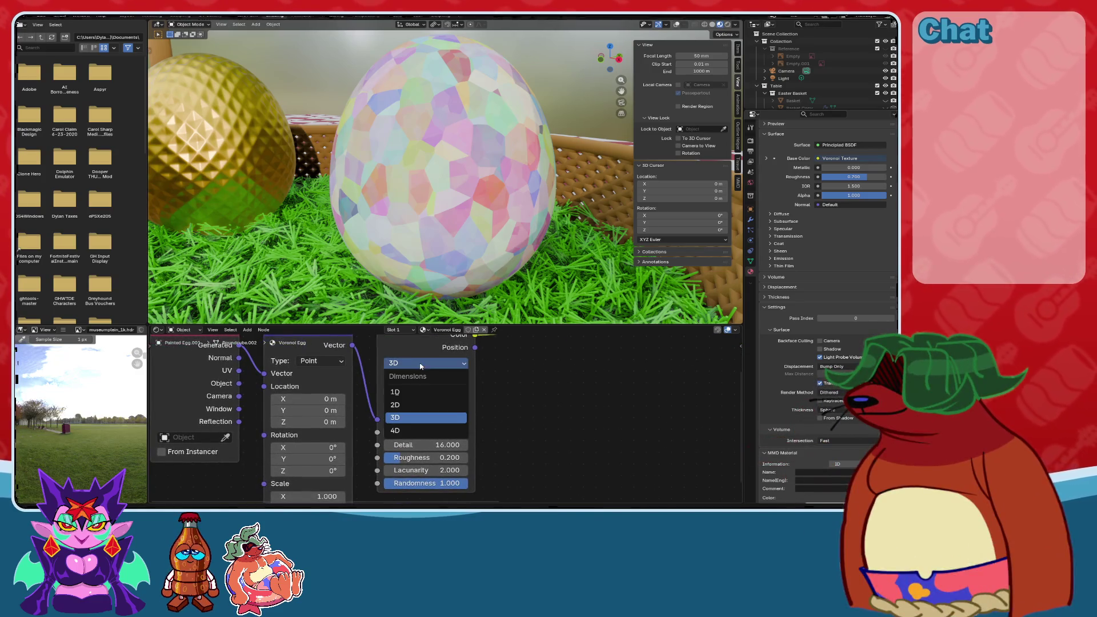
pyautogui.click(410, 430)
pyautogui.hotkey('ctrl', 'z')
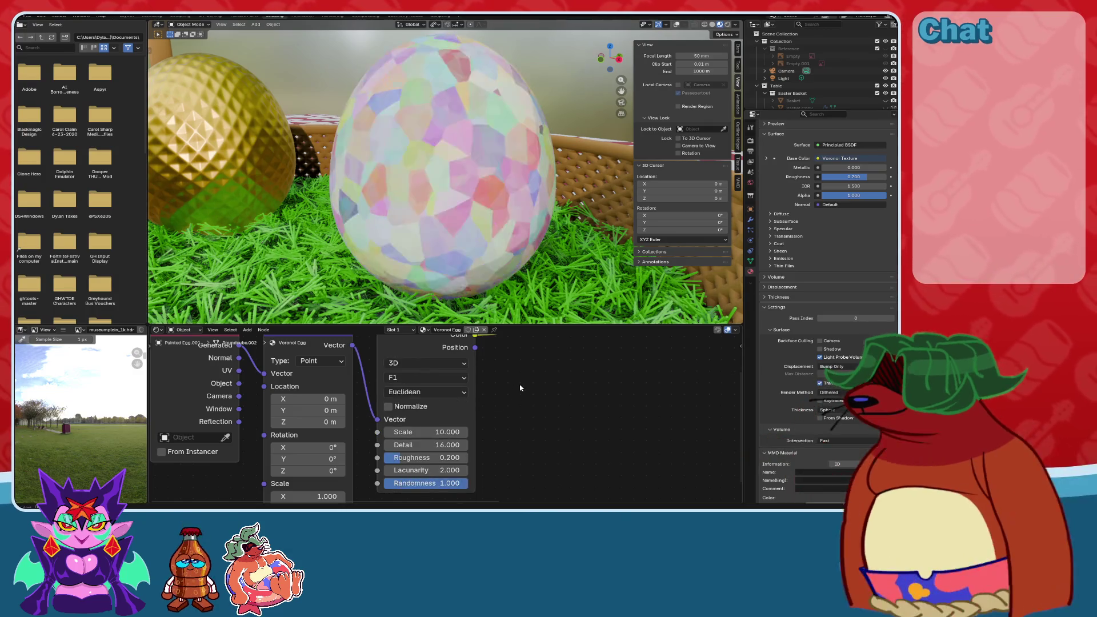
pyautogui.scroll(6, 540, 311)
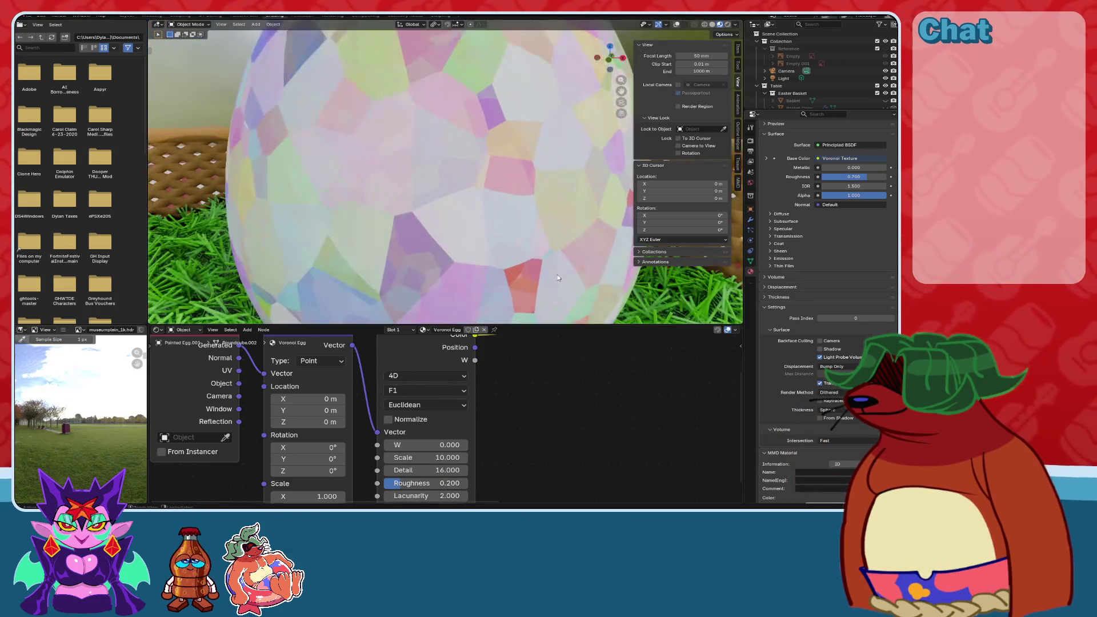
pyautogui.moveTo(540, 338); pyautogui.dragTo(506, 343, button='middle')
# Try 2D and 1D Voronoi dimensions, then undo back to 3D.
pyautogui.click(393, 369)
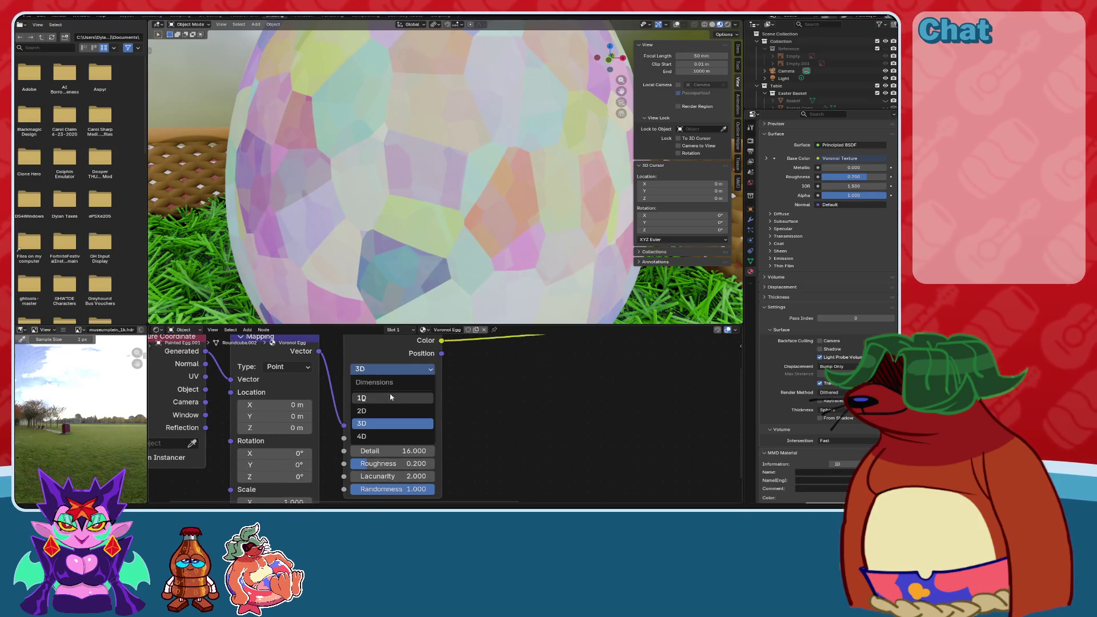
pyautogui.click(384, 410)
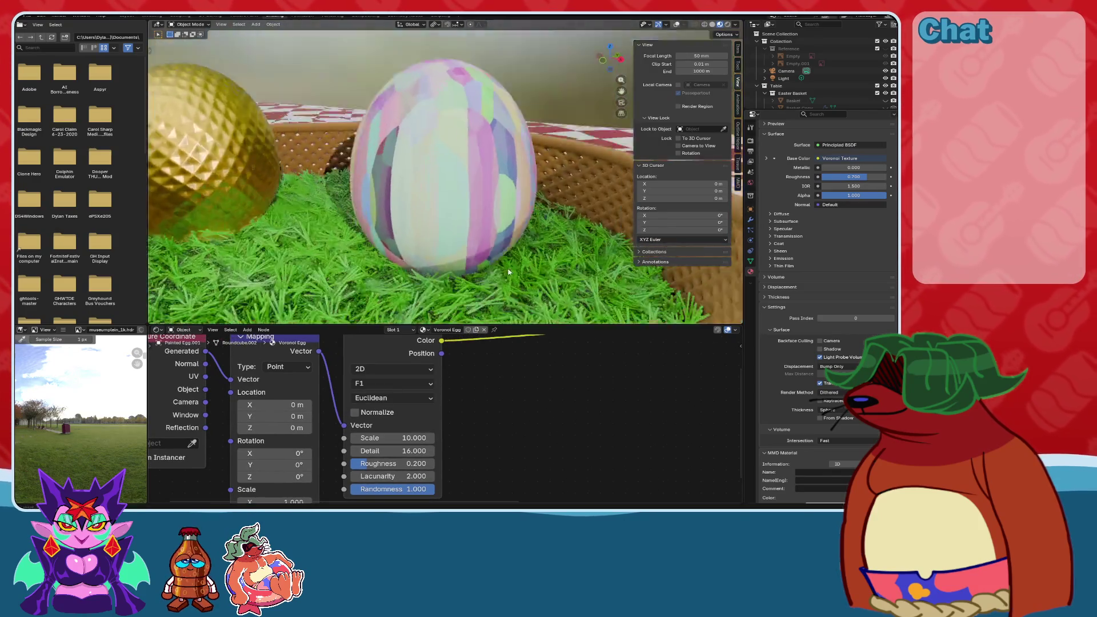
pyautogui.click(393, 370)
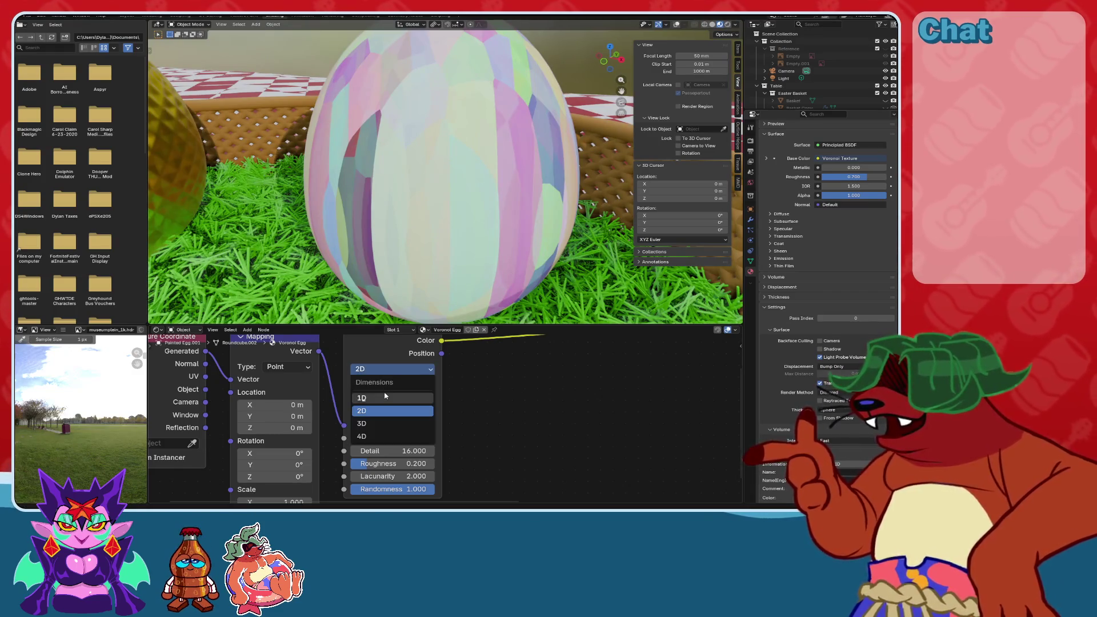
pyautogui.click(386, 396)
pyautogui.moveTo(514, 217); pyautogui.dragTo(536, 217, button='middle')
pyautogui.scroll(-3, 536, 217)
pyautogui.hotkey('ctrl', 'z')
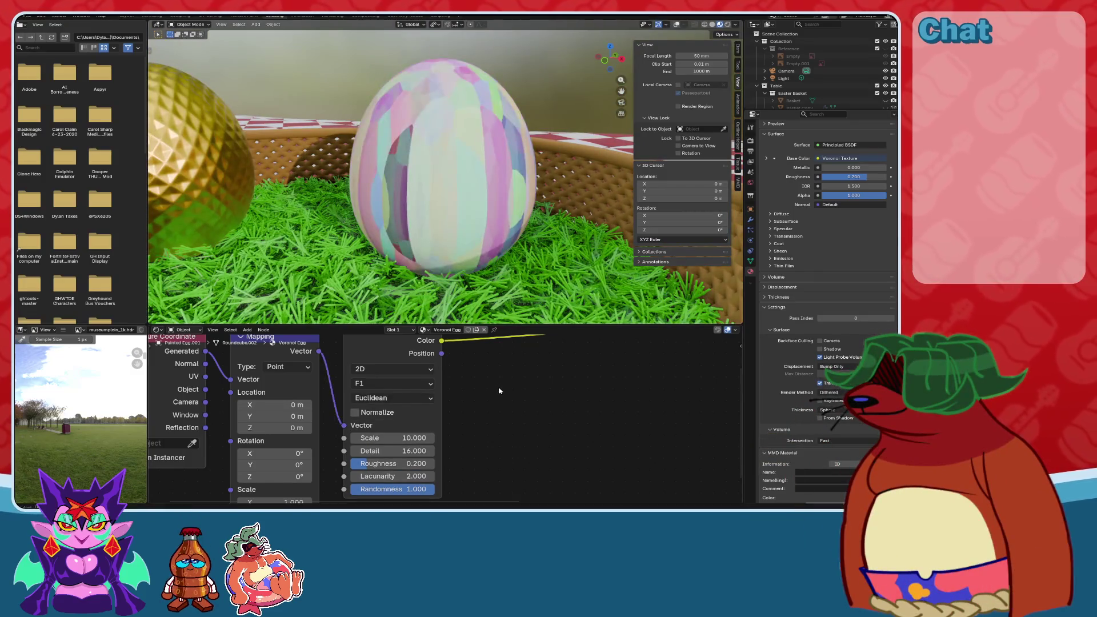
pyautogui.hotkey('ctrl', 'z')
# Try the F2 and Smooth F1 features, undoing back to F2.
pyautogui.click(392, 383)
pyautogui.click(377, 402)
pyautogui.scroll(2, 510, 280)
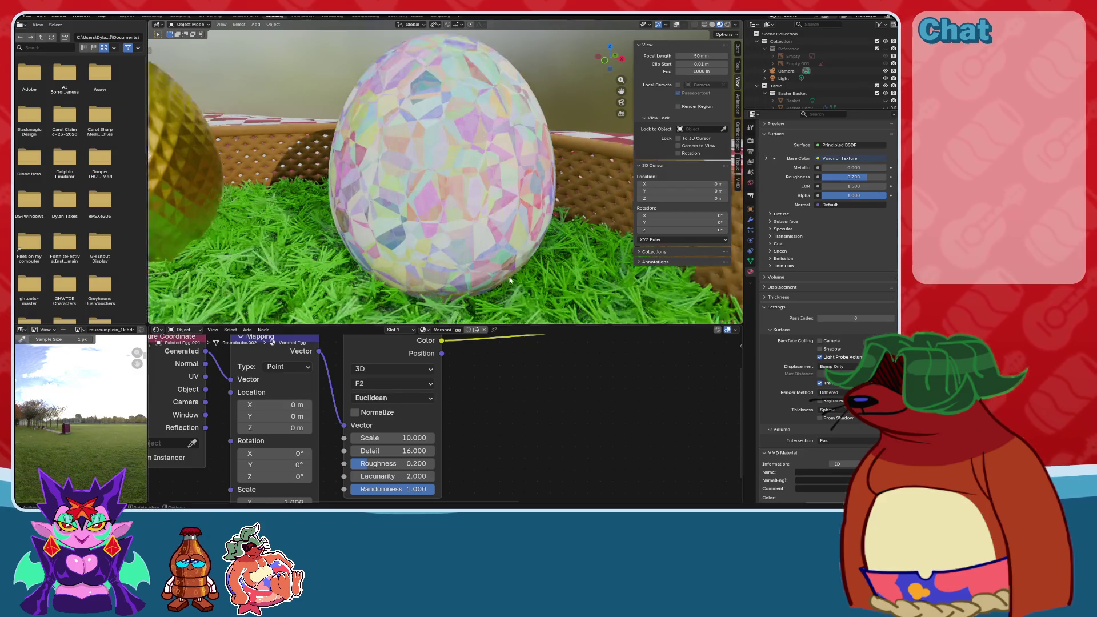
pyautogui.scroll(2, 510, 280)
pyautogui.click(392, 383)
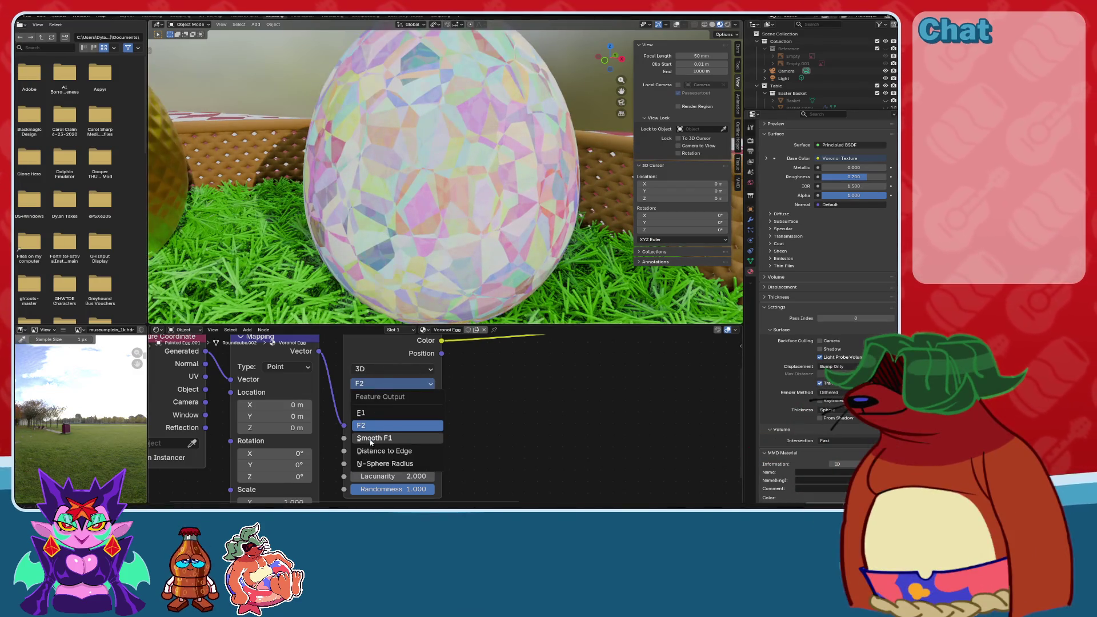
pyautogui.click(371, 438)
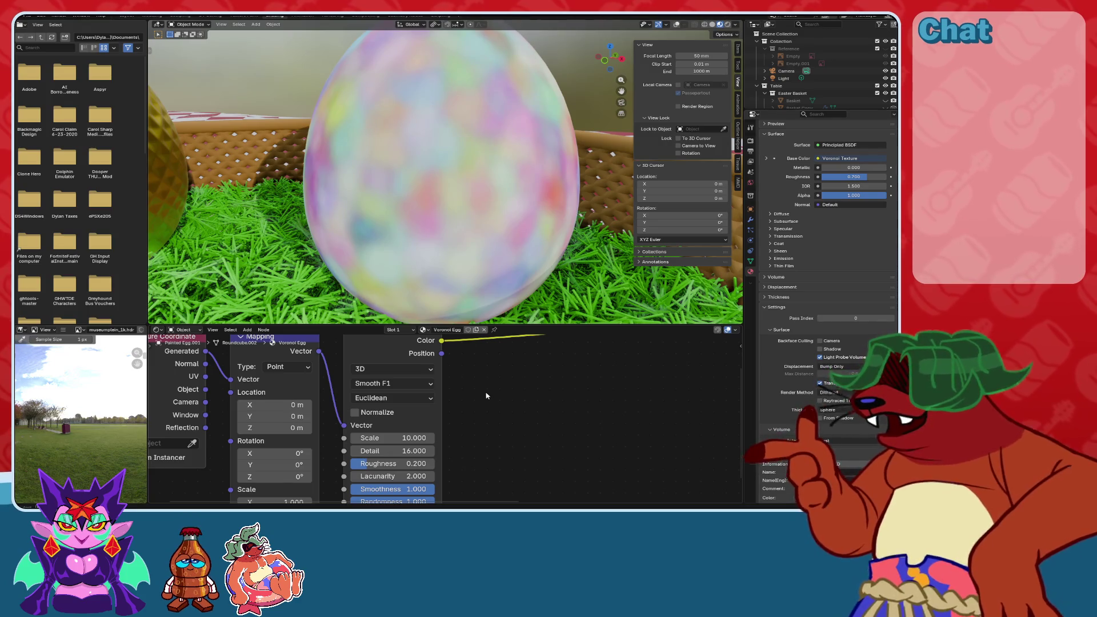
pyautogui.hotkey('ctrl', 'z')
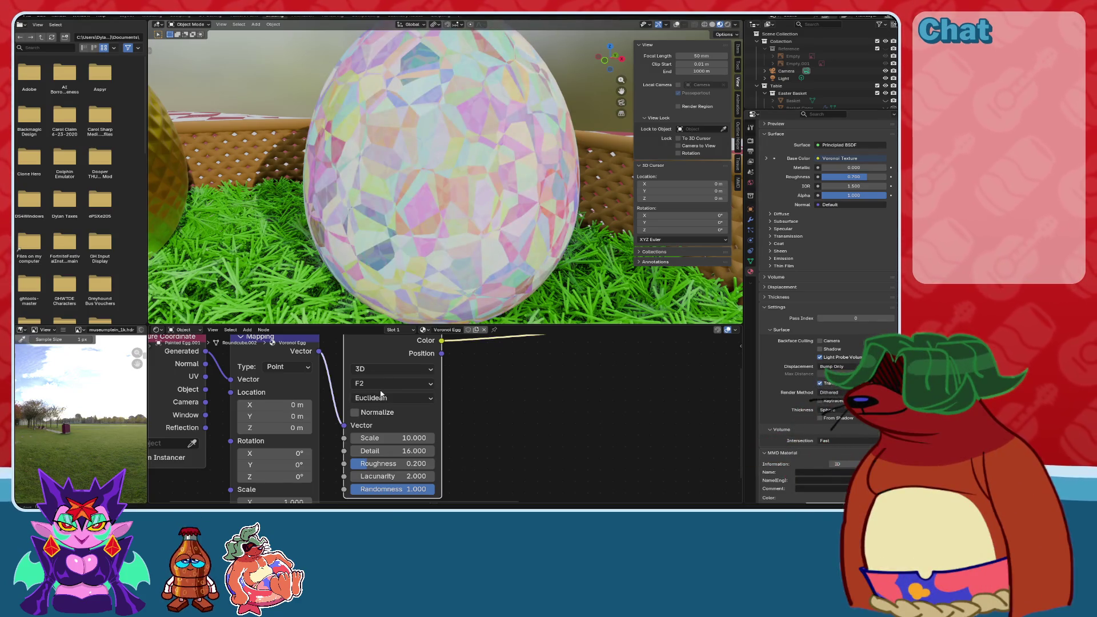
# Set the Voronoi feature to Distance to Edge, then N-Sphere Radius.
pyautogui.click(381, 387)
pyautogui.click(383, 449)
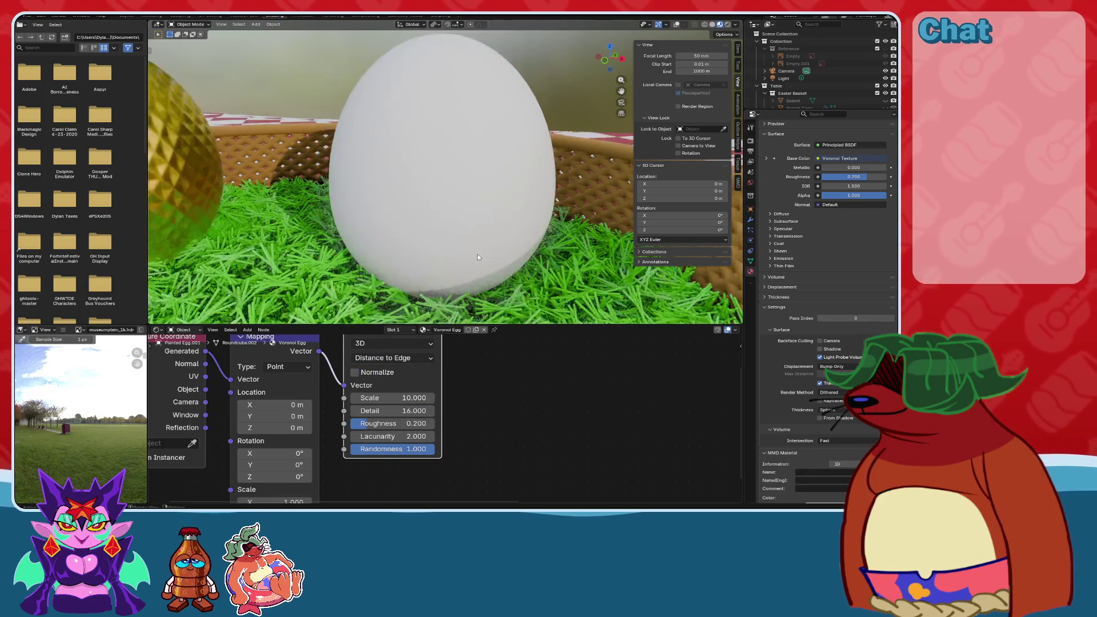
pyautogui.click(392, 358)
pyautogui.click(382, 437)
# Return the feature to F1 and try Manhattan and Chebychev distance metrics.
pyautogui.click(403, 364)
pyautogui.click(385, 387)
pyautogui.click(382, 398)
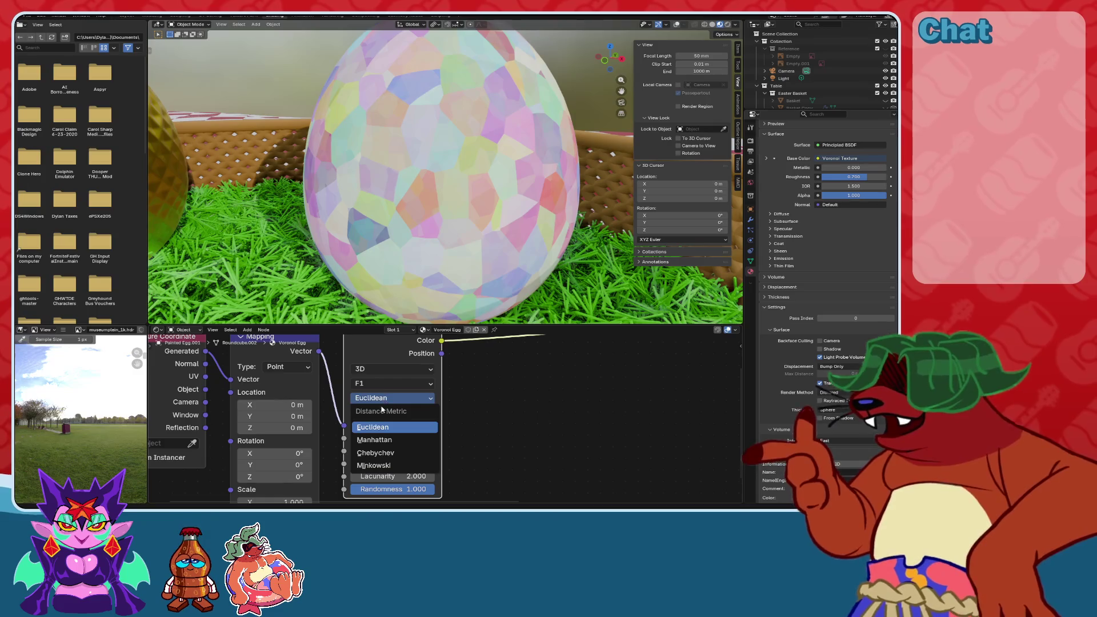
pyautogui.click(372, 440)
pyautogui.click(393, 398)
pyautogui.click(409, 400)
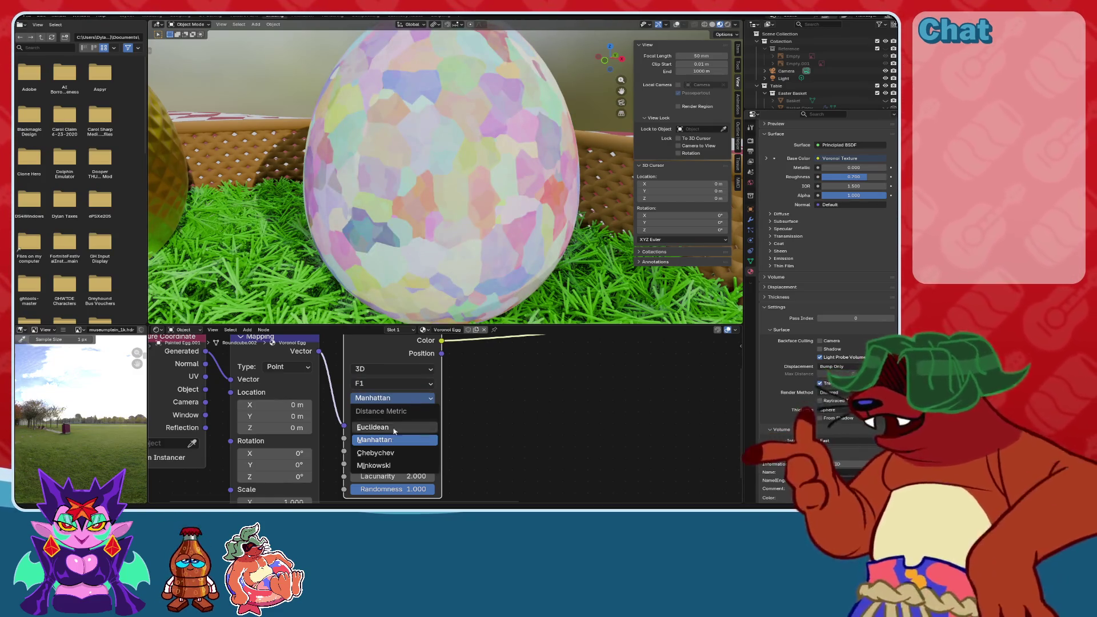
pyautogui.click(377, 452)
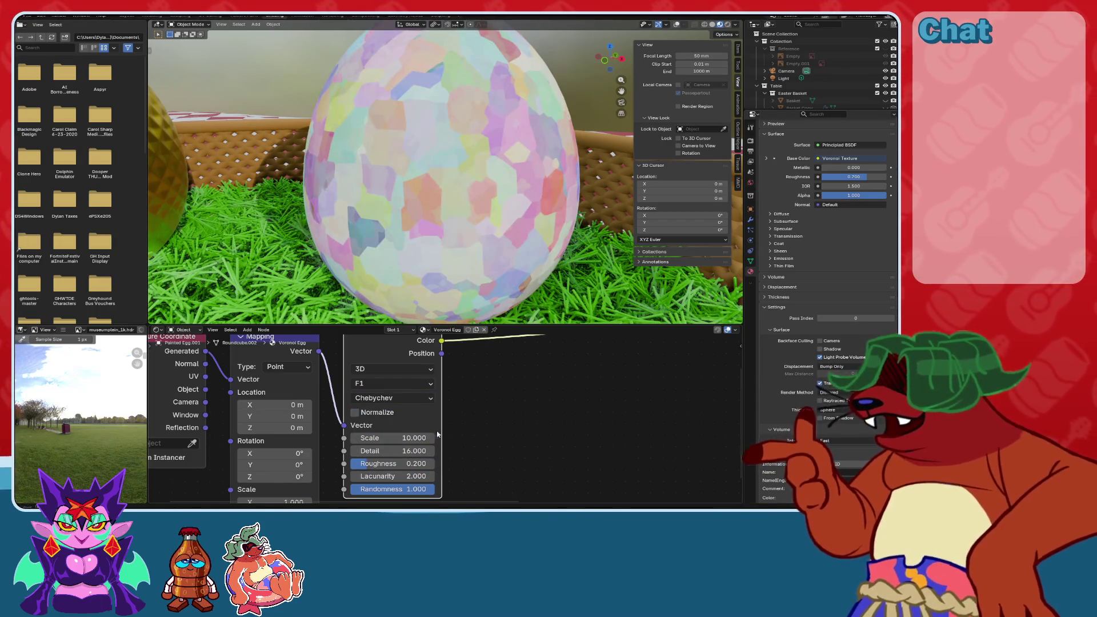
# Switch the Voronoi distance metric to Minkowski.
pyautogui.click(382, 398)
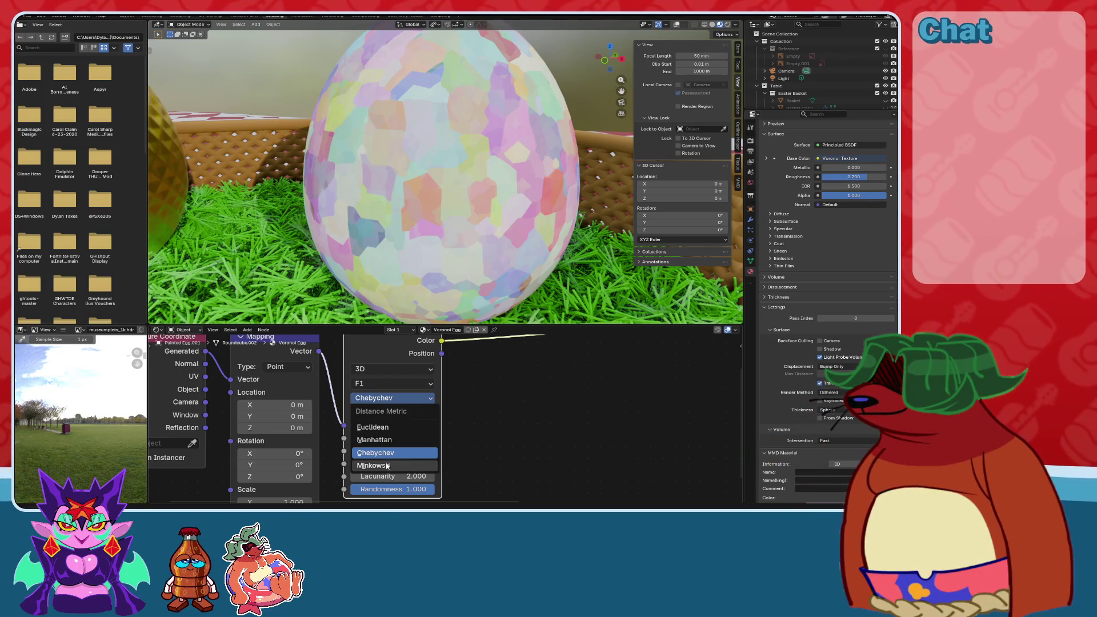
pyautogui.click(374, 465)
pyautogui.moveTo(531, 223)
pyautogui.mouseDown(button='middle')
pyautogui.moveTo(577, 221)
pyautogui.moveTo(537, 225)
pyautogui.mouseUp(button='middle')
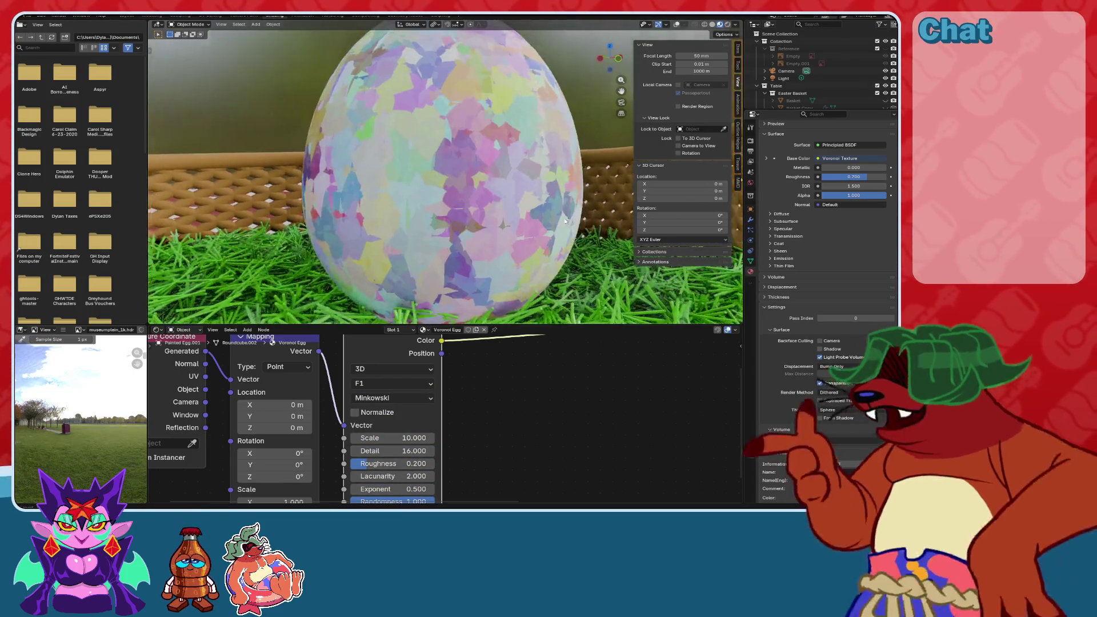
pyautogui.scroll(6, 502, 228)
pyautogui.scroll(-2, 527, 233)
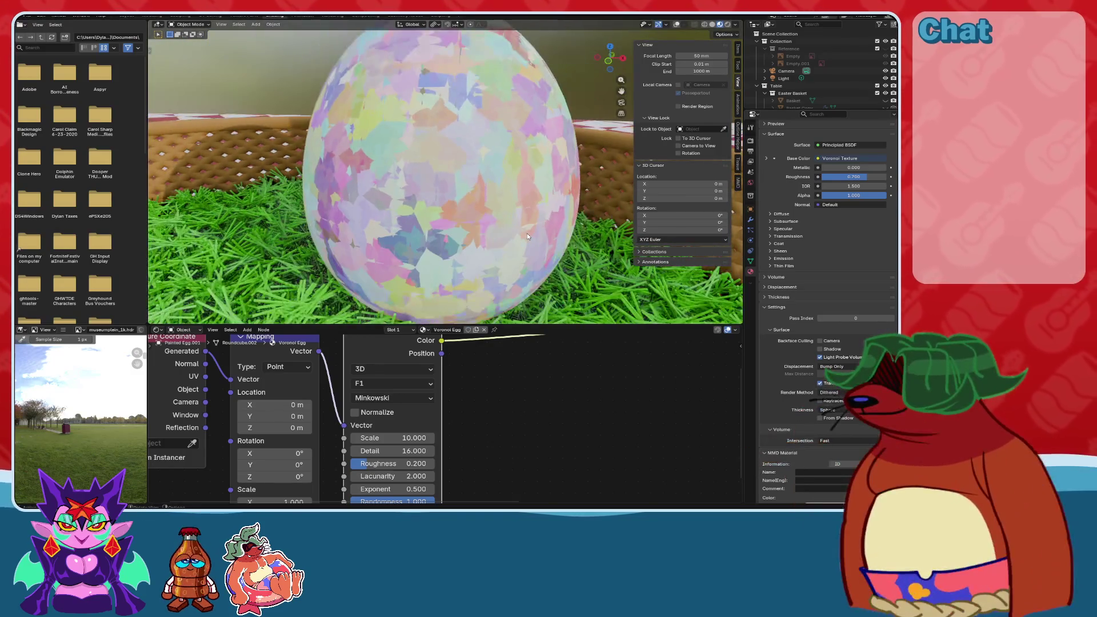
pyautogui.click(382, 399)
pyautogui.click(377, 465)
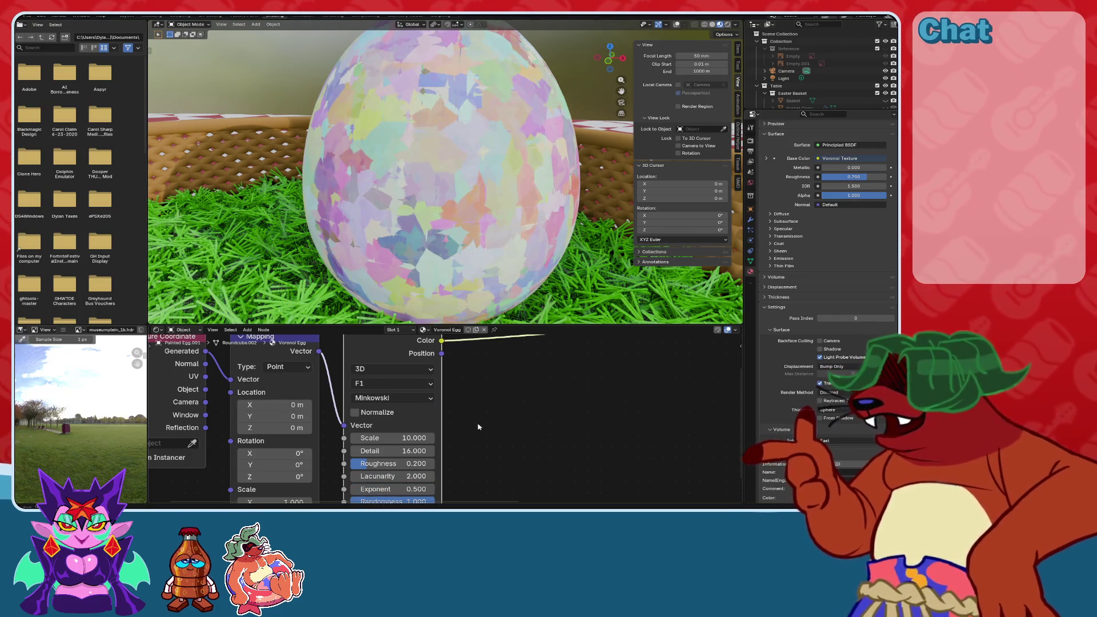
pyautogui.moveTo(488, 262); pyautogui.dragTo(475, 269, button='middle')
pyautogui.scroll(3, 476, 269)
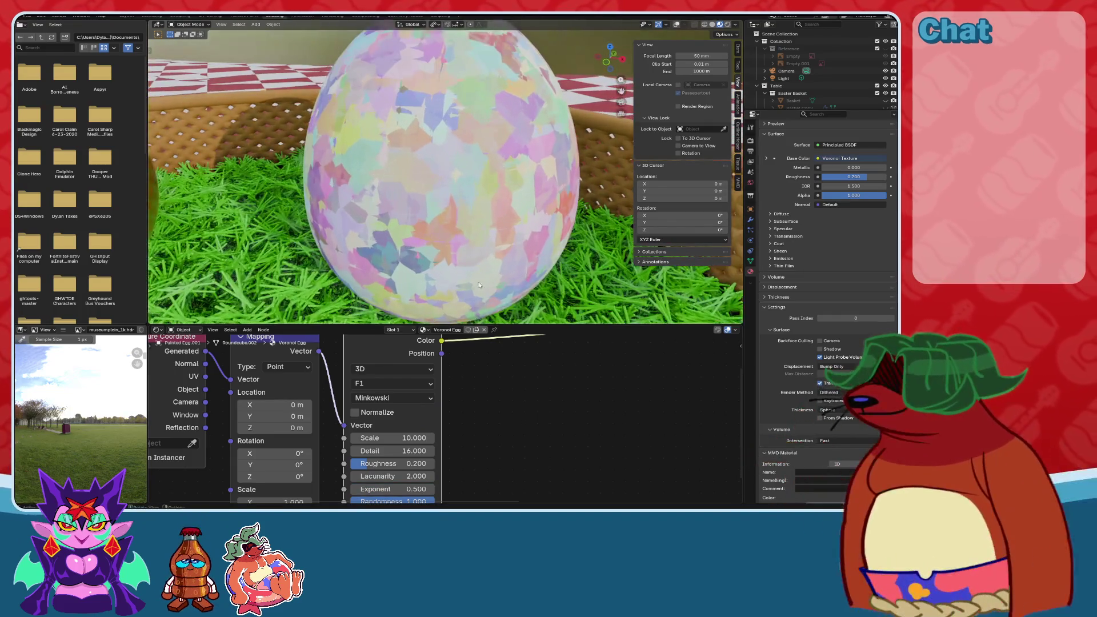
# Set the Voronoi Scale to 5 and try a lower Detail, reverting to 16.
pyautogui.moveTo(399, 438); pyautogui.dragTo(378, 437)
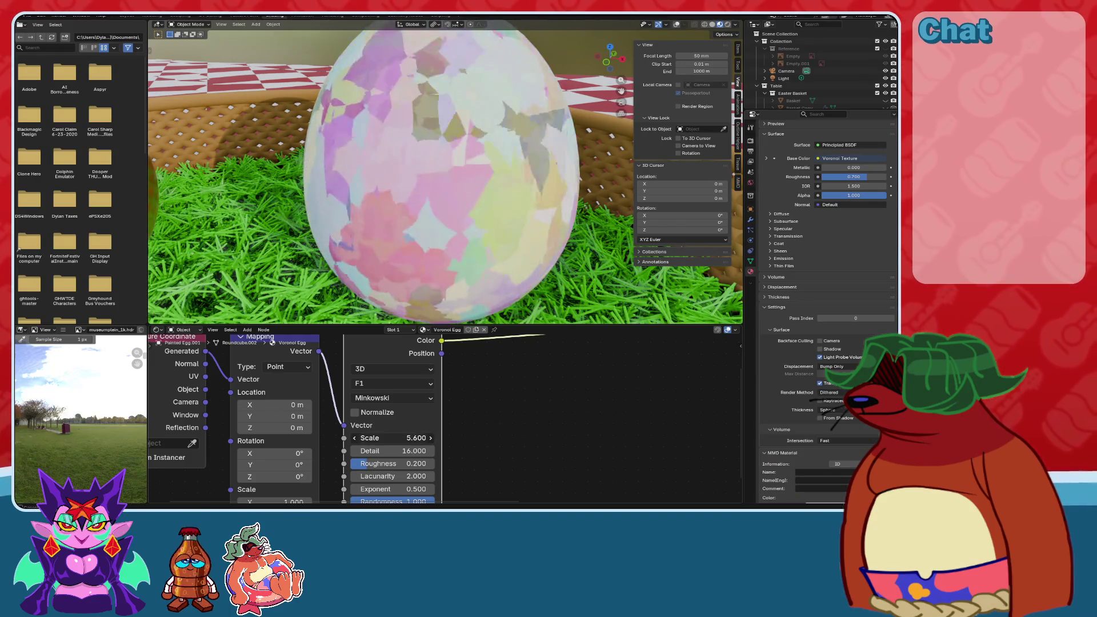
pyautogui.doubleClick(418, 438)
pyautogui.write('5')
pyautogui.press('Return')
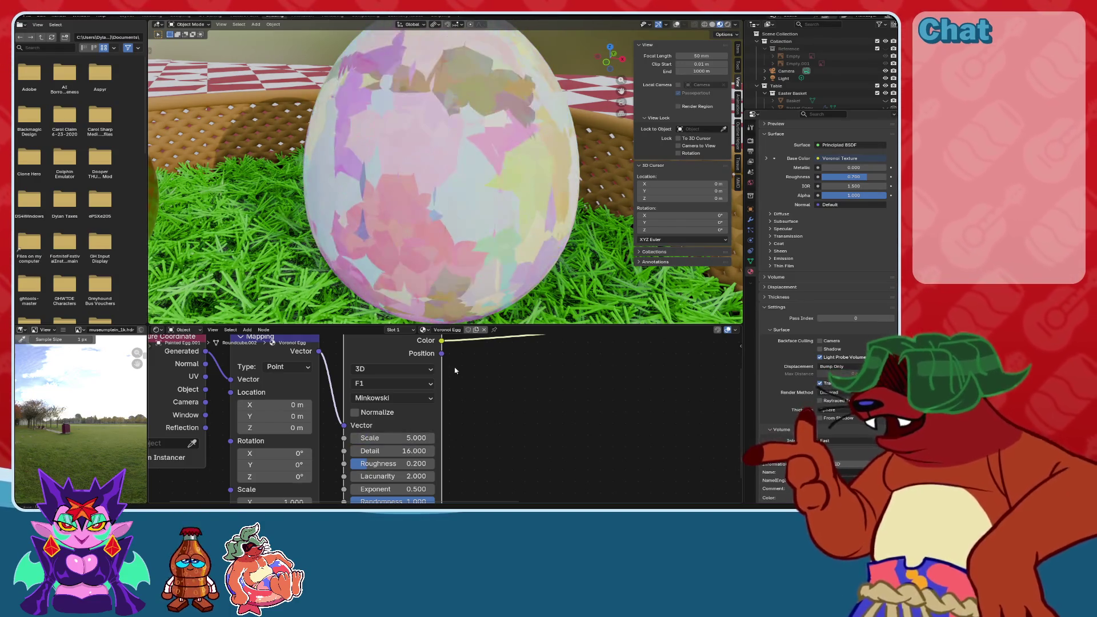
pyautogui.scroll(-3, 480, 251)
pyautogui.moveTo(480, 252); pyautogui.dragTo(481, 250, button='middle')
pyautogui.scroll(2, 482, 249)
pyautogui.scroll(3, 482, 249)
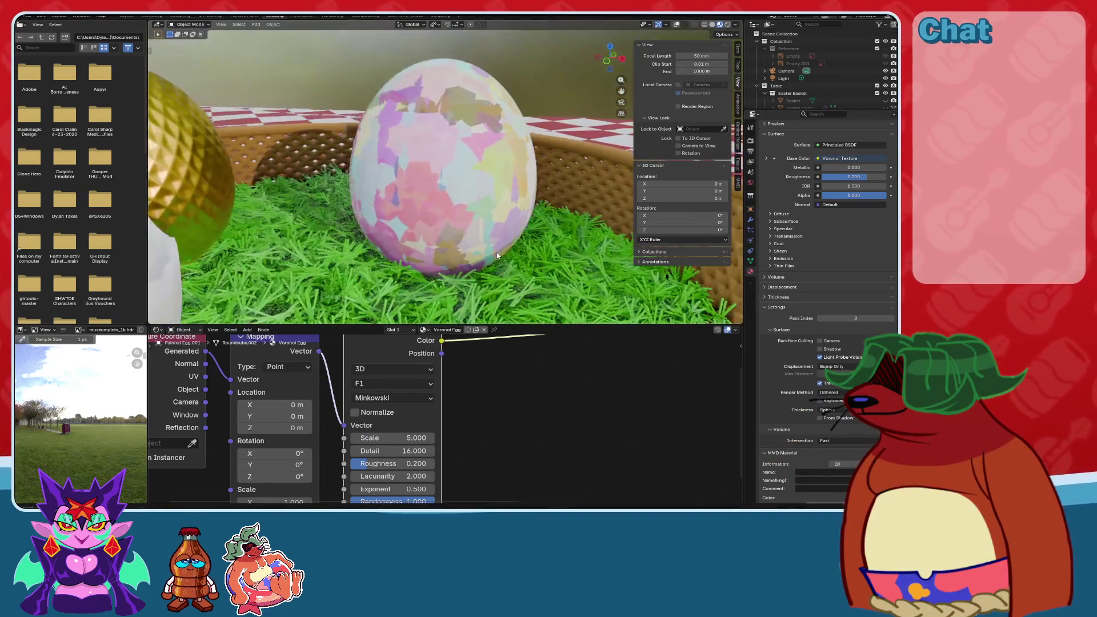
pyautogui.moveTo(426, 451); pyautogui.dragTo(408, 451)
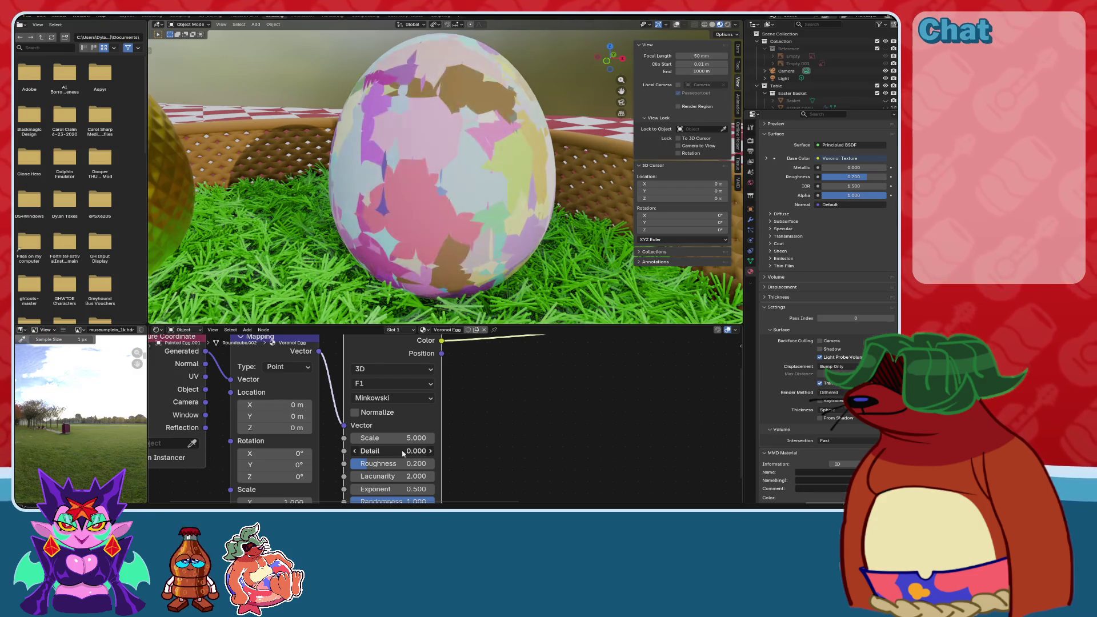
pyautogui.hotkey('ctrl', 'z')
pyautogui.moveTo(510, 290); pyautogui.dragTo(491, 338, button='middle')
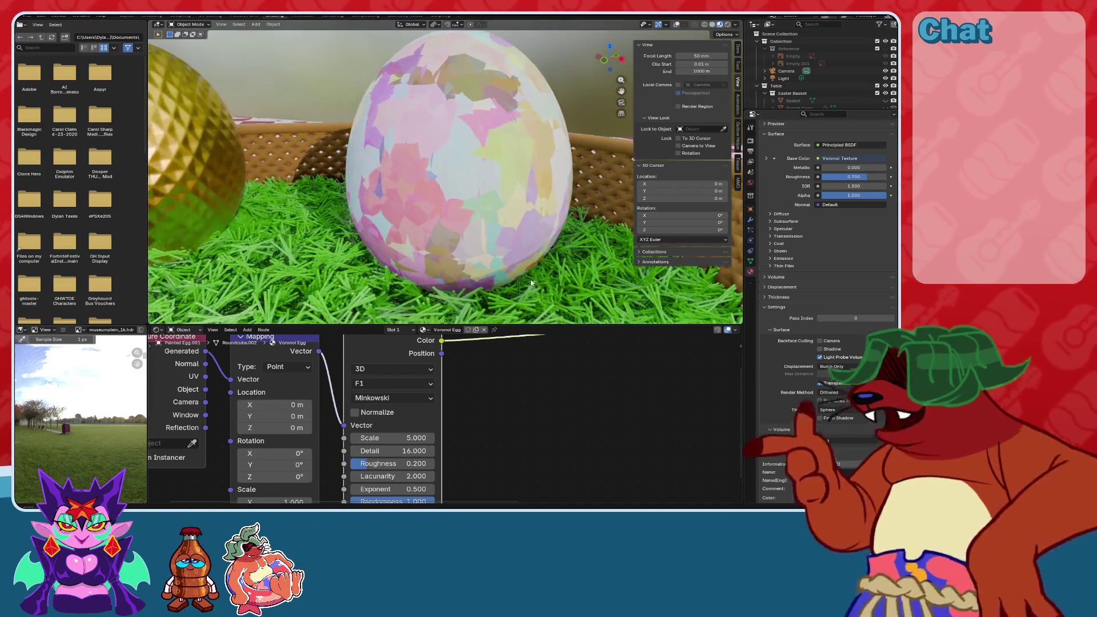
pyautogui.scroll(2, 477, 478)
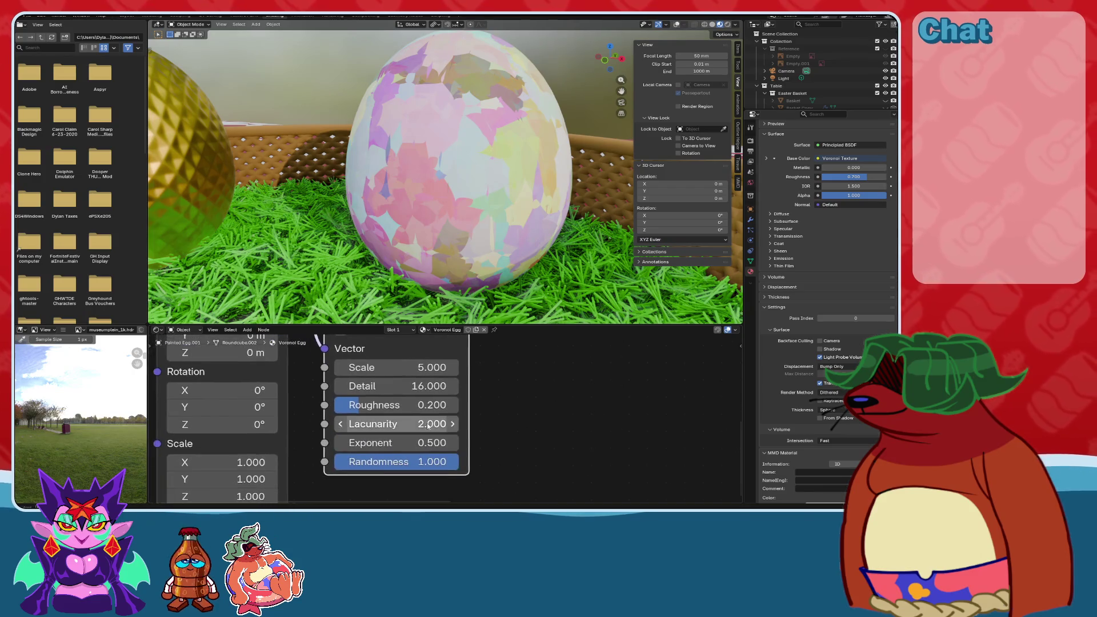
# Try Minkowski Exponent values from 1 down to 0 and back, ending at 0.5.
pyautogui.moveTo(421, 445)
pyautogui.mouseDown()
pyautogui.moveTo(457, 445)
pyautogui.moveTo(400, 446)
pyautogui.moveTo(417, 445)
pyautogui.mouseUp()
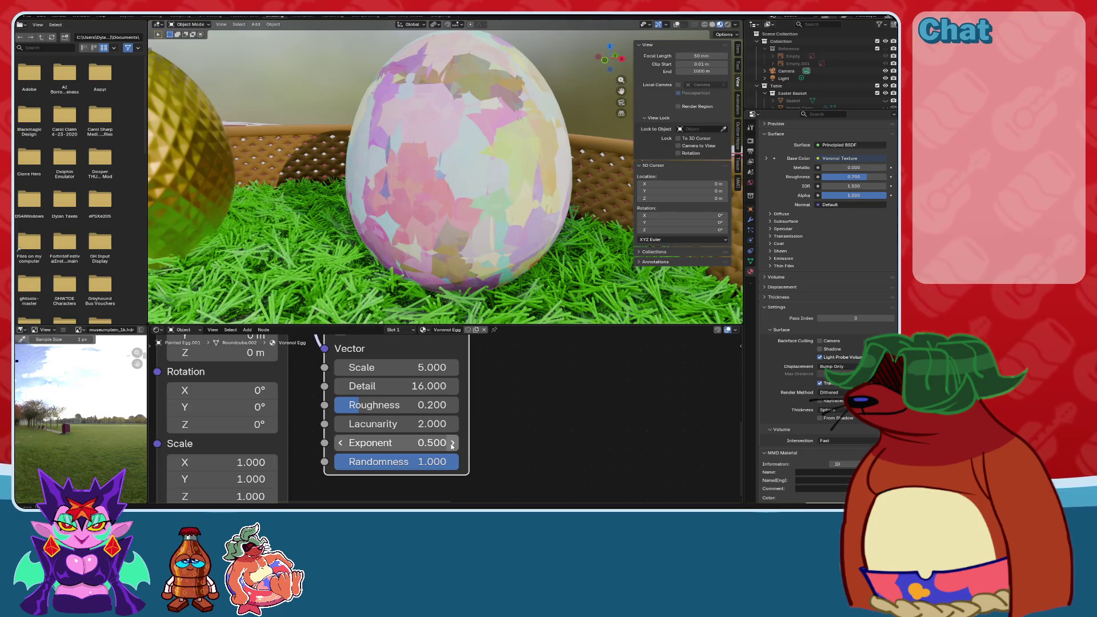
pyautogui.click(421, 445)
pyautogui.write('1')
pyautogui.press('Return')
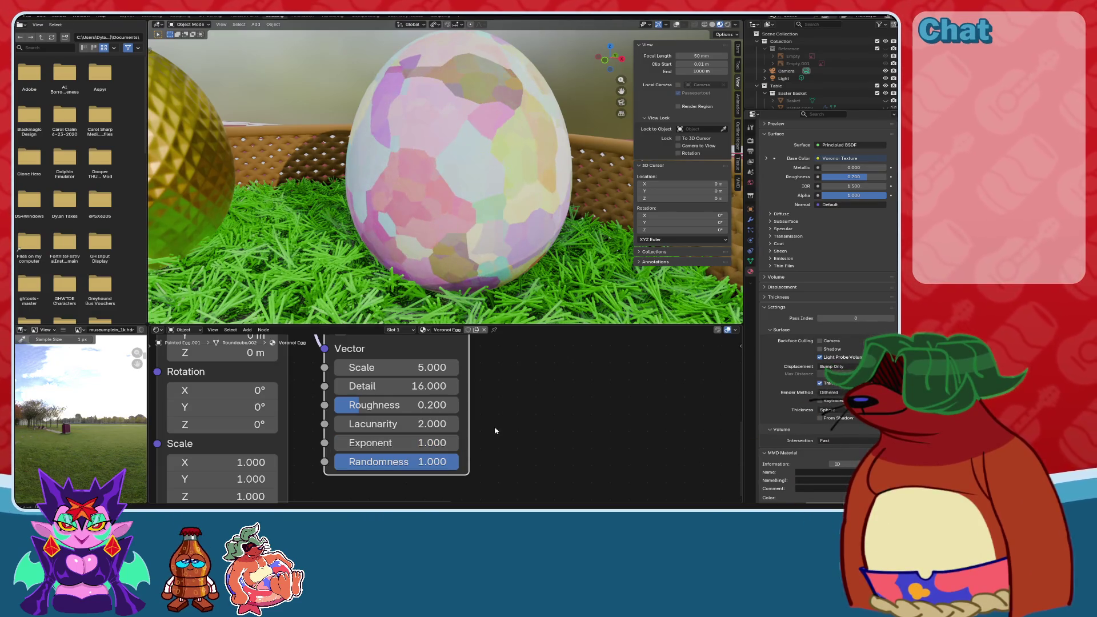
pyautogui.moveTo(452, 445); pyautogui.dragTo(436, 444)
pyautogui.click(341, 444)
pyautogui.click(341, 444)
pyautogui.click(340, 444)
pyautogui.click(340, 444)
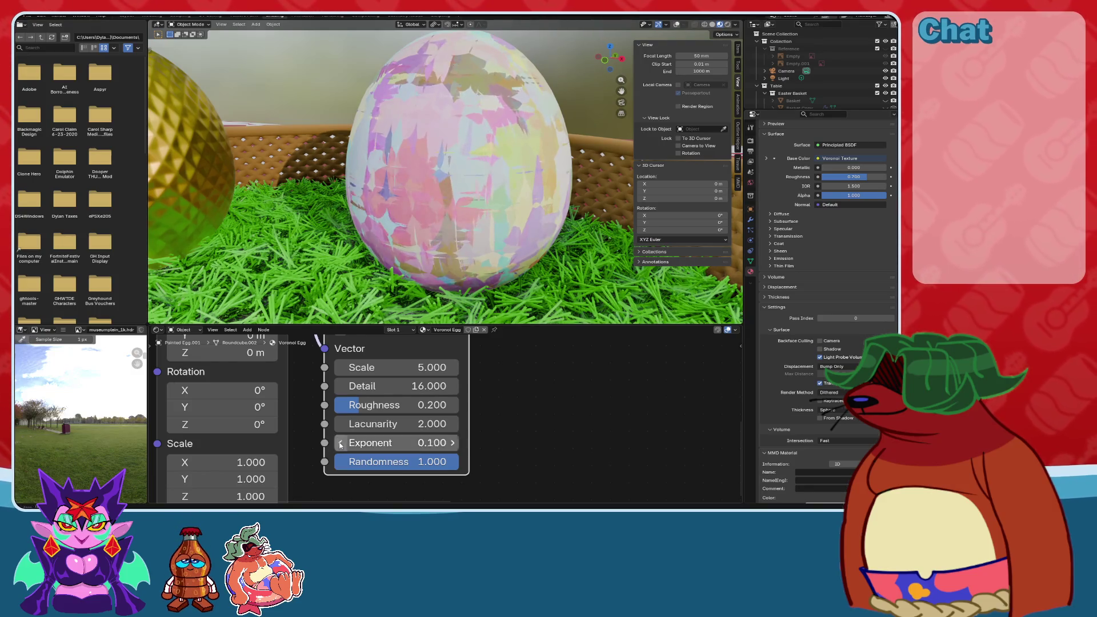
pyautogui.click(340, 444)
pyautogui.click(453, 443)
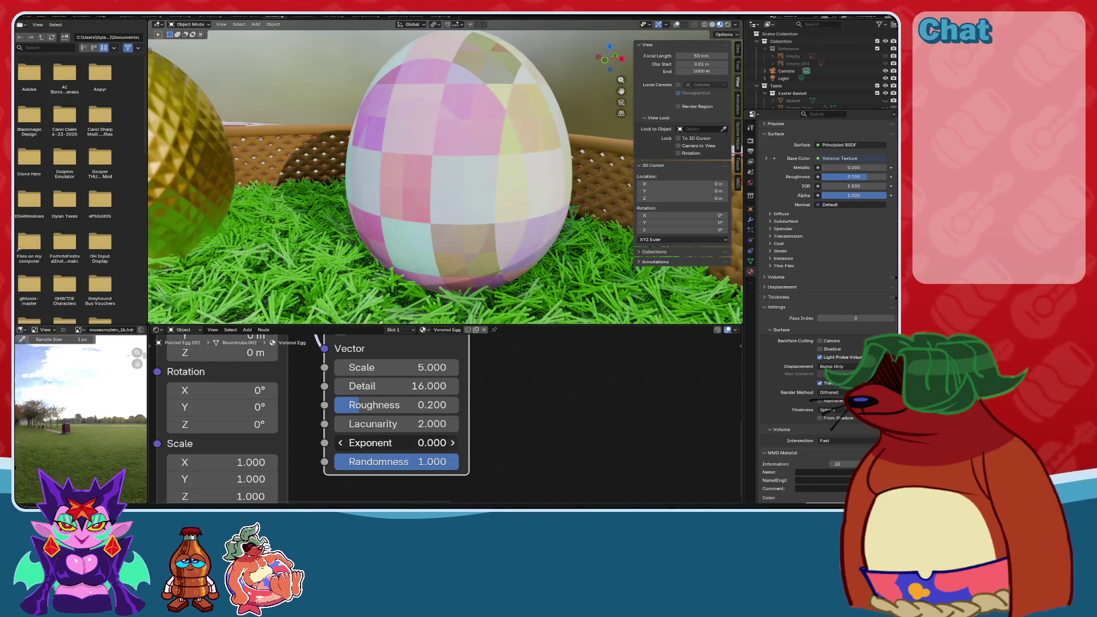
pyautogui.click(453, 443)
pyautogui.click(453, 443)
pyautogui.click(453, 443)
pyautogui.click(453, 443)
pyautogui.click(453, 444)
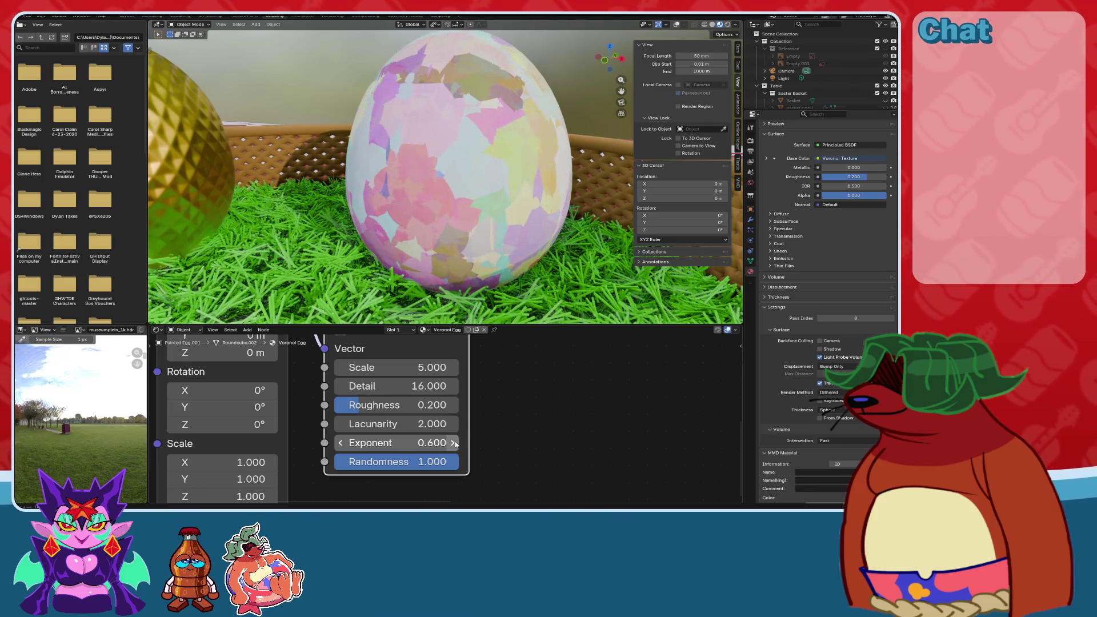
pyautogui.click(339, 443)
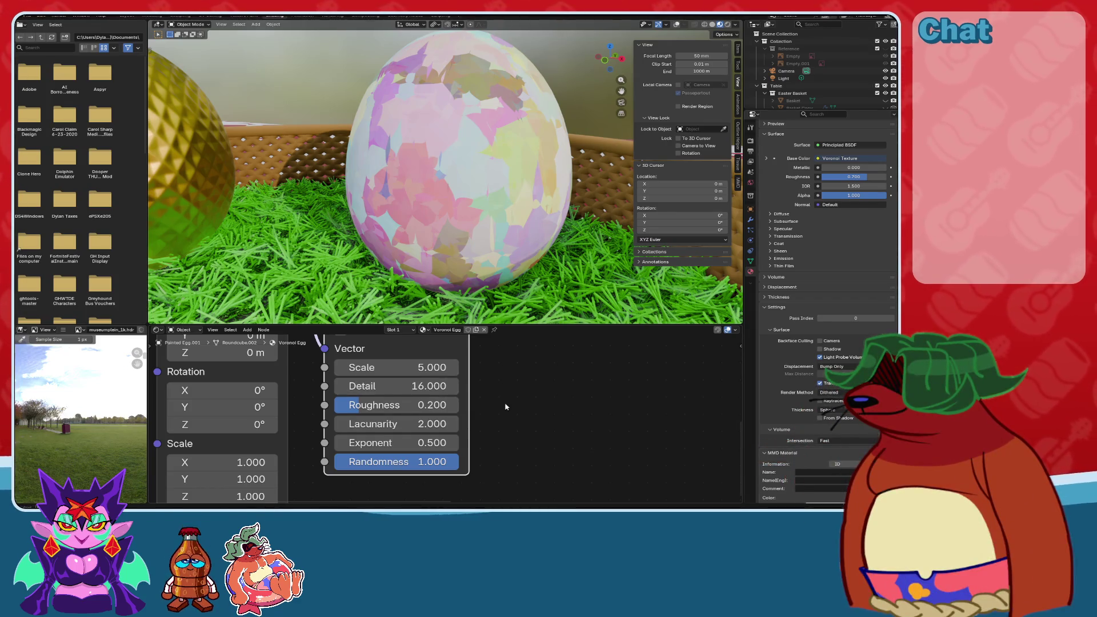
# Switch the distance metric to Euclidean.
pyautogui.scroll(-1, 499, 401)
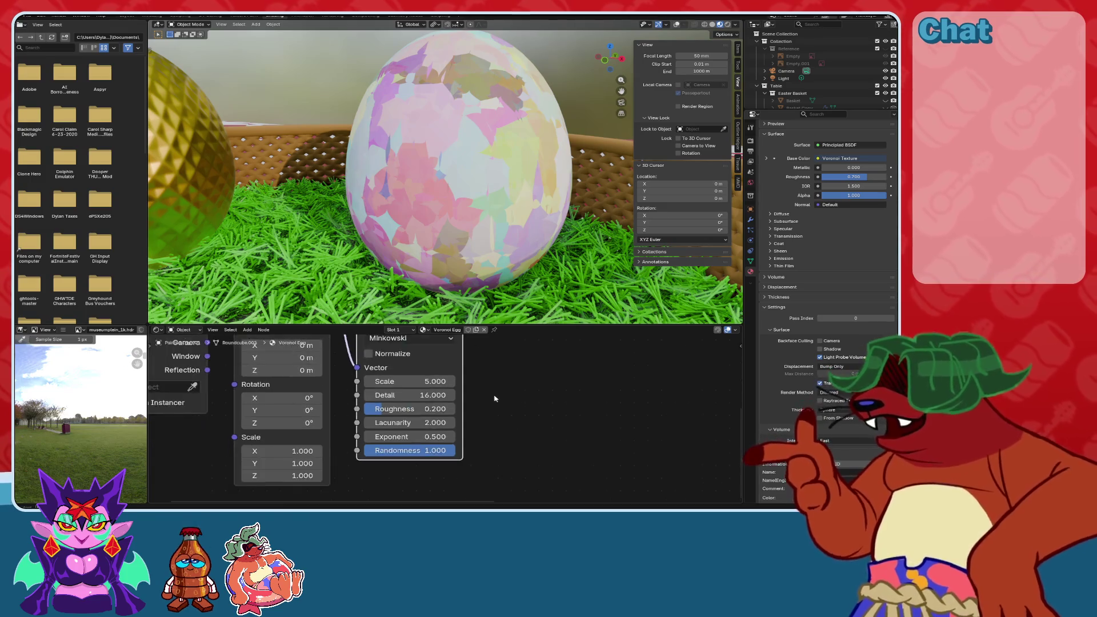
pyautogui.moveTo(499, 401); pyautogui.dragTo(490, 441, button='middle')
pyautogui.click(408, 386)
pyautogui.click(411, 414)
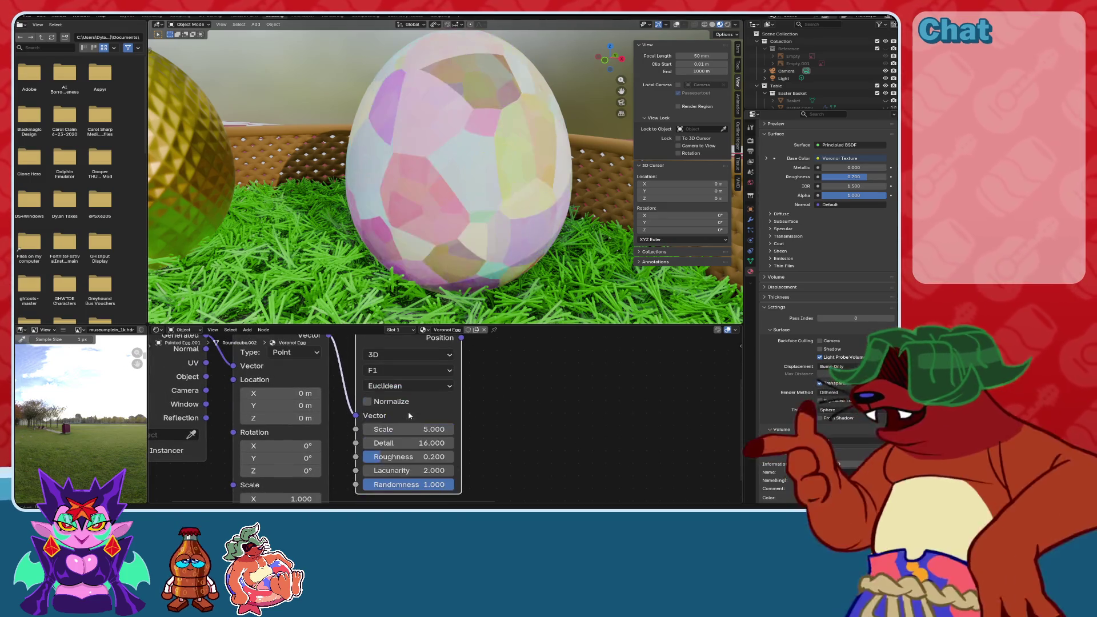
pyautogui.scroll(2, 538, 236)
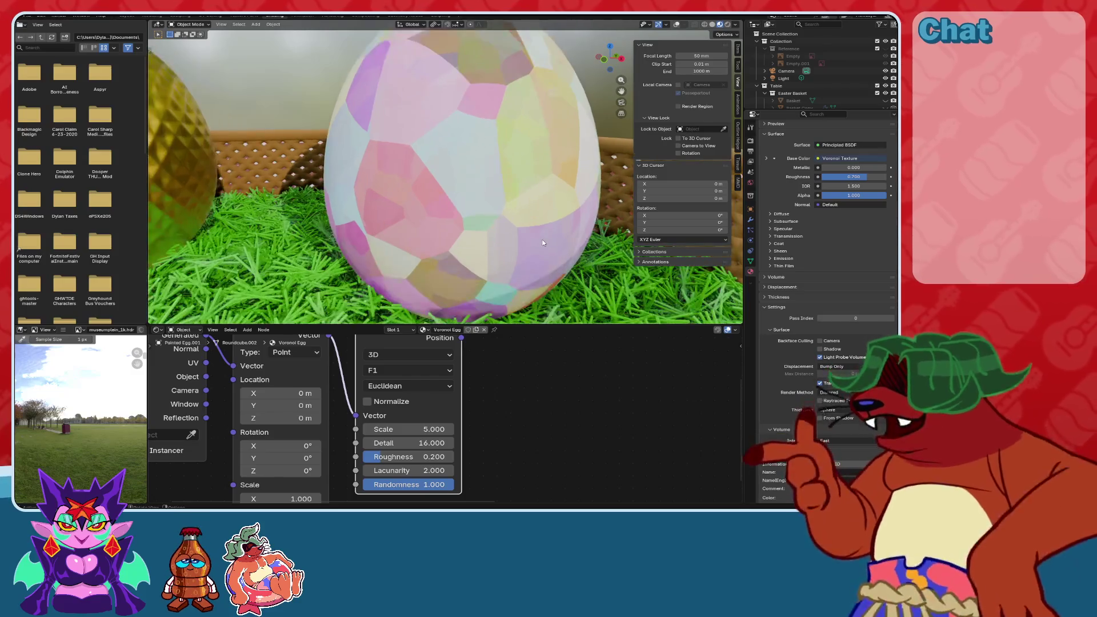
pyautogui.write('10')
pyautogui.press('Return')
# Try a Voronoi Scale of 20, then settle on 10.
pyautogui.scroll(1, 427, 427)
pyautogui.click(426, 429)
pyautogui.write('20')
pyautogui.press('Return')
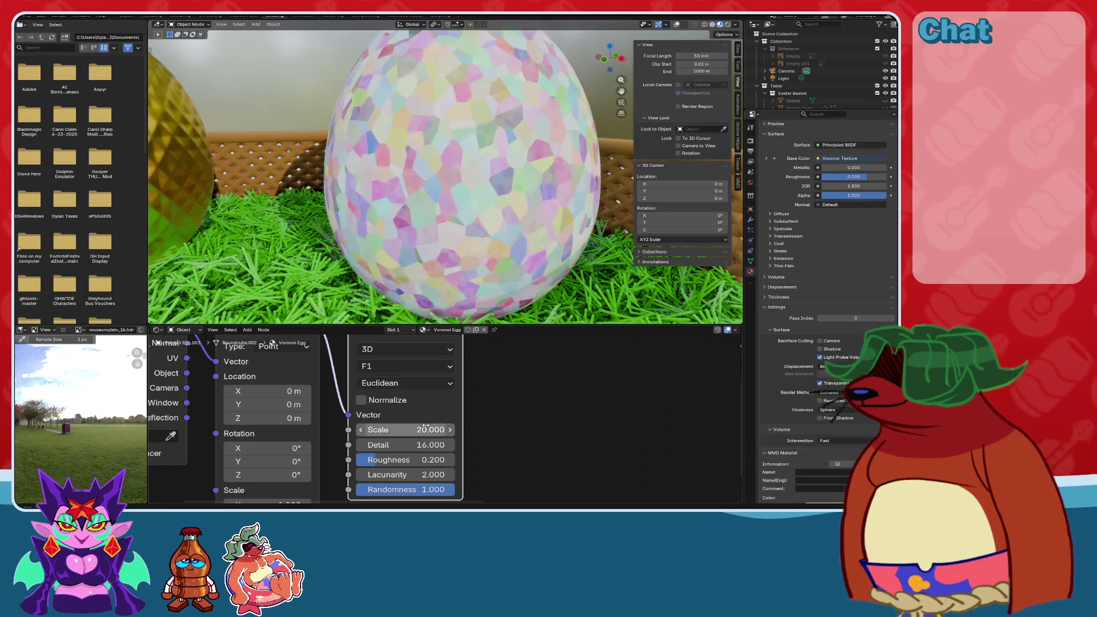
pyautogui.click(385, 429)
pyautogui.write('10')
pyautogui.press('Return')
pyautogui.scroll(-3, 528, 231)
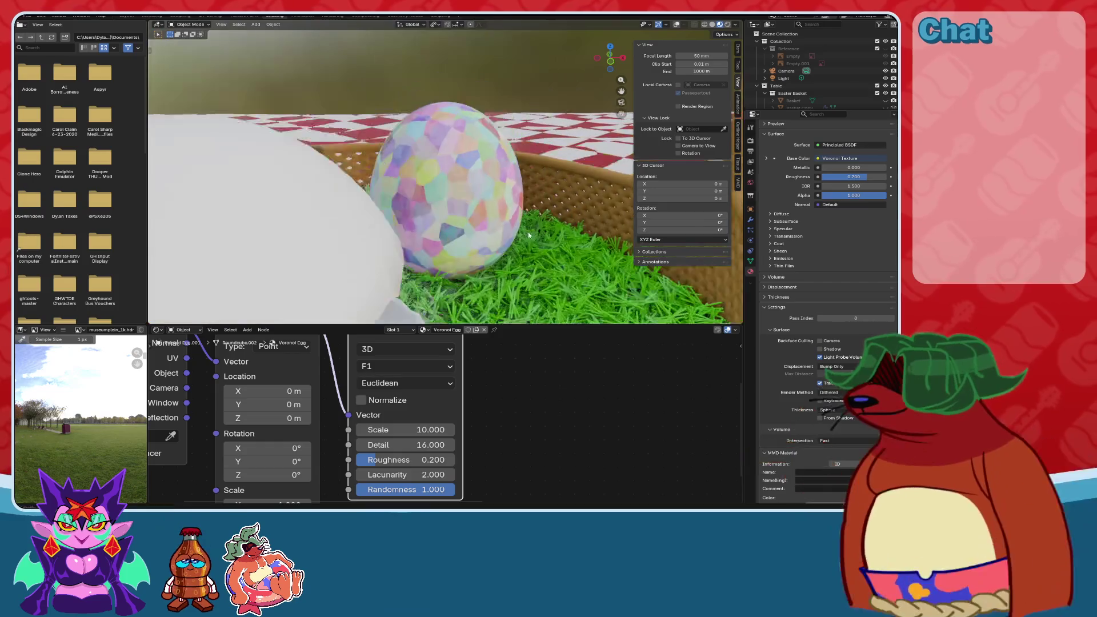
pyautogui.scroll(-3, 502, 224)
pyautogui.moveTo(501, 223)
pyautogui.mouseDown(button='middle')
pyautogui.moveTo(445, 164)
pyautogui.moveTo(472, 215)
pyautogui.moveTo(468, 193)
pyautogui.mouseUp(button='middle')
pyautogui.hotkey('ctrl', 's')
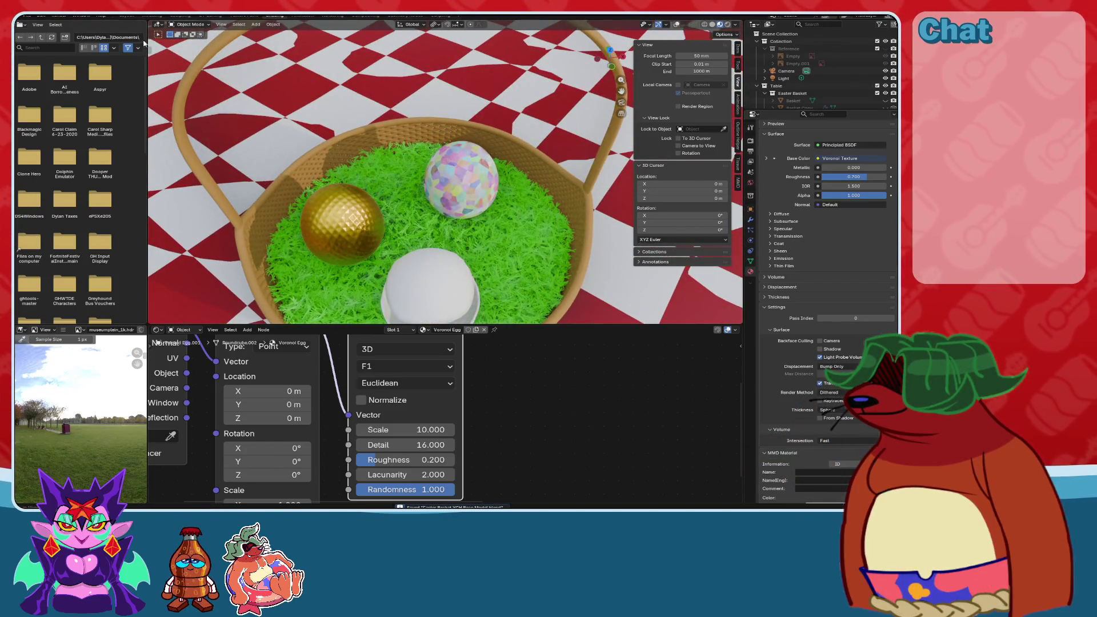
pyautogui.moveTo(422, 240)
pyautogui.mouseDown(button='middle')
pyautogui.moveTo(419, 145)
pyautogui.moveTo(454, 170)
pyautogui.moveTo(457, 206)
pyautogui.mouseUp(button='middle')
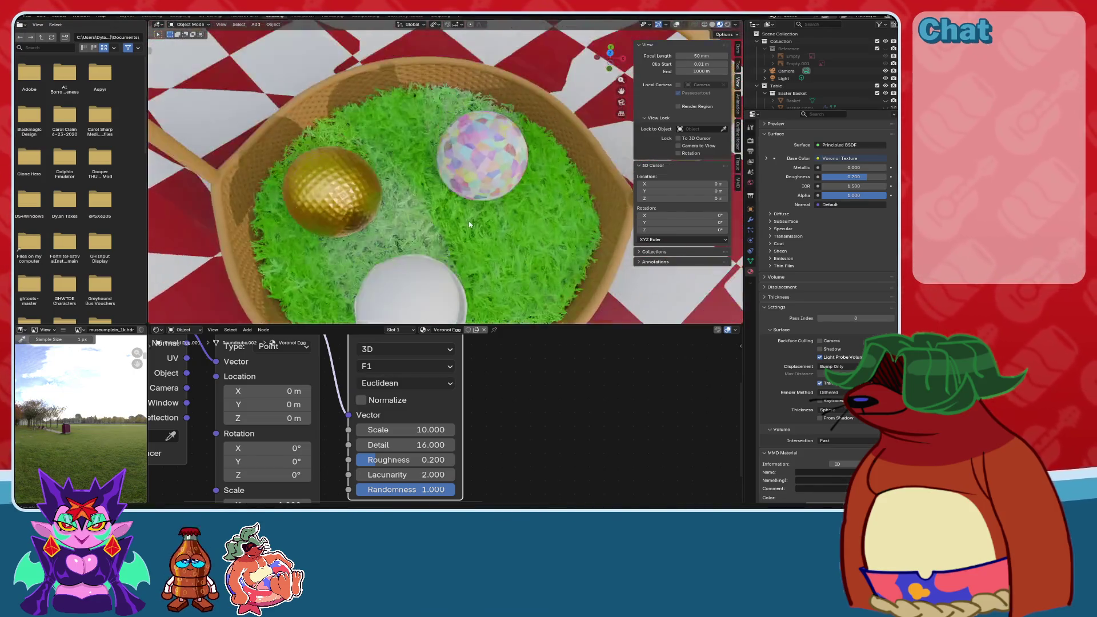
pyautogui.click(130, 16)
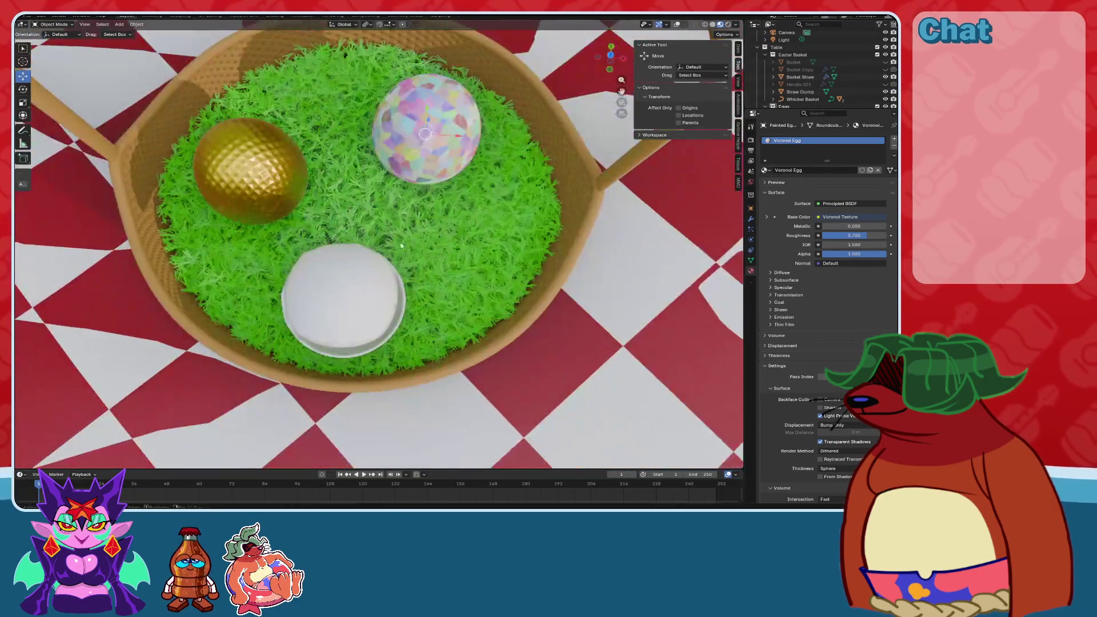
pyautogui.click(608, 54)
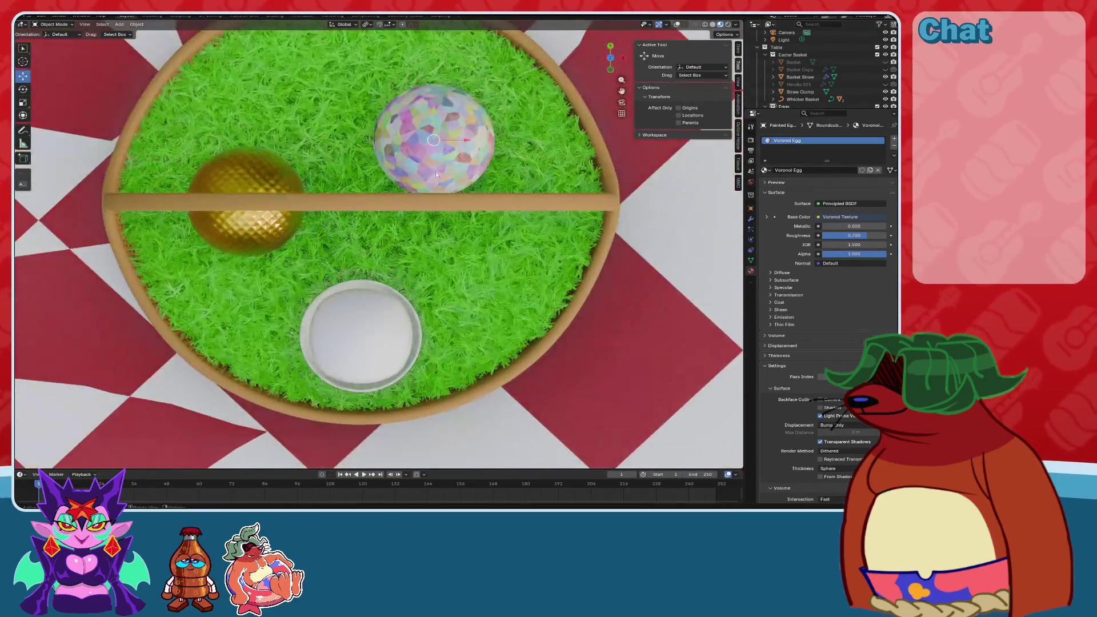
pyautogui.scroll(-2, 471, 212)
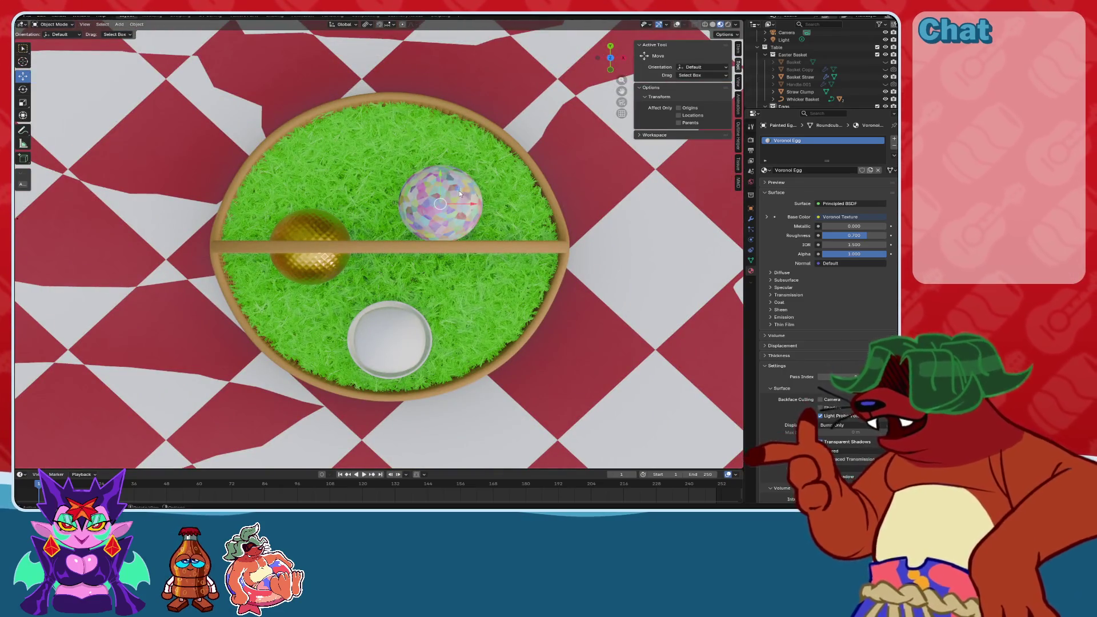
pyautogui.press('g')
pyautogui.click(391, 162)
pyautogui.moveTo(390, 161)
pyautogui.mouseDown(button='middle')
pyautogui.moveTo(384, 198)
pyautogui.moveTo(423, 189)
pyautogui.moveTo(458, 234)
pyautogui.moveTo(500, 244)
pyautogui.mouseUp(button='middle')
pyautogui.scroll(3, 460, 237)
pyautogui.scroll(-3, 460, 238)
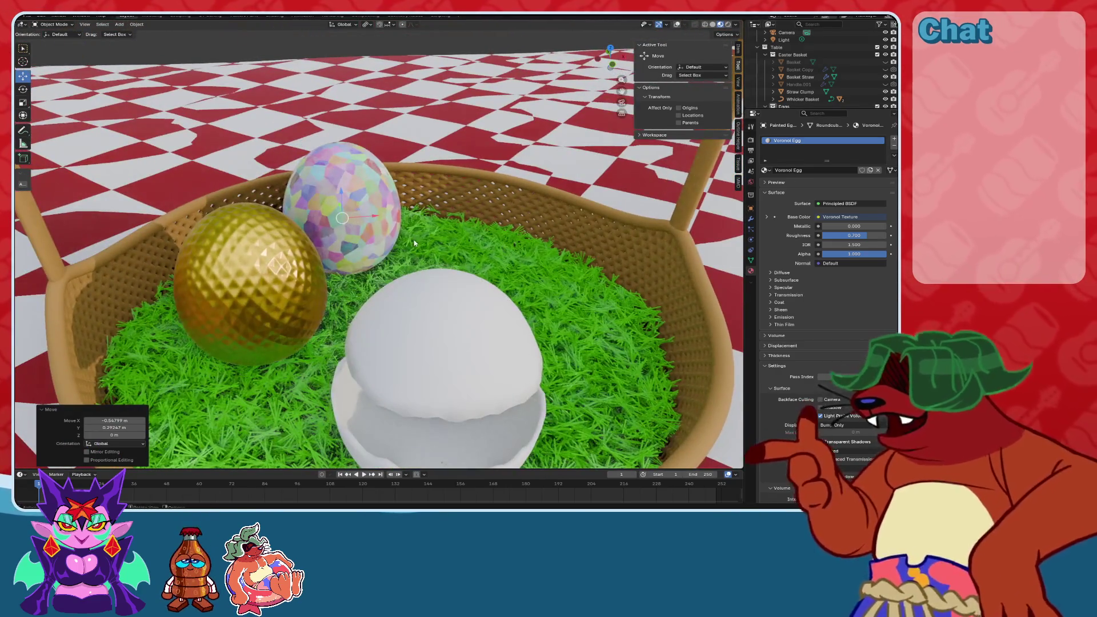
pyautogui.scroll(-2, 421, 221)
pyautogui.moveTo(421, 221)
pyautogui.mouseDown(button='middle')
pyautogui.moveTo(420, 249)
pyautogui.moveTo(408, 247)
pyautogui.mouseUp(button='middle')
pyautogui.scroll(2, 420, 249)
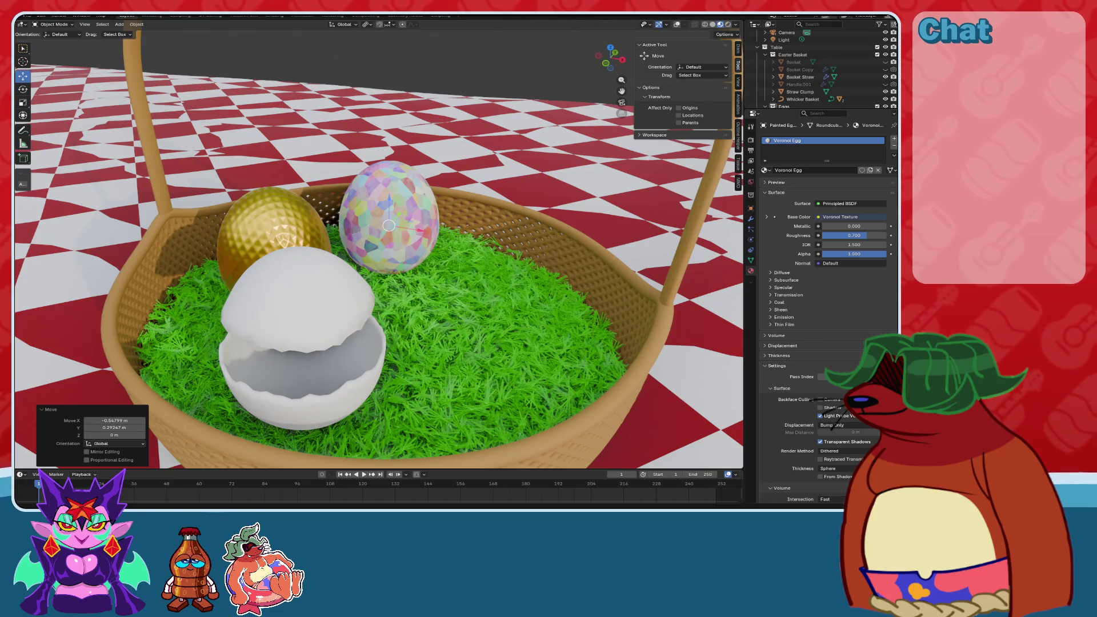
pyautogui.moveTo(483, 270); pyautogui.dragTo(440, 258, button='middle')
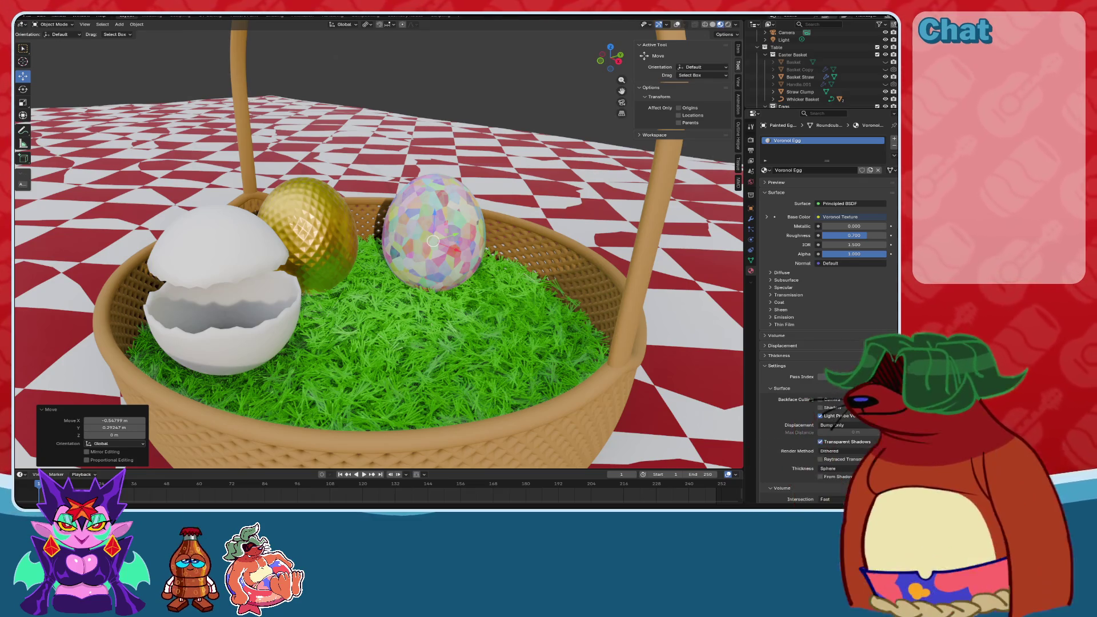
# Duplicate the Voronoi egg and move the copy beside the original.
pyautogui.moveTo(413, 321); pyautogui.dragTo(380, 143, button='middle')
pyautogui.hotkey('shift', 'd')
pyautogui.rightClick(396, 239)
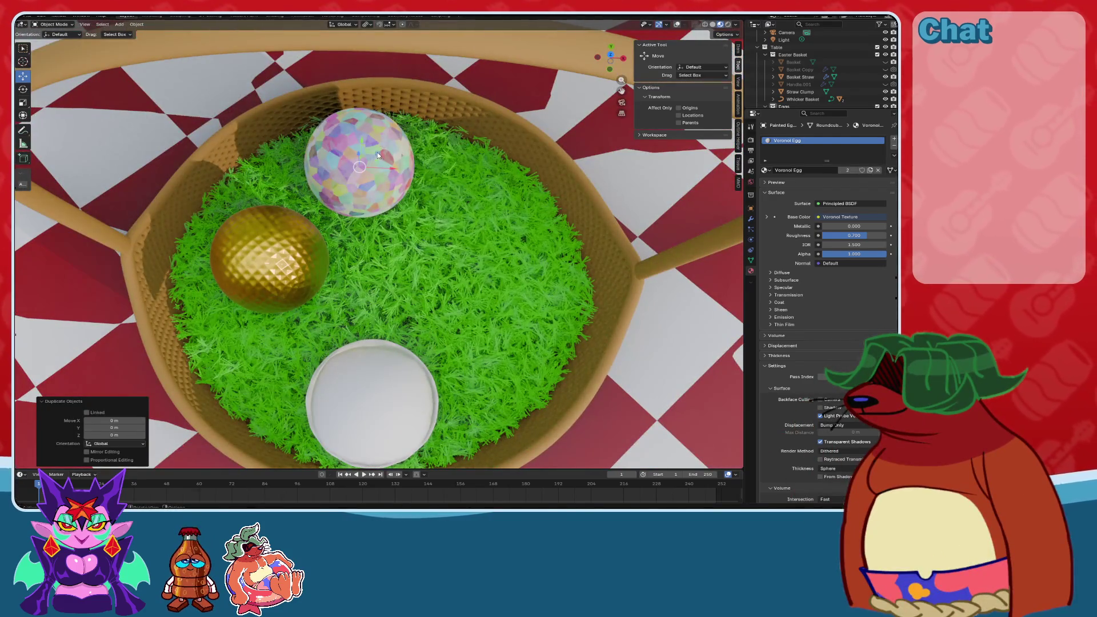
pyautogui.moveTo(377, 155); pyautogui.dragTo(492, 206)
pyautogui.scroll(-3, 834, 94)
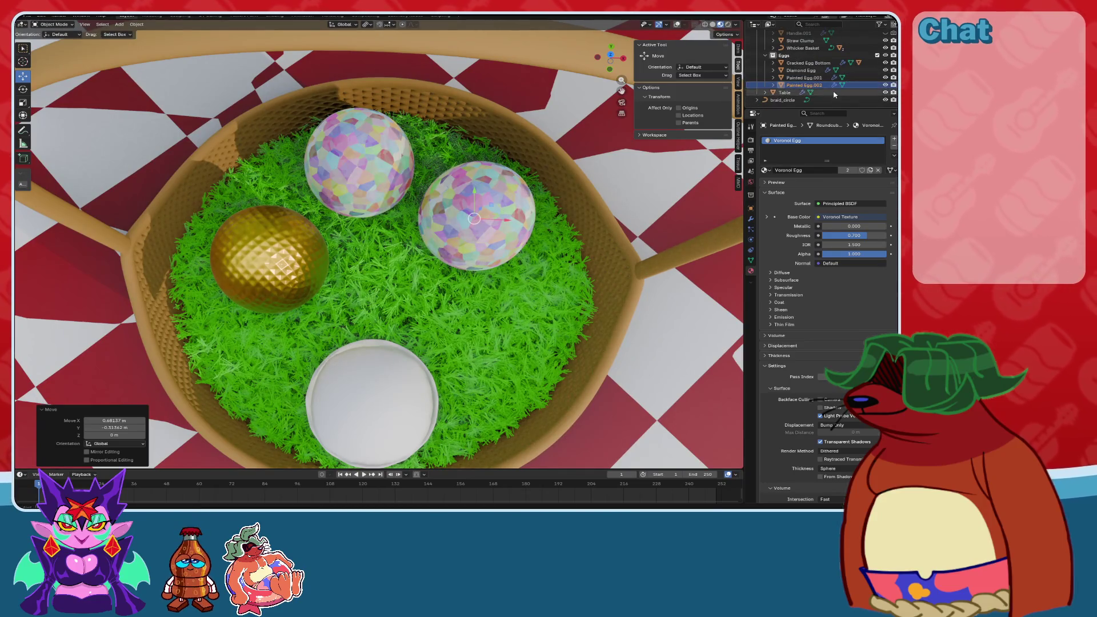
# Rename the original egg object to 'Voronoi Egg' in the outliner.
pyautogui.doubleClick(804, 78)
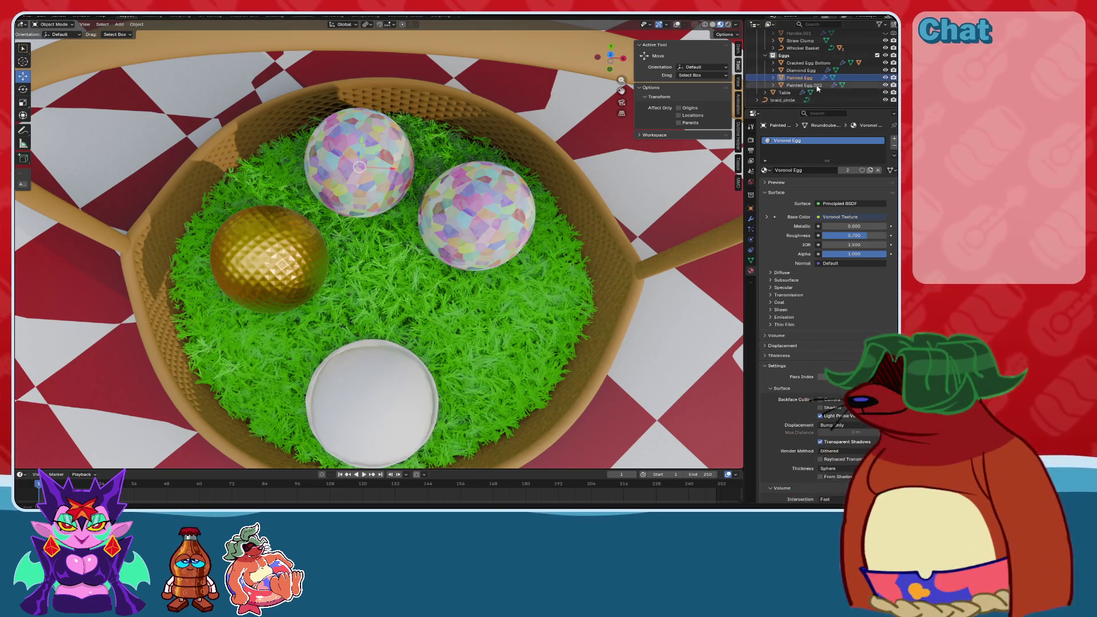
pyautogui.press('Return')
pyautogui.doubleClick(804, 85)
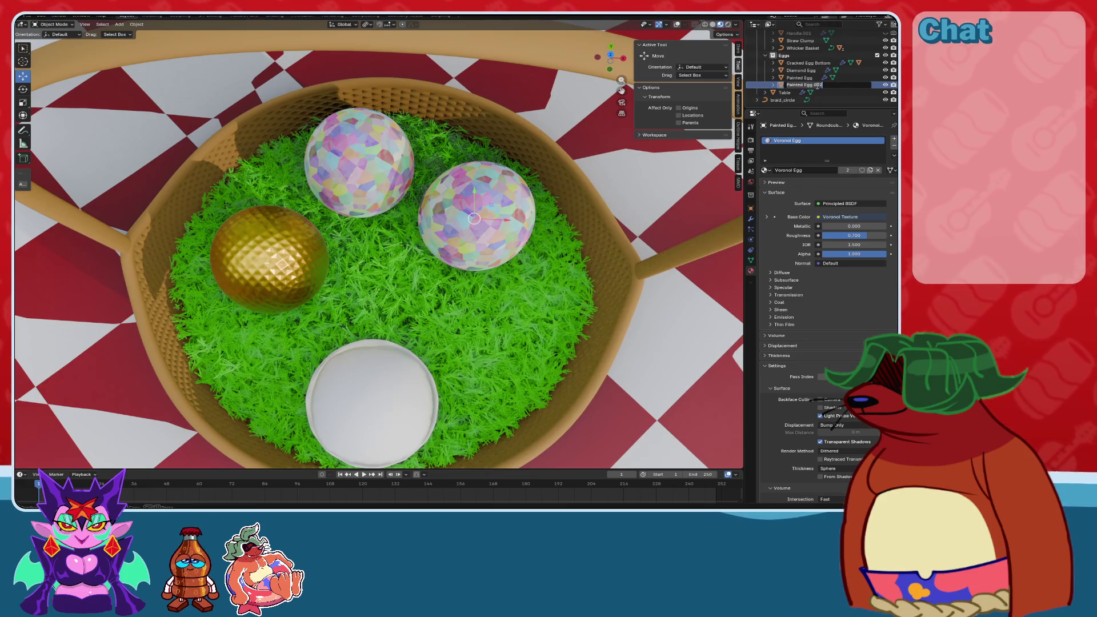
pyautogui.press('Return')
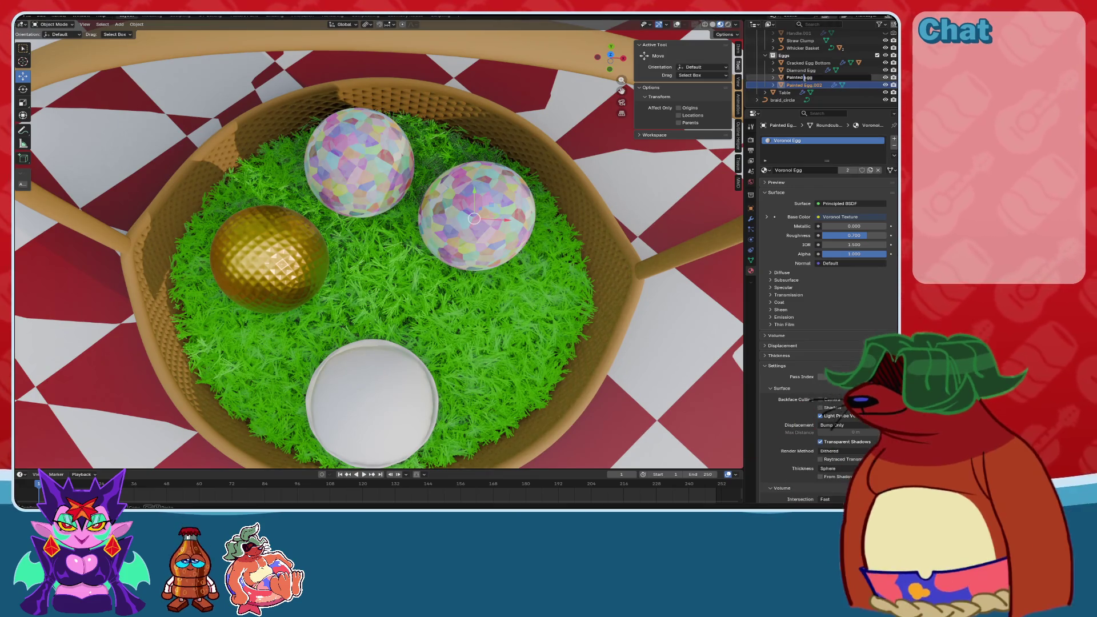
pyautogui.press('BackSpace')
pyautogui.press('BackSpace')
pyautogui.press('BackSpace')
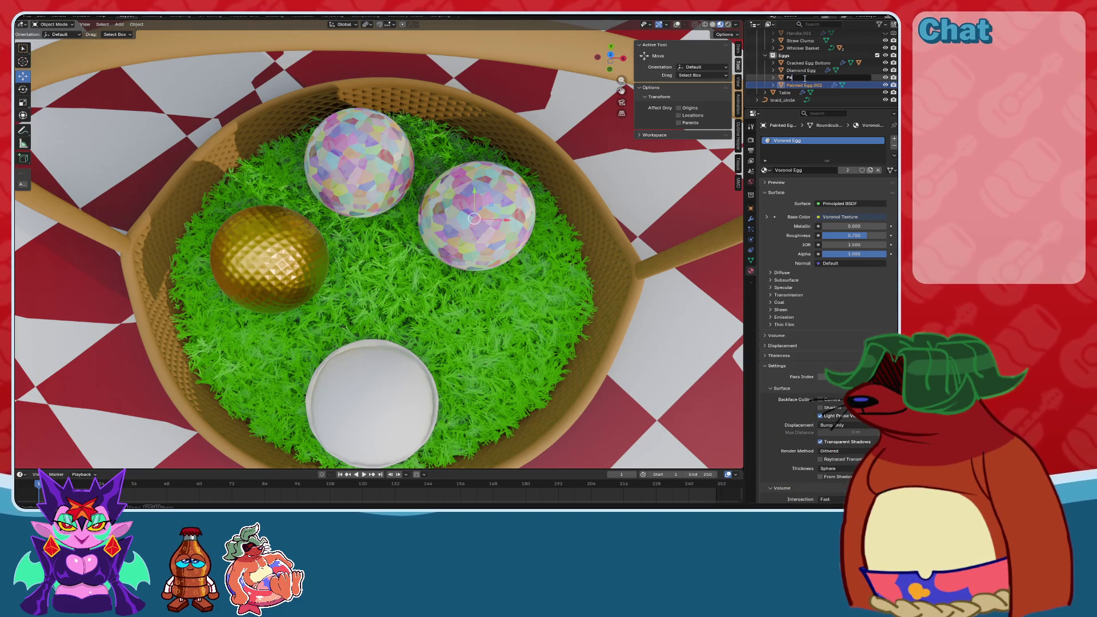
pyautogui.press('BackSpace')
pyautogui.press('BackSpace')
pyautogui.write('Voronoi Egg')
pyautogui.press('Return')
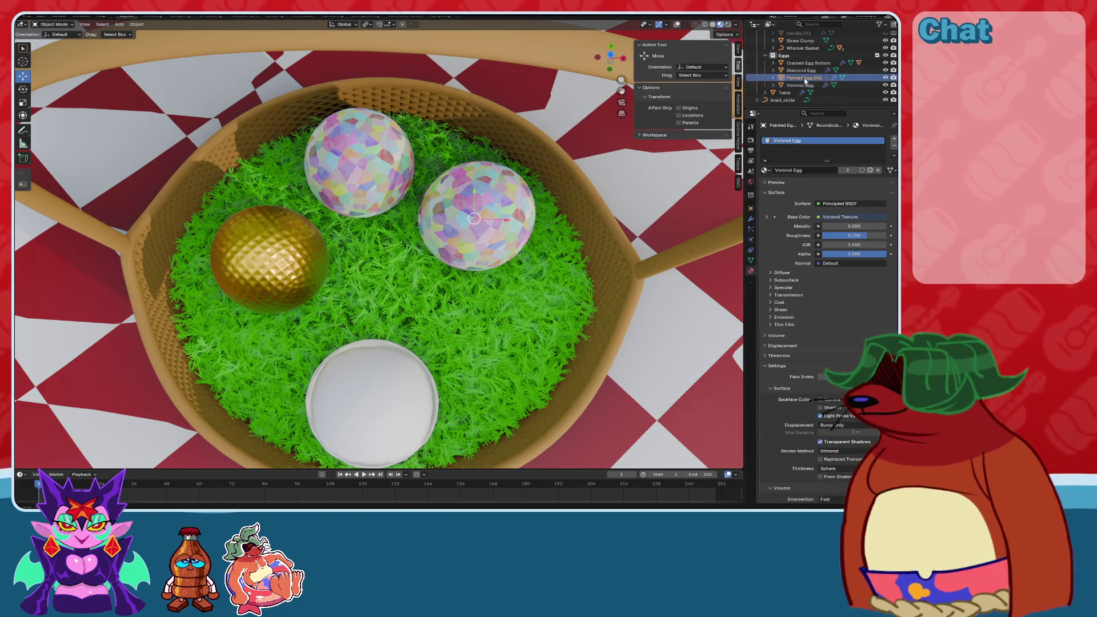
# Rename the duplicate Painted Egg.002 to 'Wavy Egg'.
pyautogui.doubleClick(805, 79)
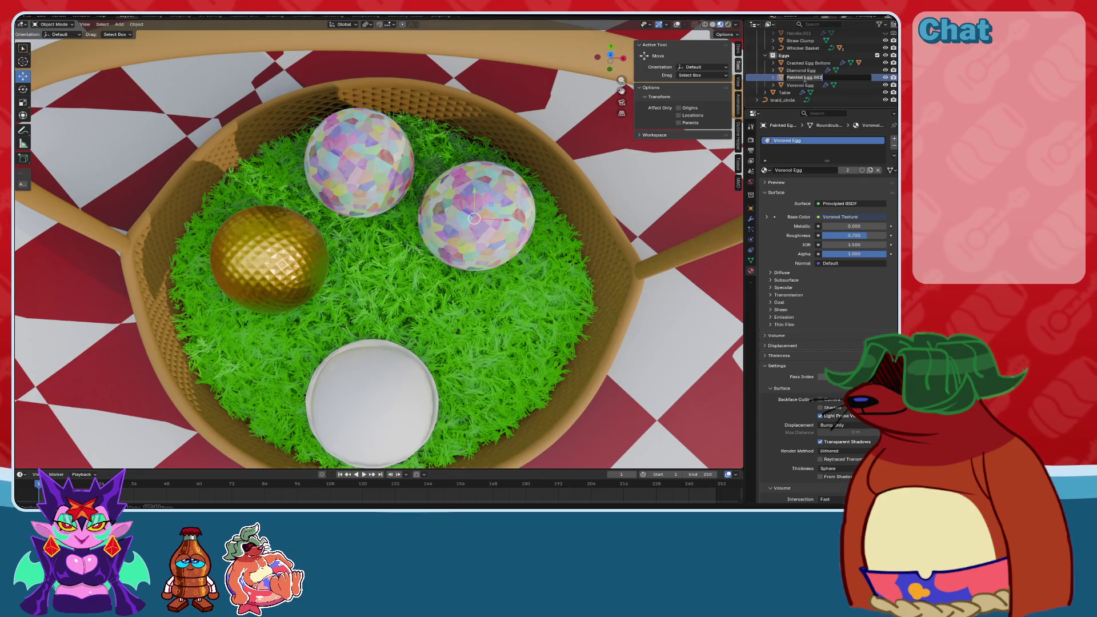
pyautogui.write('Wavy Egg')
pyautogui.press('Return')
# Switch to the Shading workspace with a low side view of the eggs.
pyautogui.moveTo(496, 284); pyautogui.dragTo(319, 29, button='middle')
pyautogui.click(276, 16)
pyautogui.moveTo(475, 298); pyautogui.dragTo(464, 213, button='middle')
pyautogui.scroll(4, 464, 212)
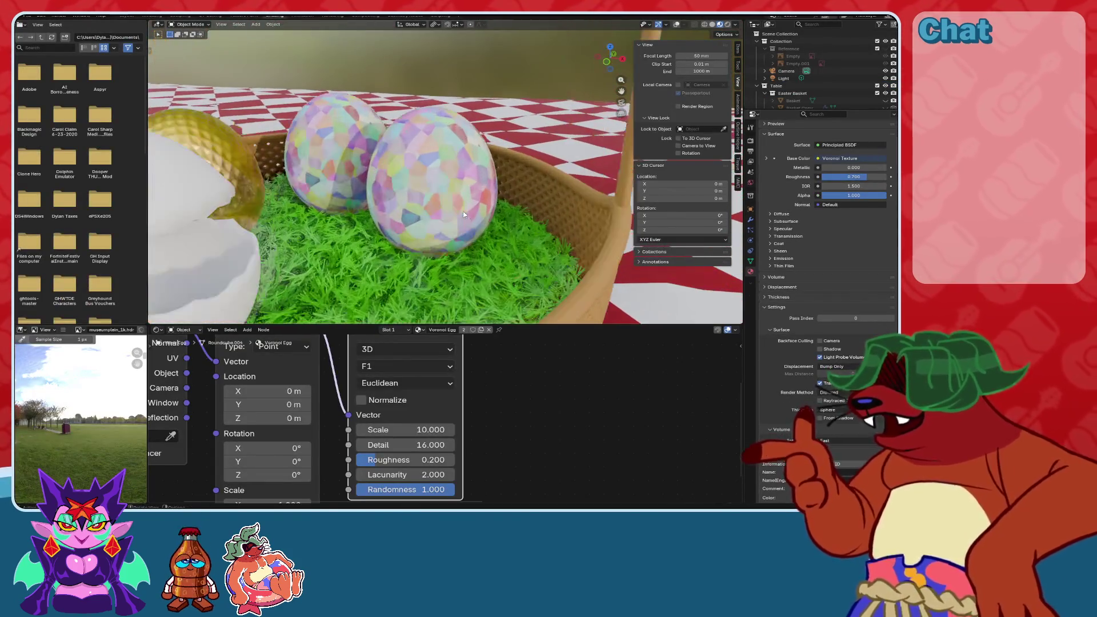
# Swap the duplicate egg's shared Voronoi material for a fresh material named 'Wavy Egg'.
pyautogui.scroll(-5, 411, 411)
pyautogui.scroll(-1, 410, 411)
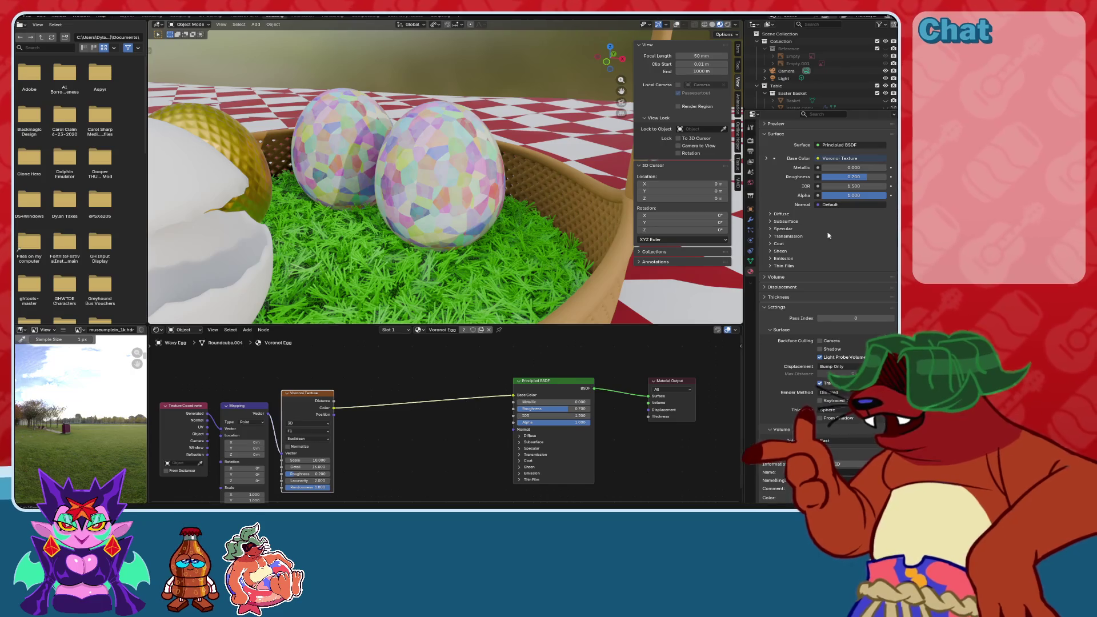
pyautogui.scroll(3, 803, 185)
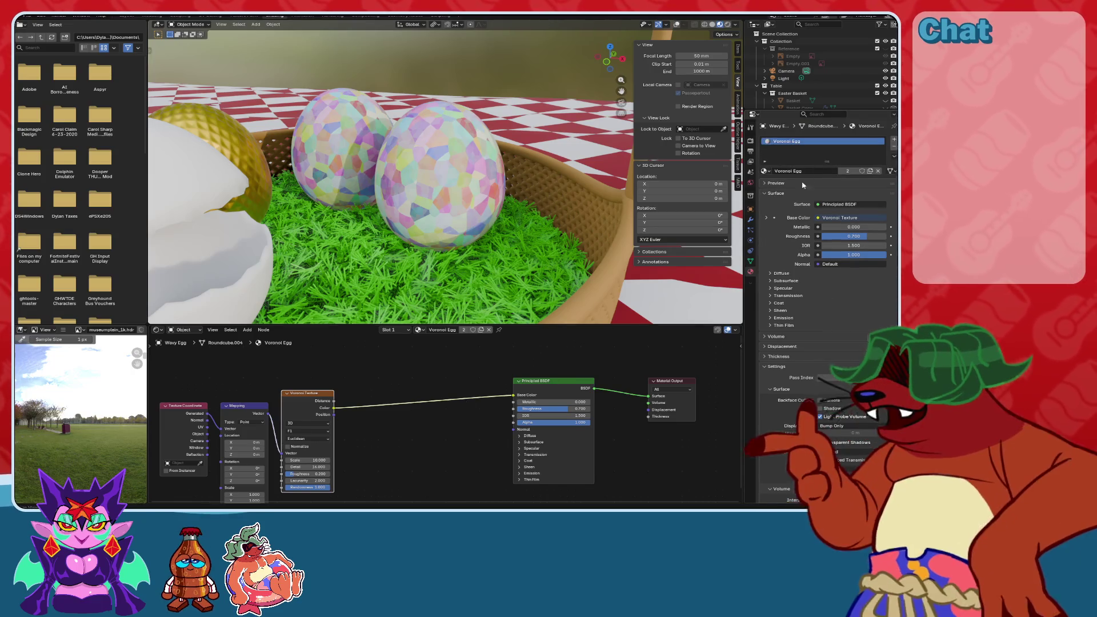
pyautogui.click(895, 148)
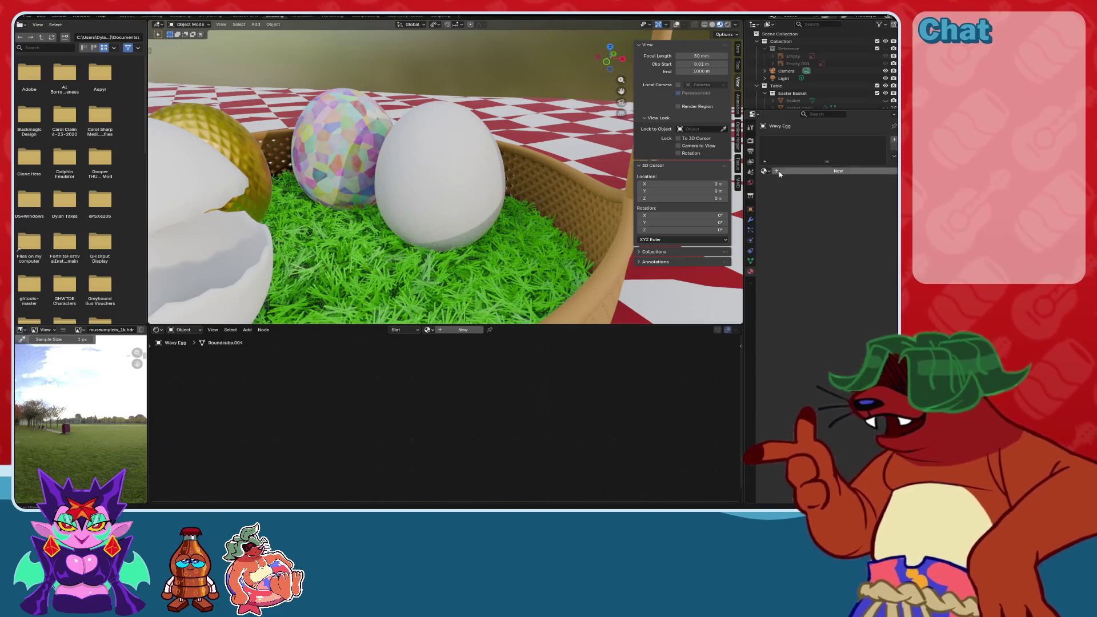
pyautogui.click(786, 172)
pyautogui.doubleClick(782, 141)
pyautogui.write('Wavy E')
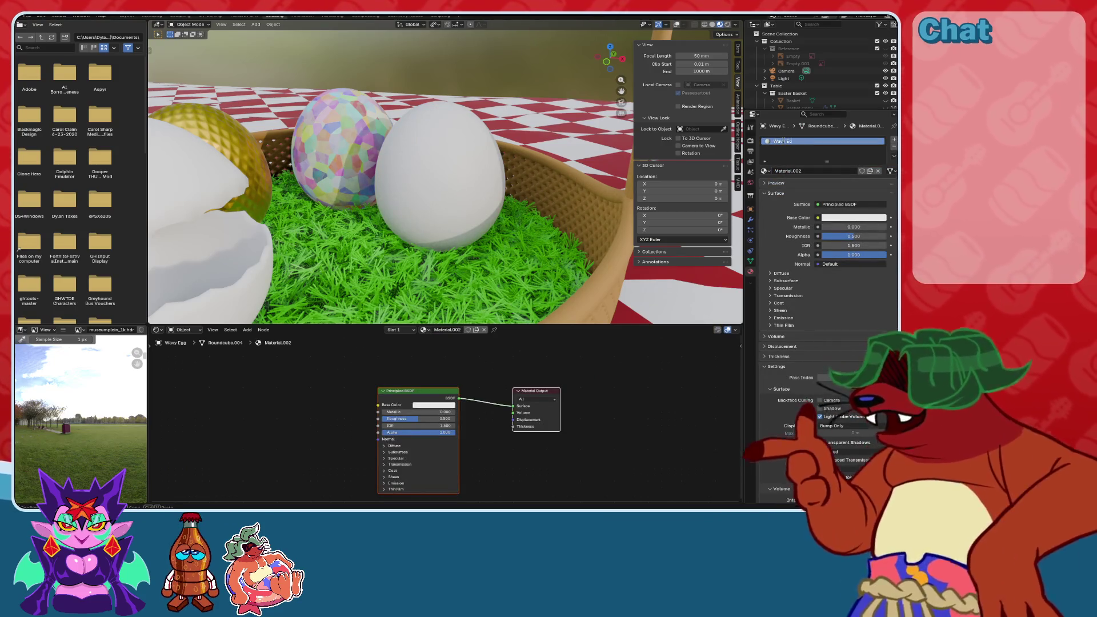
pyautogui.write('g')
pyautogui.press('Return')
pyautogui.hotkey('shift', 'a')
# Add a Wave Texture and a Color node, linking the wave into Base Color.
pyautogui.write('ewave')
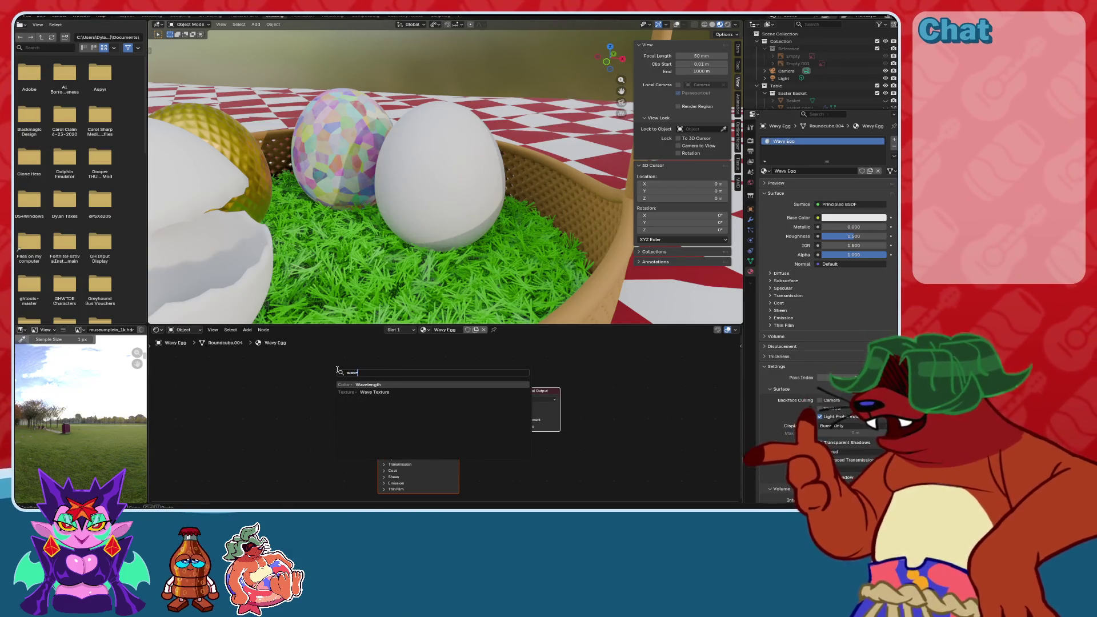
pyautogui.press('Return')
pyautogui.click(238, 393)
pyautogui.hotkey('shift', 'a')
pyautogui.write('color')
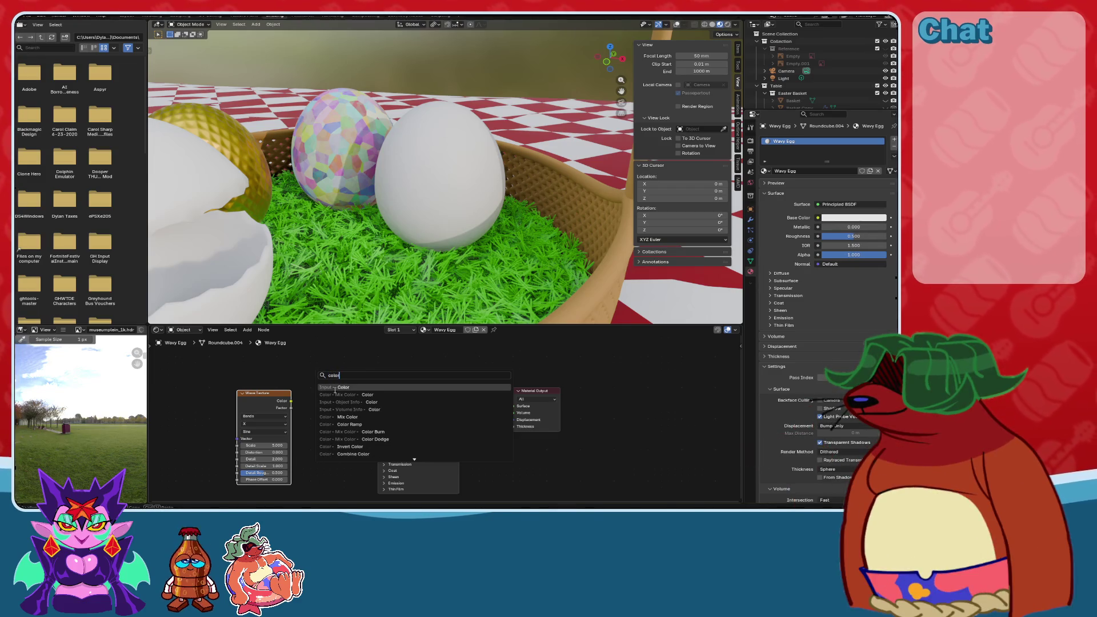
pyautogui.press('Return')
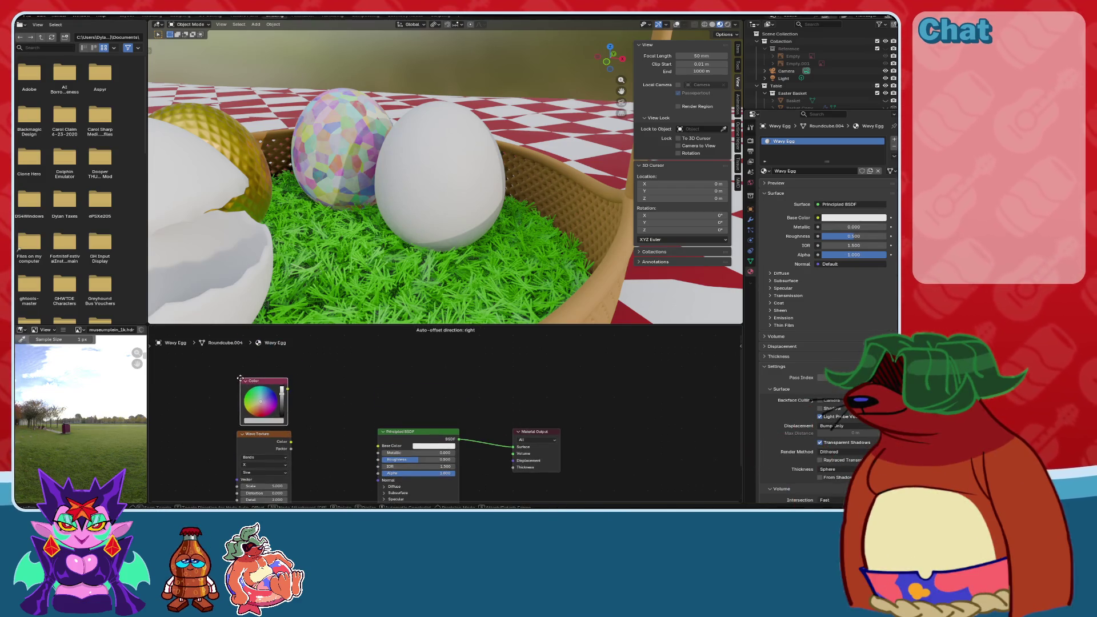
pyautogui.click(240, 378)
pyautogui.scroll(2, 381, 391)
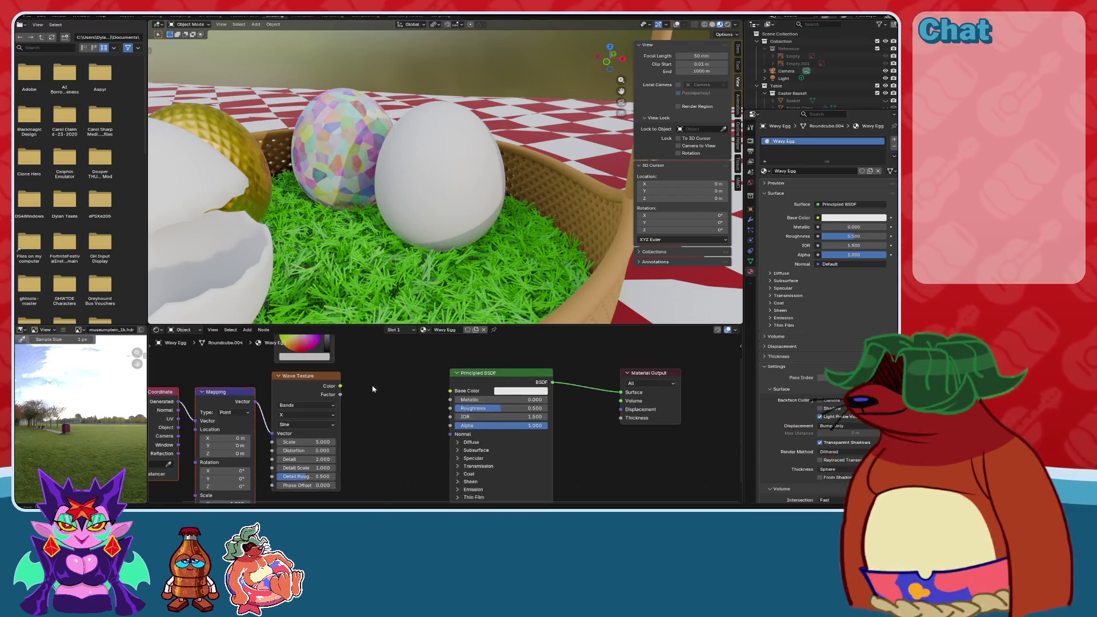
pyautogui.moveTo(345, 386); pyautogui.dragTo(450, 390)
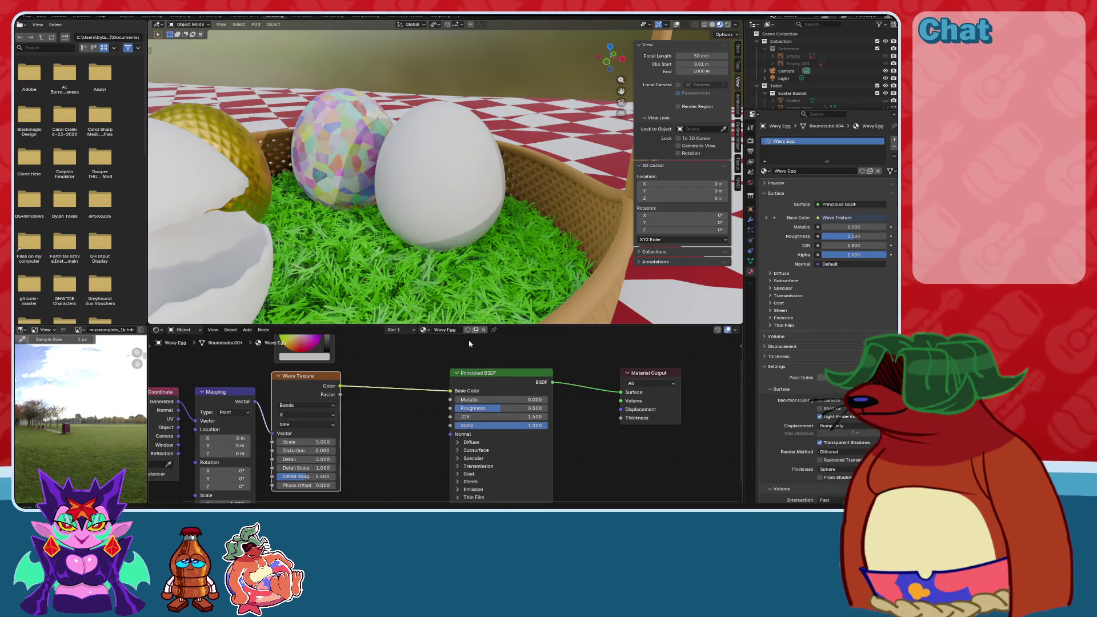
# Set the Mapping node's Y rotation to 90° so the stripes run horizontally.
pyautogui.scroll(3, 487, 275)
pyautogui.moveTo(240, 466); pyautogui.dragTo(382, 434, button='middle')
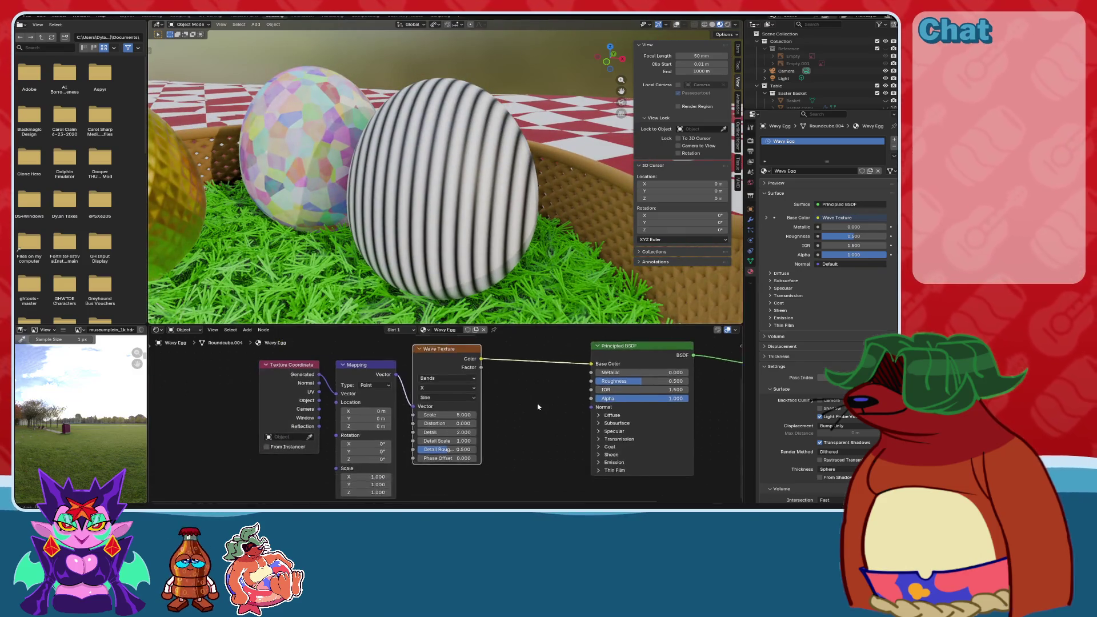
pyautogui.scroll(2, 383, 435)
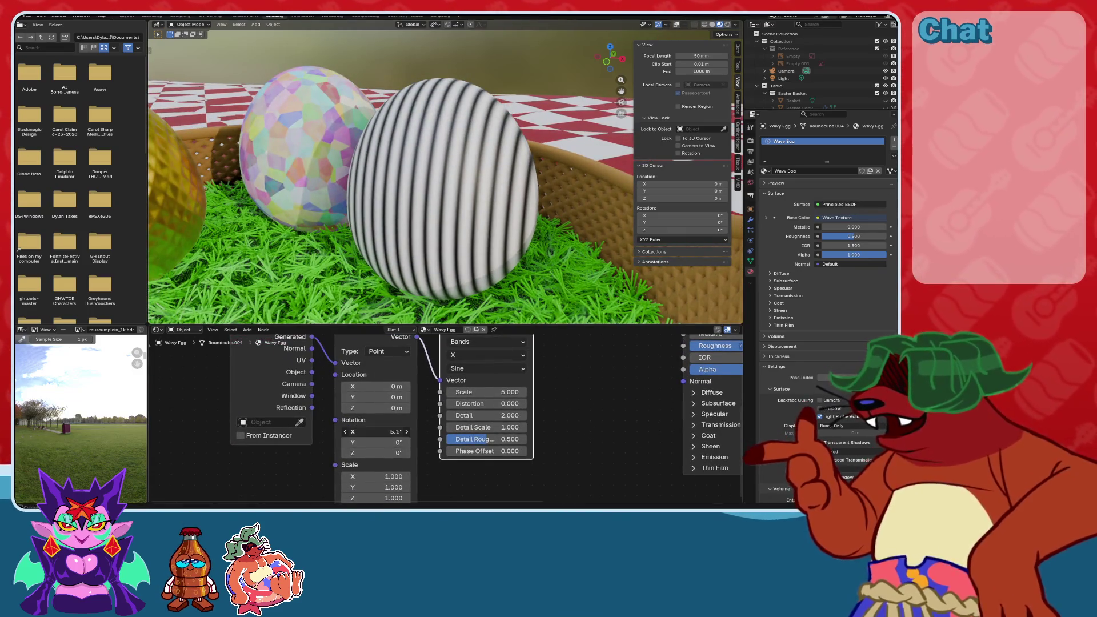
pyautogui.moveTo(394, 443); pyautogui.dragTo(474, 443)
pyautogui.click(369, 443)
pyautogui.write('90')
pyautogui.press('Return')
pyautogui.moveTo(480, 181); pyautogui.dragTo(507, 246, button='middle')
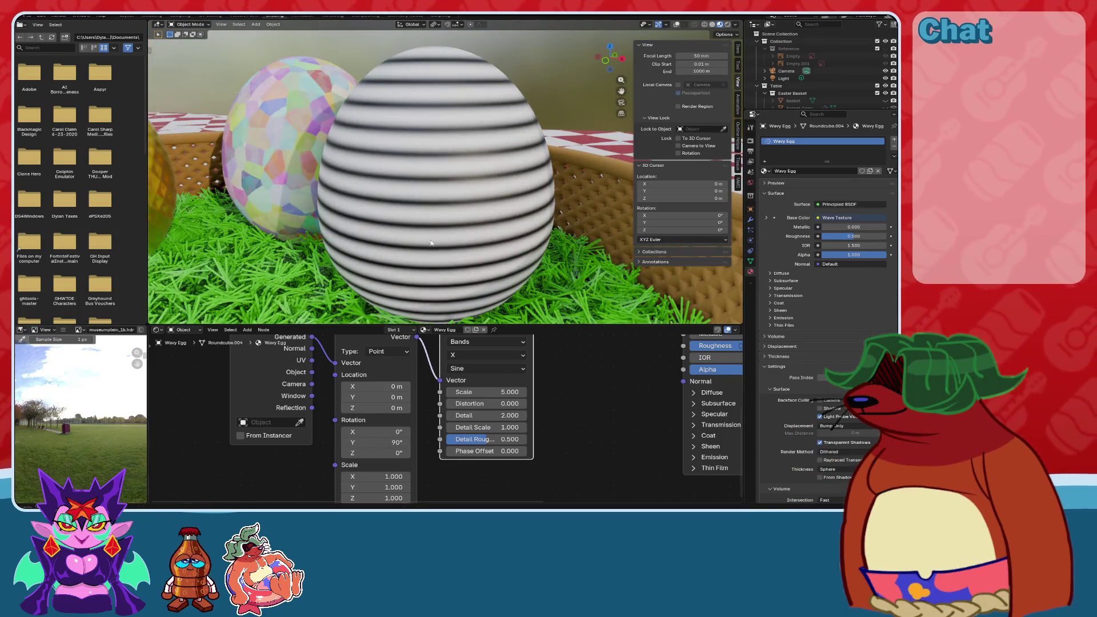
pyautogui.scroll(-2, 438, 203)
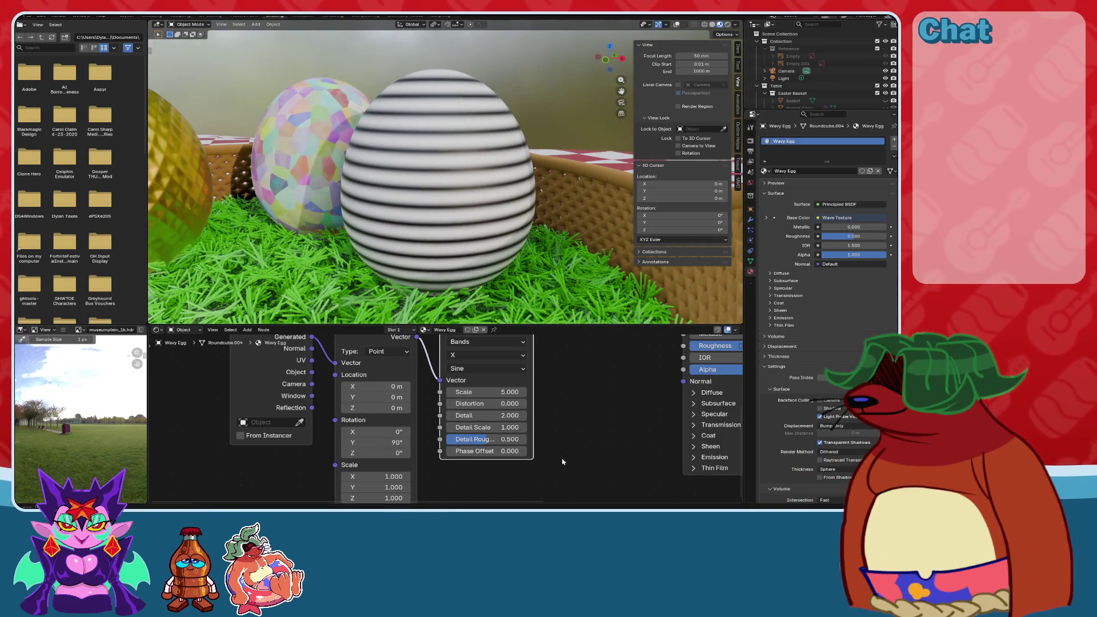
pyautogui.hscroll(5, 563, 461)
pyautogui.scroll(6, 503, 375)
# Insert a Mix Color node between Wave Texture and Base Color, feeding the wave into B.
pyautogui.scroll(-1, 482, 437)
pyautogui.hotkey('shift', 'a')
pyautogui.write('mix')
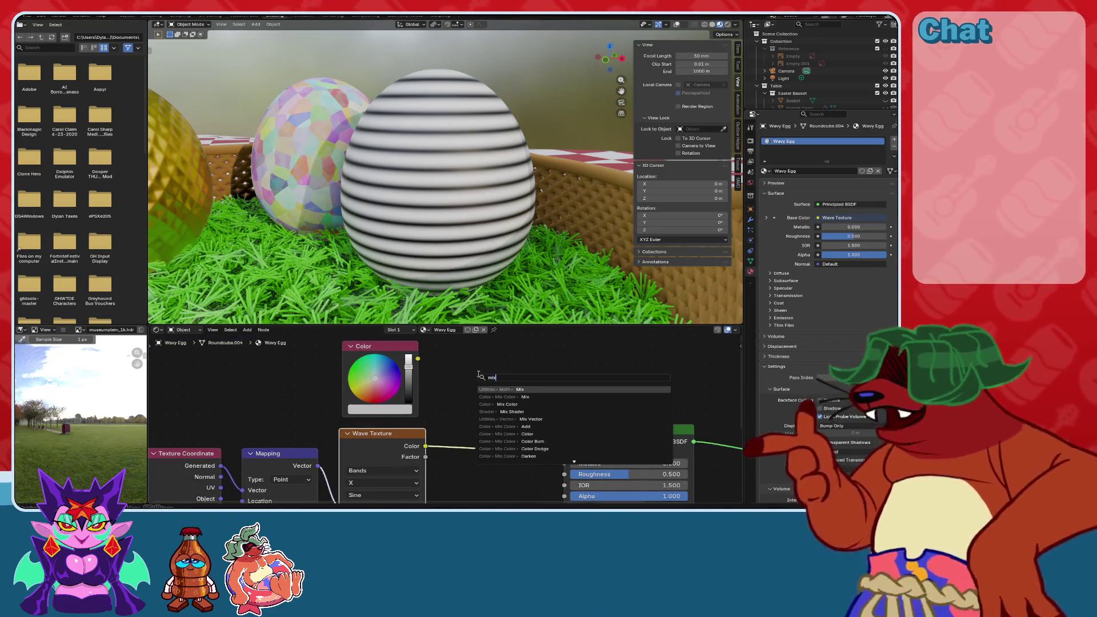
pyautogui.click(514, 396)
pyautogui.click(449, 373)
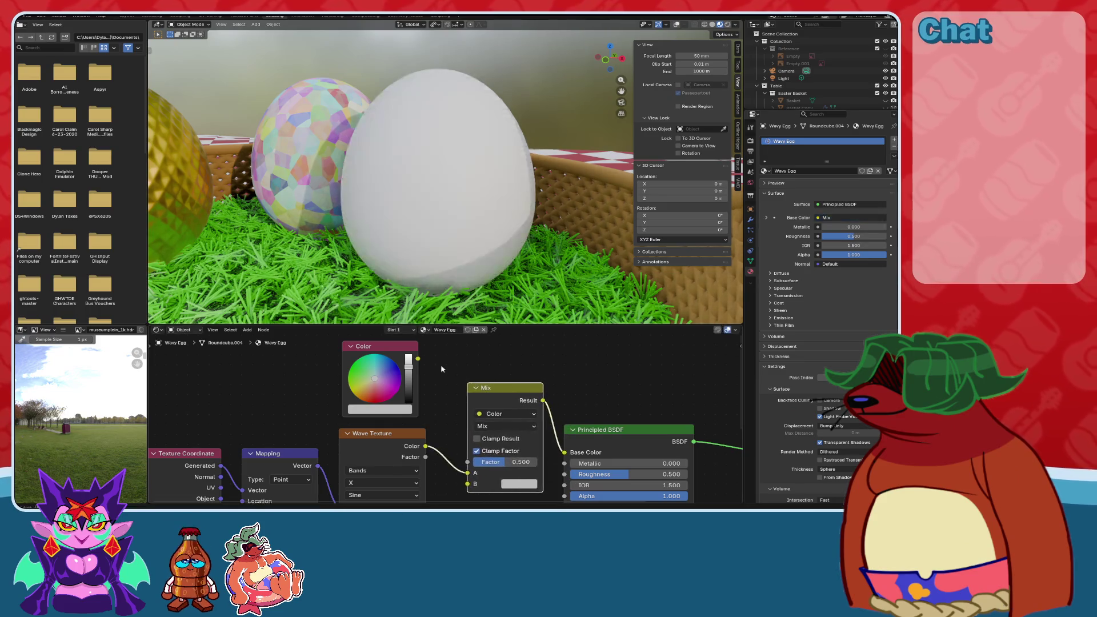
pyautogui.moveTo(457, 471)
pyautogui.mouseDown()
pyautogui.moveTo(468, 483)
pyautogui.moveTo(467, 473)
pyautogui.mouseUp()
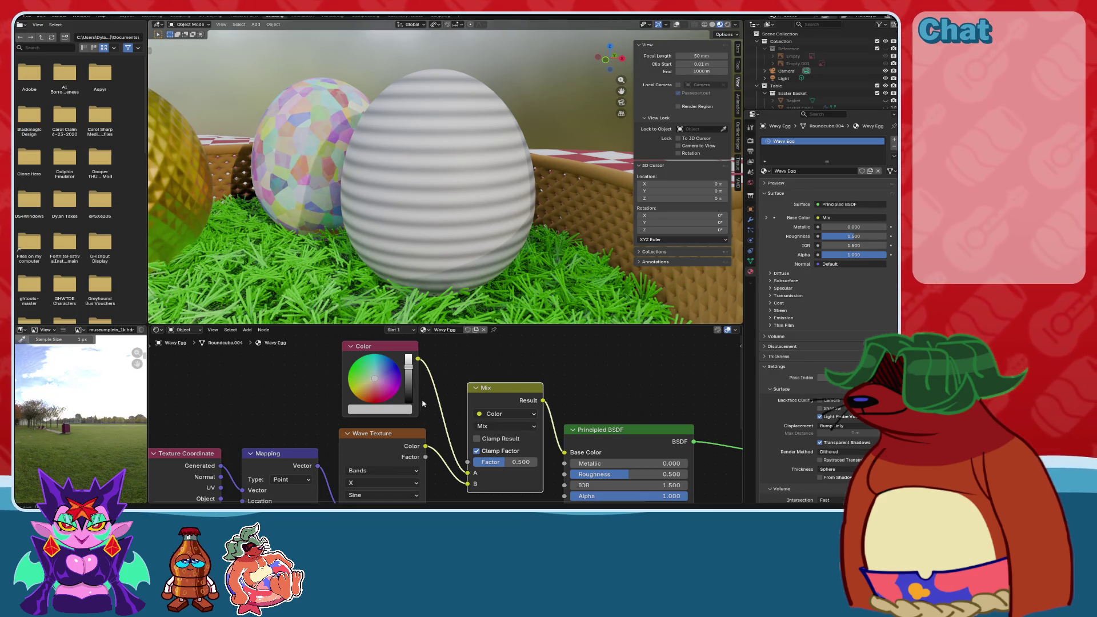
# Change the Color node's colour to green and reposition the node.
pyautogui.click(393, 361)
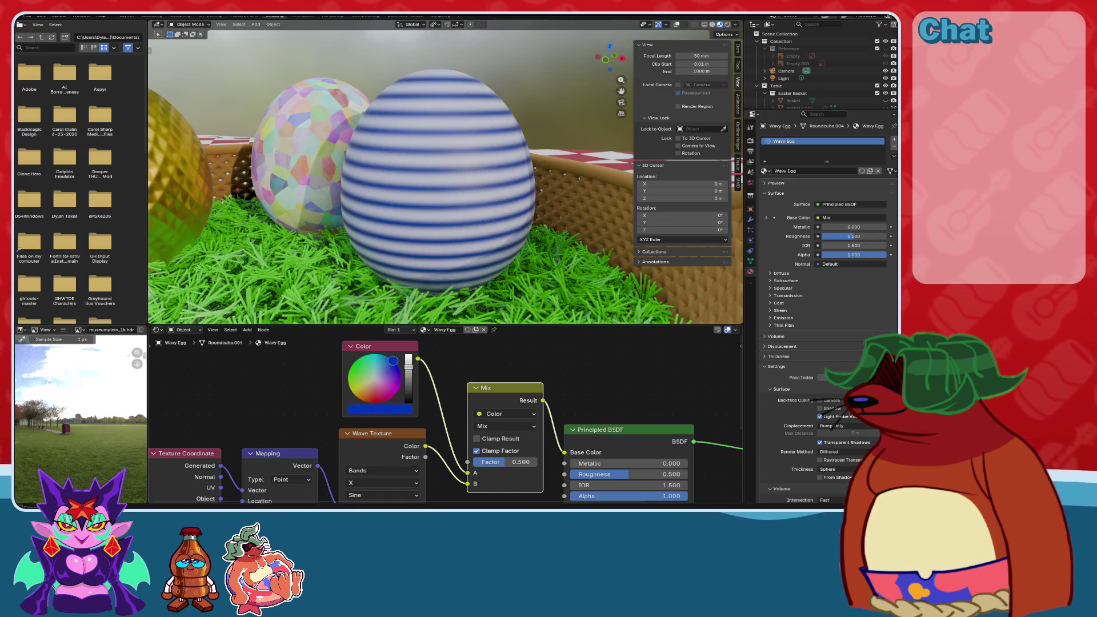
pyautogui.moveTo(506, 392); pyautogui.dragTo(522, 402, button='middle')
pyautogui.scroll(-2, 522, 402)
pyautogui.click(478, 407)
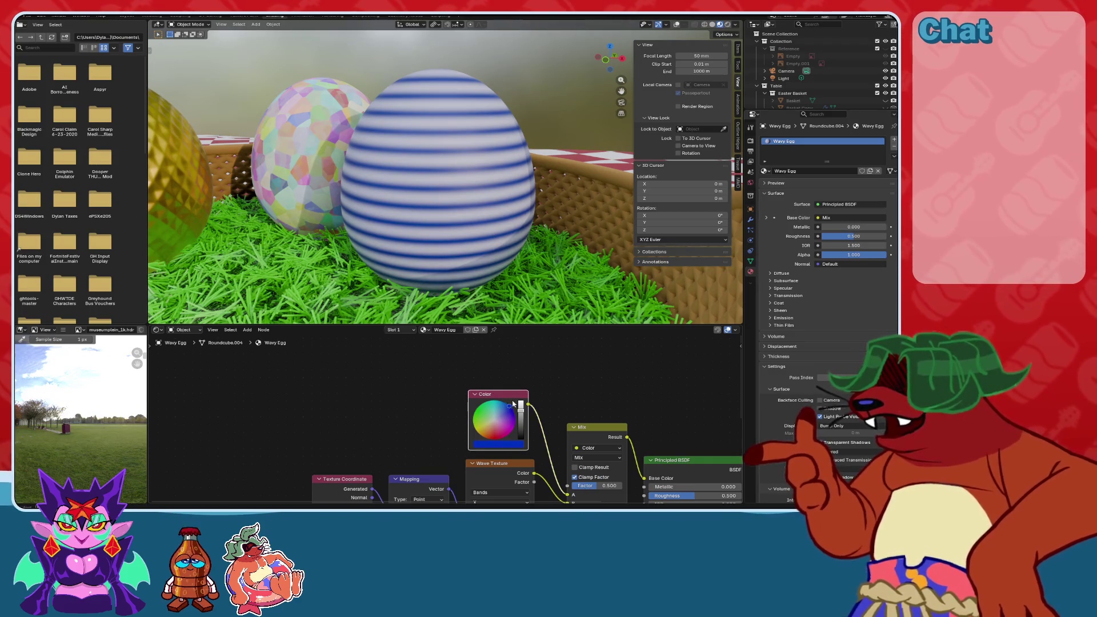
pyautogui.moveTo(507, 396); pyautogui.dragTo(326, 380)
pyautogui.moveTo(348, 388); pyautogui.dragTo(489, 377)
pyautogui.write('colo')
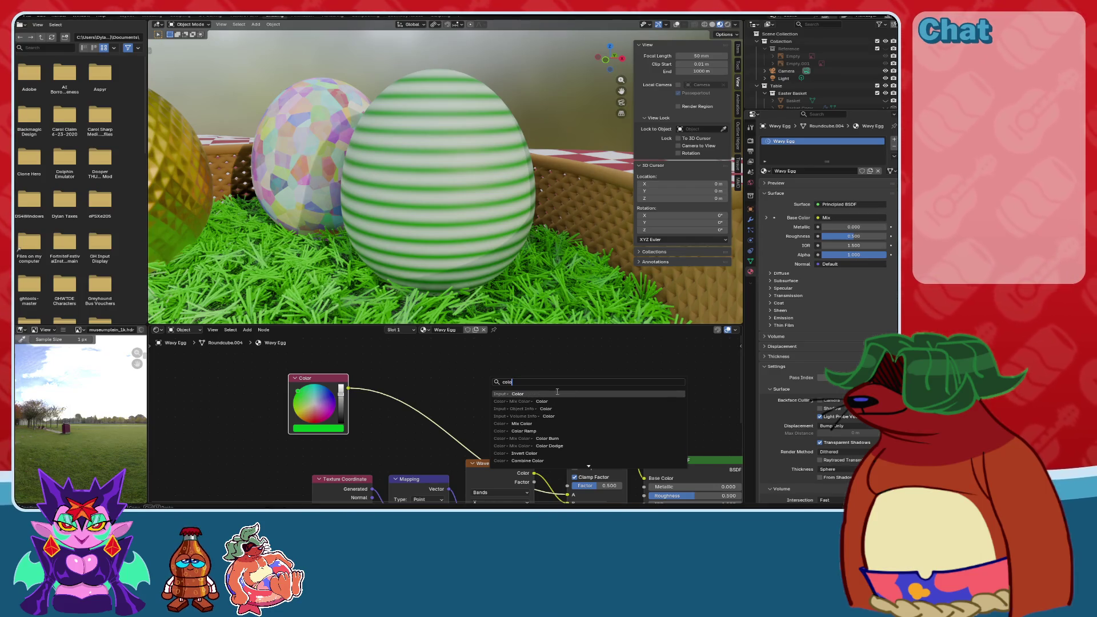
pyautogui.press('Escape')
pyautogui.click(335, 386)
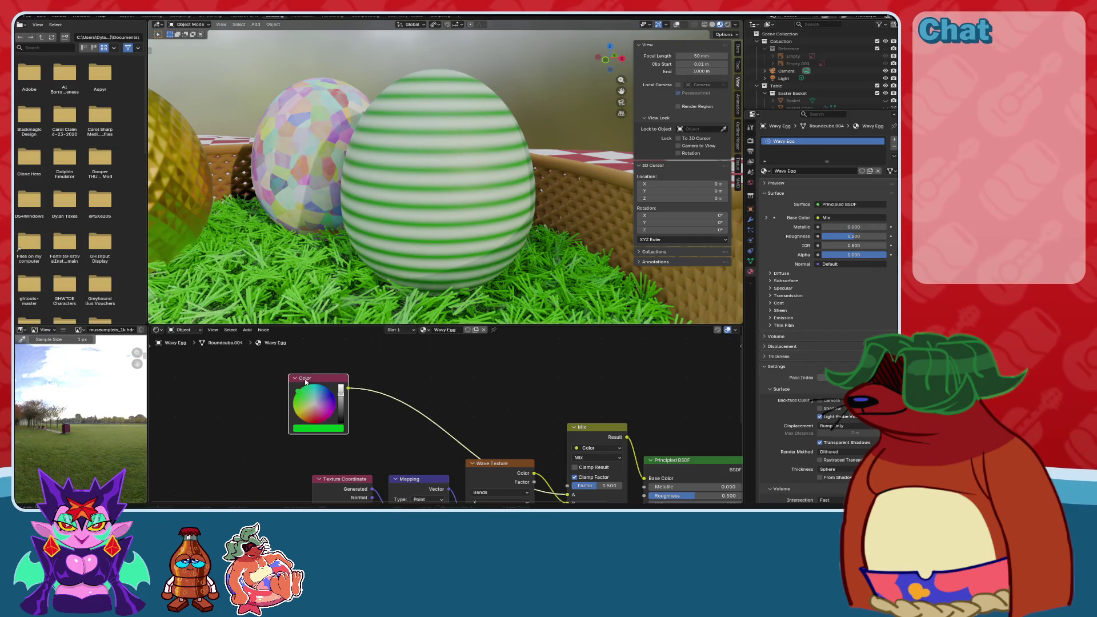
pyautogui.moveTo(306, 381); pyautogui.dragTo(373, 381)
# Add an Object Info node, with the Color node placed above it.
pyautogui.hotkey('shift', 'a')
pyautogui.write('ob')
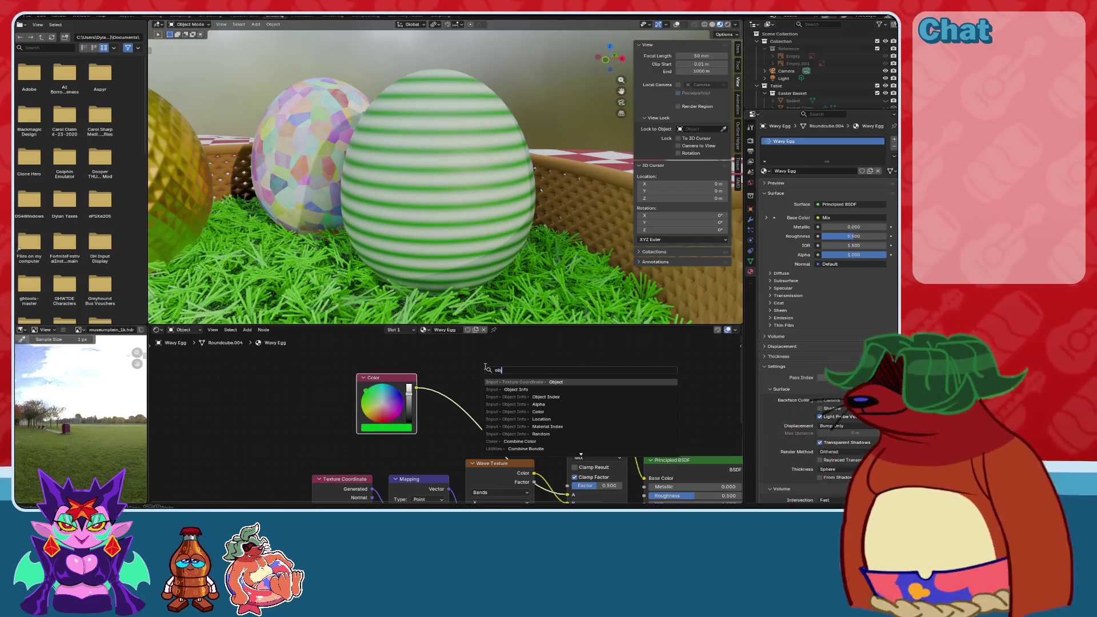
pyautogui.click(508, 389)
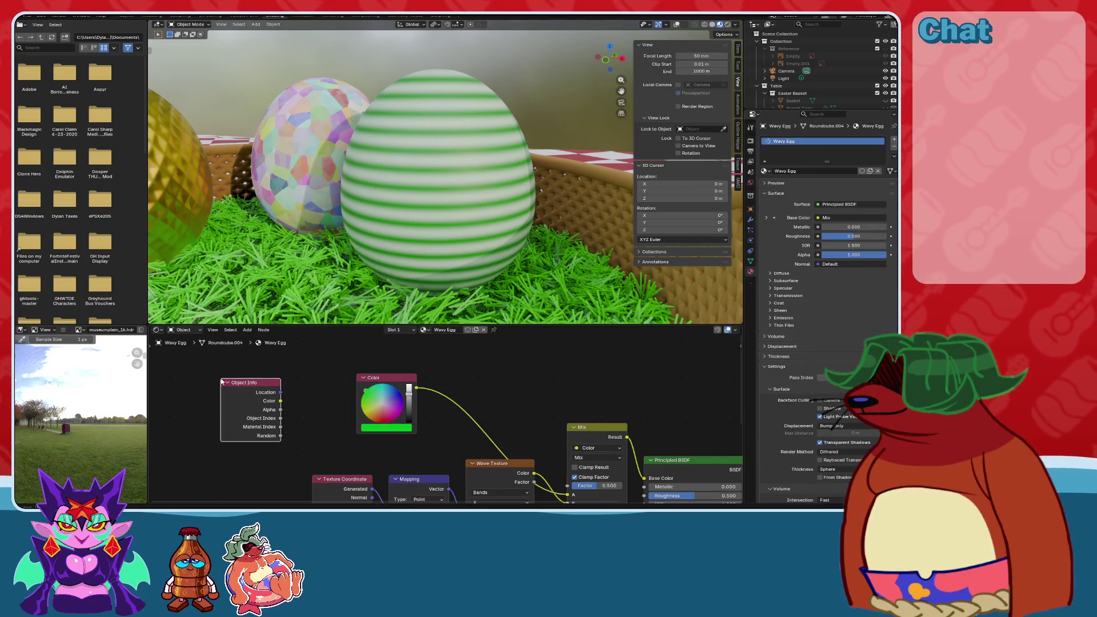
pyautogui.moveTo(397, 383)
pyautogui.mouseDown()
pyautogui.moveTo(358, 351)
pyautogui.moveTo(264, 361)
pyautogui.moveTo(258, 379)
pyautogui.mouseUp()
# Insert a second Mix Color node on the Color link and connect Object Info Random to its B.
pyautogui.hotkey('shift', 'a')
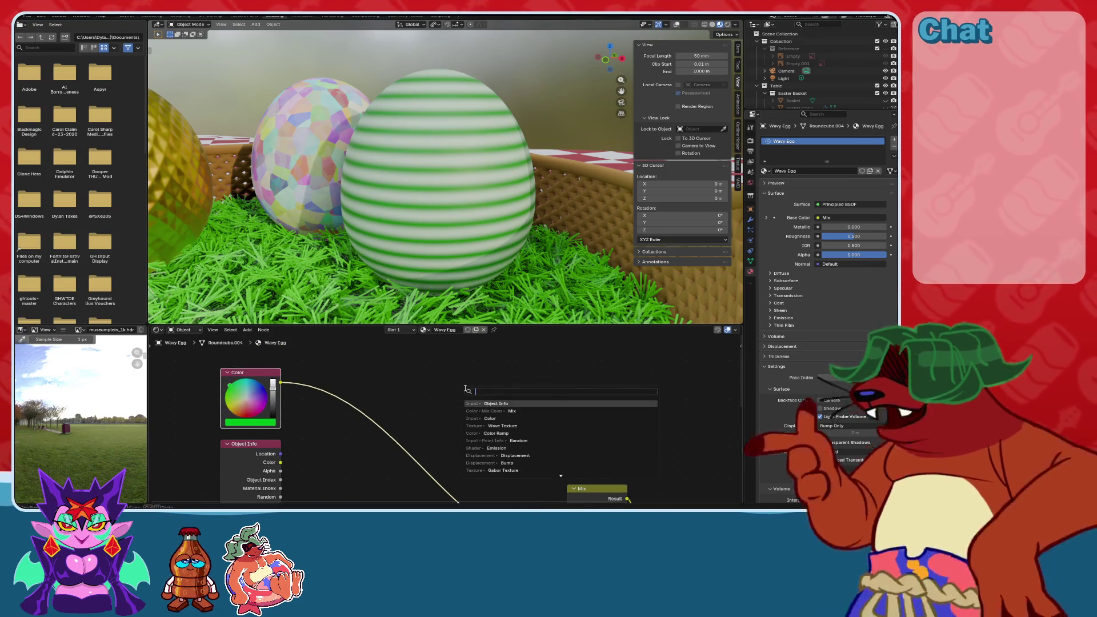
pyautogui.write('mix')
pyautogui.click(503, 411)
pyautogui.click(470, 427)
pyautogui.moveTo(470, 427)
pyautogui.mouseDown(button='middle')
pyautogui.moveTo(545, 383)
pyautogui.moveTo(499, 378)
pyautogui.moveTo(507, 394)
pyautogui.mouseUp(button='middle')
pyautogui.moveTo(327, 458); pyautogui.dragTo(371, 454)
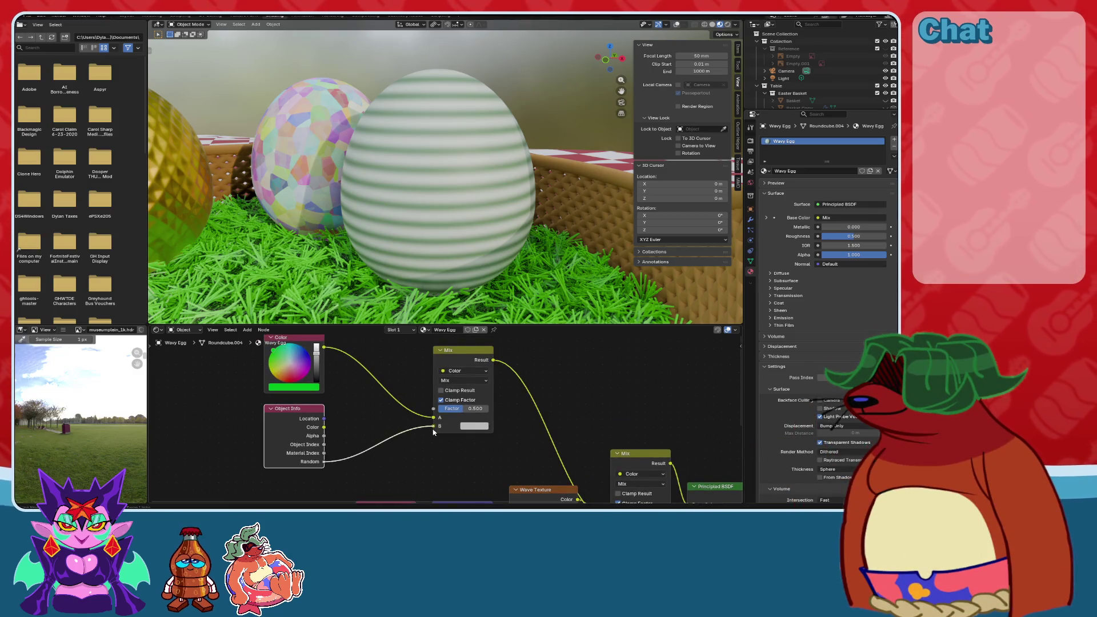
pyautogui.moveTo(433, 433); pyautogui.dragTo(434, 426)
pyautogui.moveTo(541, 383); pyautogui.dragTo(502, 380, button='middle')
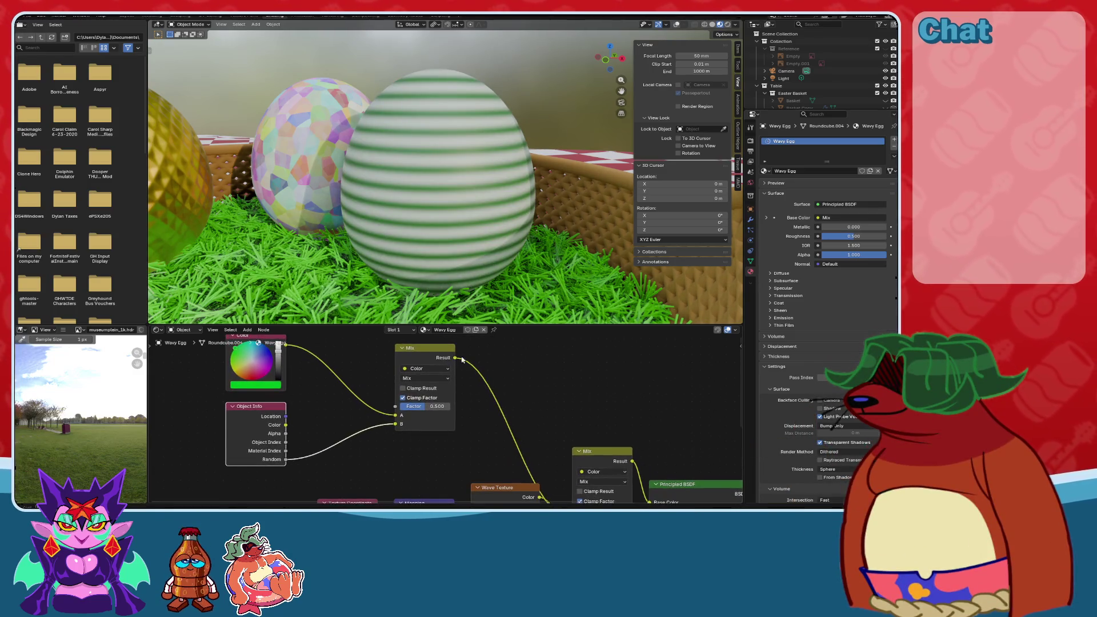
pyautogui.moveTo(414, 354)
pyautogui.mouseDown()
pyautogui.moveTo(383, 363)
pyautogui.moveTo(482, 364)
pyautogui.mouseUp()
pyautogui.hotkey('shift', 'a')
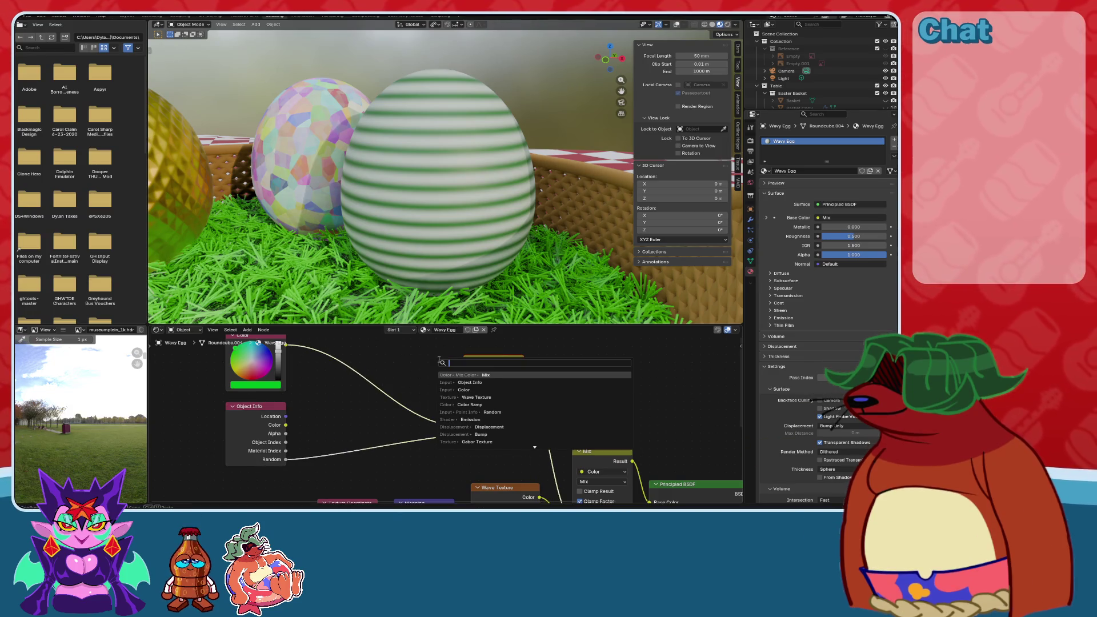
pyautogui.write('color')
# Add a Color Ramp between Random and the Mix Factor, with extra stops including 0.750.
pyautogui.click(470, 404)
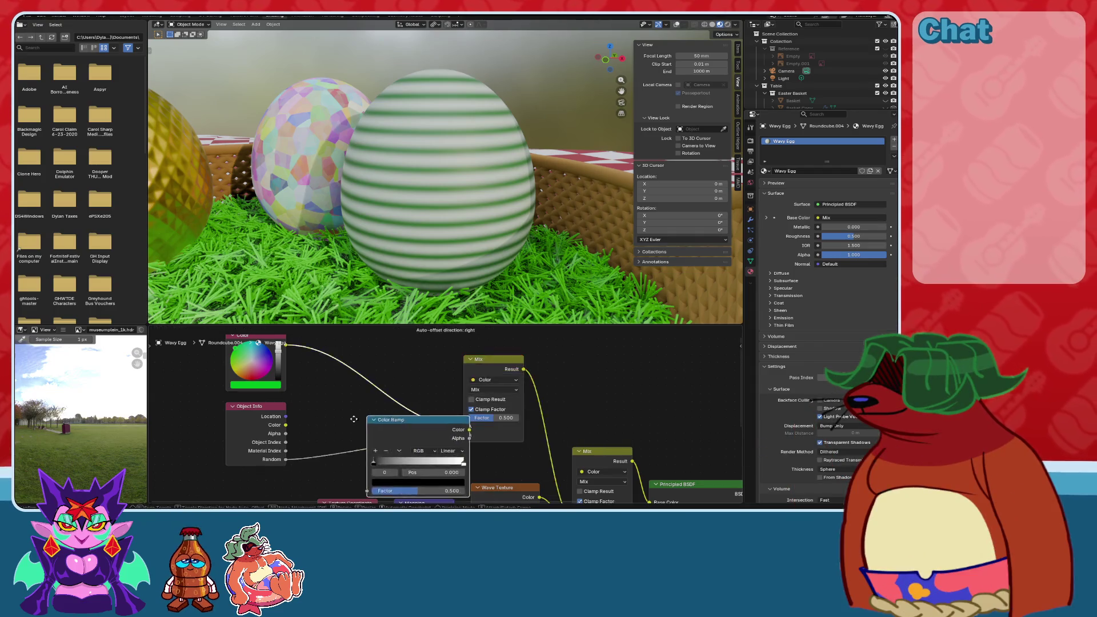
pyautogui.click(293, 409)
pyautogui.scroll(3, 511, 395)
pyautogui.moveTo(512, 395)
pyautogui.mouseDown(button='middle')
pyautogui.moveTo(484, 464)
pyautogui.moveTo(471, 428)
pyautogui.moveTo(461, 439)
pyautogui.mouseUp(button='middle')
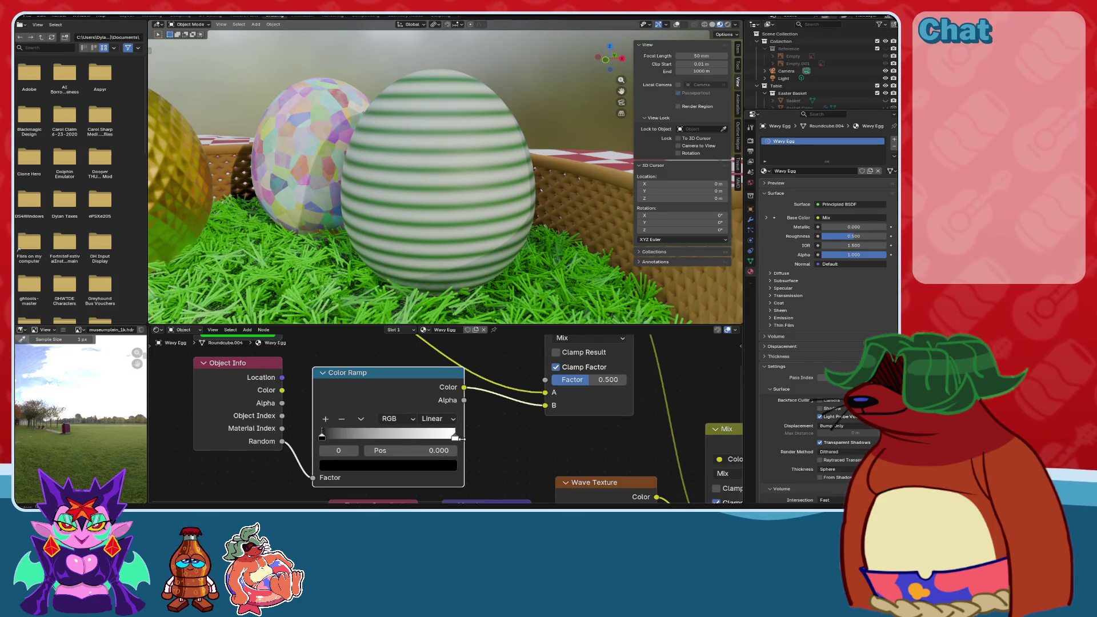
pyautogui.click(457, 438)
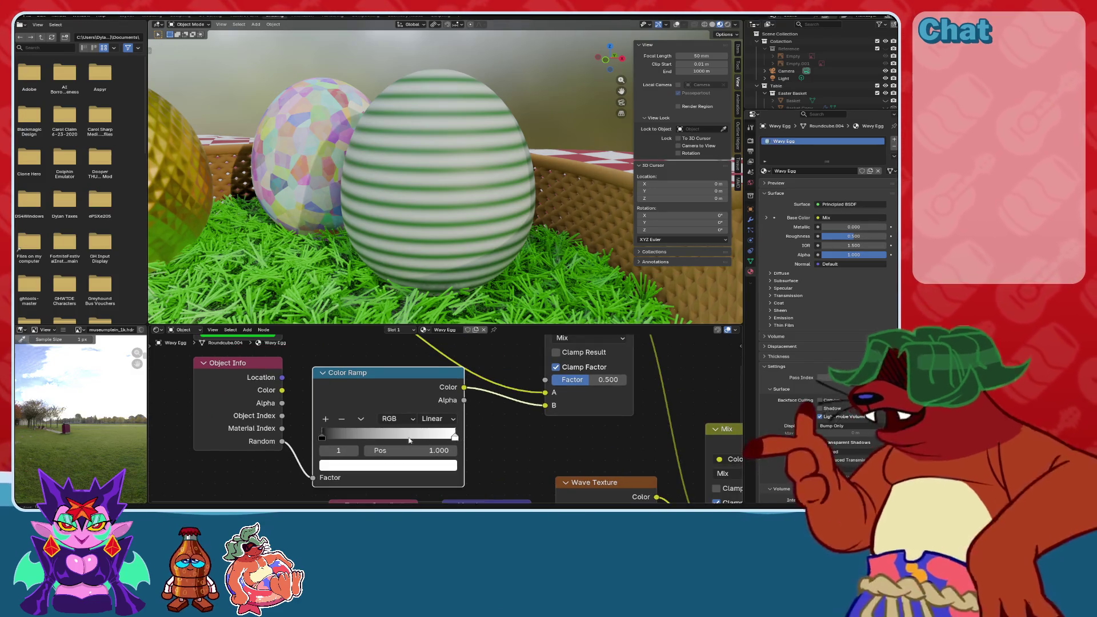
pyautogui.click(321, 437)
pyautogui.click(325, 419)
pyautogui.click(325, 419)
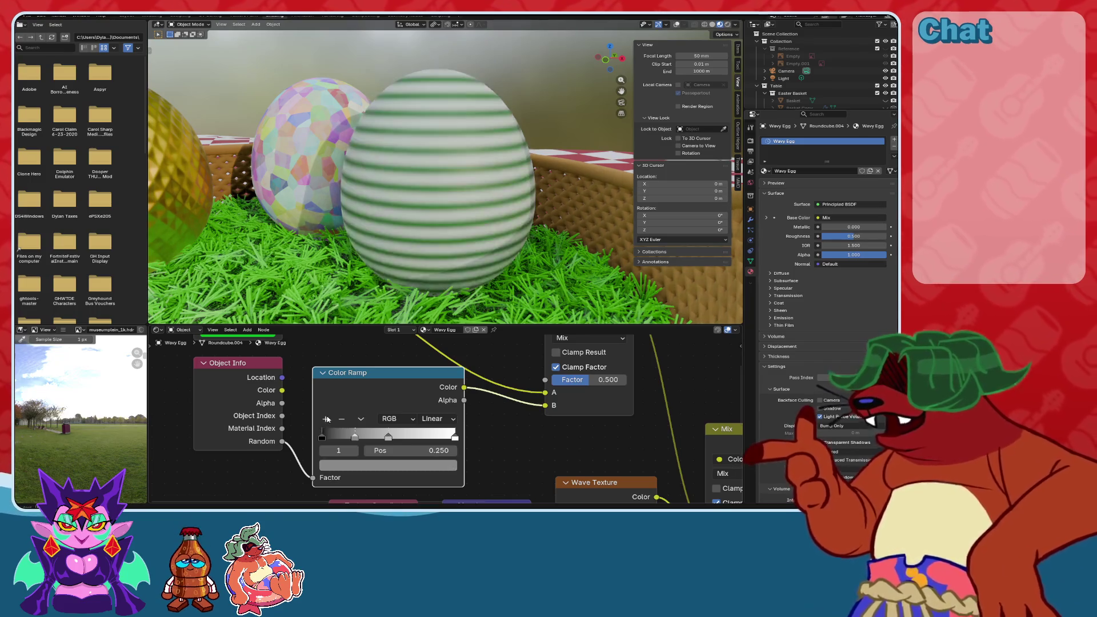
pyautogui.click(454, 438)
pyautogui.click(325, 419)
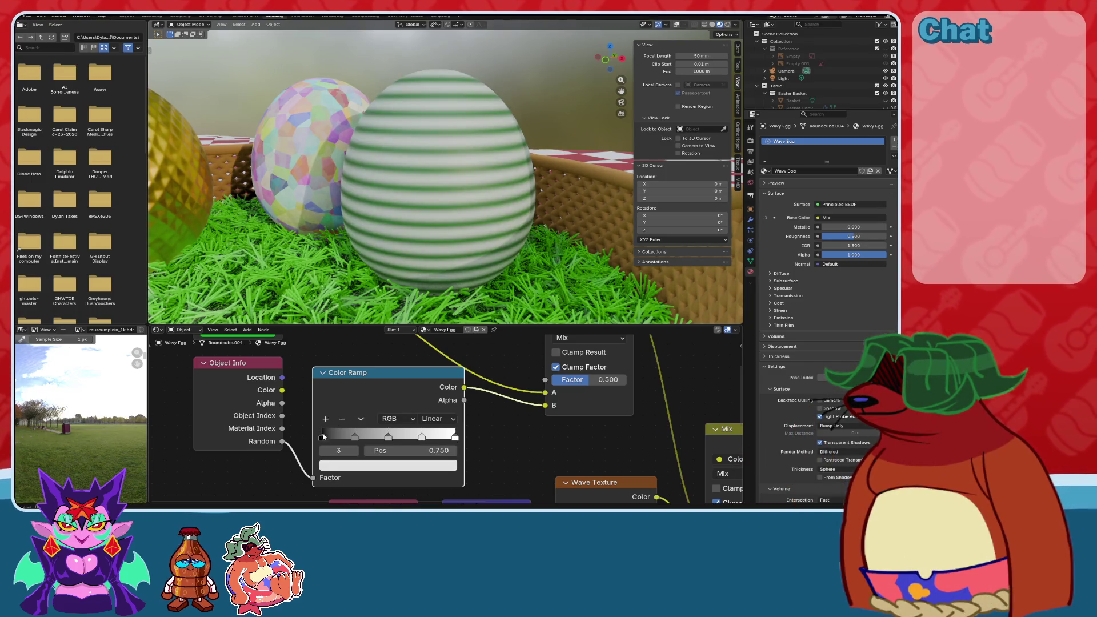
# Switch the ramp to Constant interpolation and make its first stop orange.
pyautogui.click(437, 418)
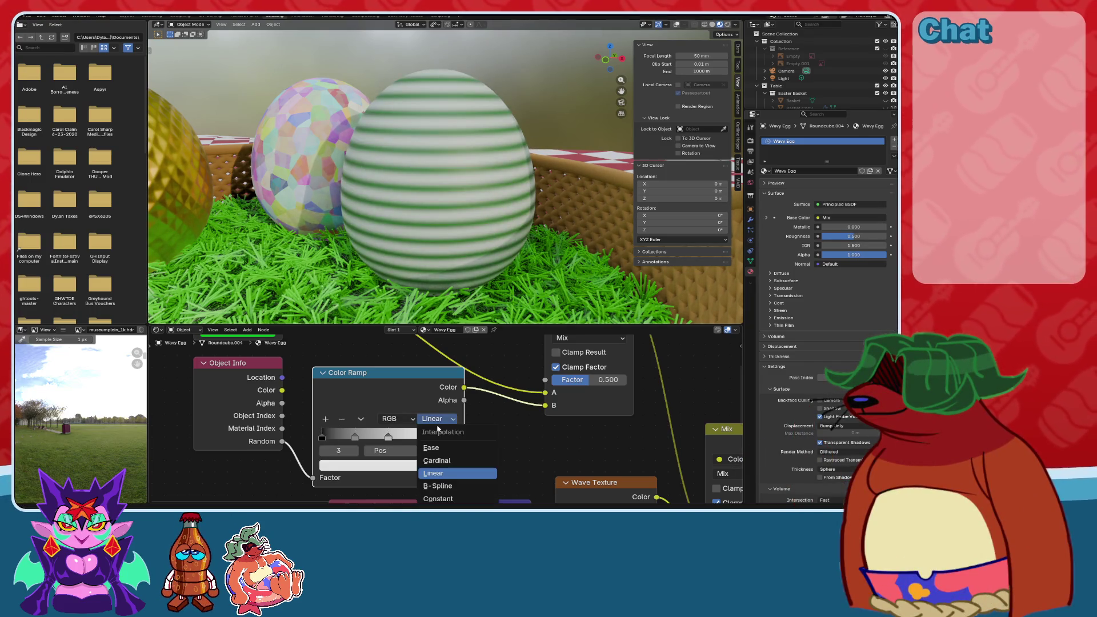
pyautogui.click(440, 500)
pyautogui.click(324, 440)
pyautogui.click(371, 467)
pyautogui.moveTo(416, 330)
pyautogui.mouseDown()
pyautogui.moveTo(348, 327)
pyautogui.moveTo(341, 342)
pyautogui.mouseUp()
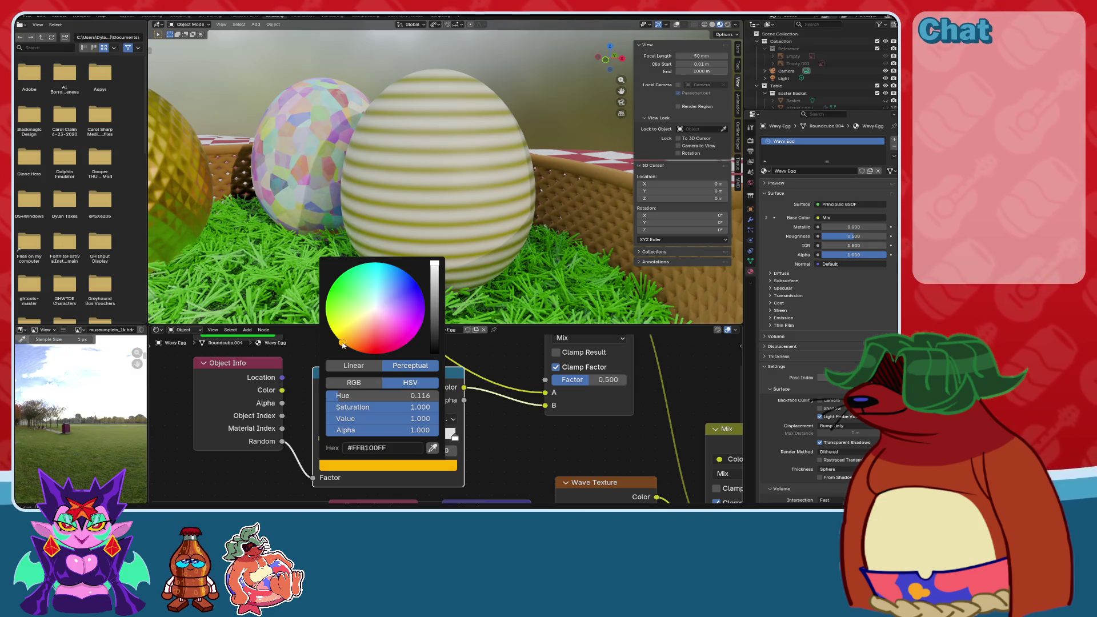
pyautogui.scroll(1, 519, 431)
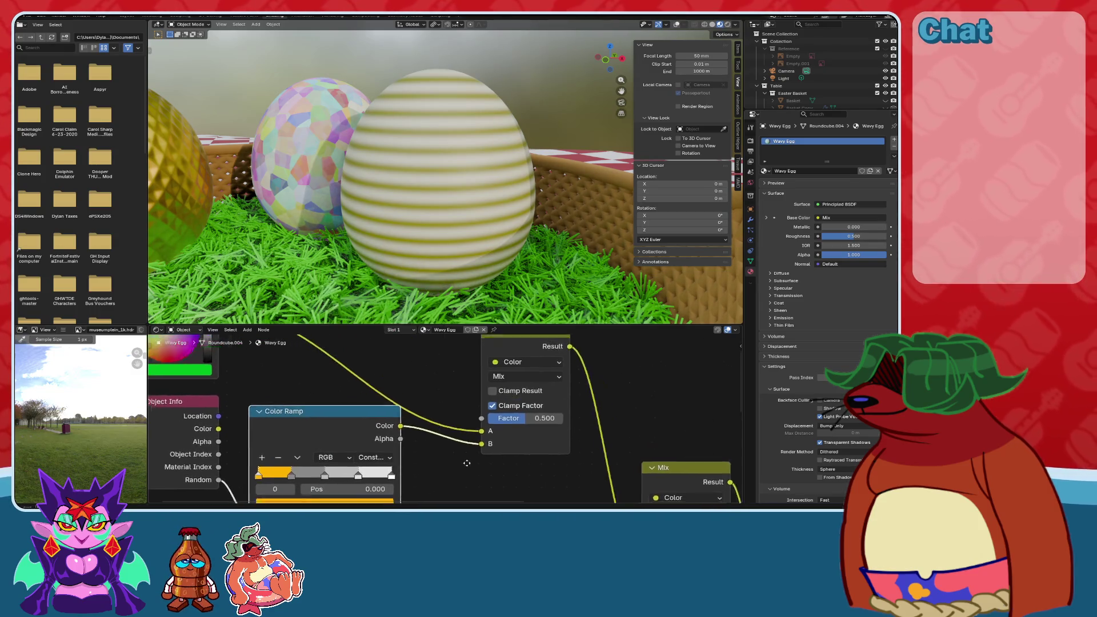
pyautogui.scroll(-2, 497, 435)
pyautogui.scroll(-1, 494, 435)
# Disconnect the Mix B input and feed Object Info into the ramp's Factor.
pyautogui.moveTo(472, 420); pyautogui.dragTo(409, 386, button='middle')
pyautogui.moveTo(393, 385); pyautogui.dragTo(468, 450)
pyautogui.moveTo(292, 406)
pyautogui.mouseDown(button='middle')
pyautogui.moveTo(460, 394)
pyautogui.moveTo(424, 425)
pyautogui.moveTo(379, 426)
pyautogui.mouseUp(button='middle')
pyautogui.scroll(3, 379, 425)
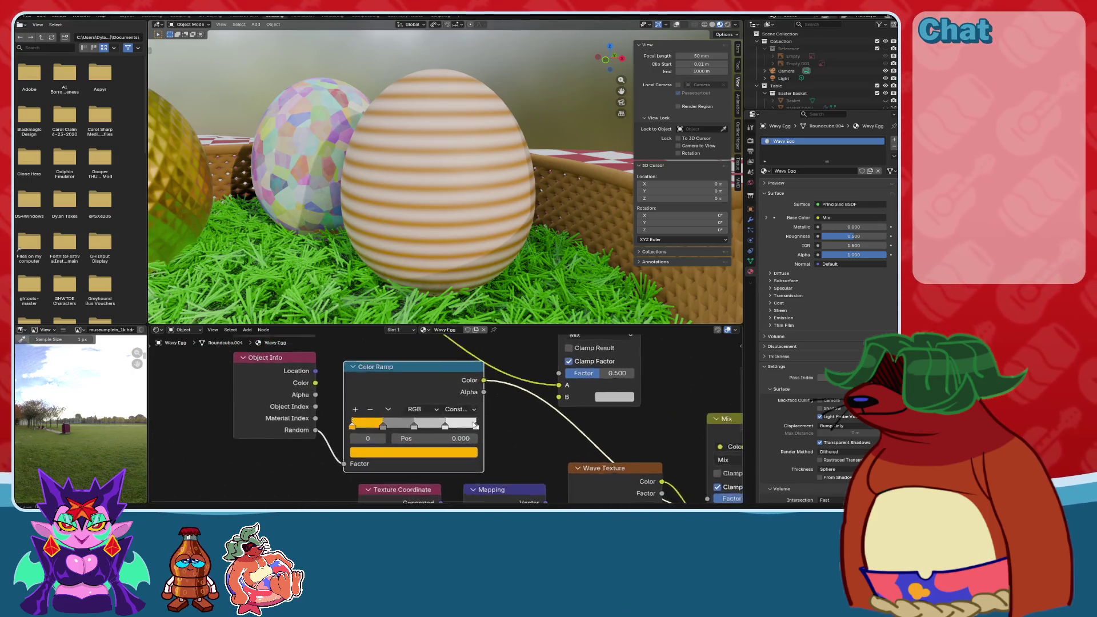
pyautogui.moveTo(381, 367); pyautogui.dragTo(382, 355)
pyautogui.scroll(-1, 382, 356)
pyautogui.moveTo(326, 385); pyautogui.dragTo(352, 451)
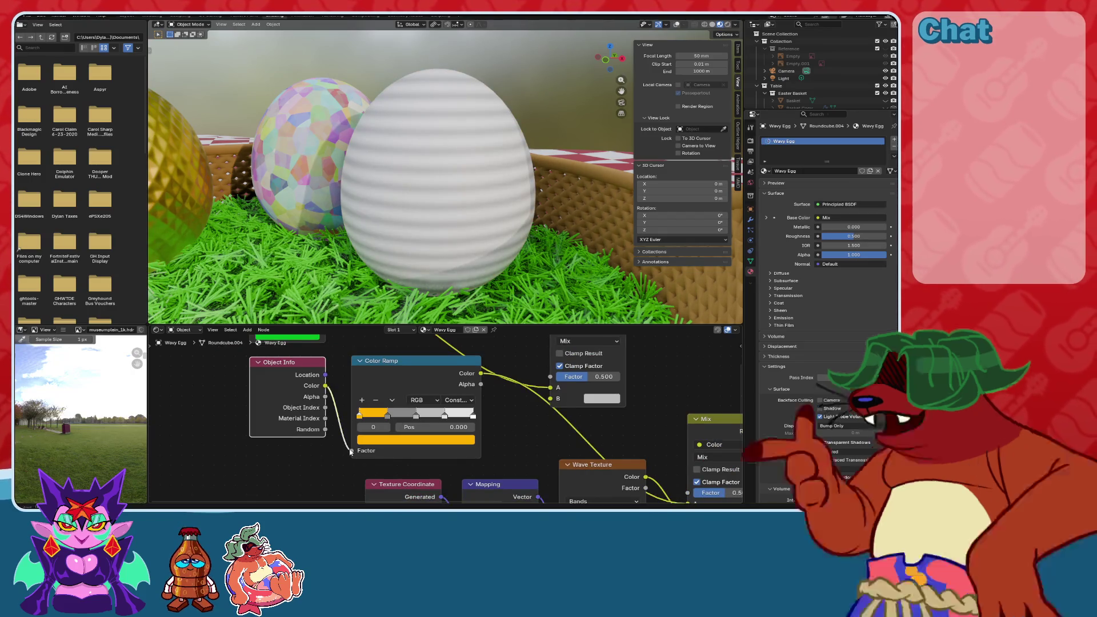
# Delete the extra top Mix node.
pyautogui.moveTo(463, 403)
pyautogui.mouseDown(button='middle')
pyautogui.moveTo(343, 420)
pyautogui.moveTo(368, 420)
pyautogui.mouseUp(button='middle')
pyautogui.scroll(-1, 343, 420)
pyautogui.moveTo(514, 358); pyautogui.dragTo(514, 338)
pyautogui.press('x')
# Colour the selected ramp stop blue, leaving the 0.755 stop white.
pyautogui.scroll(2, 400, 422)
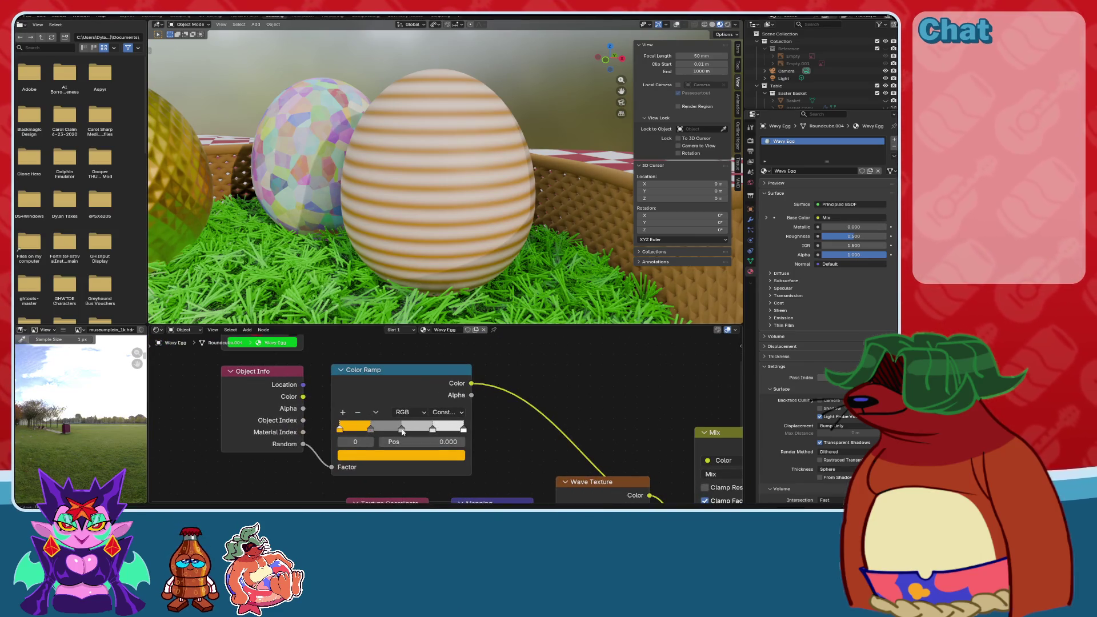
pyautogui.scroll(1, 403, 433)
pyautogui.click(400, 460)
pyautogui.moveTo(400, 297); pyautogui.dragTo(425, 271)
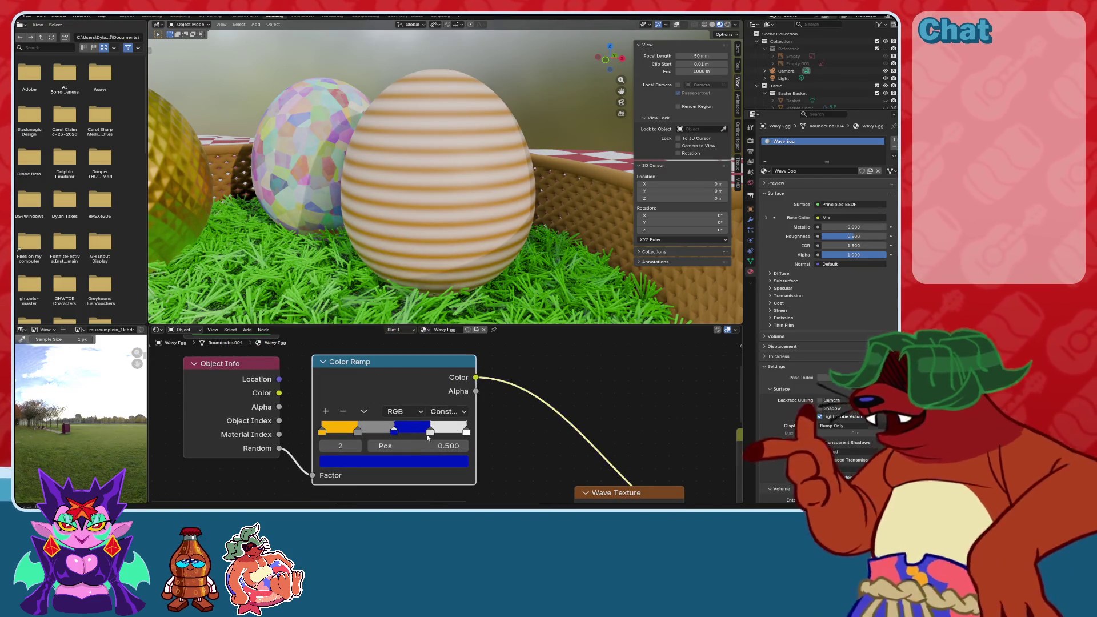
pyautogui.click(427, 431)
pyautogui.scroll(-3, 529, 441)
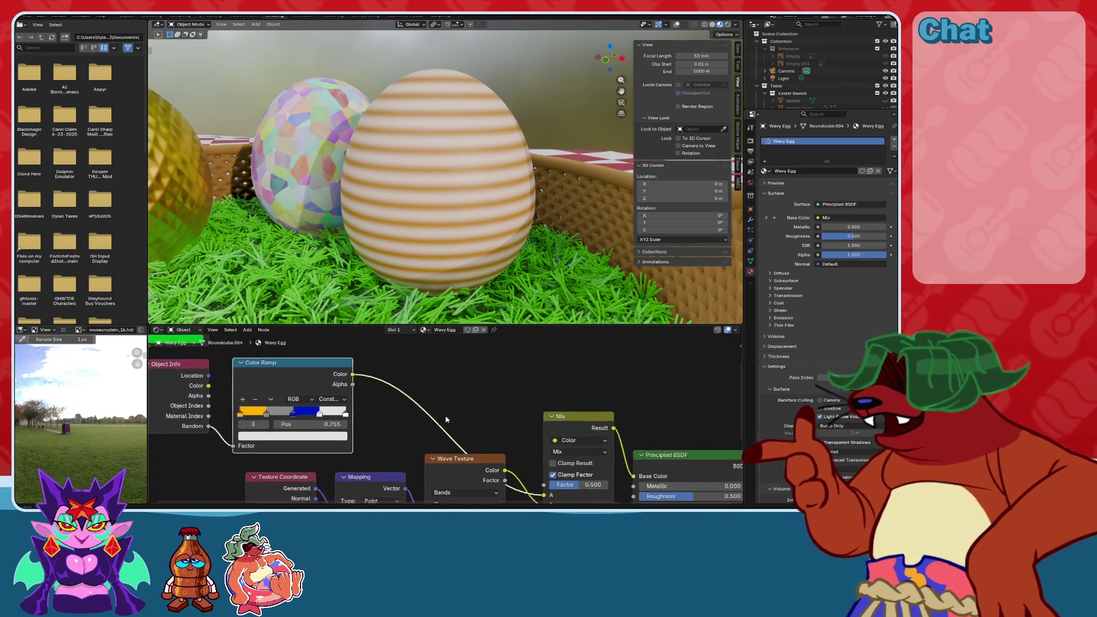
pyautogui.moveTo(234, 346); pyautogui.dragTo(332, 406)
# Delete the Object Info and Color Ramp nodes.
pyautogui.press('x')
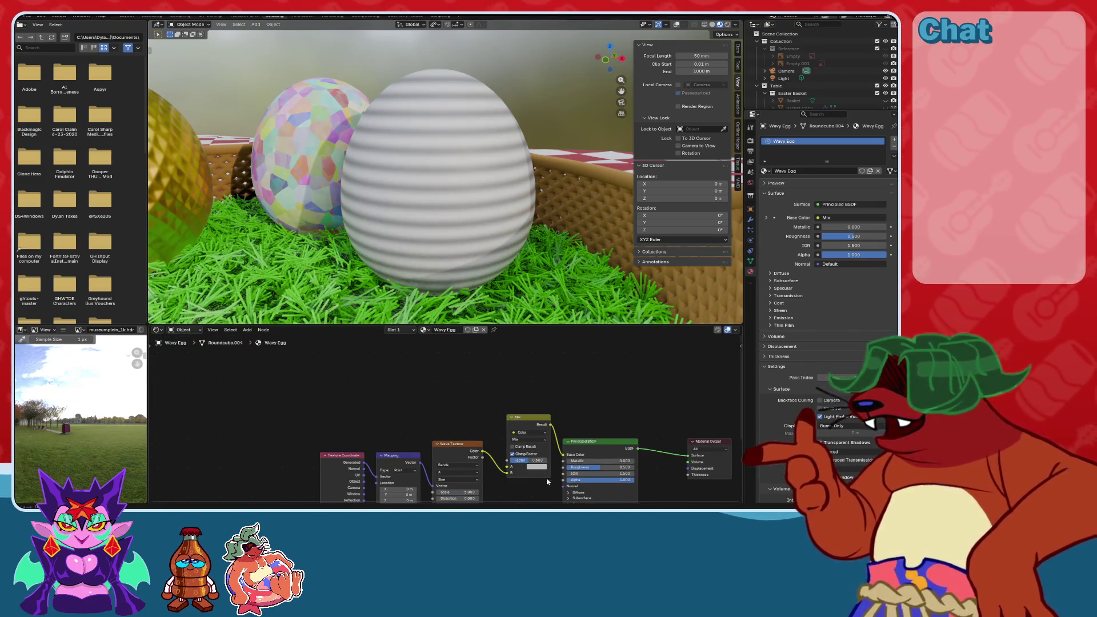
pyautogui.scroll(2, 489, 437)
pyautogui.moveTo(319, 388); pyautogui.dragTo(398, 381, button='middle')
# Try a Color node on the Mix A input, then delete it again.
pyautogui.hotkey('shift', 'a')
pyautogui.click(398, 379)
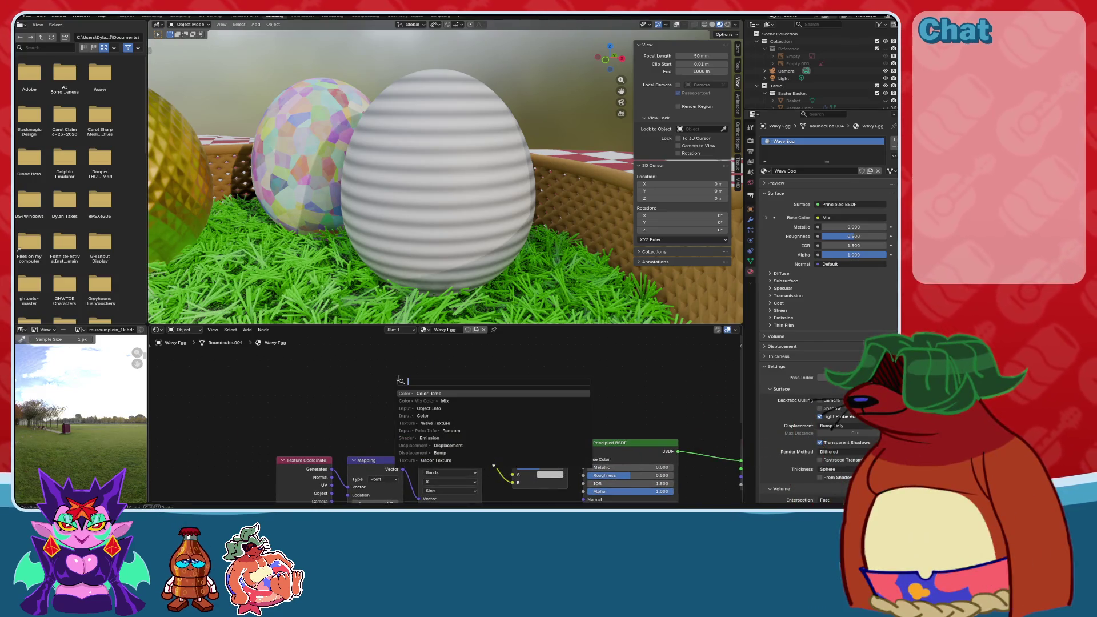
pyautogui.write('color')
pyautogui.click(423, 401)
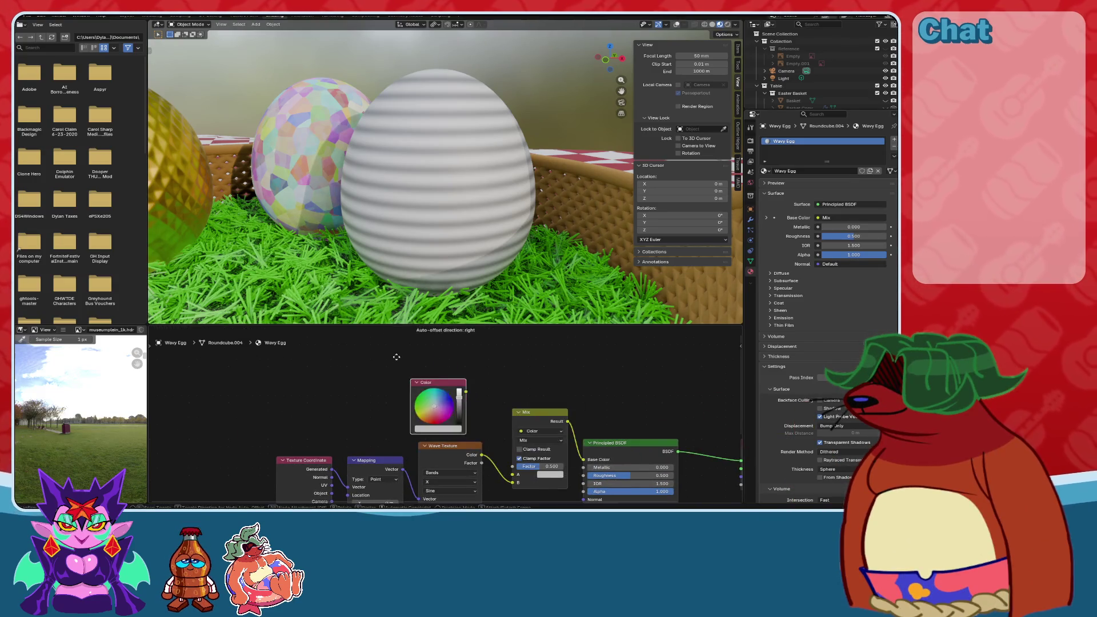
pyautogui.click(432, 375)
pyautogui.scroll(2, 600, 461)
pyautogui.moveTo(440, 361); pyautogui.dragTo(480, 478)
pyautogui.scroll(-1, 486, 411)
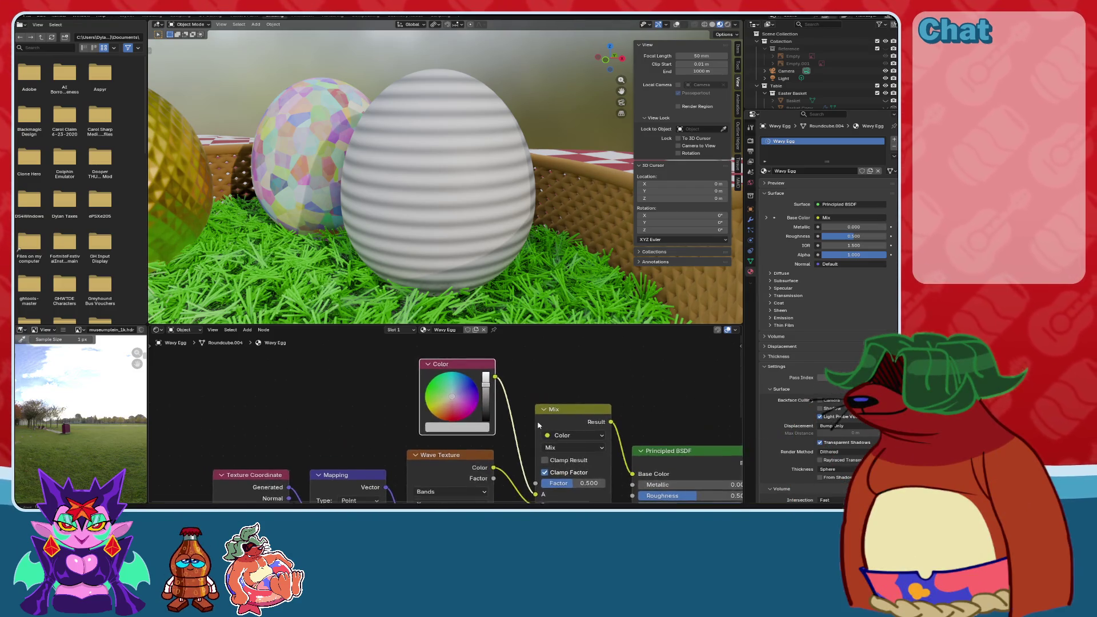
pyautogui.moveTo(467, 376); pyautogui.dragTo(324, 374)
pyautogui.press('x')
# Add a black-to-white Color Ramp from a 'color' search and link its Alpha to Mix A.
pyautogui.hotkey('shift', 'a')
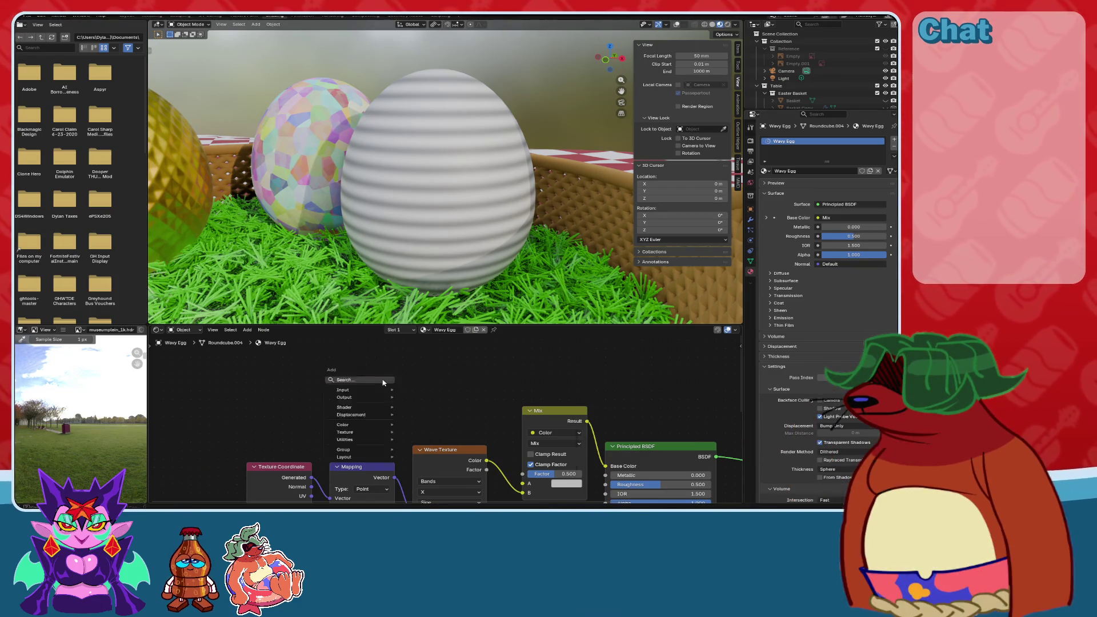
pyautogui.write('color')
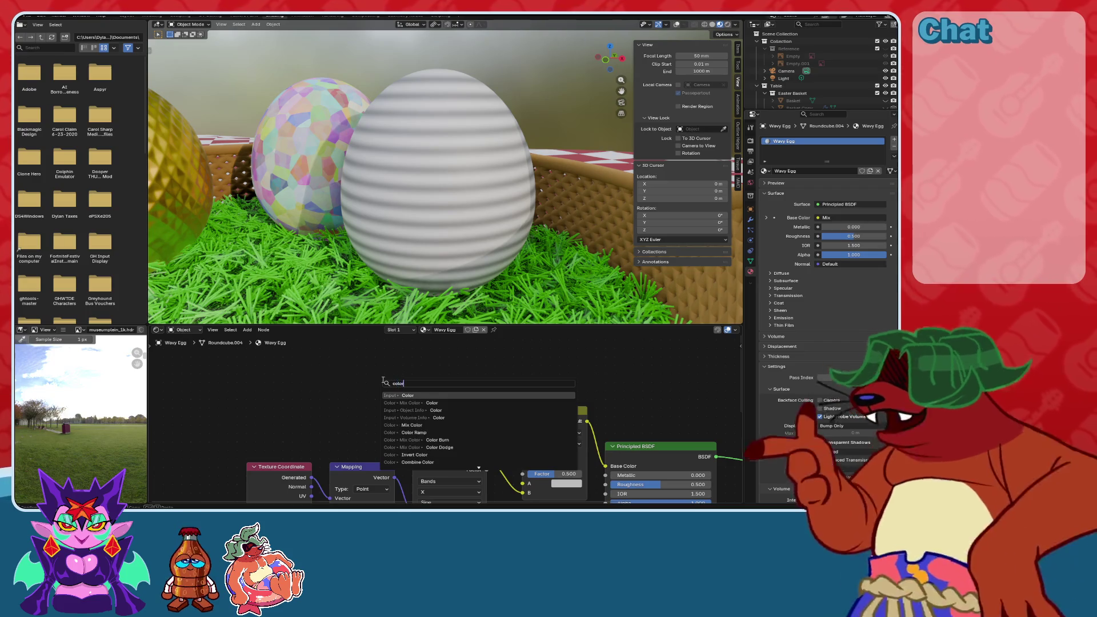
pyautogui.click(414, 432)
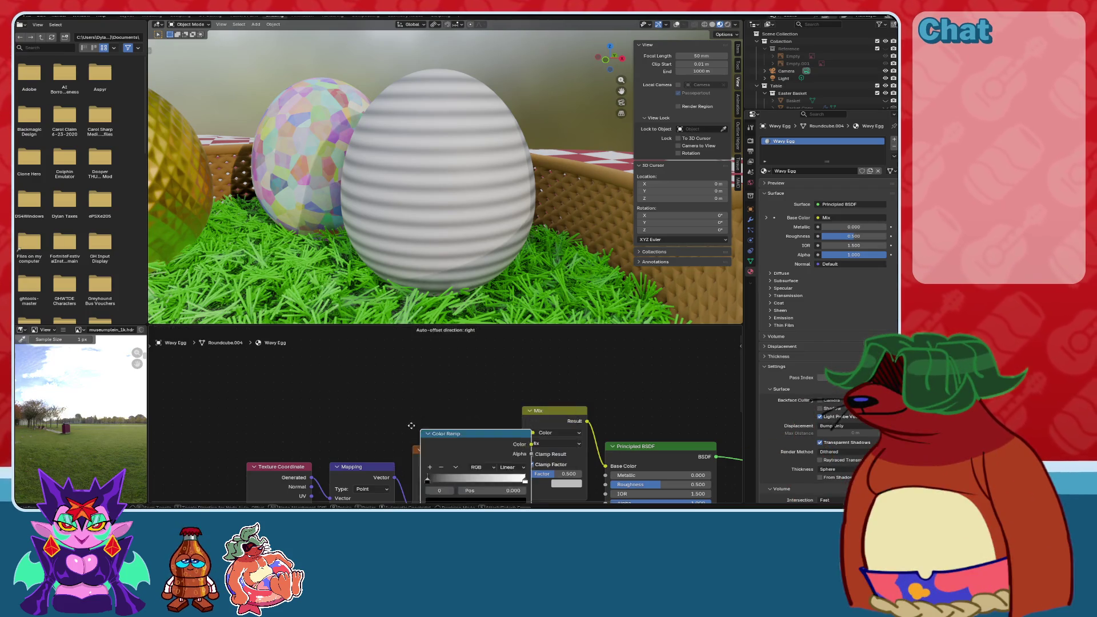
pyautogui.click(396, 432)
pyautogui.scroll(1, 376, 390)
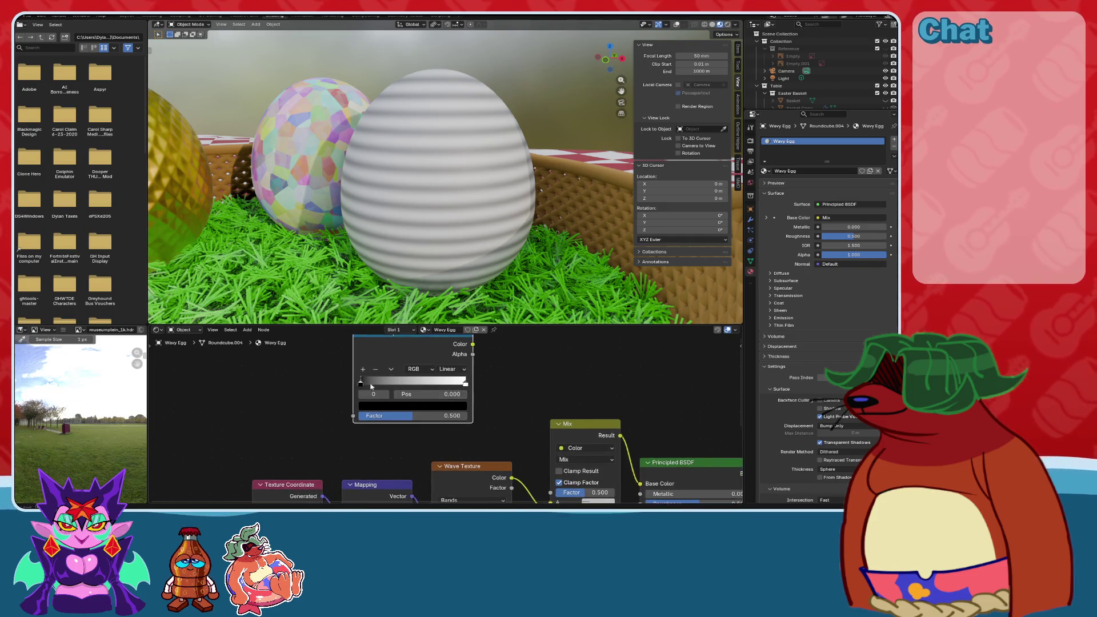
pyautogui.scroll(1, 437, 379)
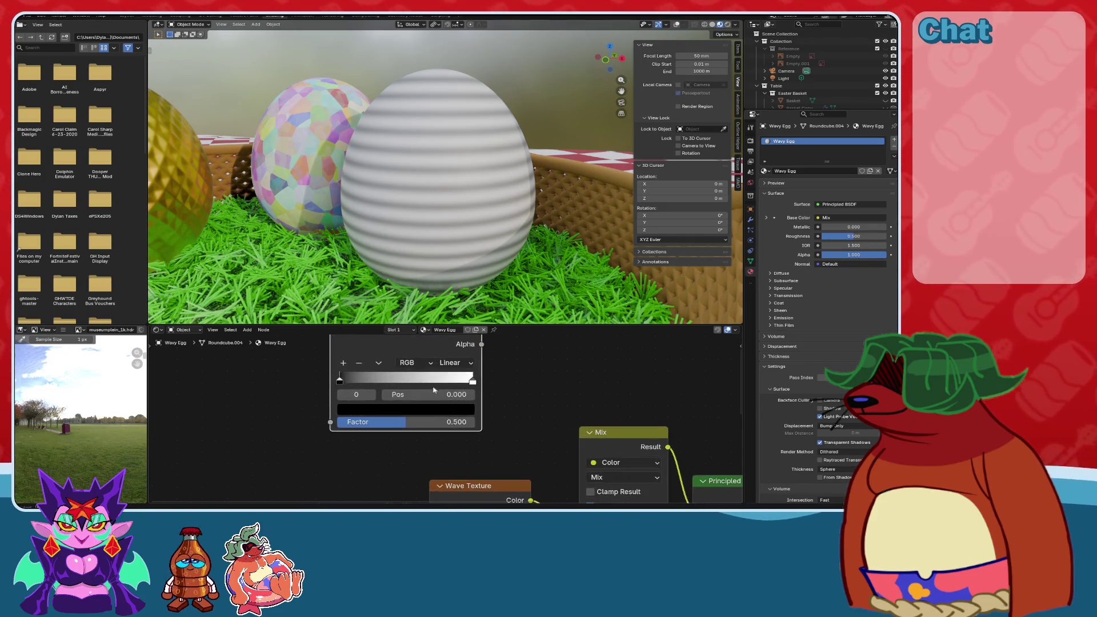
pyautogui.moveTo(482, 345)
pyautogui.mouseDown()
pyautogui.moveTo(575, 495)
pyautogui.moveTo(580, 484)
pyautogui.mouseUp()
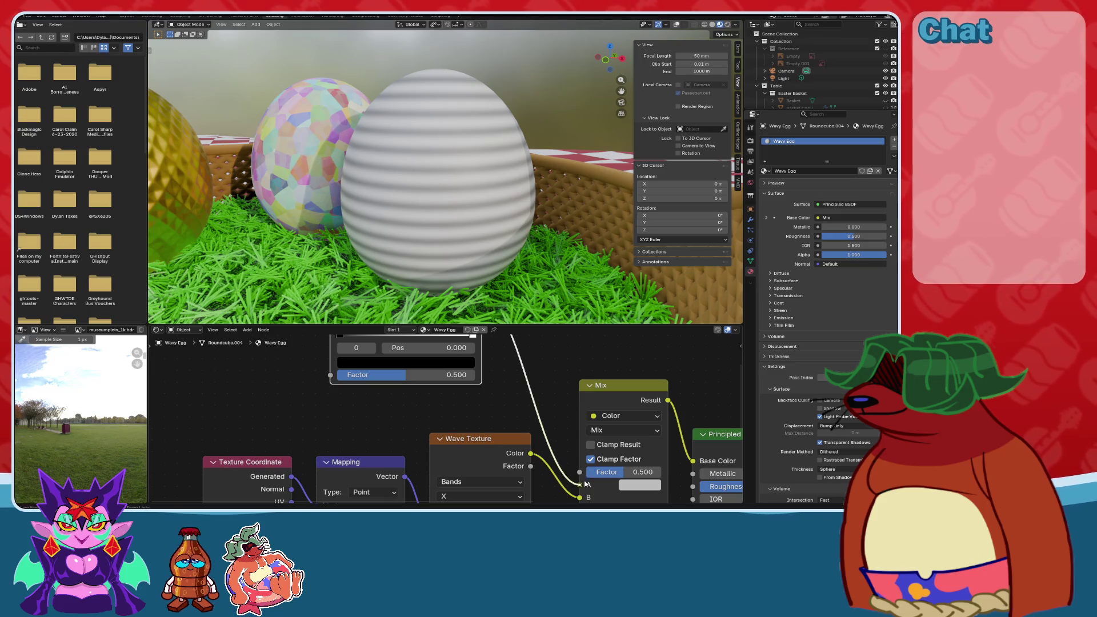
pyautogui.scroll(2, 400, 389)
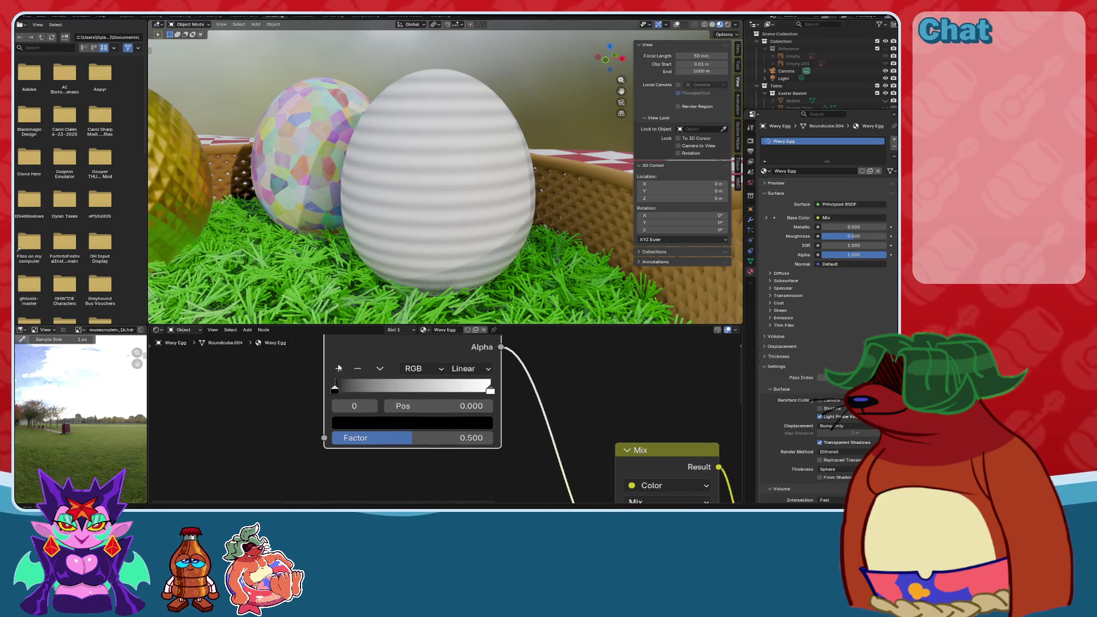
pyautogui.scroll(-4, 424, 403)
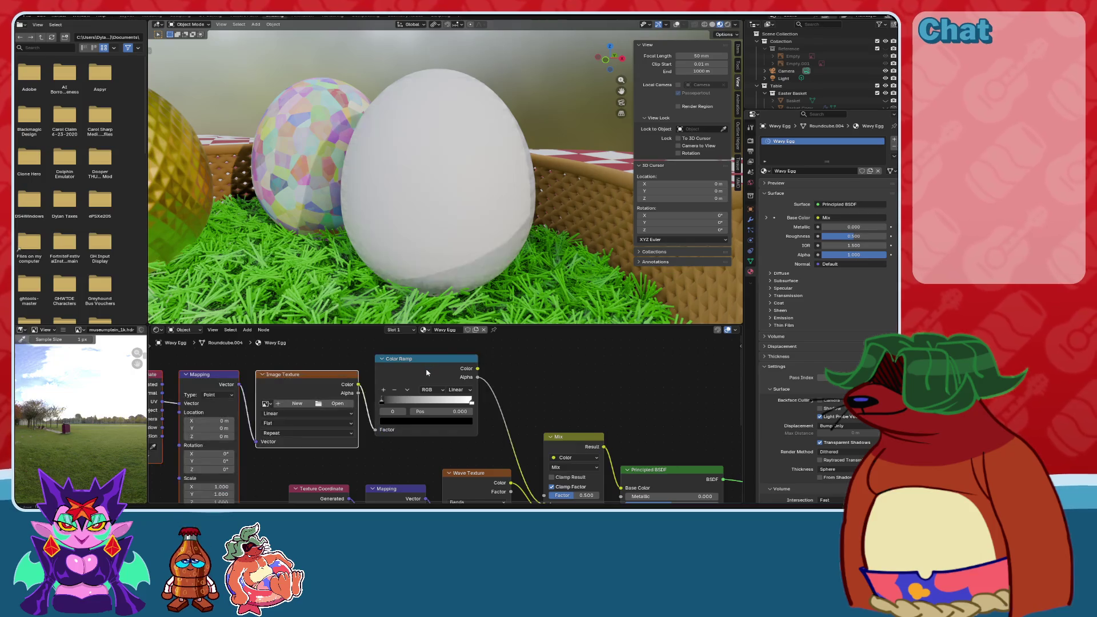
# Set the Color Ramp's interpolation to Constant.
pyautogui.moveTo(230, 468)
pyautogui.mouseDown(button='middle')
pyautogui.moveTo(328, 407)
pyautogui.moveTo(323, 371)
pyautogui.moveTo(327, 417)
pyautogui.mouseUp(button='middle')
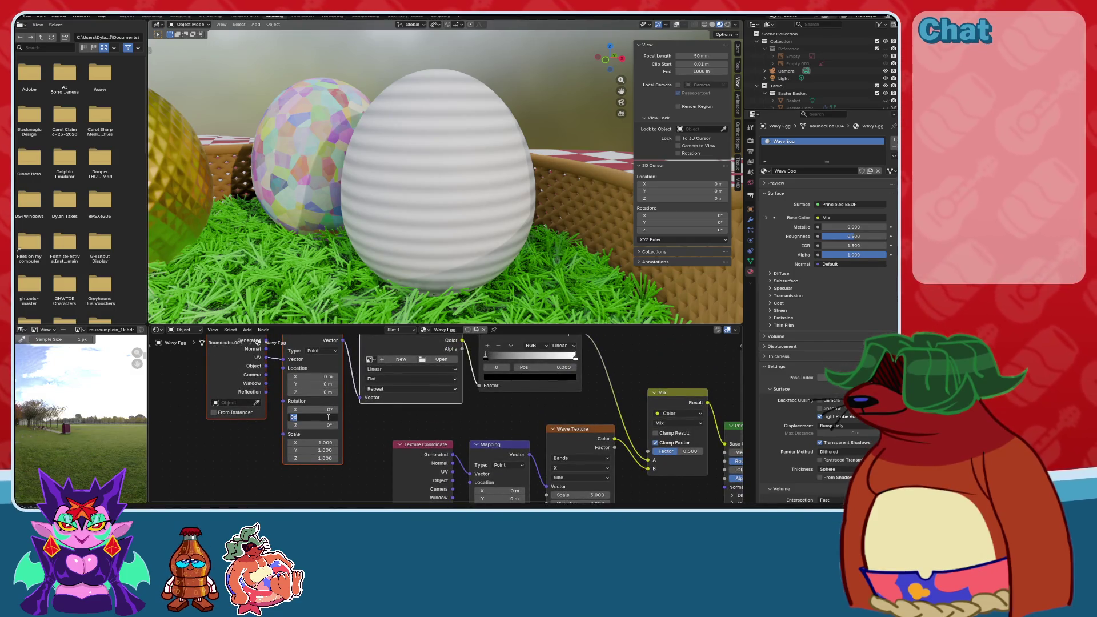
pyautogui.scroll(2, 327, 417)
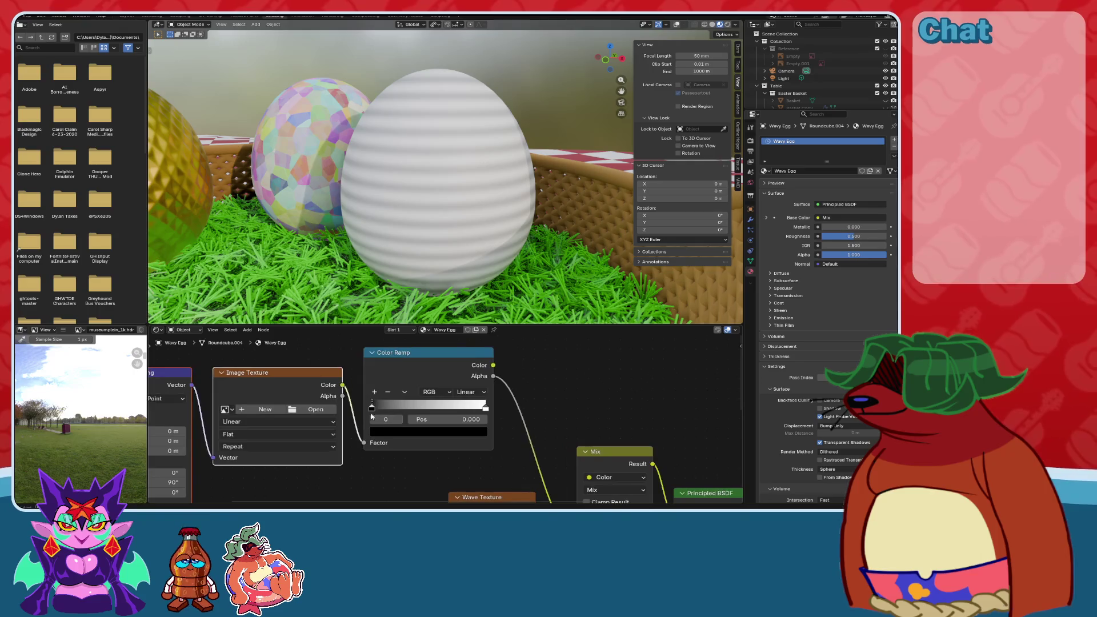
pyautogui.scroll(1, 445, 419)
pyautogui.click(473, 388)
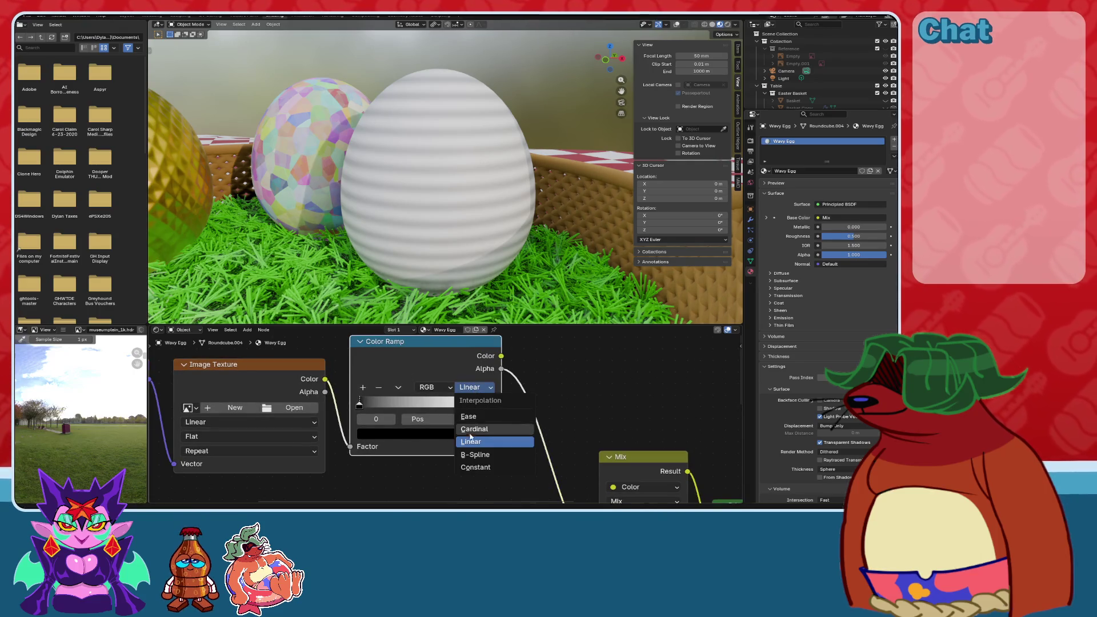
pyautogui.click(476, 468)
# Change the Mix node's blend mode to Multiply.
pyautogui.moveTo(560, 489); pyautogui.dragTo(441, 404, button='middle')
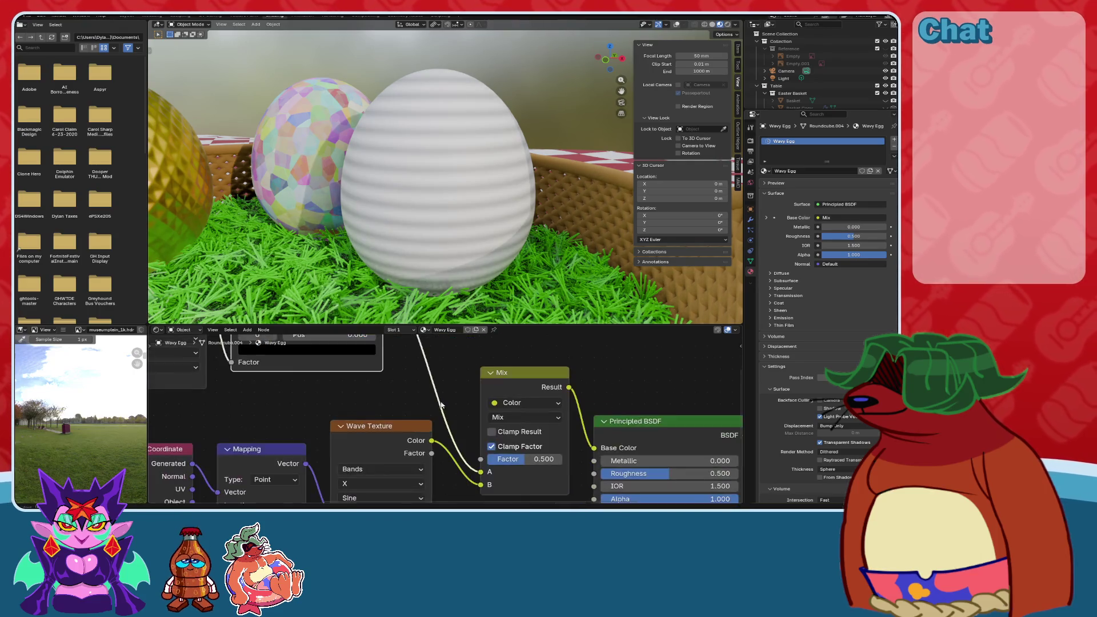
pyautogui.click(514, 417)
pyautogui.click(514, 310)
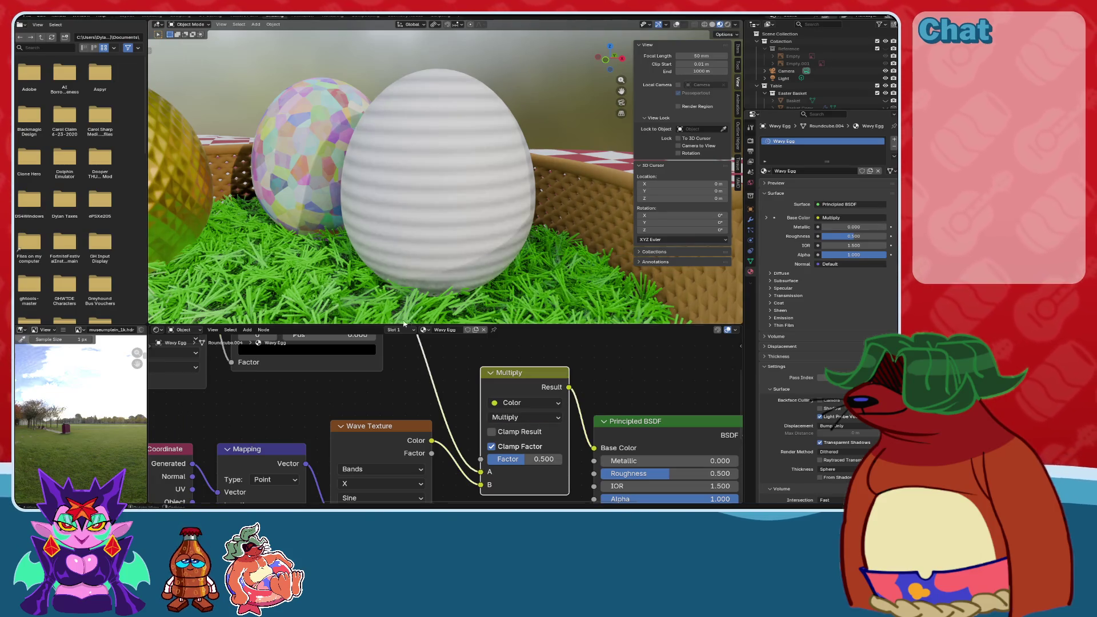
pyautogui.moveTo(535, 425)
pyautogui.mouseDown(button='middle')
pyautogui.moveTo(567, 456)
pyautogui.moveTo(674, 503)
pyautogui.mouseUp(button='middle')
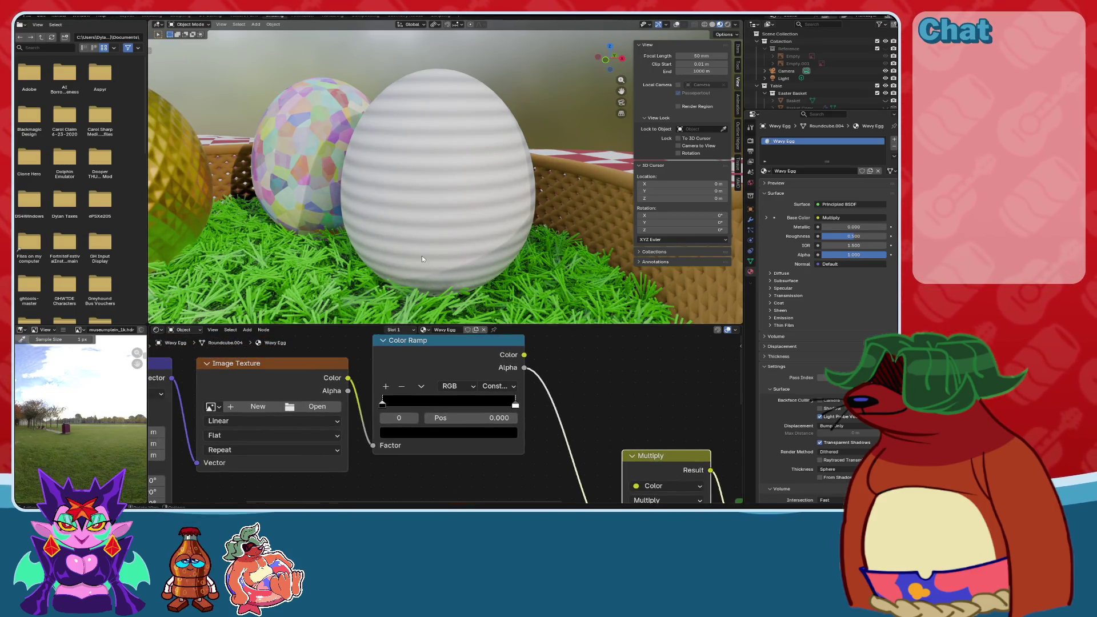
# Colour the ramp's first stop red and its end stop light blue.
pyautogui.click(395, 434)
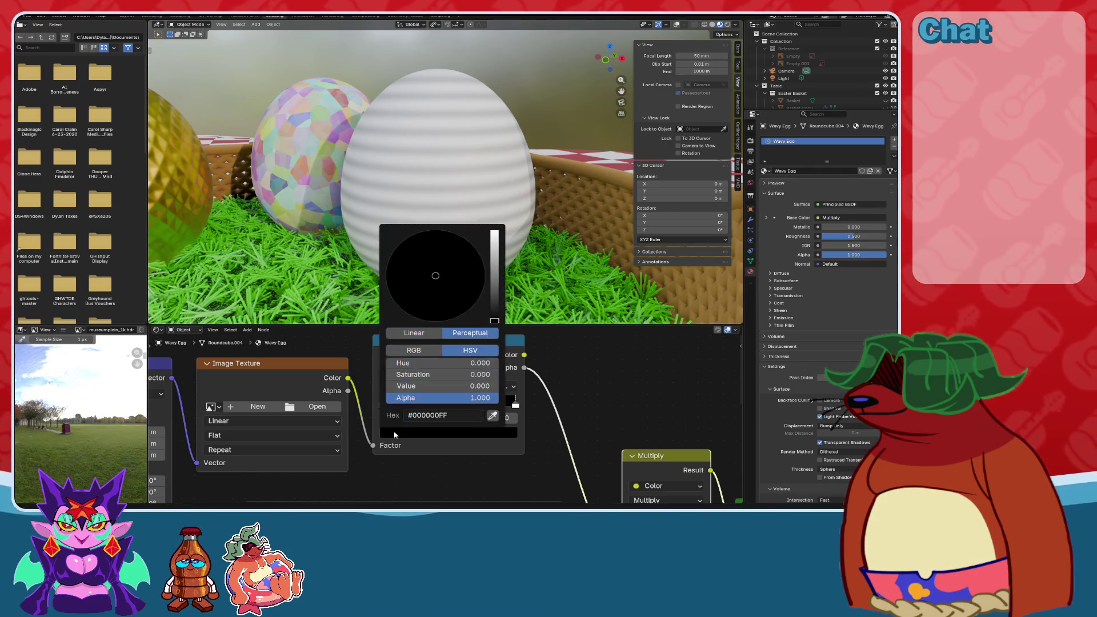
pyautogui.moveTo(489, 290); pyautogui.dragTo(494, 230)
pyautogui.moveTo(469, 268)
pyautogui.mouseDown()
pyautogui.moveTo(480, 256)
pyautogui.moveTo(399, 306)
pyautogui.moveTo(438, 321)
pyautogui.mouseUp()
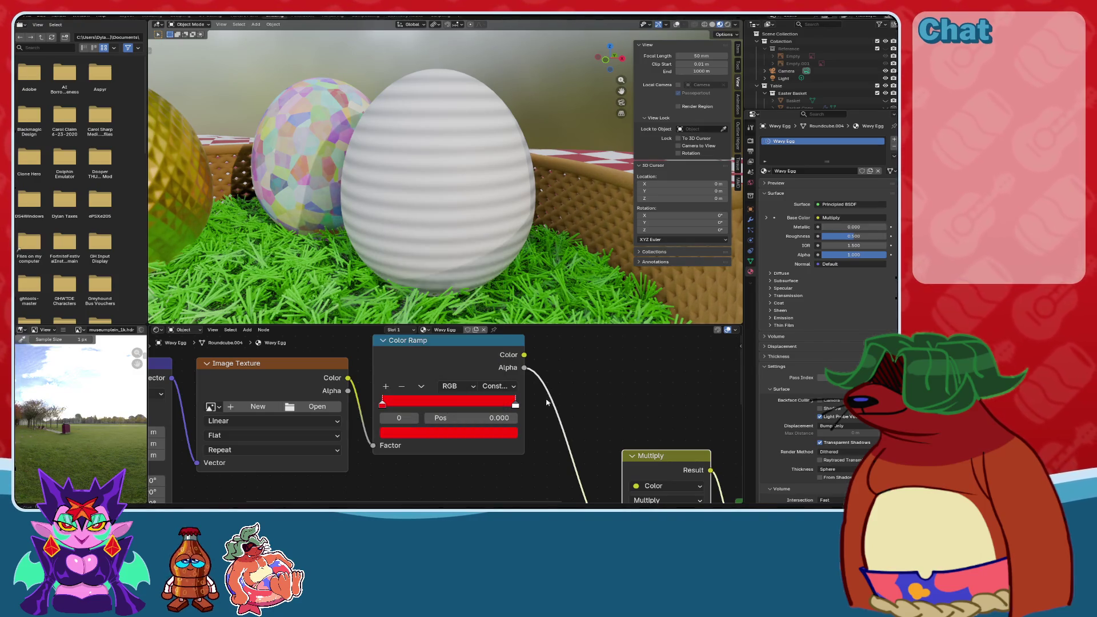
pyautogui.click(516, 405)
pyautogui.click(463, 435)
pyautogui.moveTo(450, 262)
pyautogui.mouseDown()
pyautogui.moveTo(483, 261)
pyautogui.moveTo(476, 250)
pyautogui.mouseUp()
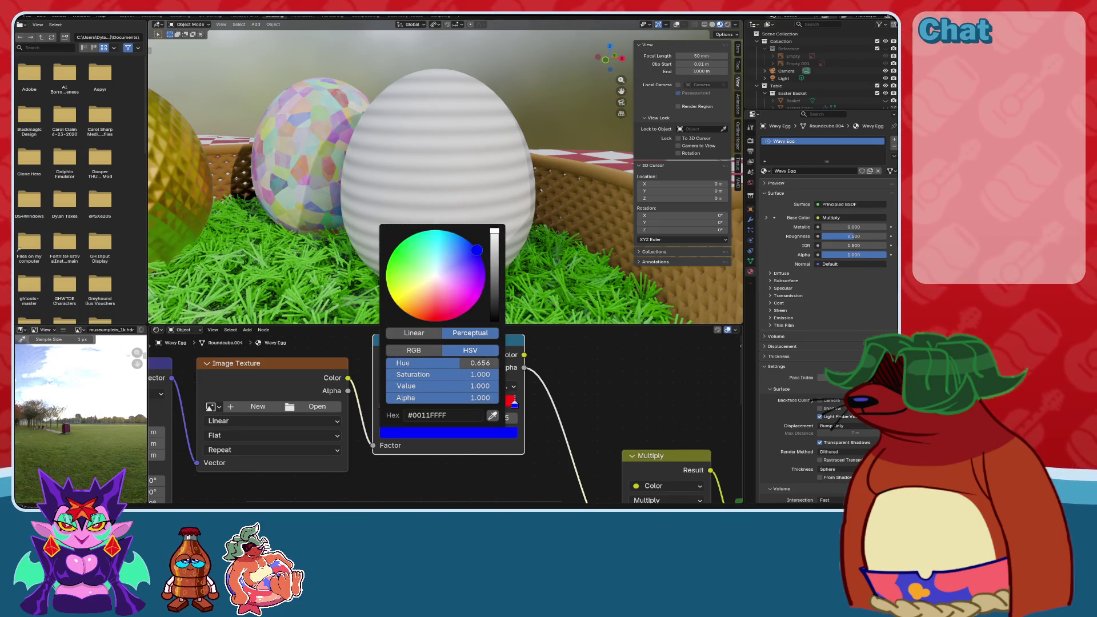
pyautogui.scroll(-11, 478, 253)
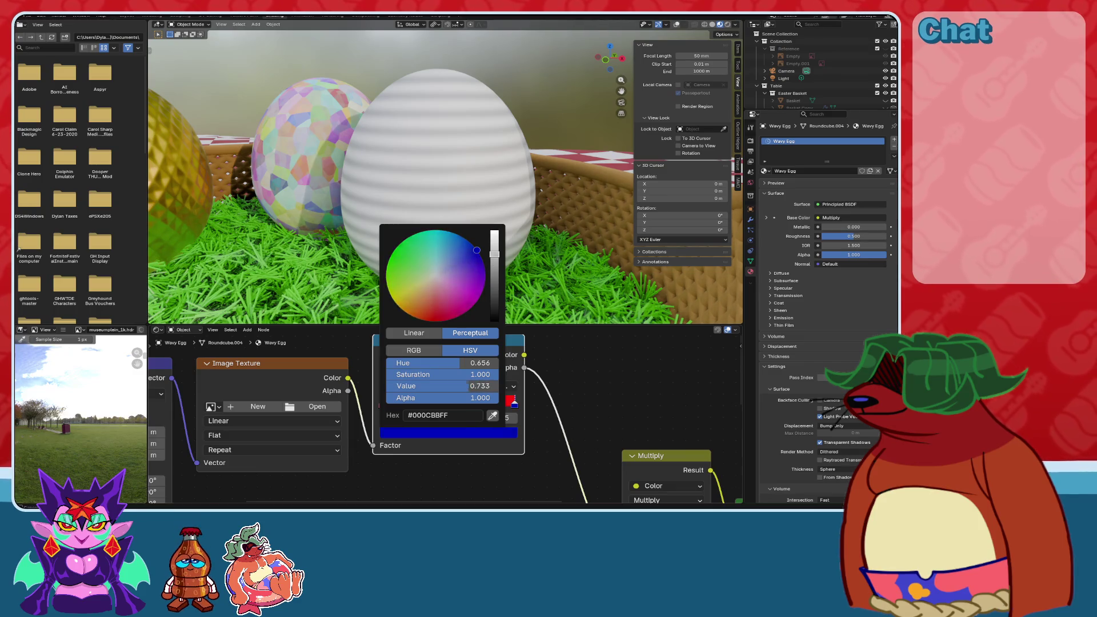
pyautogui.scroll(12, 478, 253)
pyautogui.moveTo(451, 249); pyautogui.dragTo(454, 233)
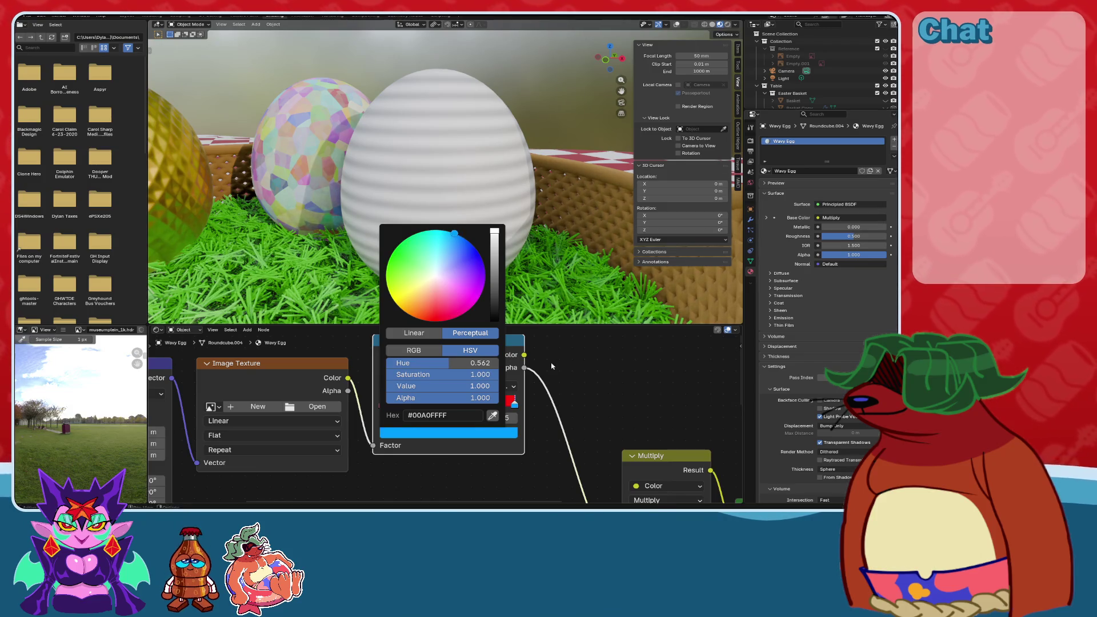
# Move the blue stop to position 0.5.
pyautogui.doubleClick(471, 417)
pyautogui.write('0.5')
pyautogui.press('Return')
pyautogui.scroll(-2, 564, 382)
pyautogui.scroll(-2, 564, 383)
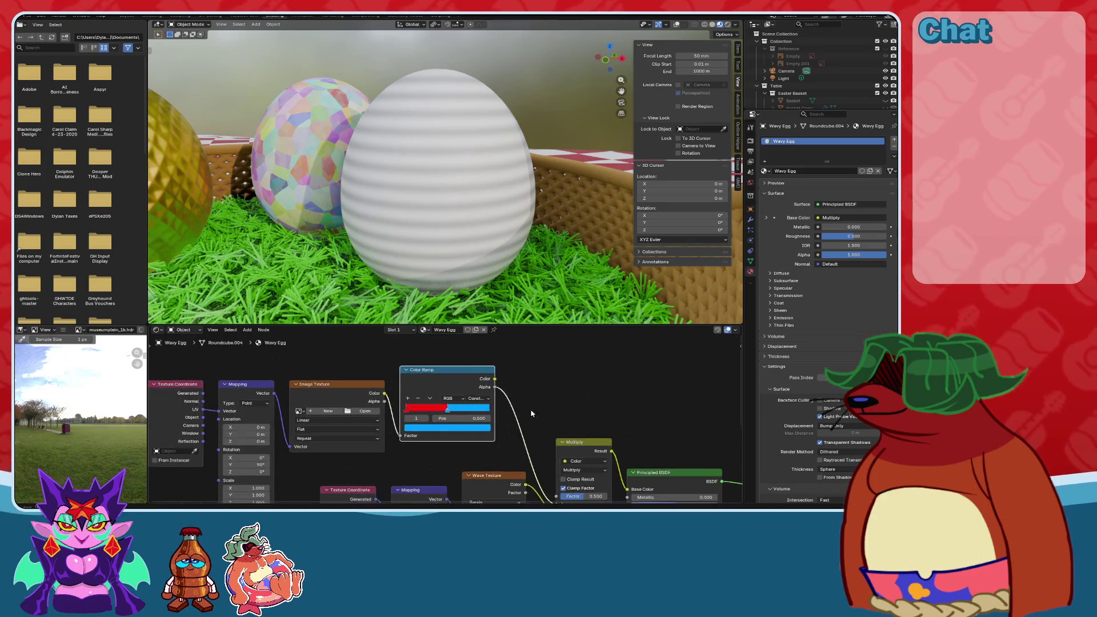
pyautogui.scroll(3, 563, 388)
pyautogui.moveTo(563, 389); pyautogui.dragTo(558, 433, button='middle')
# Delete the Image Texture node and link Mapping's output to the Color Ramp Factor.
pyautogui.click(374, 383)
pyautogui.press('x')
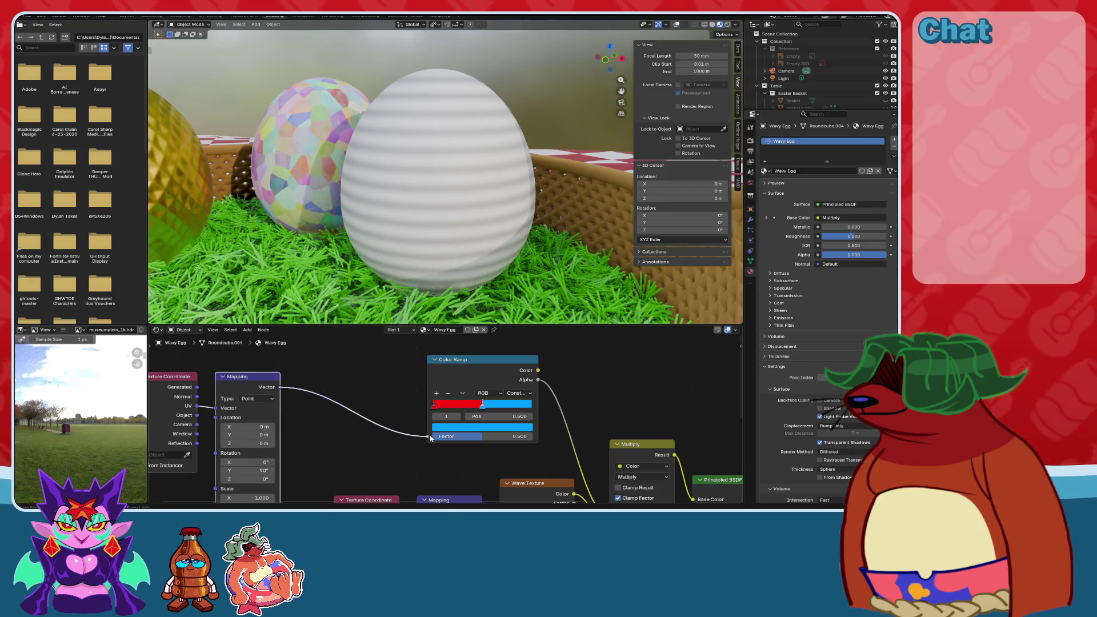
pyautogui.moveTo(431, 438); pyautogui.dragTo(429, 437)
# Reposition the Texture Coordinate and Mapping nodes up and to the right.
pyautogui.click(264, 383)
pyautogui.press('h')
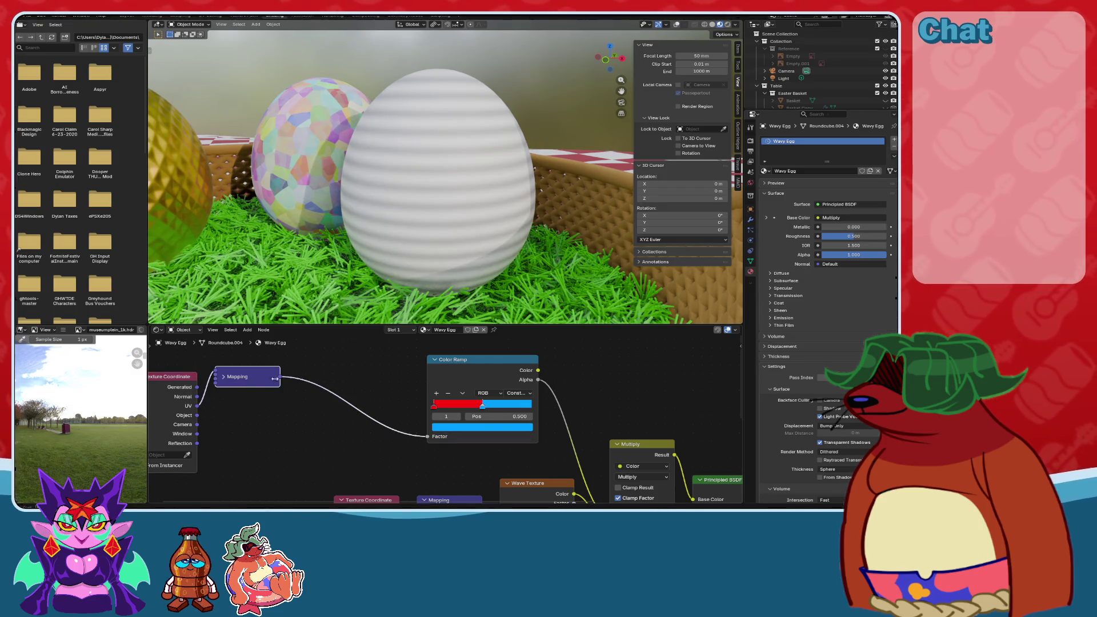
pyautogui.press('h')
pyautogui.moveTo(231, 385)
pyautogui.mouseDown()
pyautogui.moveTo(354, 348)
pyautogui.moveTo(343, 335)
pyautogui.mouseUp()
pyautogui.moveTo(551, 395)
pyautogui.mouseDown(button='middle')
pyautogui.moveTo(435, 358)
pyautogui.moveTo(380, 297)
pyautogui.mouseUp(button='middle')
pyautogui.scroll(2, 486, 389)
# Switch the Mix blending from Multiply to Add and raise its factor.
pyautogui.click(487, 379)
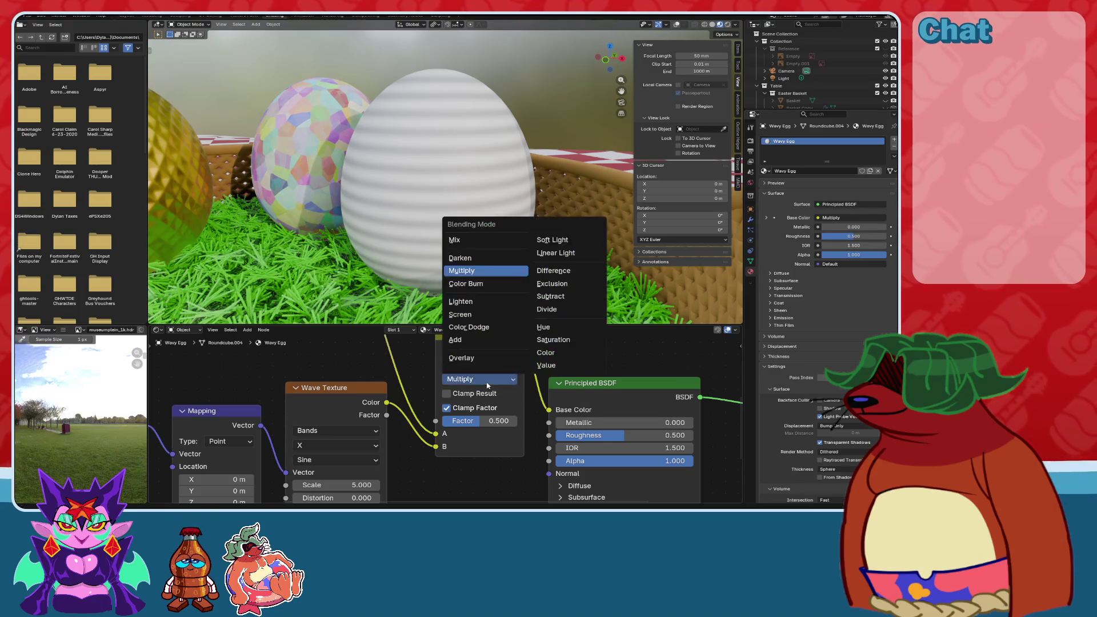
pyautogui.click(462, 339)
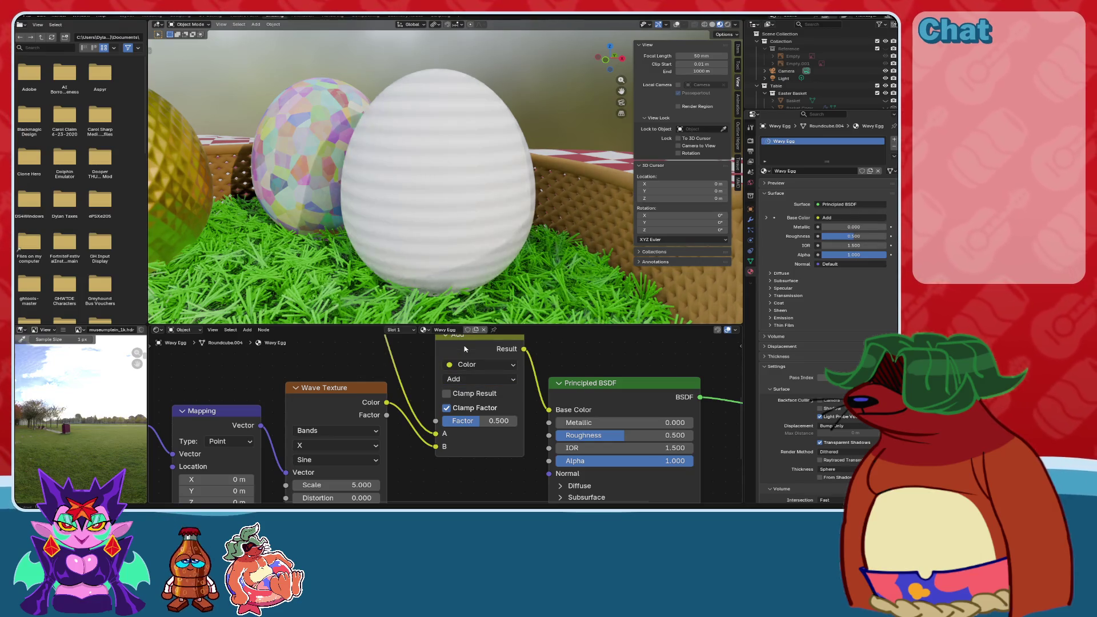
pyautogui.moveTo(454, 421); pyautogui.dragTo(506, 421)
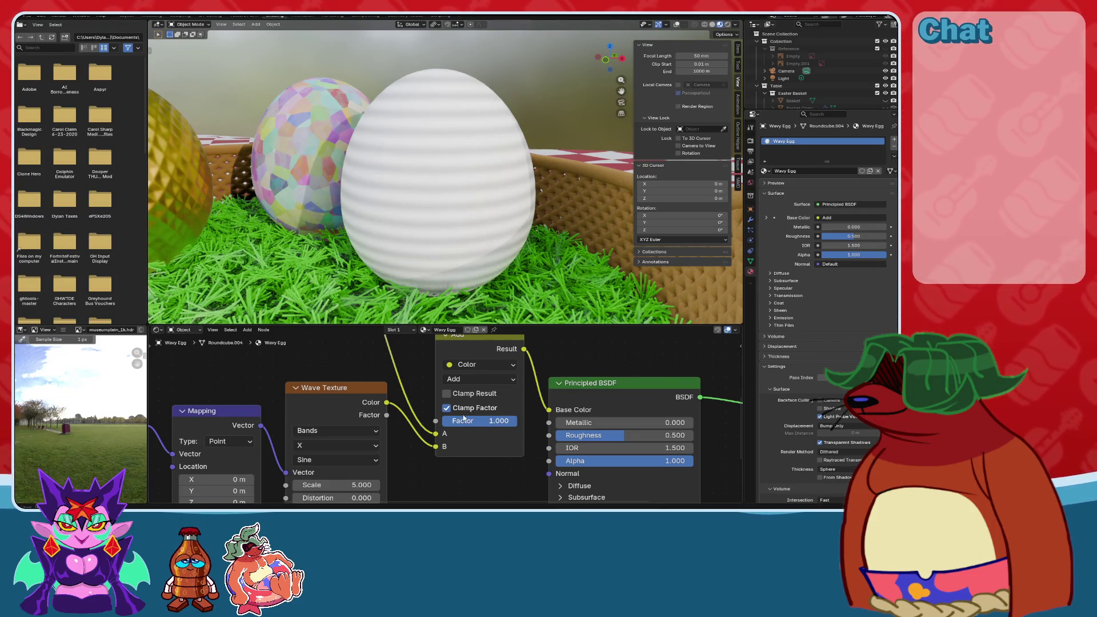
pyautogui.moveTo(464, 419); pyautogui.dragTo(462, 497, button='middle')
pyautogui.scroll(-2, 460, 457)
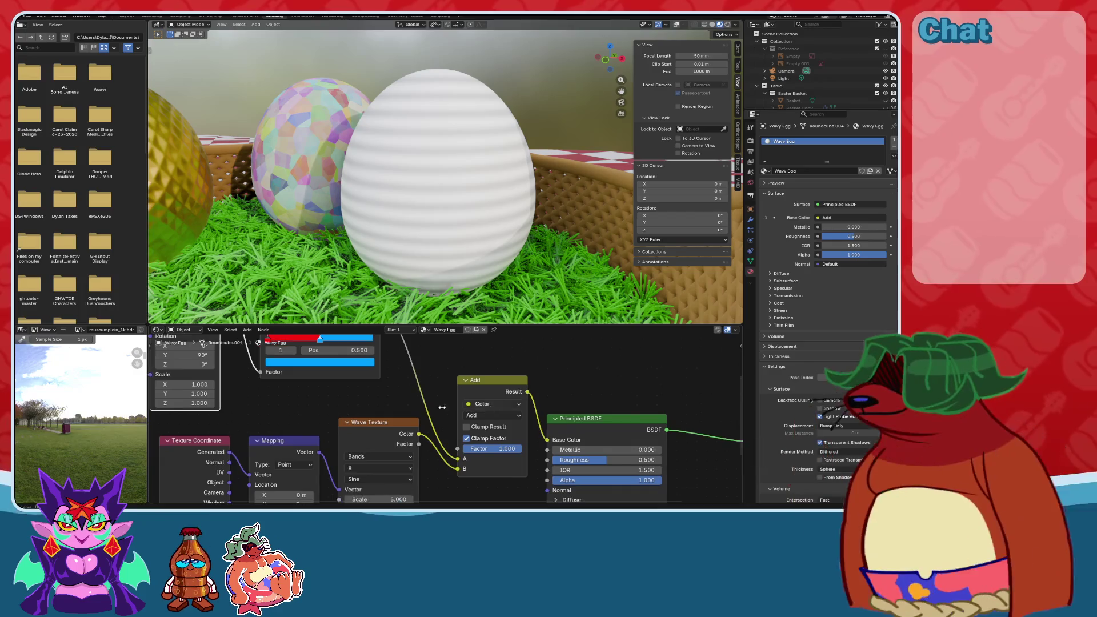
# Change the blend mode to Overlay and feed the ramp's Color instead of Alpha.
pyautogui.click(500, 417)
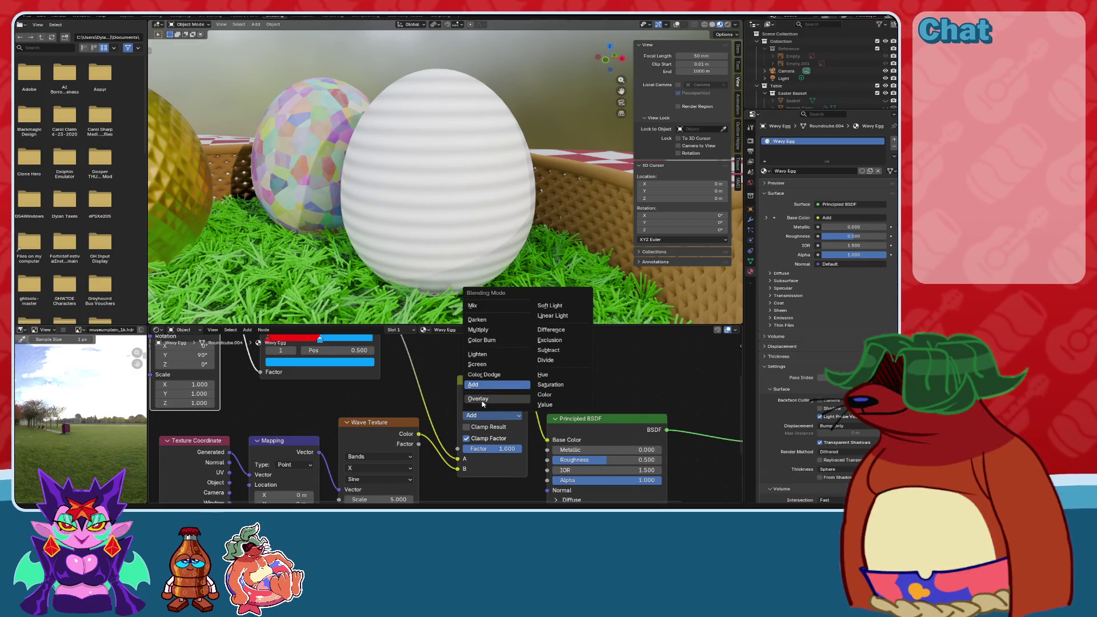
pyautogui.click(479, 399)
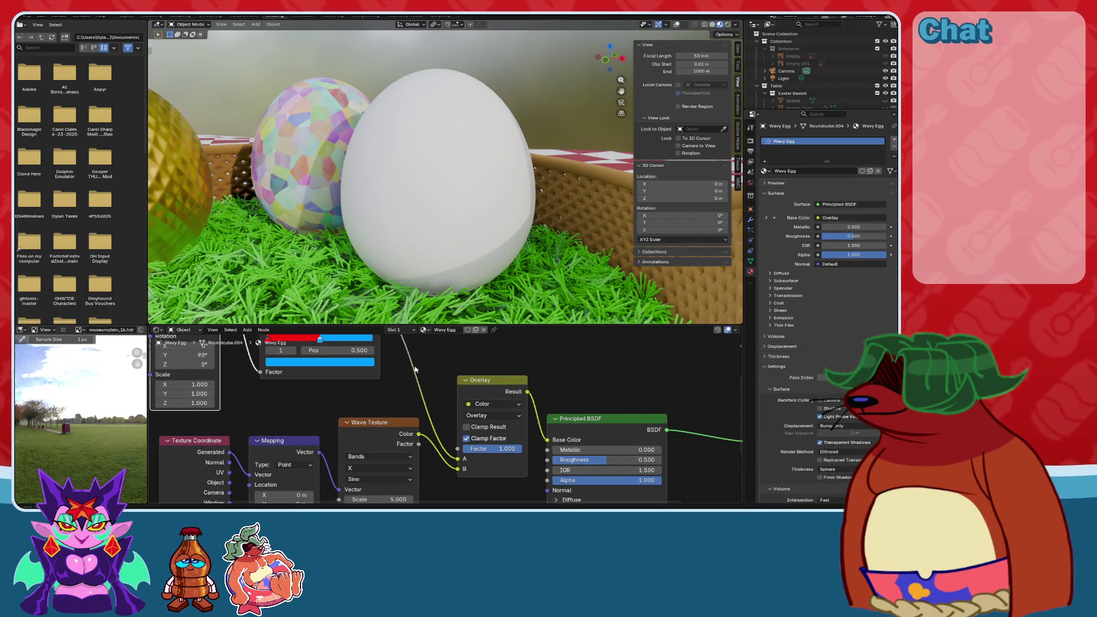
pyautogui.moveTo(415, 370); pyautogui.dragTo(378, 388, button='middle')
pyautogui.scroll(-1, 379, 387)
pyautogui.moveTo(371, 337); pyautogui.dragTo(443, 483)
pyautogui.scroll(2, 452, 483)
pyautogui.moveTo(319, 366); pyautogui.dragTo(382, 396, button='middle')
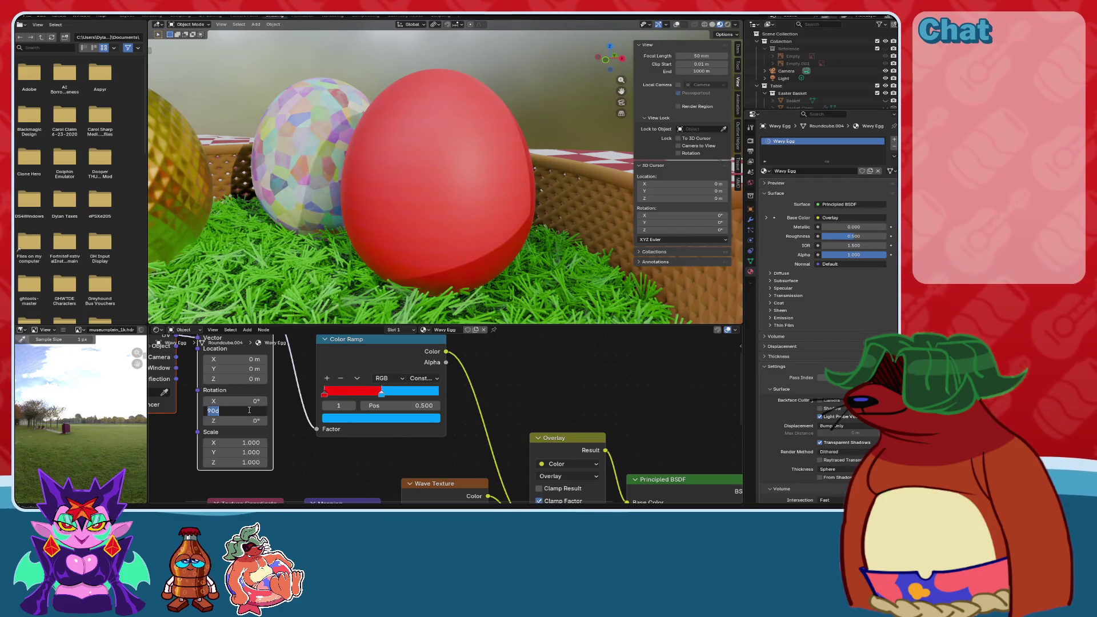
# Rearrange the ramp stops, with the blue stop near 0.368 and red near the right end.
pyautogui.press('Escape')
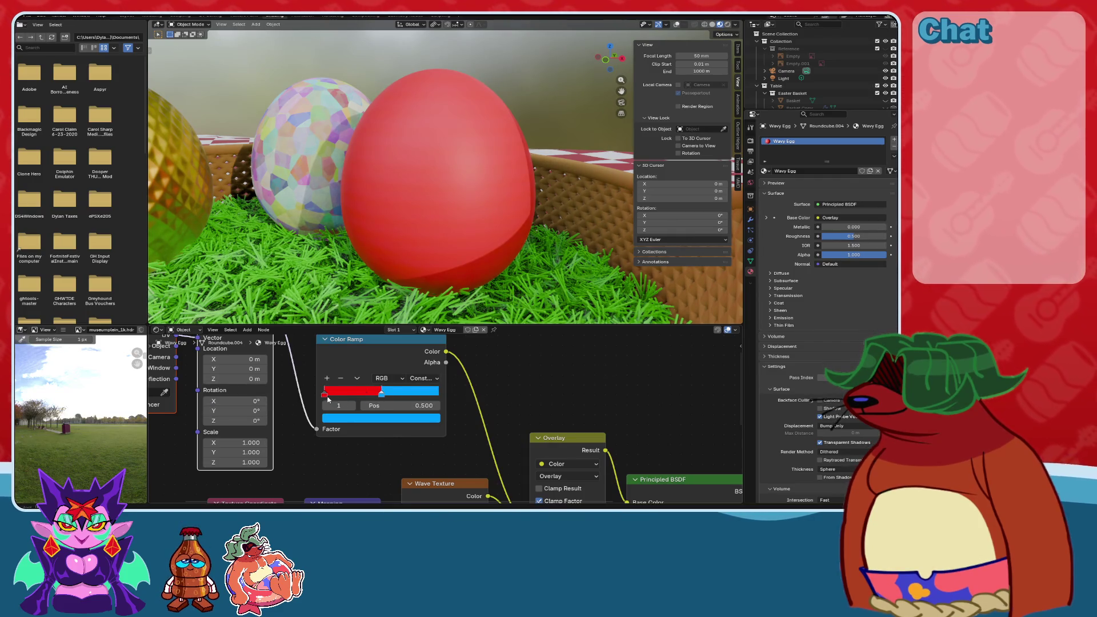
pyautogui.moveTo(329, 400); pyautogui.dragTo(409, 400)
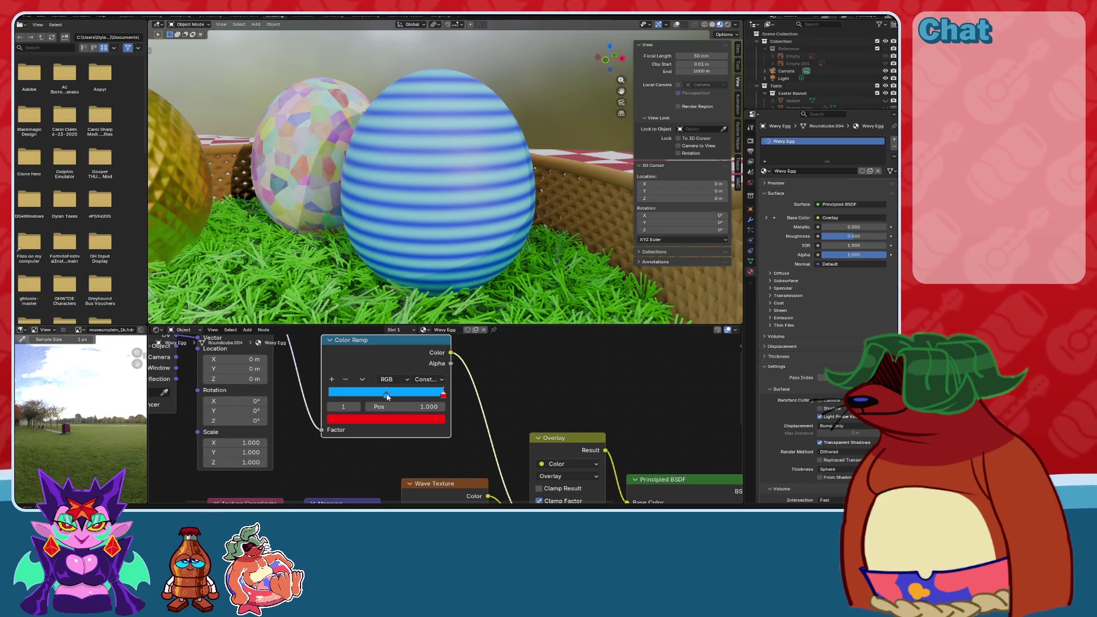
pyautogui.moveTo(387, 397); pyautogui.dragTo(363, 401)
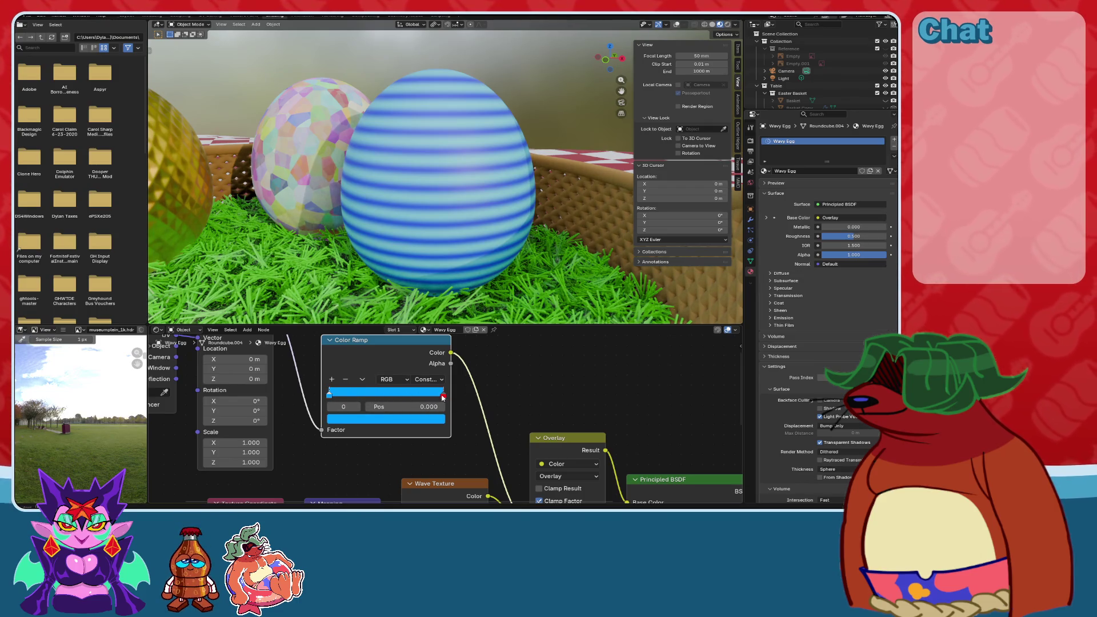
pyautogui.moveTo(443, 397); pyautogui.dragTo(436, 399)
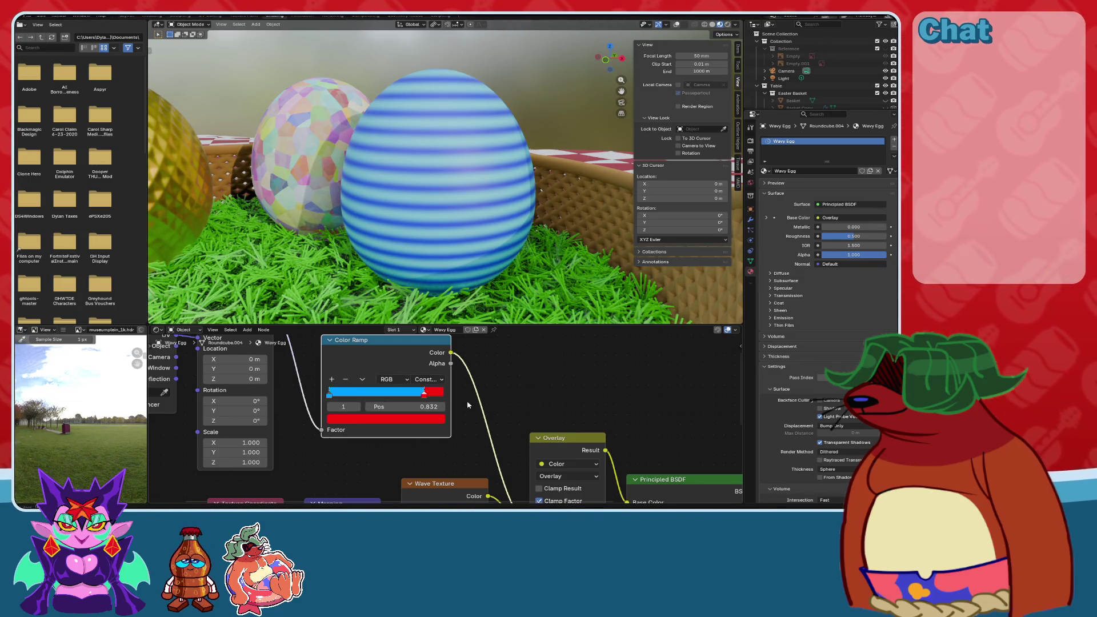
# Orbit to the eggs and deepen the ramp's blue colour to #0066FF.
pyautogui.moveTo(489, 411); pyautogui.dragTo(427, 328, button='middle')
pyautogui.moveTo(408, 374)
pyautogui.mouseDown(button='middle')
pyautogui.moveTo(427, 419)
pyautogui.moveTo(375, 419)
pyautogui.moveTo(375, 379)
pyautogui.moveTo(427, 418)
pyautogui.mouseUp(button='middle')
pyautogui.scroll(-2, 427, 419)
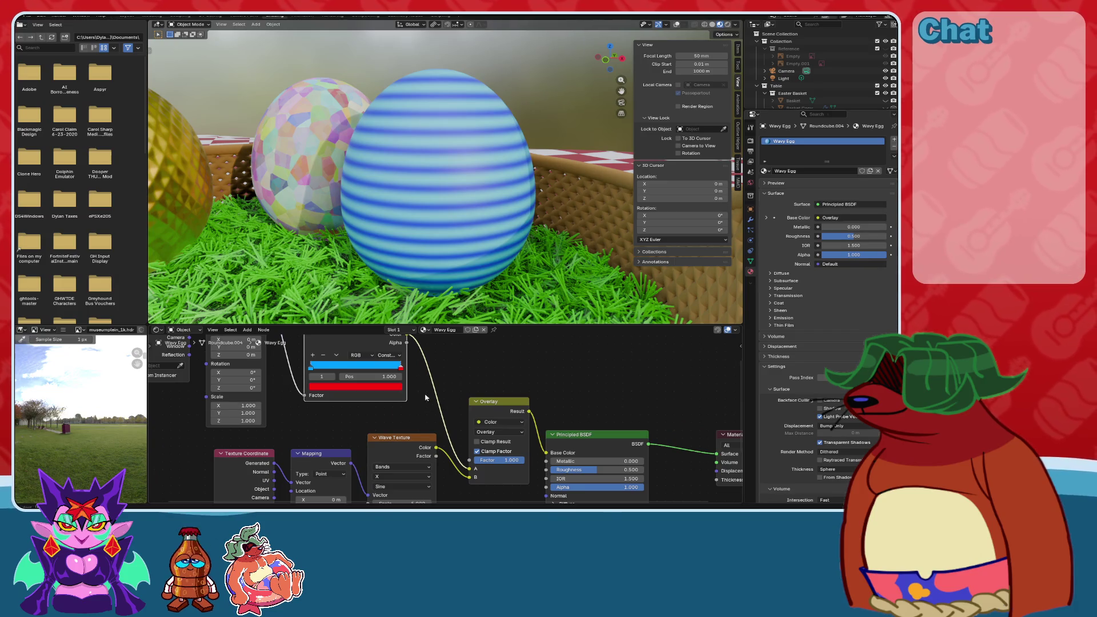
pyautogui.scroll(-2, 435, 246)
pyautogui.moveTo(434, 246)
pyautogui.mouseDown(button='middle')
pyautogui.moveTo(437, 274)
pyautogui.moveTo(478, 217)
pyautogui.mouseUp(button='middle')
pyautogui.scroll(3, 479, 217)
pyautogui.moveTo(507, 261); pyautogui.dragTo(496, 211, button='middle')
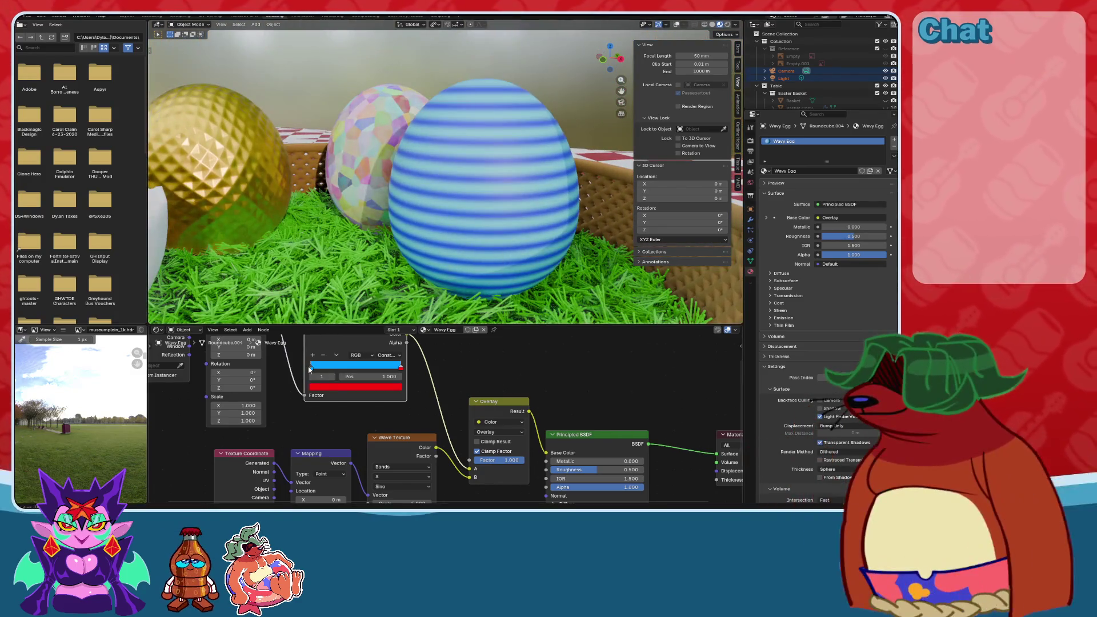
pyautogui.click(332, 389)
pyautogui.moveTo(358, 263); pyautogui.dragTo(363, 253)
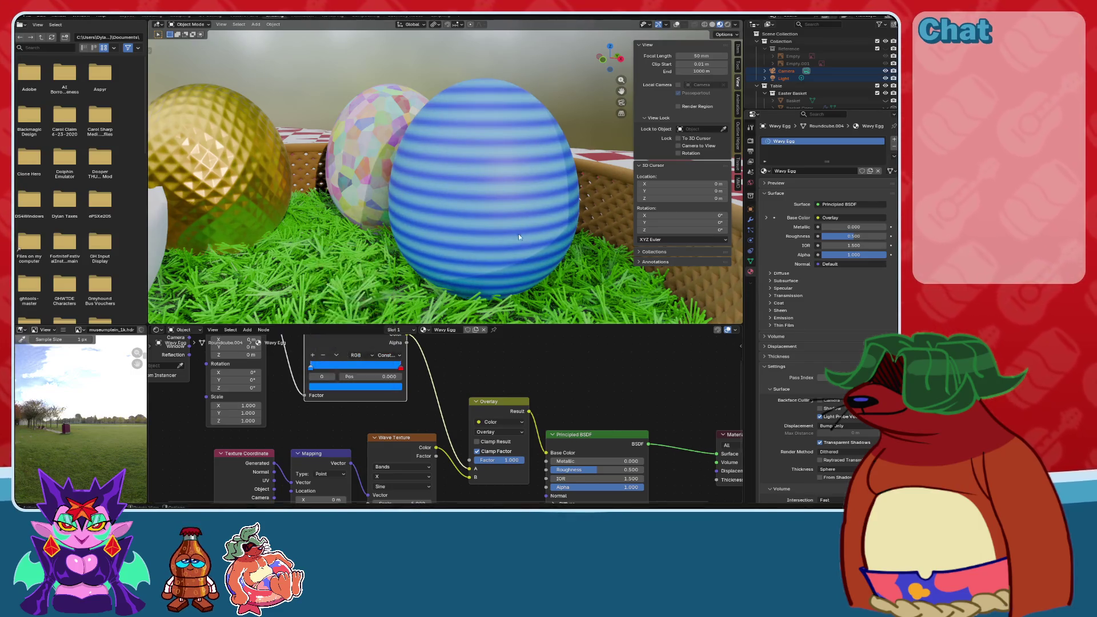
# Set the Wave Texture Detail to 16.
pyautogui.moveTo(516, 235); pyautogui.dragTo(471, 214, button='middle')
pyautogui.scroll(2, 428, 418)
pyautogui.scroll(2, 429, 419)
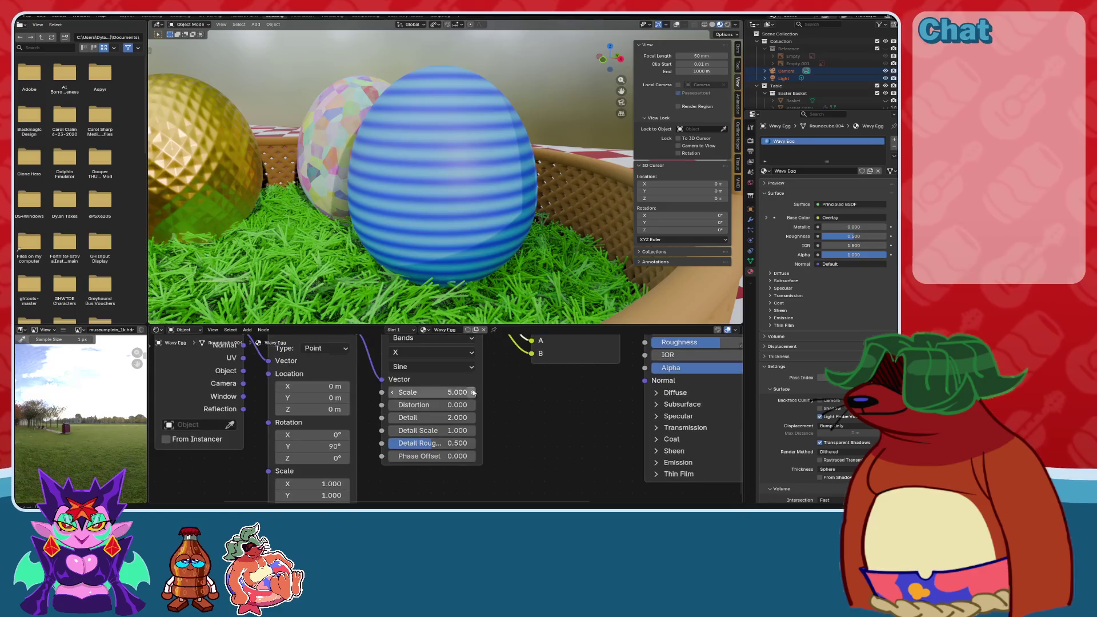
pyautogui.moveTo(434, 392); pyautogui.dragTo(412, 392)
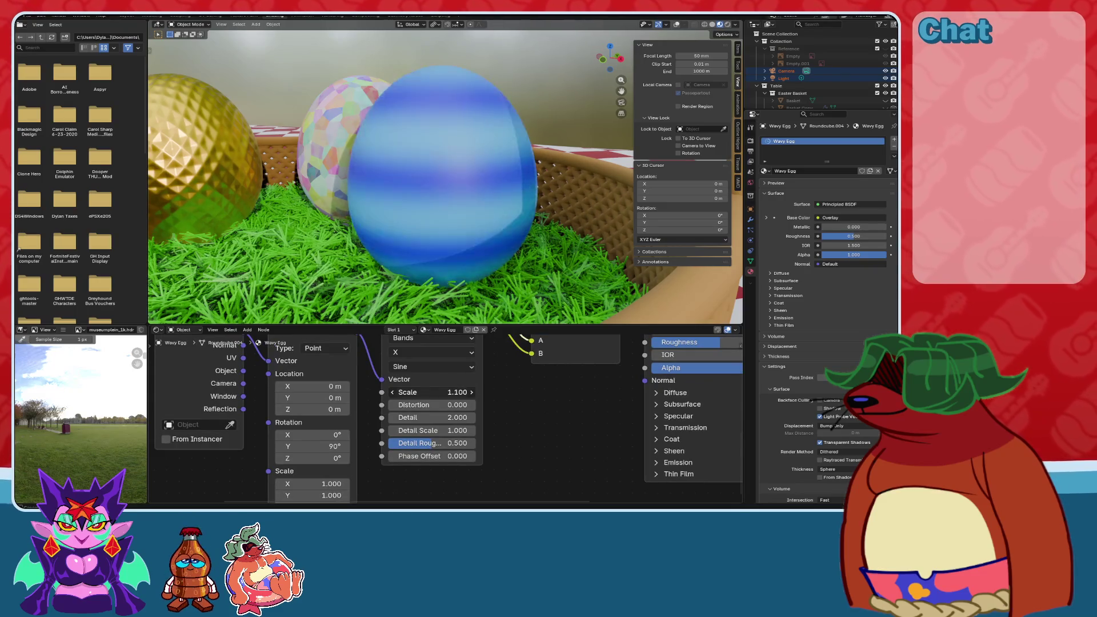
pyautogui.press('Escape')
pyautogui.click(438, 418)
pyautogui.write('17')
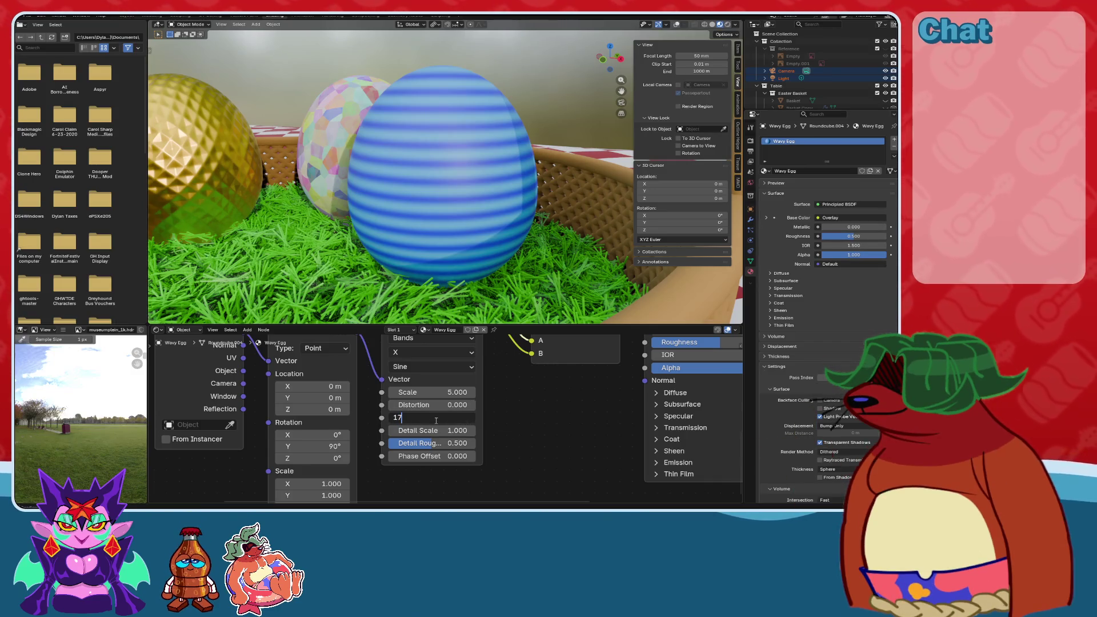
pyautogui.press('BackSpace')
pyautogui.write('6')
pyautogui.press('Return')
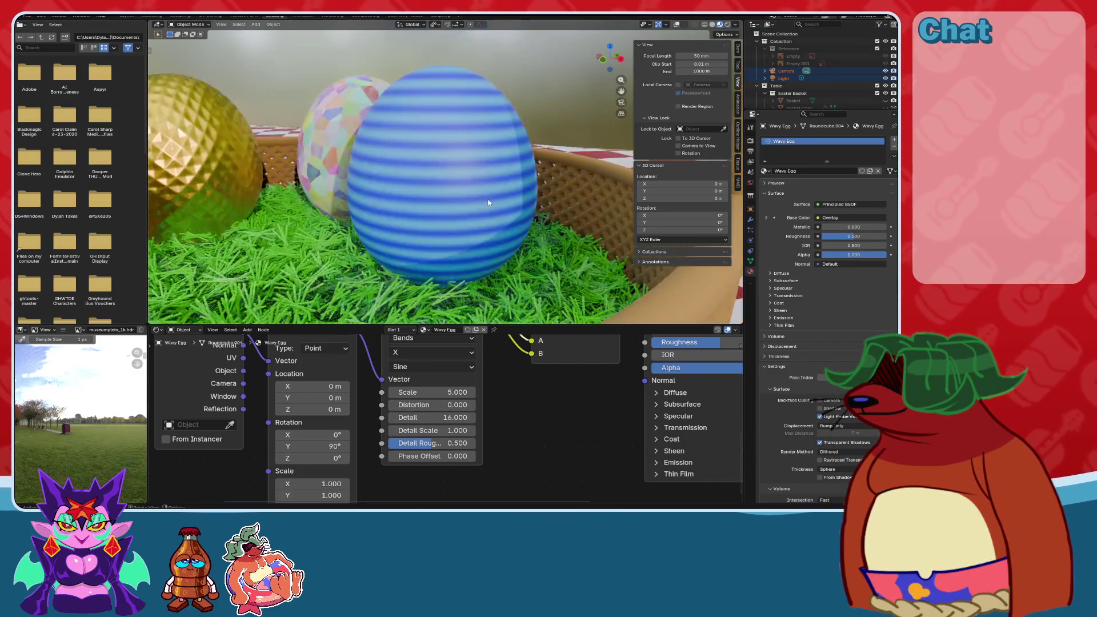
# Try Detail Scale, roughness and distortion changes, then lower the wave Scale toward 2.6.
pyautogui.moveTo(489, 202); pyautogui.dragTo(456, 208, button='middle')
pyautogui.scroll(1, 496, 418)
pyautogui.moveTo(434, 433); pyautogui.dragTo(474, 433)
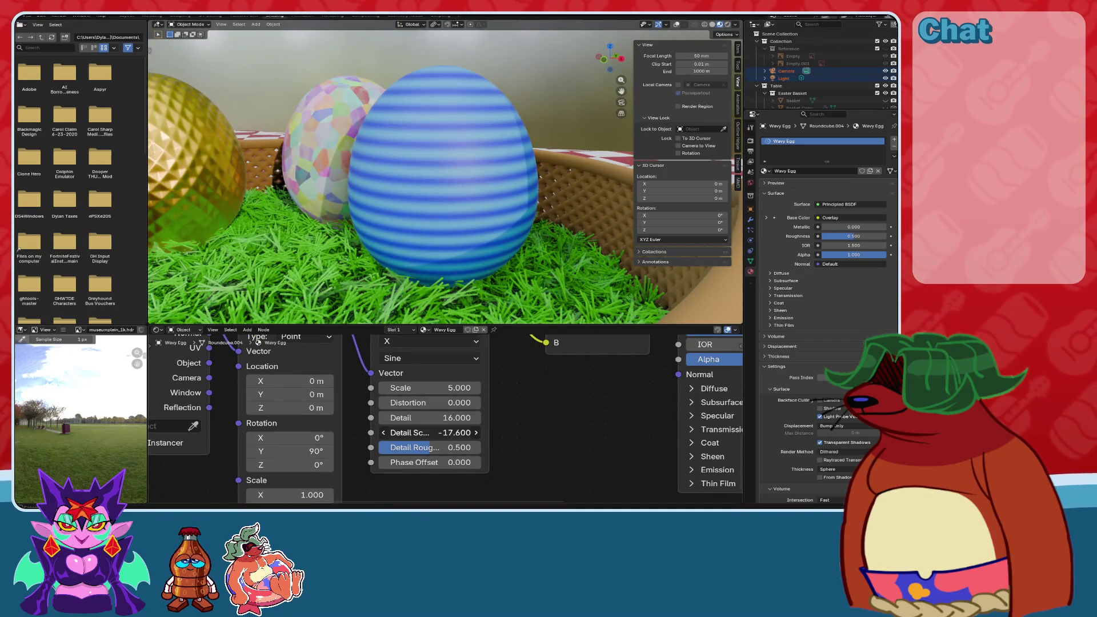
pyautogui.press('Escape')
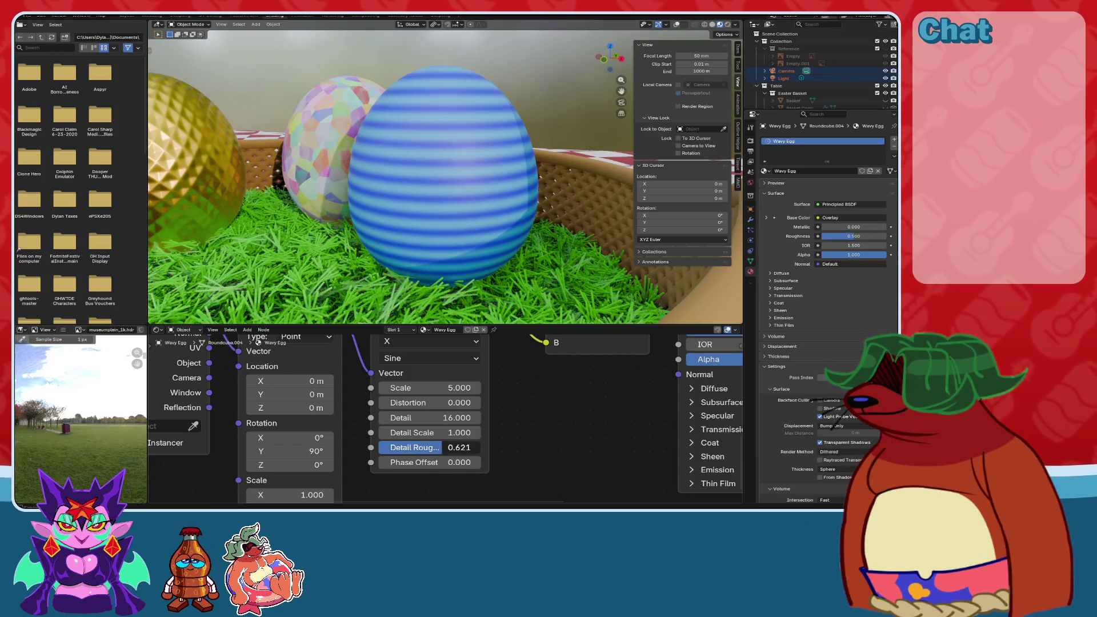
pyautogui.moveTo(411, 447)
pyautogui.mouseDown()
pyautogui.moveTo(480, 447)
pyautogui.moveTo(439, 447)
pyautogui.moveTo(514, 462)
pyautogui.mouseUp()
pyautogui.press('Escape')
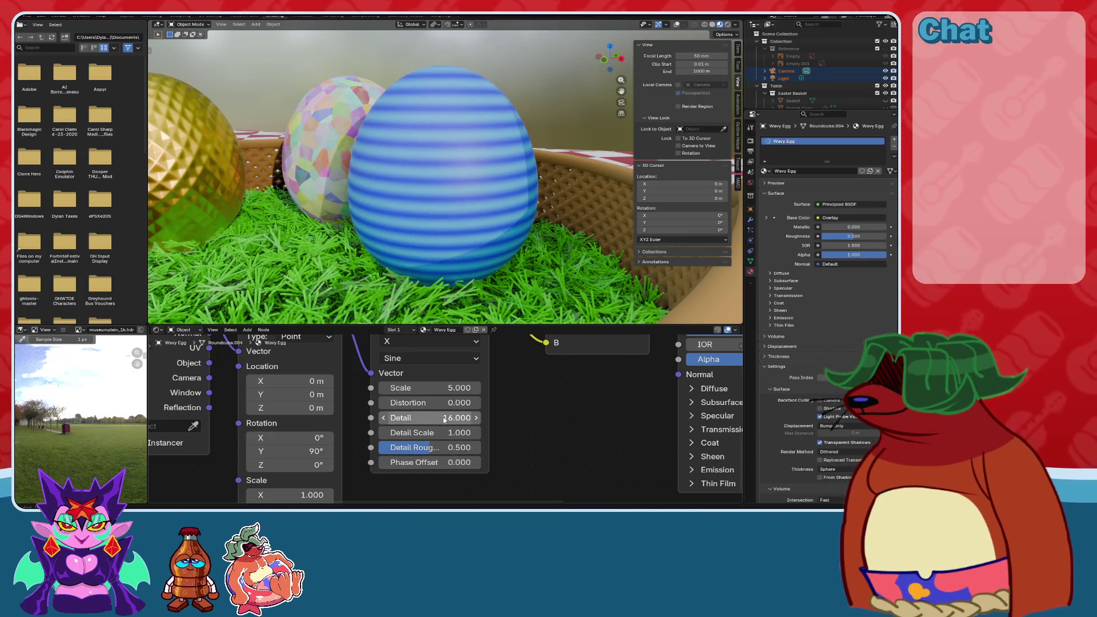
pyautogui.moveTo(442, 404); pyautogui.dragTo(617, 404)
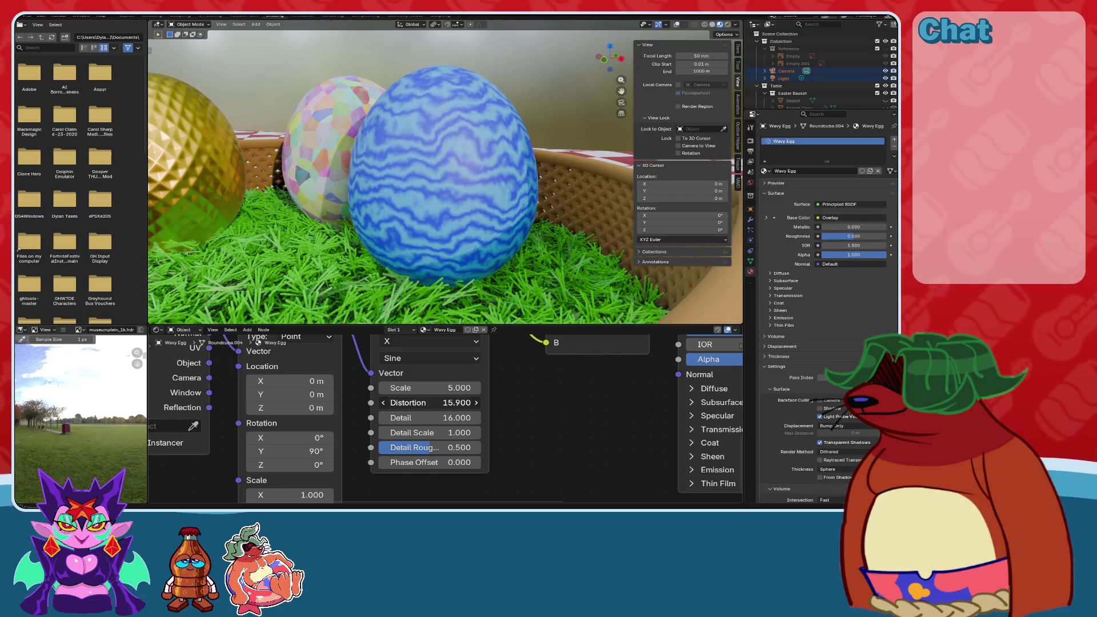
pyautogui.press('Escape')
pyautogui.moveTo(462, 388); pyautogui.dragTo(424, 388)
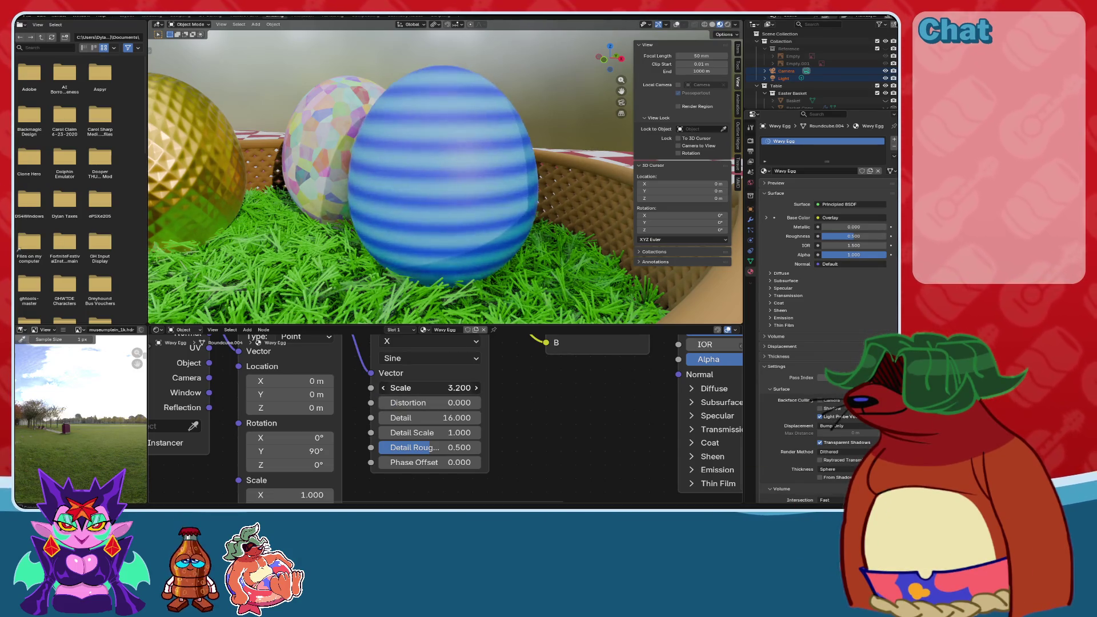
# Try changing the Mapping scale values, then undo the change.
pyautogui.moveTo(303, 491); pyautogui.dragTo(348, 425, button='middle')
pyautogui.moveTo(348, 462); pyautogui.dragTo(360, 429)
pyautogui.hotkey('ctrl', 'z')
pyautogui.moveTo(566, 395)
pyautogui.mouseDown(button='middle')
pyautogui.moveTo(530, 433)
pyautogui.moveTo(458, 416)
pyautogui.mouseUp(button='middle')
pyautogui.scroll(-2, 530, 434)
pyautogui.scroll(3, 363, 479)
# Try the Saw and Triangle wave profiles.
pyautogui.click(400, 425)
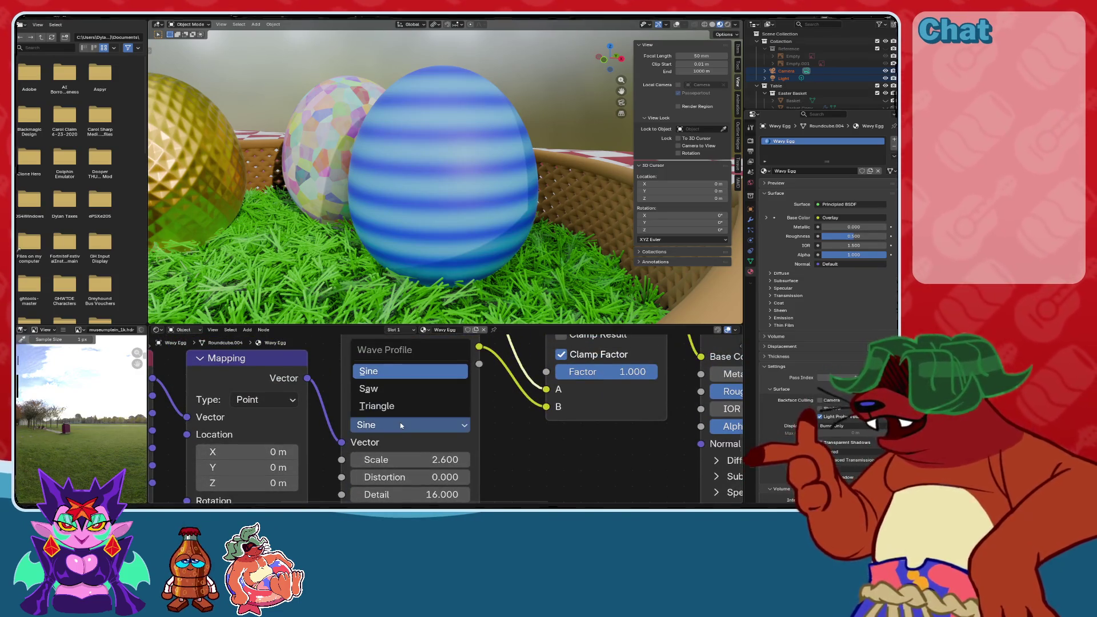
pyautogui.click(369, 388)
pyautogui.moveTo(446, 274)
pyautogui.mouseDown(button='middle')
pyautogui.moveTo(496, 271)
pyautogui.moveTo(452, 269)
pyautogui.mouseUp(button='middle')
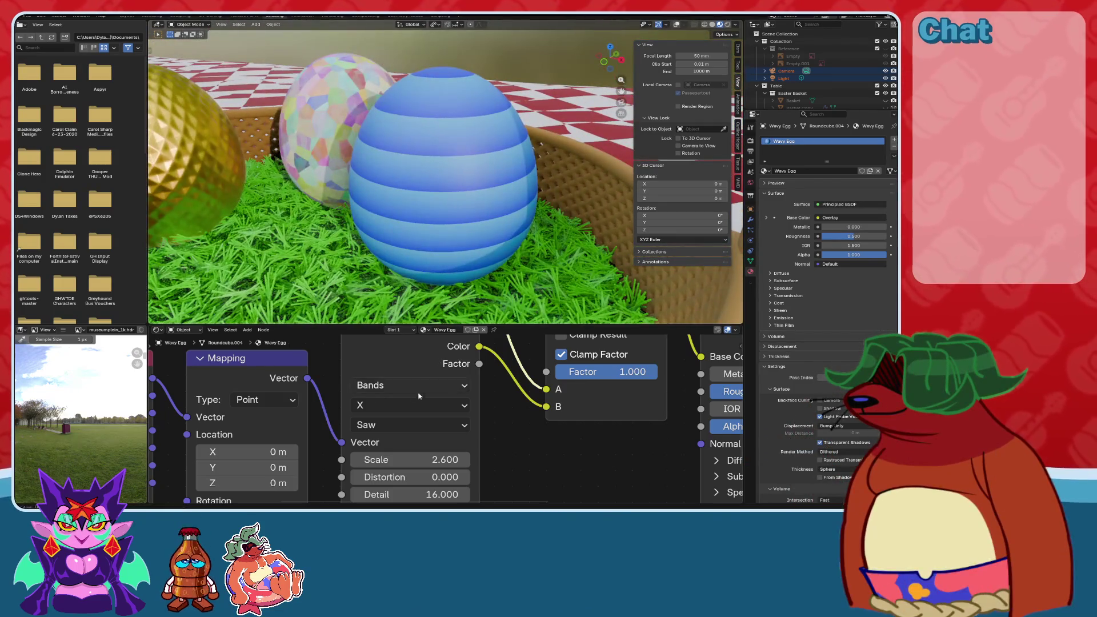
pyautogui.click(423, 425)
pyautogui.click(400, 404)
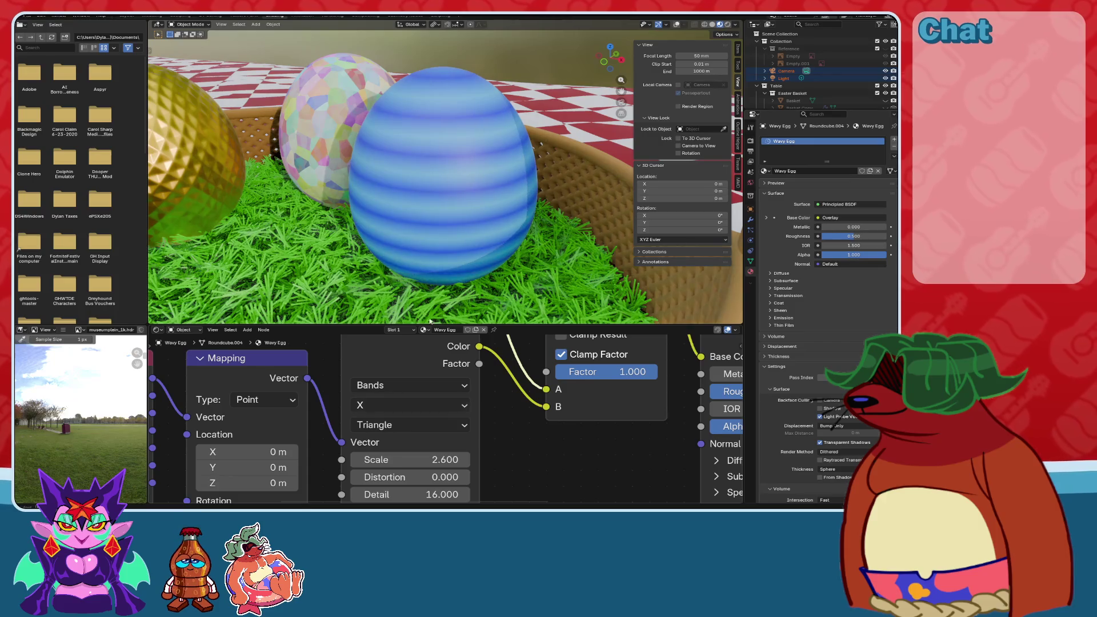
pyautogui.moveTo(461, 257); pyautogui.dragTo(466, 221, button='middle')
# Set the wave profile back to Sine and the wave type to Rings.
pyautogui.moveTo(394, 425); pyautogui.dragTo(377, 354, button='middle')
pyautogui.keyDown('ctrl'); pyautogui.scroll(3, 394, 408); pyautogui.keyUp('ctrl')
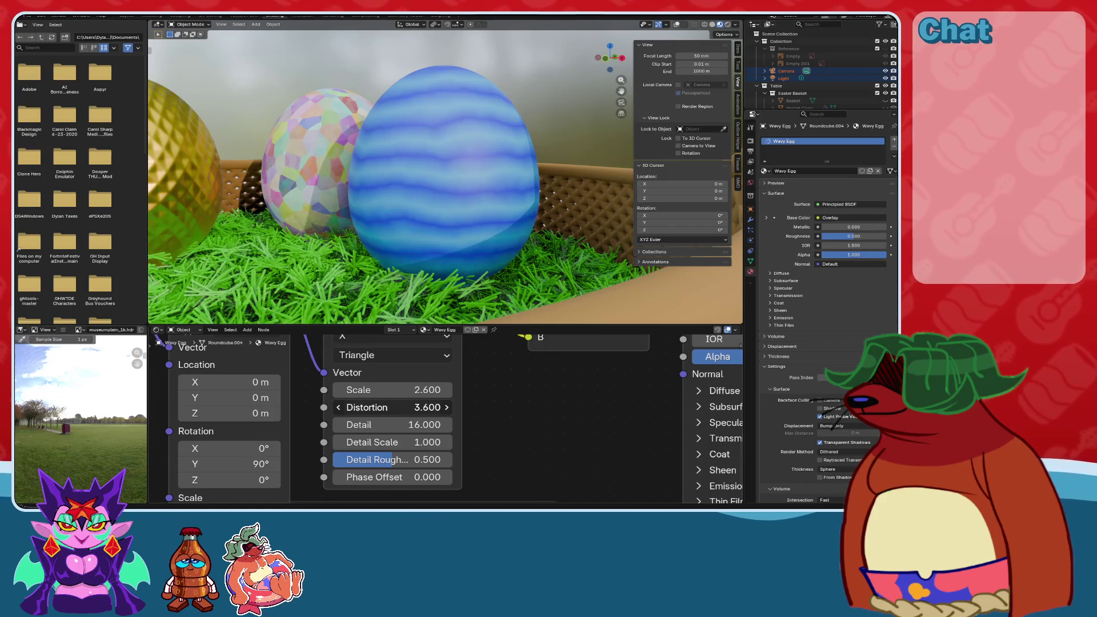
pyautogui.keyDown('ctrl'); pyautogui.scroll(-4, 394, 407); pyautogui.keyUp('ctrl')
pyautogui.moveTo(398, 353); pyautogui.dragTo(391, 404, button='middle')
pyautogui.click(391, 404)
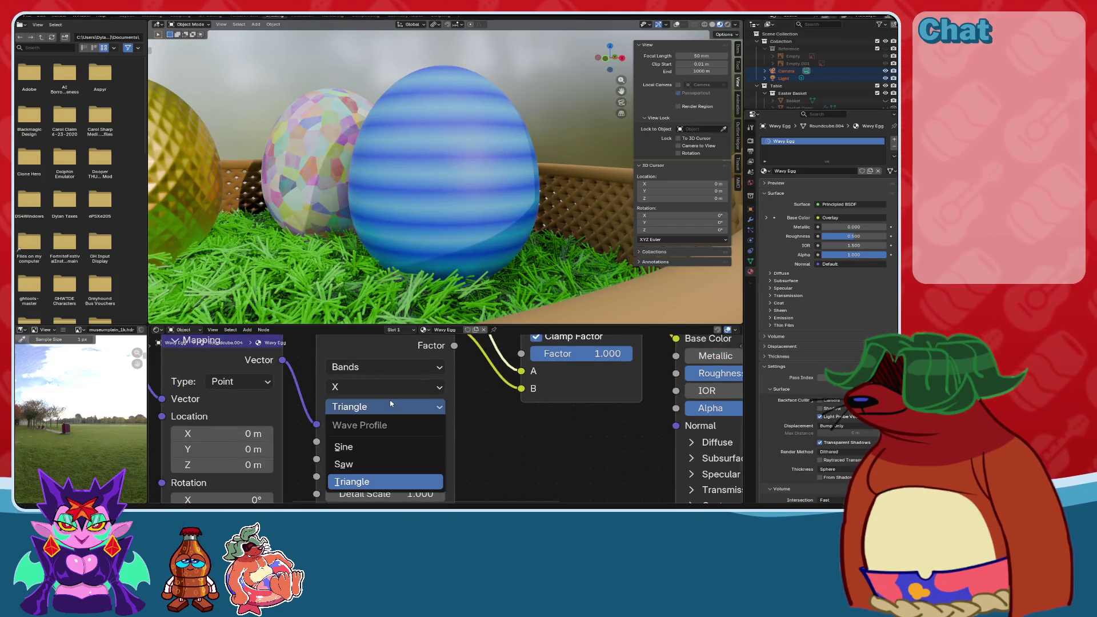
pyautogui.click(365, 447)
pyautogui.click(384, 367)
pyautogui.click(357, 425)
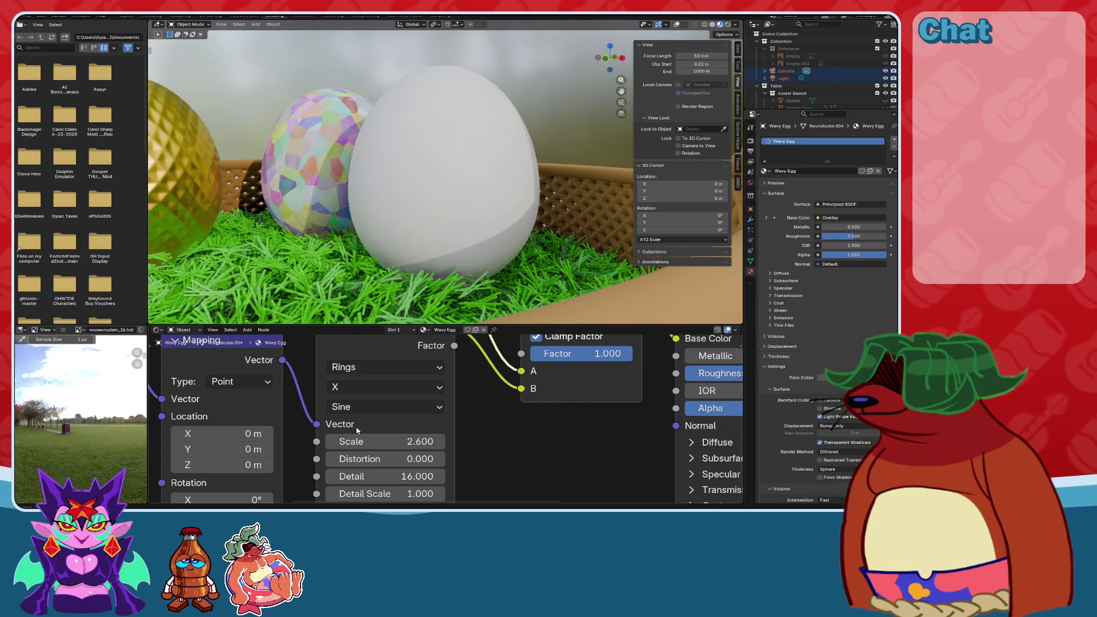
pyautogui.moveTo(439, 266)
pyautogui.mouseDown(button='middle')
pyautogui.moveTo(456, 276)
pyautogui.moveTo(432, 271)
pyautogui.mouseUp(button='middle')
# Discard the typed mapping rotation value and bring the wave and shader nodes into view.
pyautogui.moveTo(272, 437); pyautogui.dragTo(337, 386, button='middle')
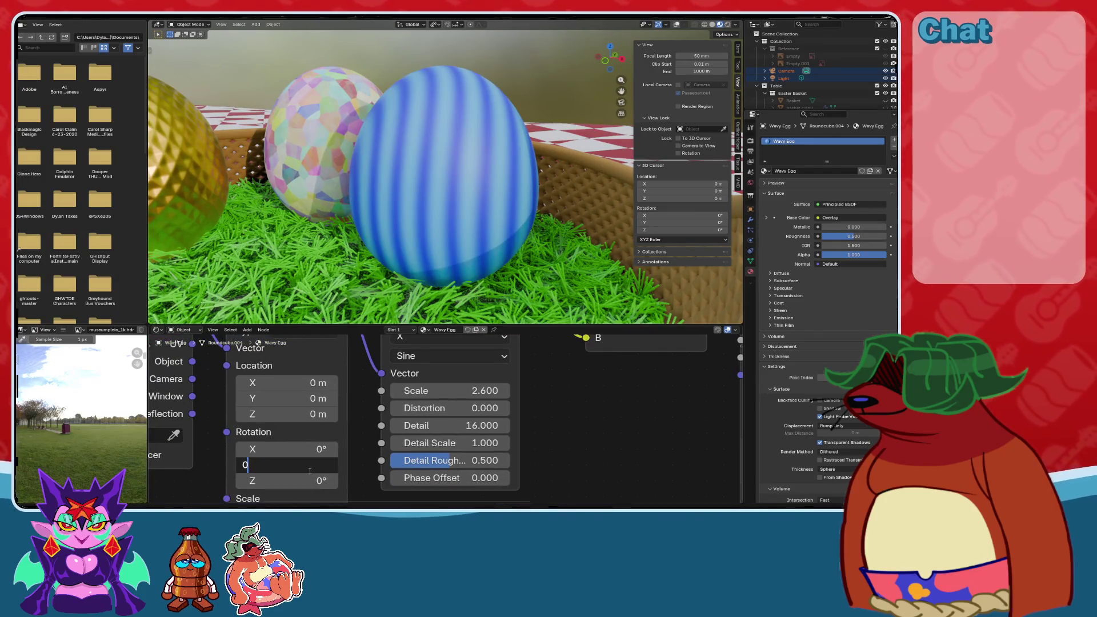
pyautogui.press('Escape')
pyautogui.moveTo(423, 268); pyautogui.dragTo(446, 281, button='middle')
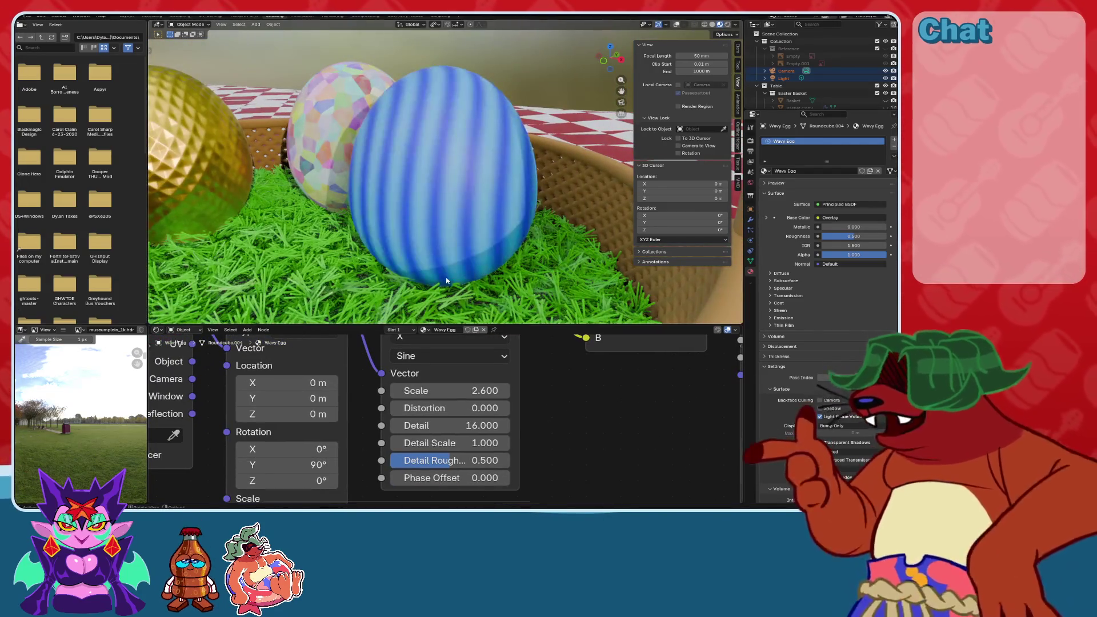
pyautogui.moveTo(522, 342); pyautogui.dragTo(498, 401, button='middle')
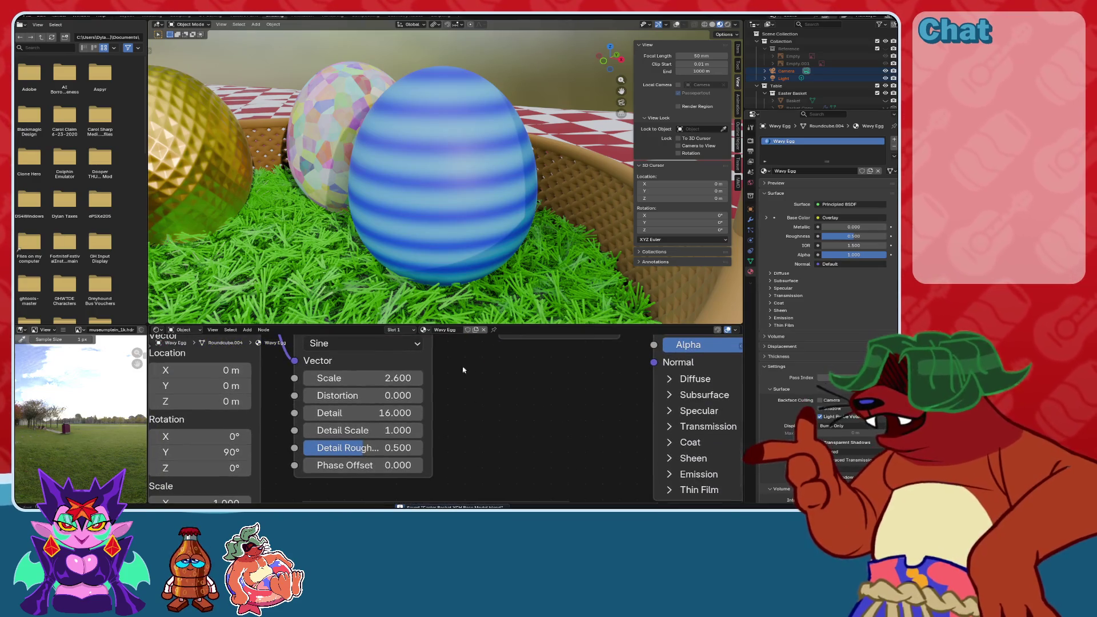
pyautogui.moveTo(543, 344)
pyautogui.mouseDown(button='middle')
pyautogui.moveTo(506, 415)
pyautogui.moveTo(468, 450)
pyautogui.moveTo(515, 431)
pyautogui.mouseUp(button='middle')
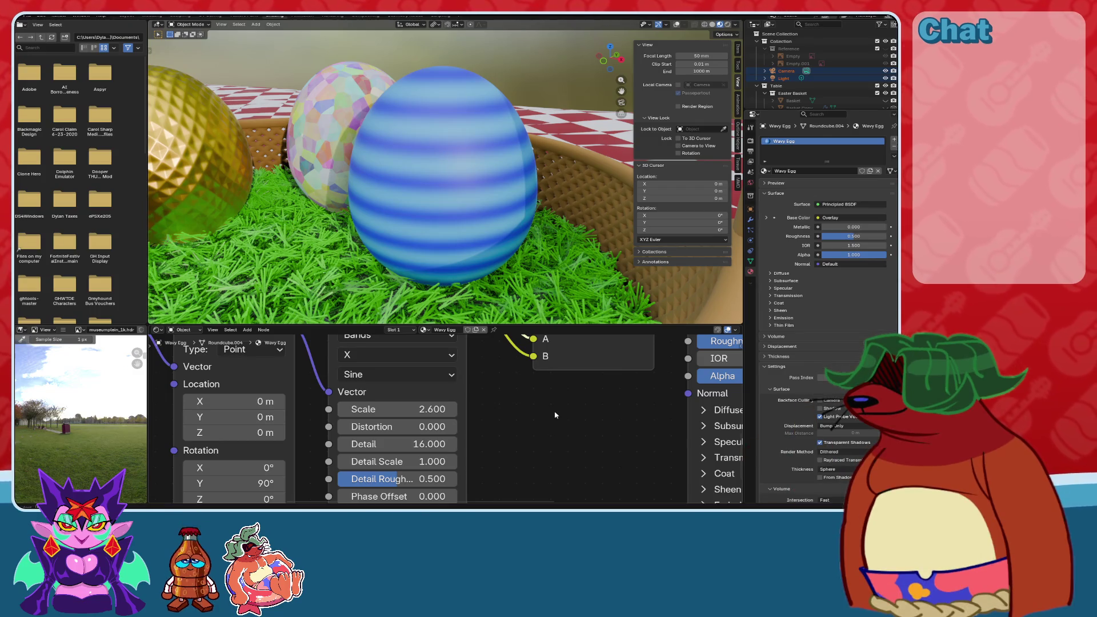
# Test Distortion and Detail Scale changes, then revert them.
pyautogui.moveTo(417, 431); pyautogui.dragTo(453, 426)
pyautogui.keyDown('ctrl'); pyautogui.scroll(-2, 482, 424); pyautogui.keyUp('ctrl')
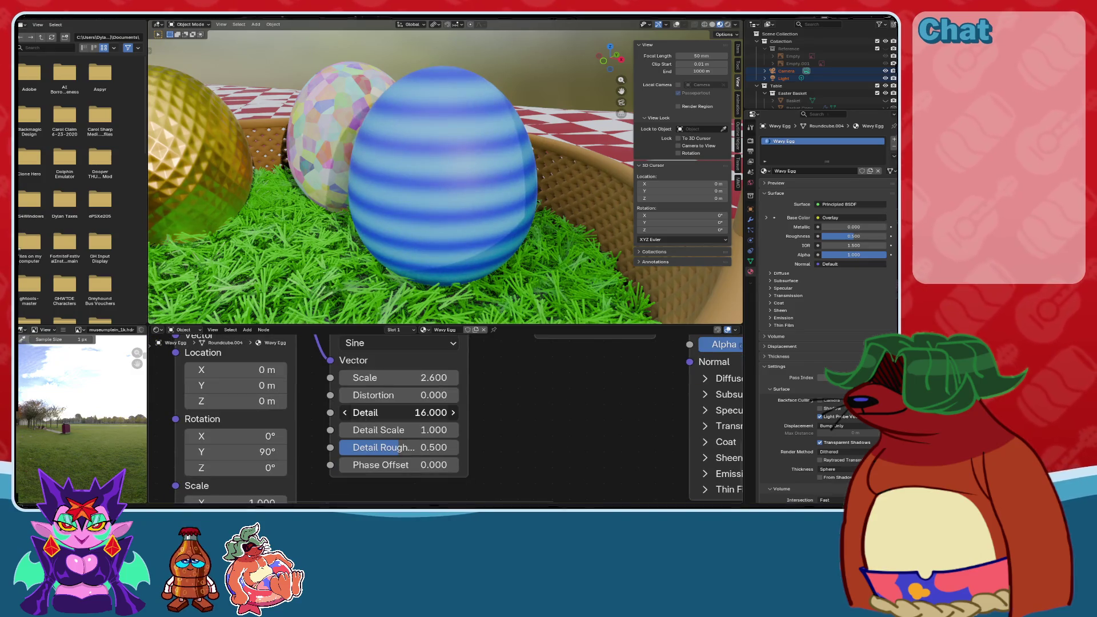
pyautogui.keyDown('ctrl'); pyautogui.scroll(1, 515, 427); pyautogui.keyUp('ctrl')
pyautogui.moveTo(400, 440); pyautogui.dragTo(451, 440)
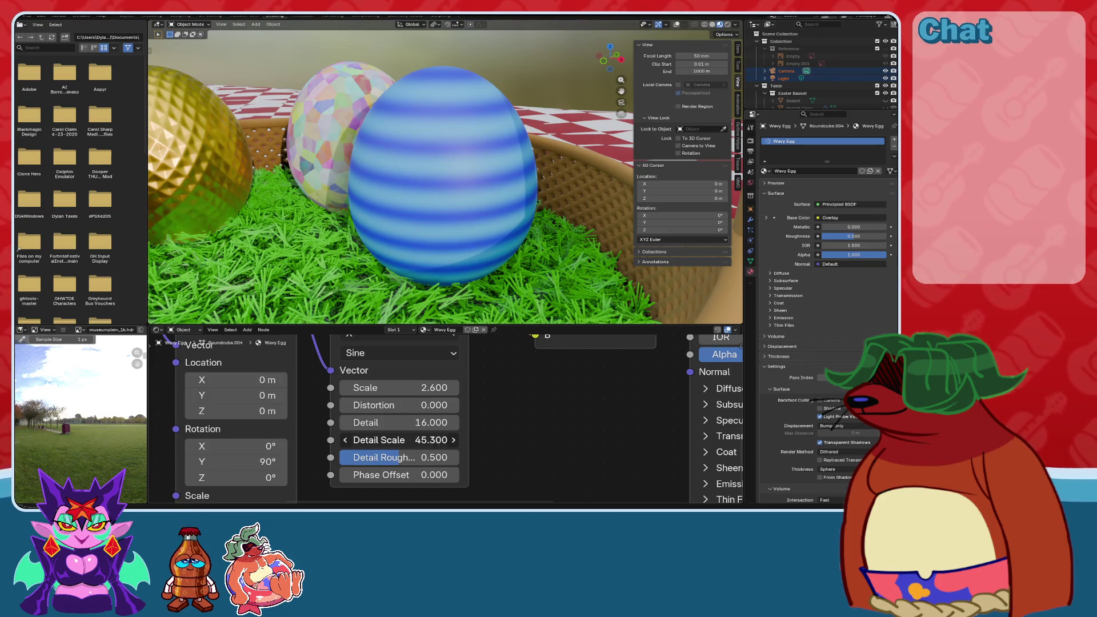
pyautogui.press('BackSpace')
# Set the wave texture Scale to 3.
pyautogui.moveTo(400, 387); pyautogui.dragTo(452, 387)
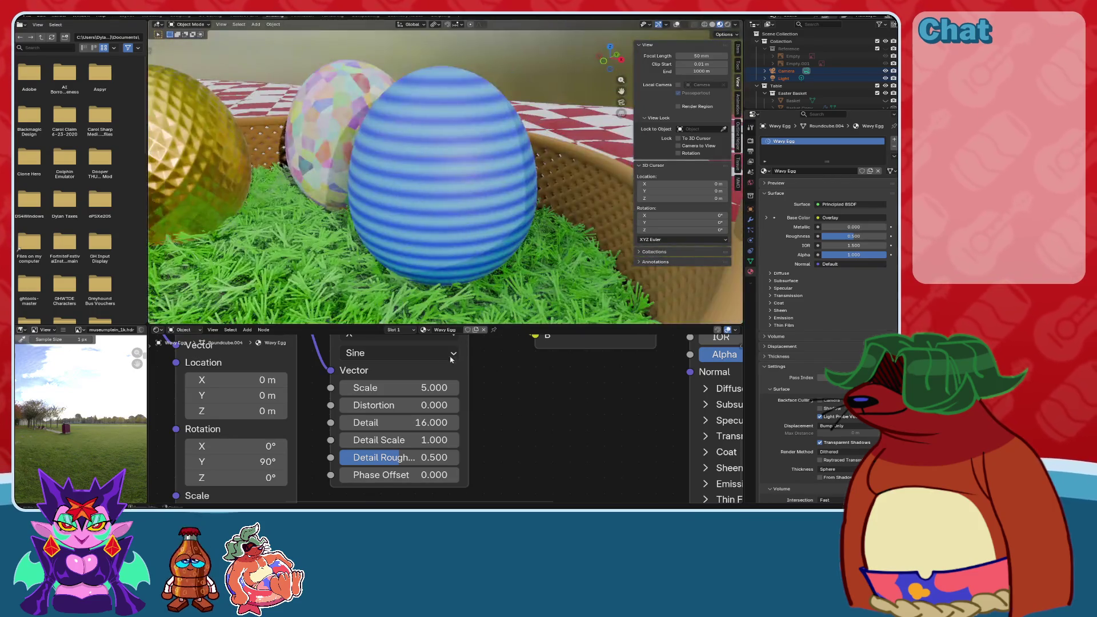
pyautogui.click(400, 387)
pyautogui.write('3')
pyautogui.press('Return')
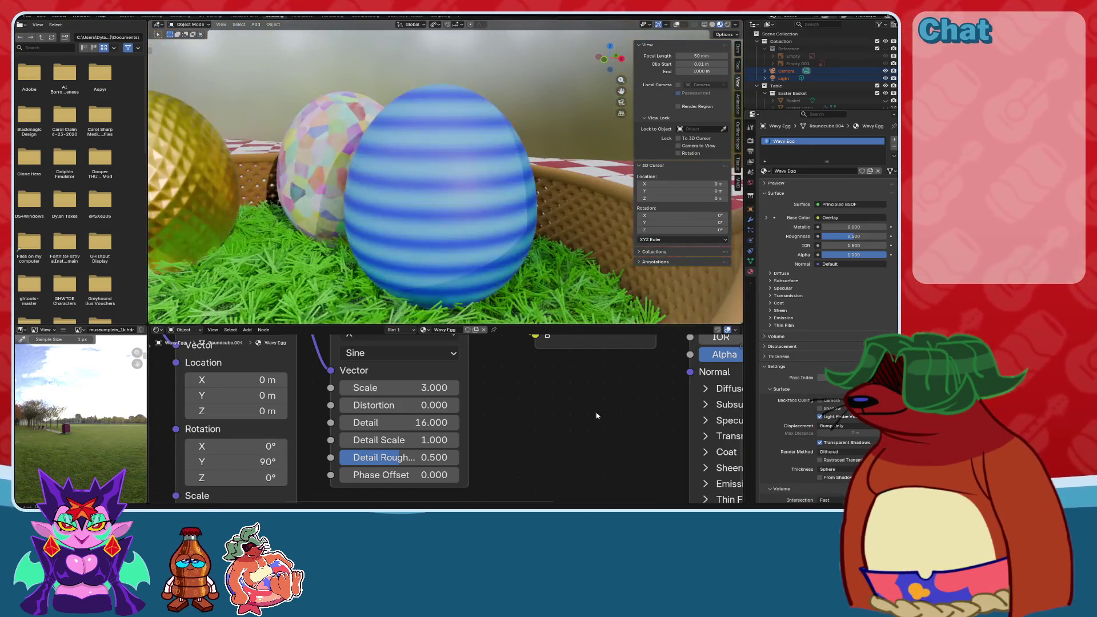
pyautogui.scroll(-3, 596, 415)
pyautogui.moveTo(596, 416); pyautogui.dragTo(291, 367, button='middle')
pyautogui.scroll(3, 290, 367)
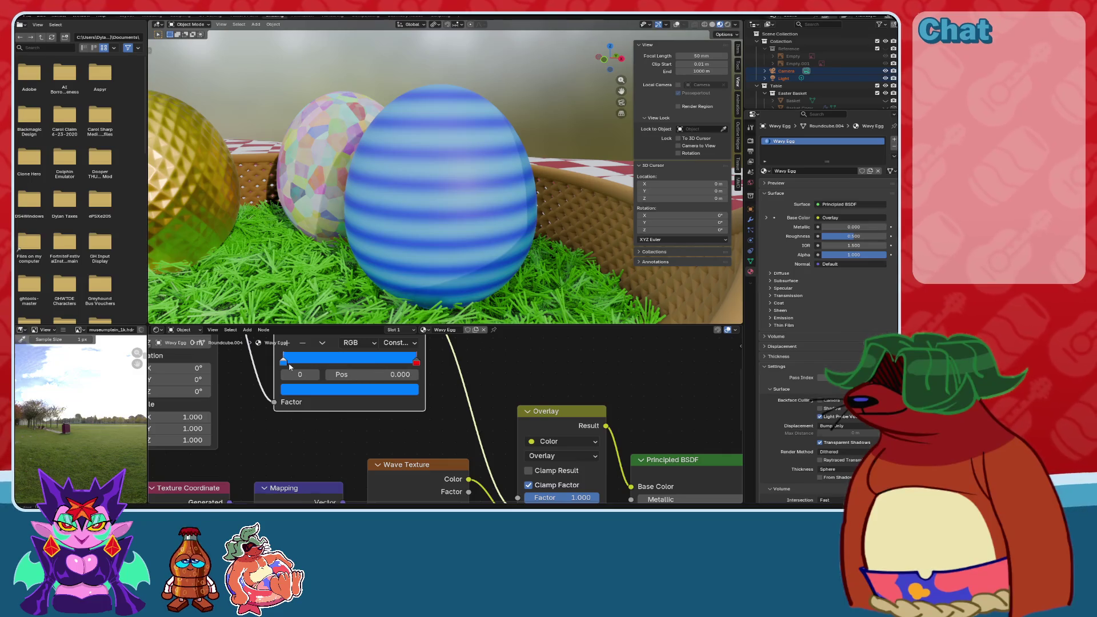
# Try a new hue on the blue ramp colour, then cancel it.
pyautogui.click(343, 389)
pyautogui.moveTo(333, 324); pyautogui.dragTo(298, 320)
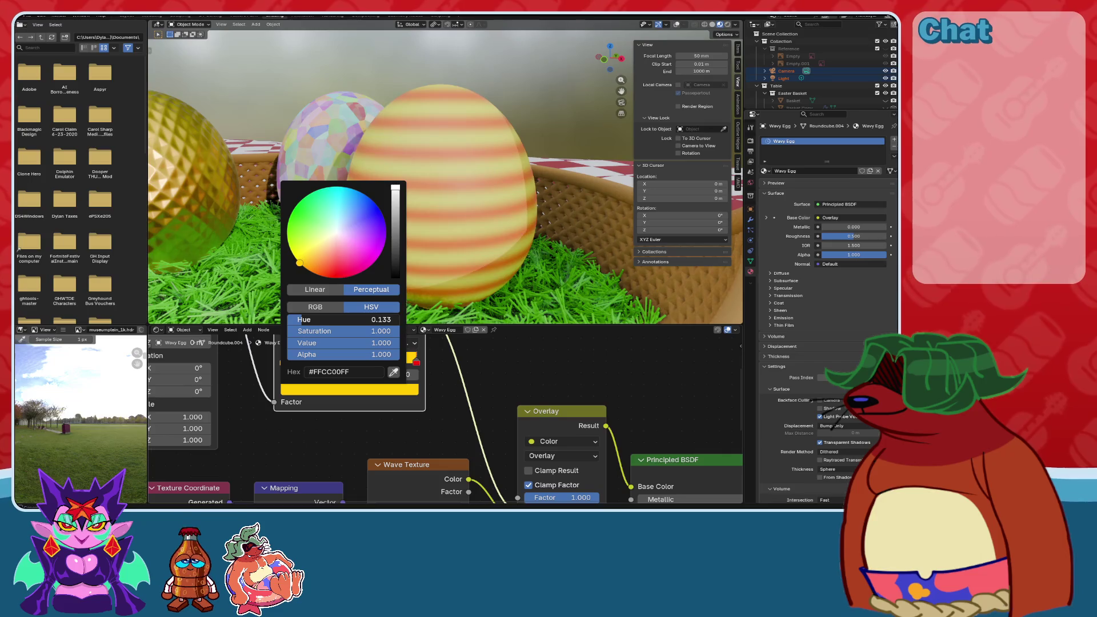
pyautogui.press('Escape')
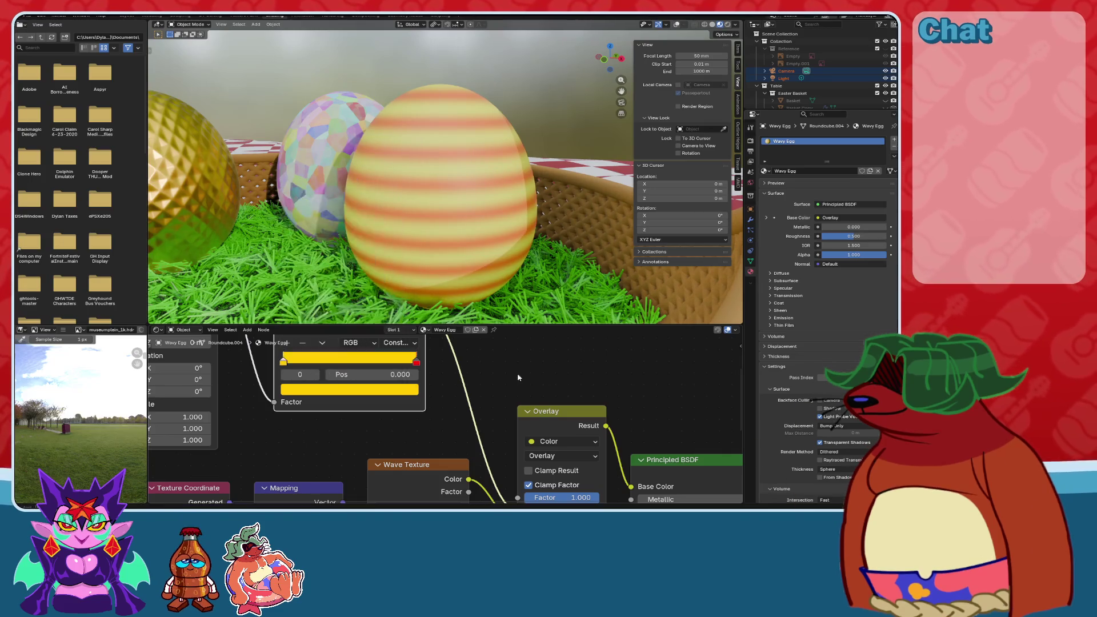
# Try a green end stop on the ramp, then undo back to red.
pyautogui.click(416, 363)
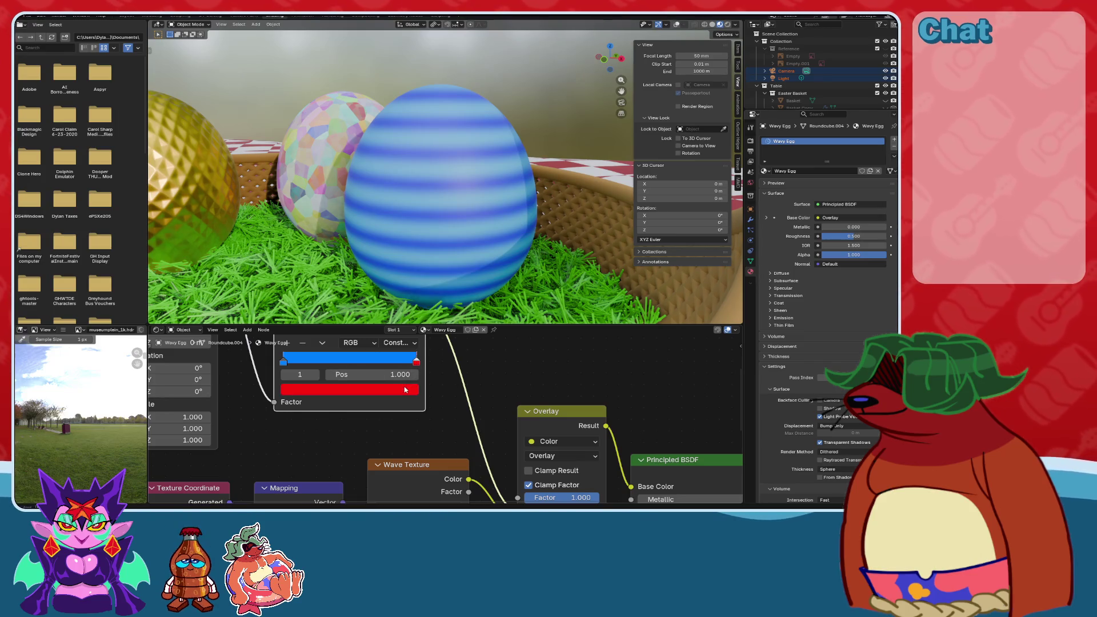
pyautogui.click(377, 389)
pyautogui.moveTo(339, 277)
pyautogui.mouseDown()
pyautogui.moveTo(299, 260)
pyautogui.moveTo(292, 229)
pyautogui.mouseUp()
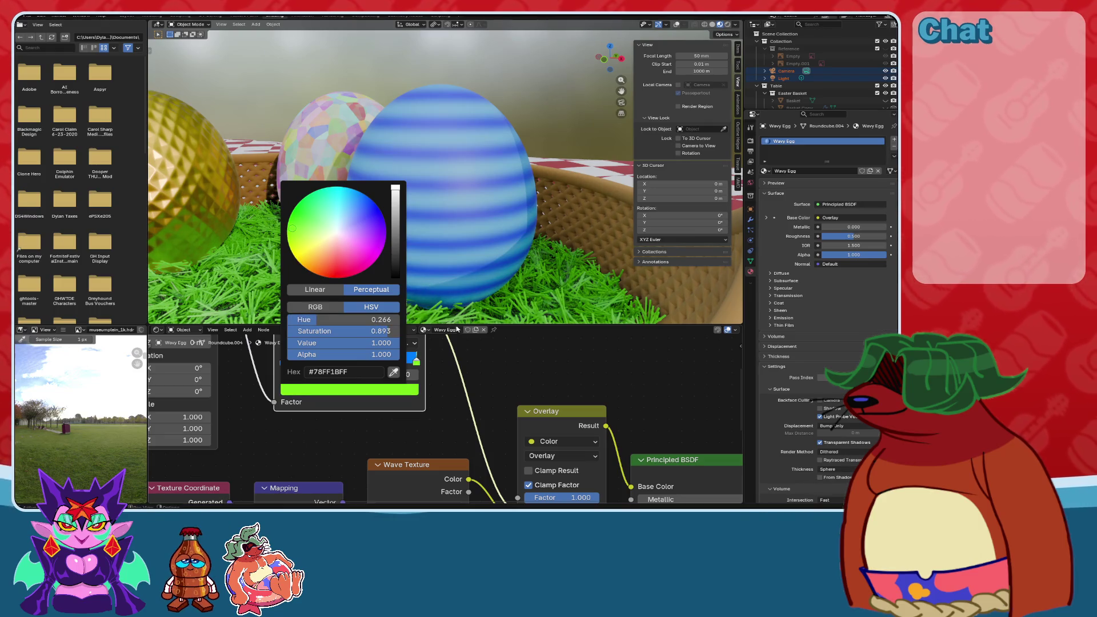
pyautogui.click(397, 390)
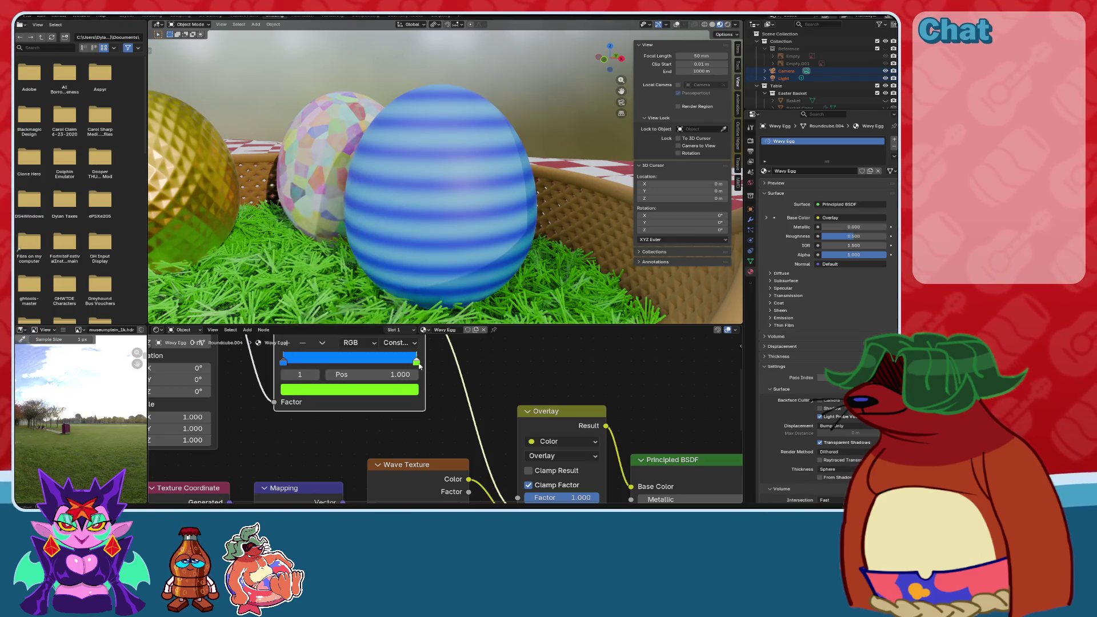
pyautogui.moveTo(413, 365)
pyautogui.mouseDown()
pyautogui.moveTo(297, 366)
pyautogui.moveTo(415, 379)
pyautogui.mouseUp()
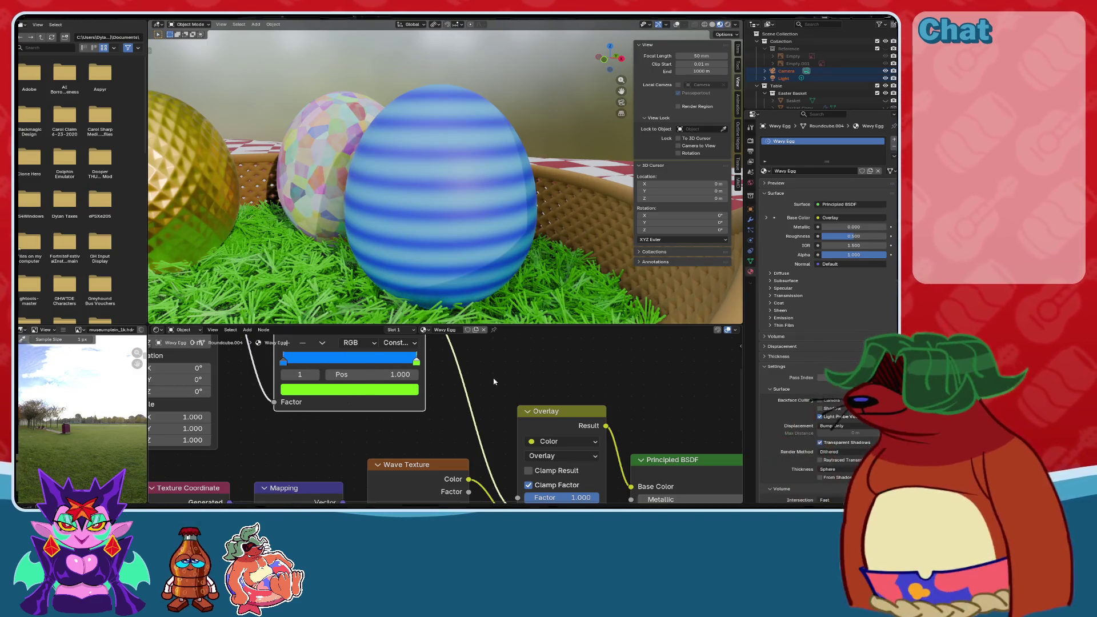
pyautogui.hotkey('ctrl', 'z')
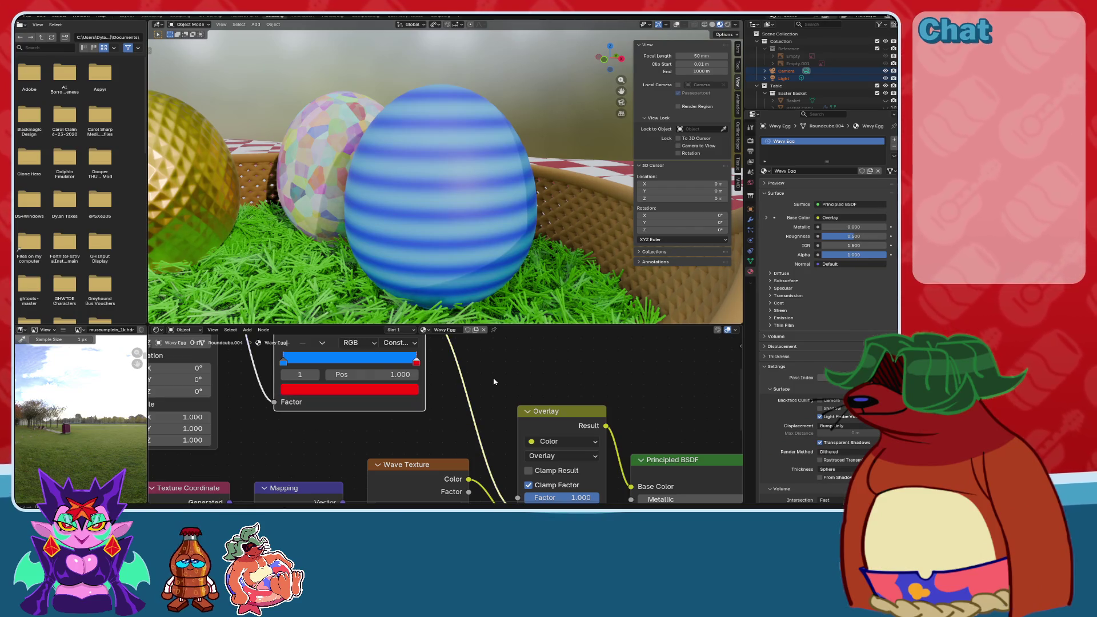
# Set the Wave Texture Distortion to 1.
pyautogui.press('Home')
pyautogui.scroll(3, 469, 495)
pyautogui.keyDown('ctrl'); pyautogui.scroll(1, 400, 374); pyautogui.keyUp('ctrl')
pyautogui.click(421, 373)
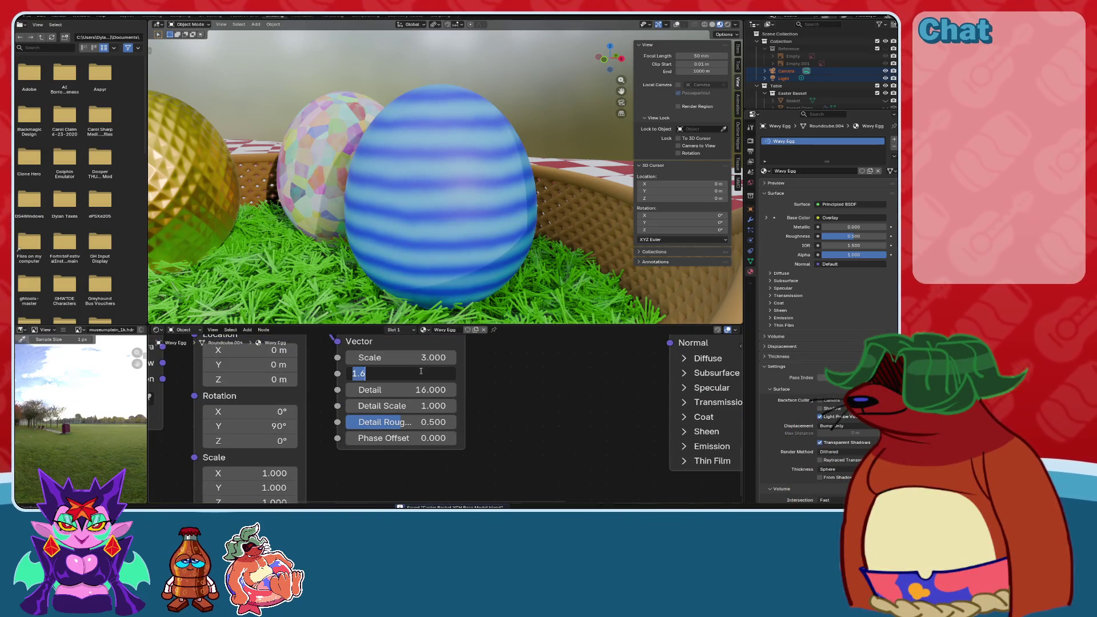
pyautogui.write('1')
pyautogui.press('Return')
# Orbit around the basket and duplicate the striped egg.
pyautogui.moveTo(404, 213)
pyautogui.mouseDown(button='middle')
pyautogui.moveTo(453, 221)
pyautogui.moveTo(475, 210)
pyautogui.moveTo(452, 206)
pyautogui.moveTo(482, 198)
pyautogui.moveTo(503, 163)
pyautogui.mouseUp(button='middle')
pyautogui.scroll(-3, 434, 210)
pyautogui.moveTo(479, 212)
pyautogui.mouseDown(button='middle')
pyautogui.moveTo(479, 237)
pyautogui.moveTo(492, 221)
pyautogui.moveTo(519, 238)
pyautogui.moveTo(527, 189)
pyautogui.moveTo(484, 222)
pyautogui.moveTo(454, 178)
pyautogui.moveTo(464, 228)
pyautogui.moveTo(480, 230)
pyautogui.moveTo(499, 267)
pyautogui.moveTo(443, 281)
pyautogui.mouseUp(button='middle')
pyautogui.scroll(-5, 791, 58)
pyautogui.hotkey('shift', 'd')
# In the Layout workspace, move the Wavy Egg.001 copy in front of the Voronoi egg.
pyautogui.click(127, 16)
pyautogui.press('g')
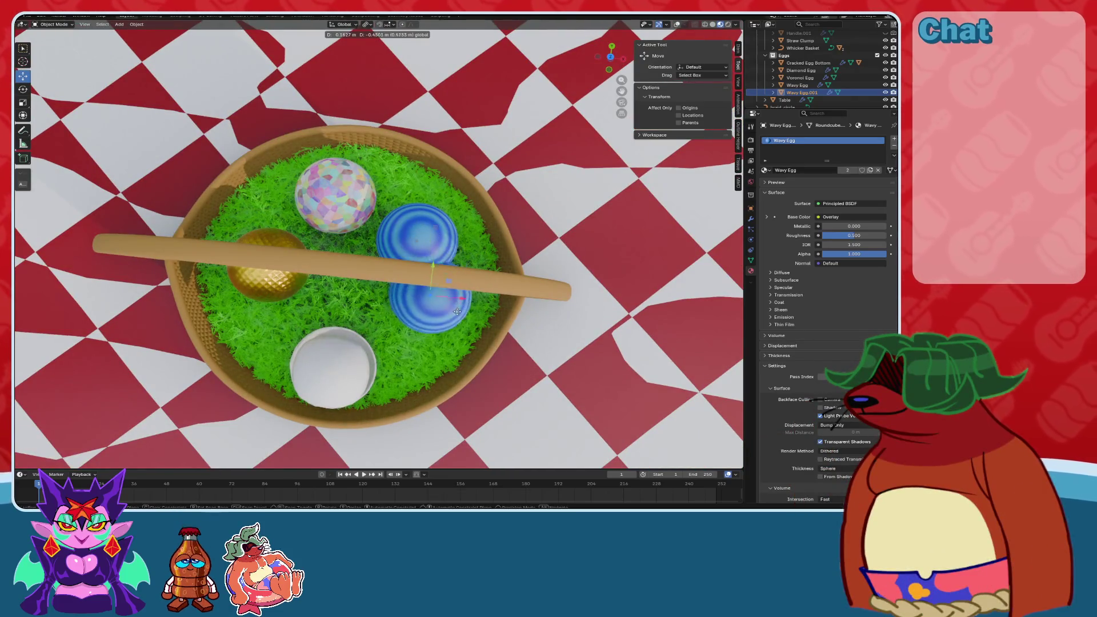
pyautogui.click(459, 321)
pyautogui.moveTo(460, 322); pyautogui.dragTo(439, 266, button='middle')
# Save the blend file.
pyautogui.hotkey('ctrl', 's')
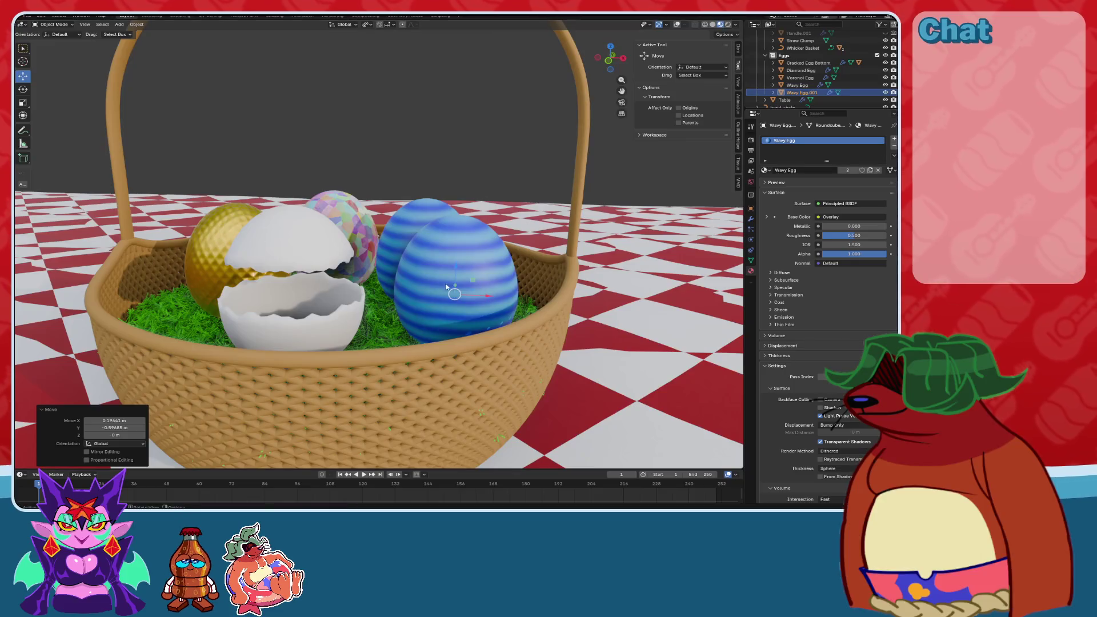
pyautogui.hotkey('ctrl', 's')
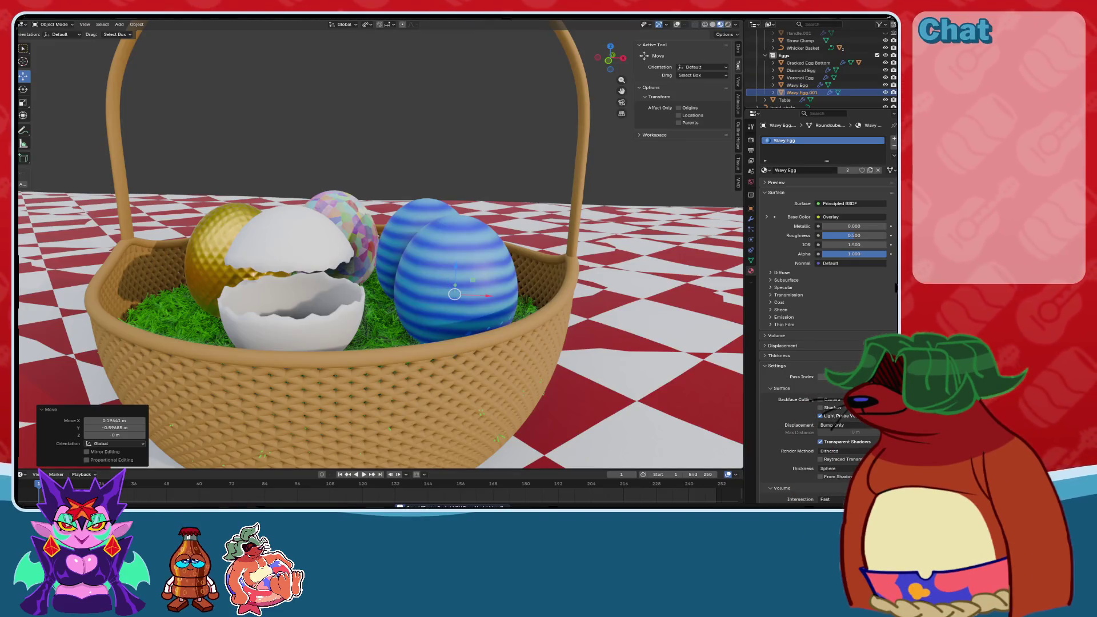
pyautogui.moveTo(469, 276)
pyautogui.mouseDown(button='middle')
pyautogui.moveTo(437, 280)
pyautogui.moveTo(477, 299)
pyautogui.moveTo(483, 326)
pyautogui.moveTo(474, 254)
pyautogui.mouseUp(button='middle')
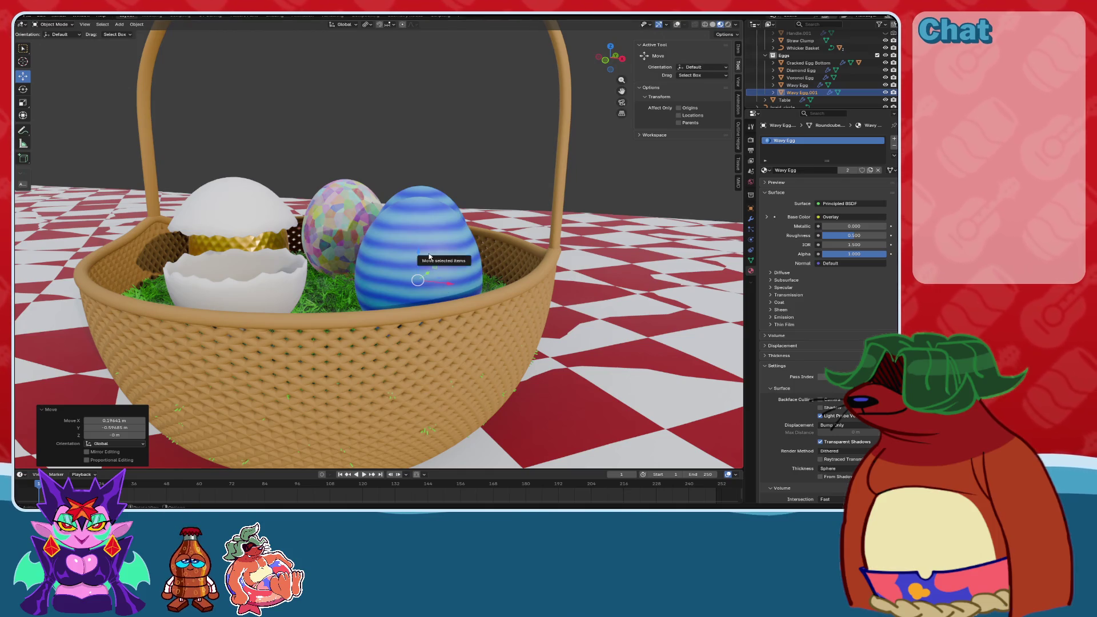
# Replace the copied egg's Wavy Egg slot with a new material named 'Abstract Egg'.
pyautogui.click(894, 139)
pyautogui.click(800, 141)
pyautogui.click(894, 147)
pyautogui.click(798, 170)
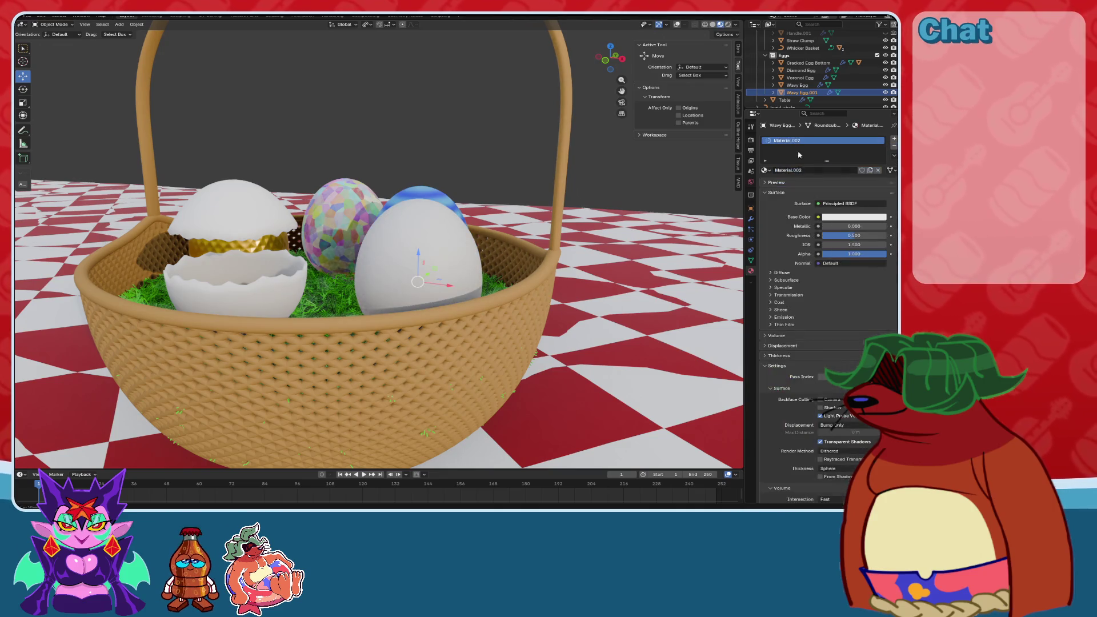
pyautogui.write('Abstract Egg')
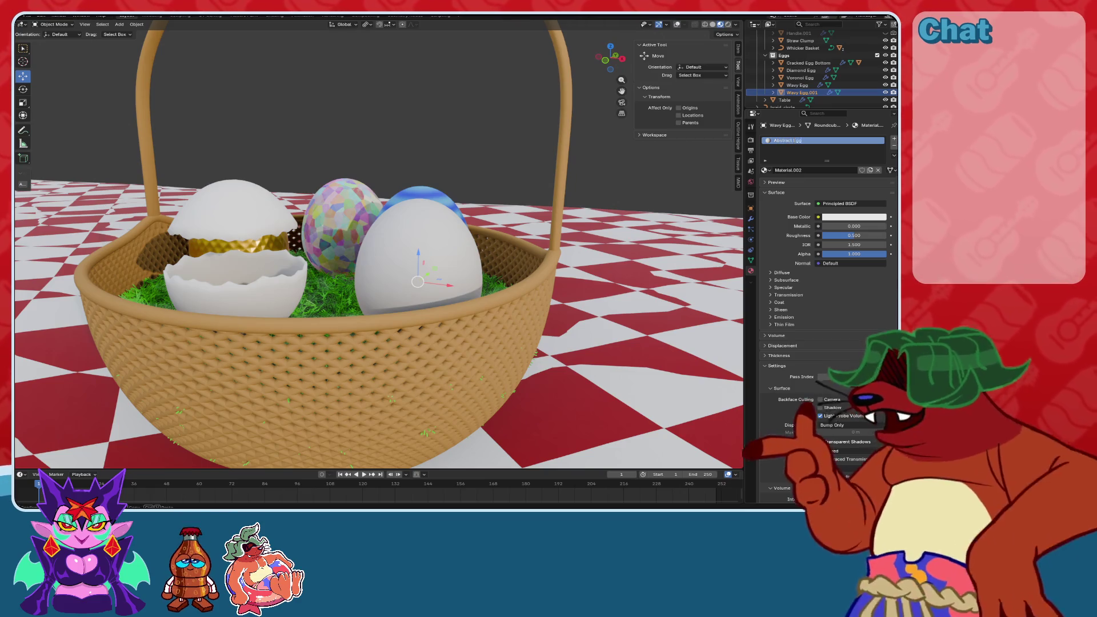
# In the Shading workspace, add a Mix node left of the shader.
pyautogui.scroll(3, 393, 167)
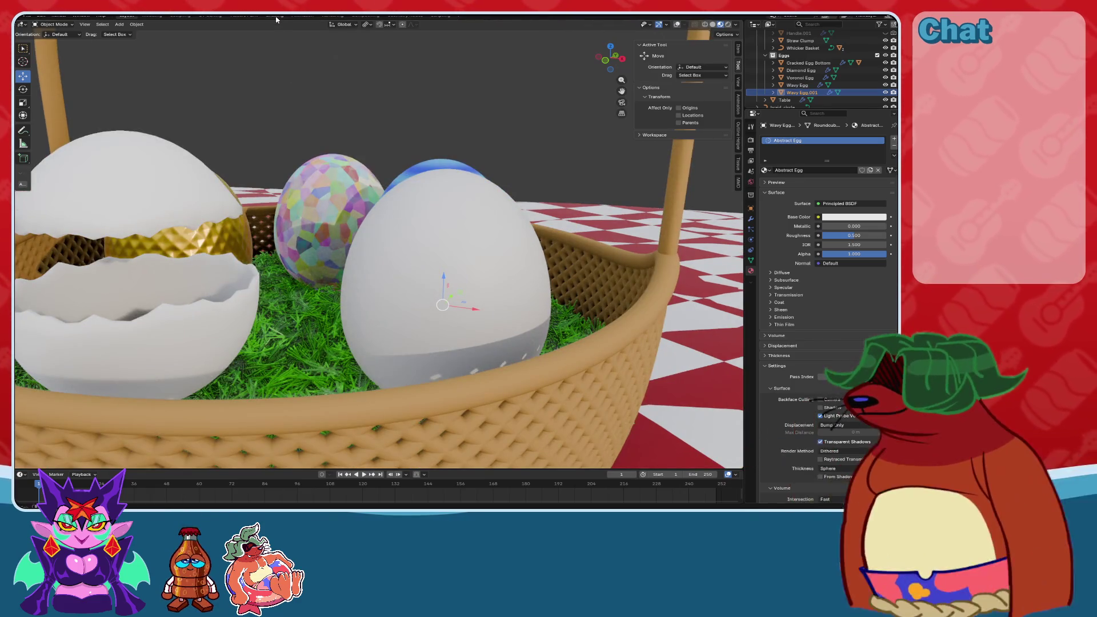
pyautogui.click(275, 16)
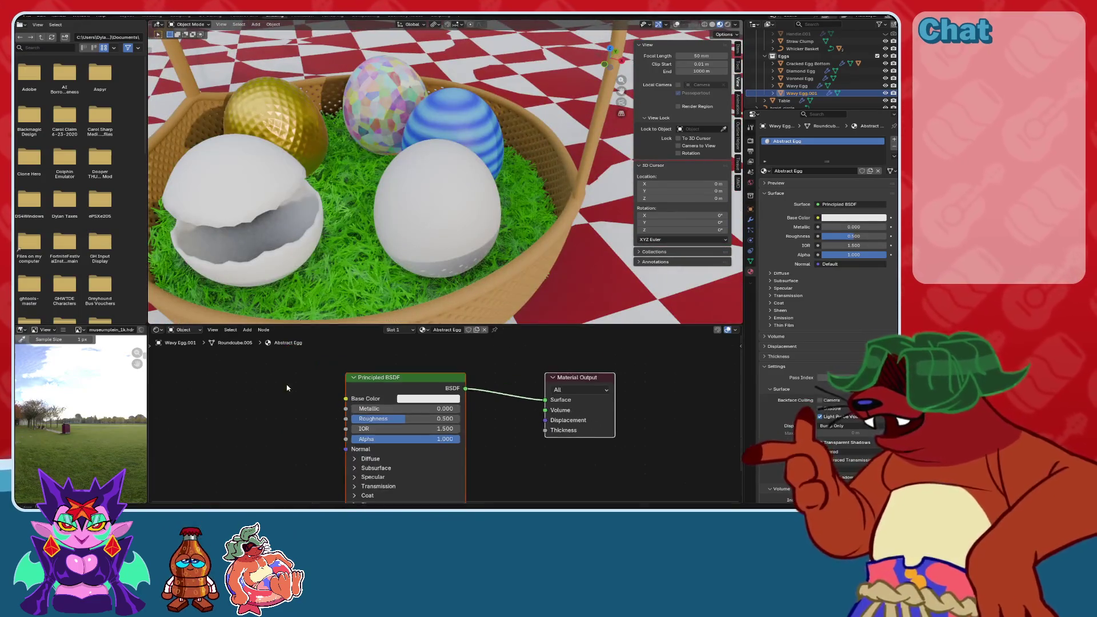
pyautogui.moveTo(287, 388); pyautogui.dragTo(403, 372, button='middle')
pyautogui.hotkey('shift', 'a')
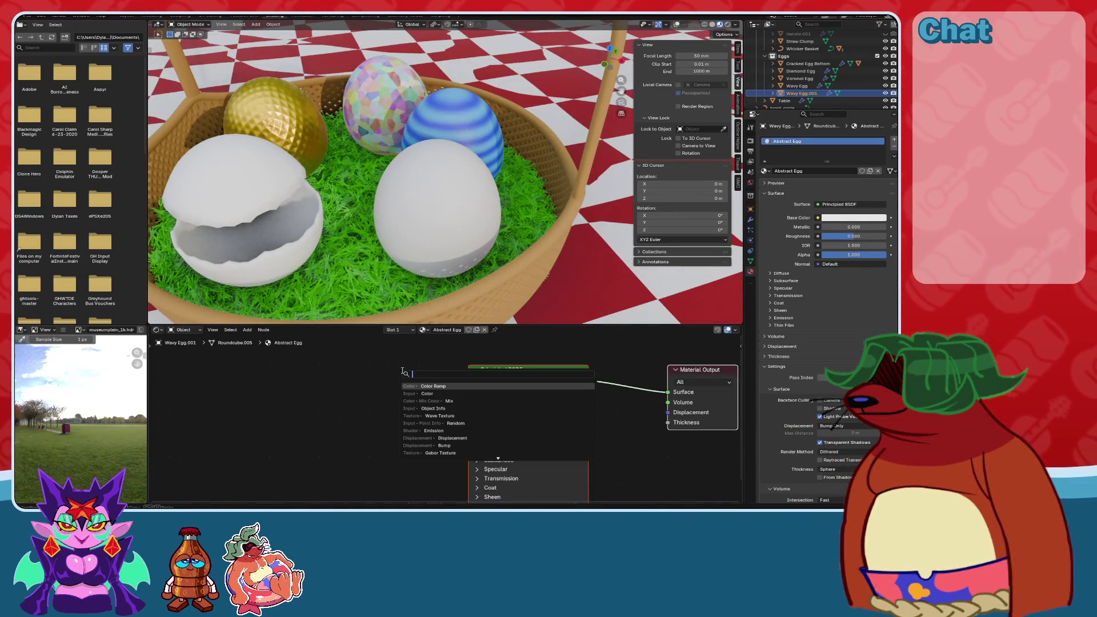
pyautogui.click(440, 401)
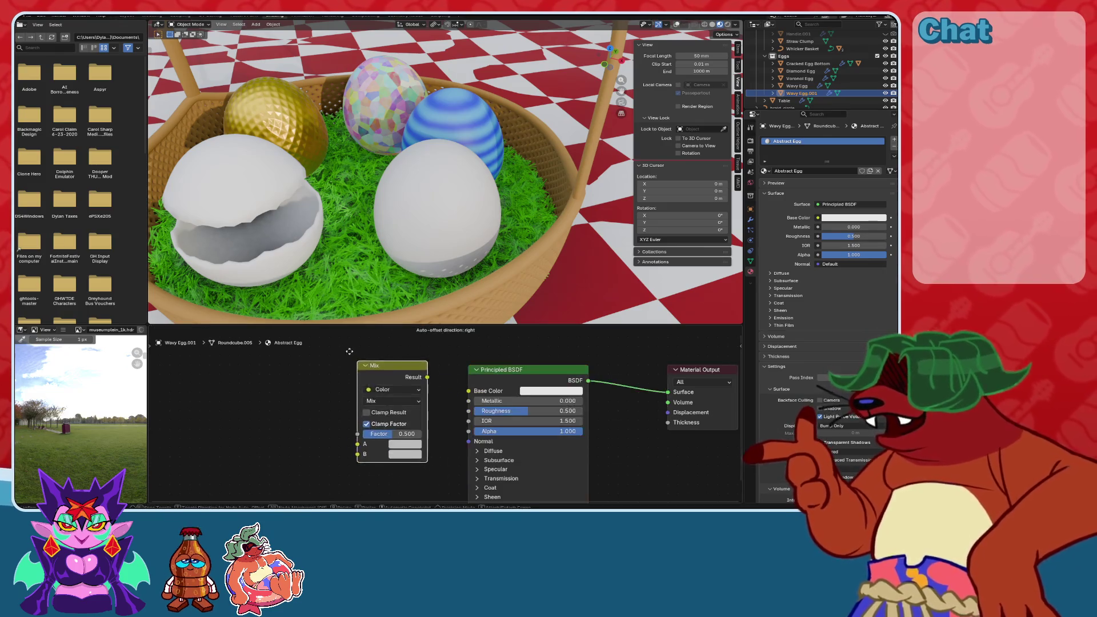
pyautogui.click(341, 374)
# Add an Image Texture node with texture coordinate and mapping via Ctrl+T.
pyautogui.hotkey('shift', 'a')
pyautogui.write('im')
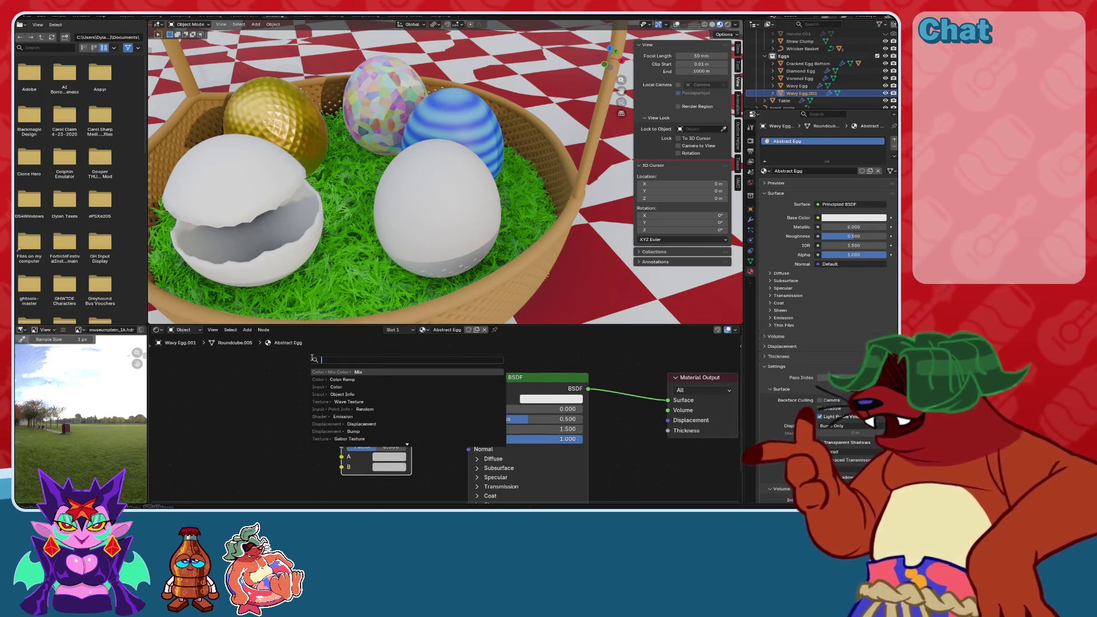
pyautogui.press('Return')
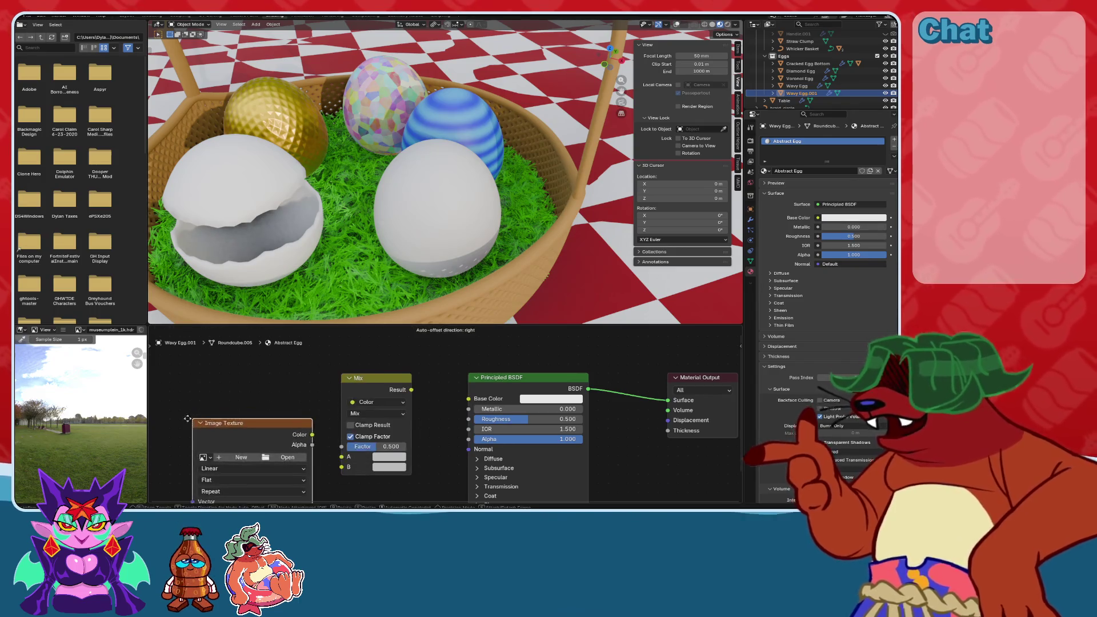
pyautogui.click(224, 412)
pyautogui.hotkey('ctrl', 't')
pyautogui.scroll(-2, 320, 400)
# Add a Color node and darken its value to black.
pyautogui.hotkey('shift', 'a')
pyautogui.write('col')
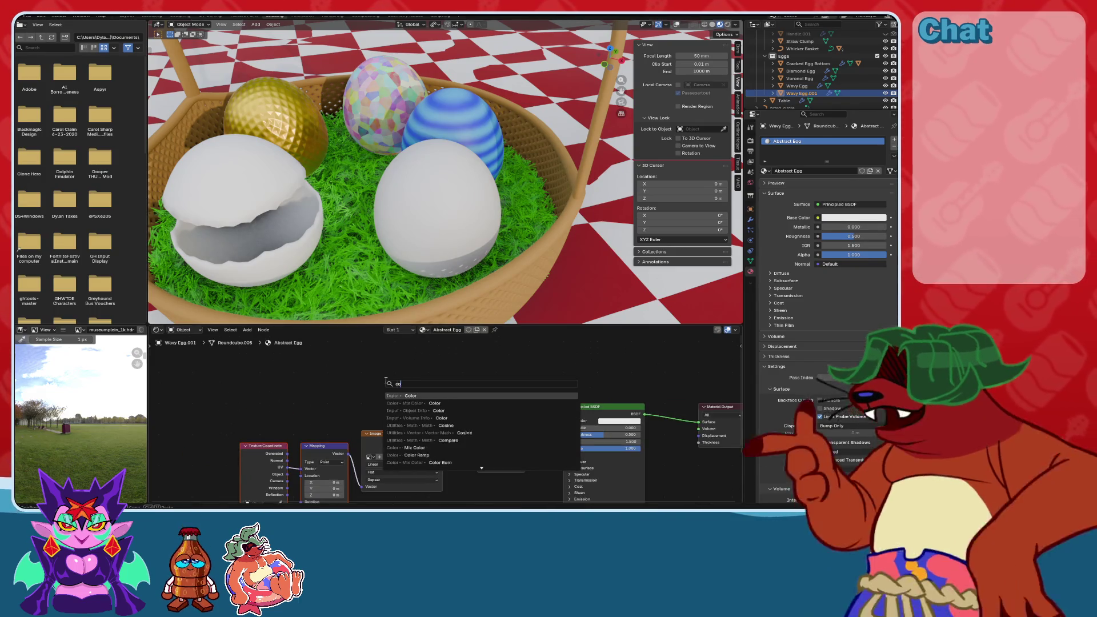
pyautogui.press('Return')
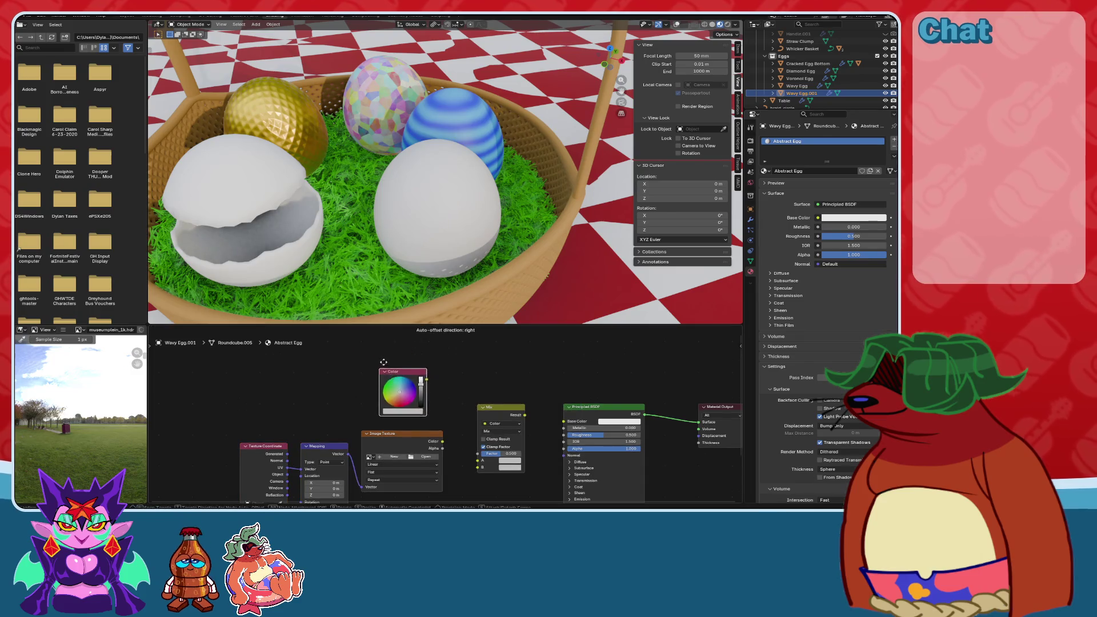
pyautogui.moveTo(425, 373)
pyautogui.mouseDown()
pyautogui.moveTo(425, 400)
pyautogui.moveTo(433, 372)
pyautogui.mouseUp()
pyautogui.scroll(1, 457, 400)
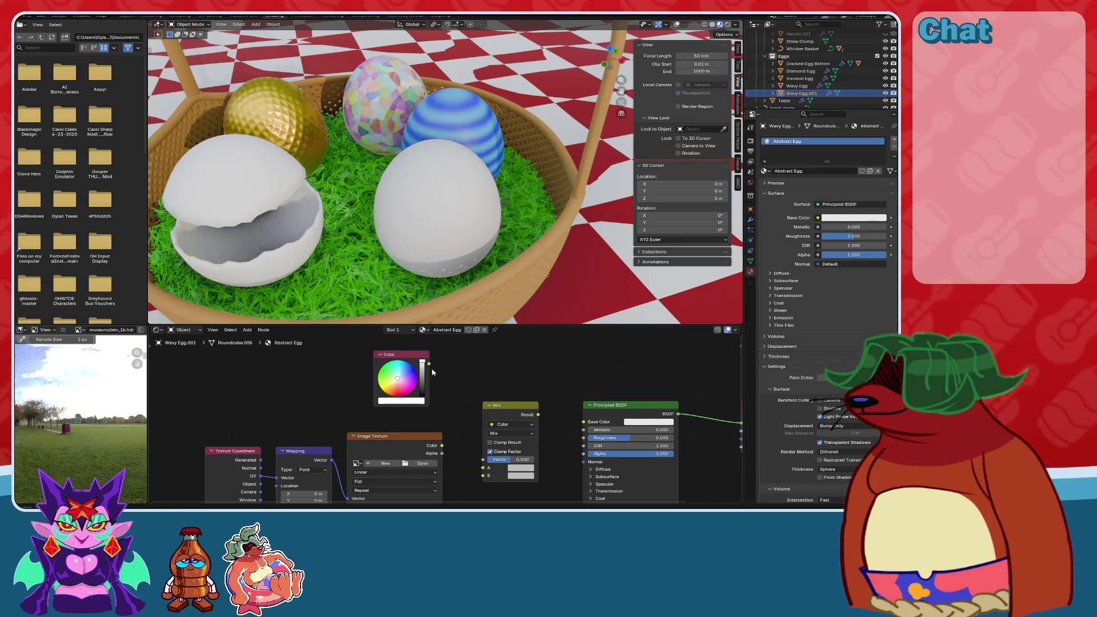
# Feed the image into Mix input A, set Multiply, and connect the result to Base Color.
pyautogui.moveTo(468, 424)
pyautogui.mouseDown()
pyautogui.moveTo(484, 477)
pyautogui.moveTo(483, 467)
pyautogui.mouseUp()
pyautogui.click(514, 434)
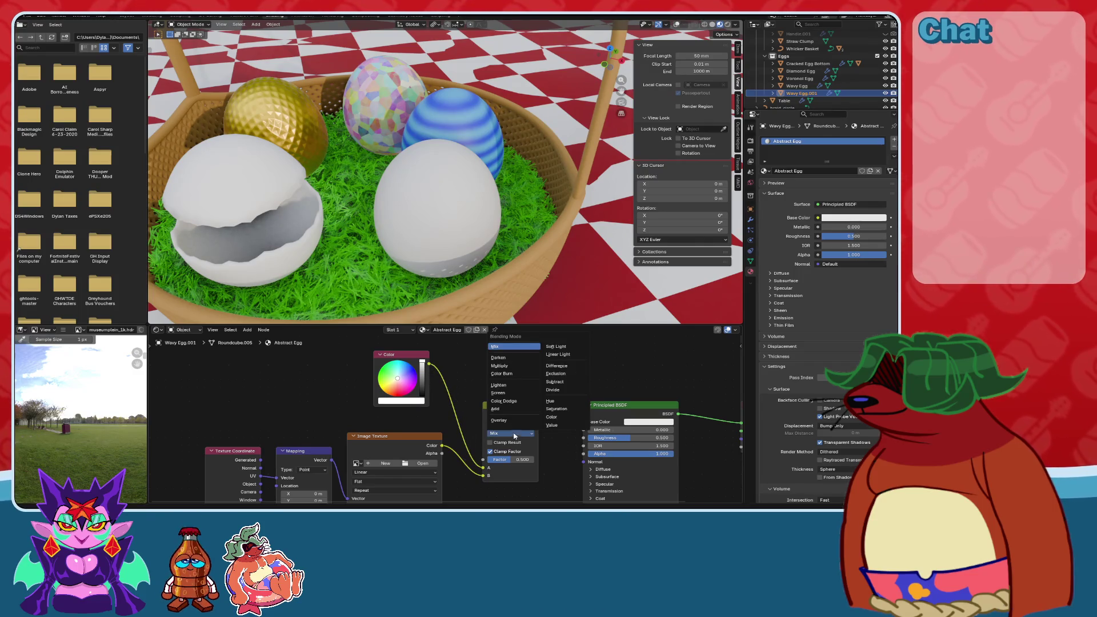
pyautogui.click(515, 368)
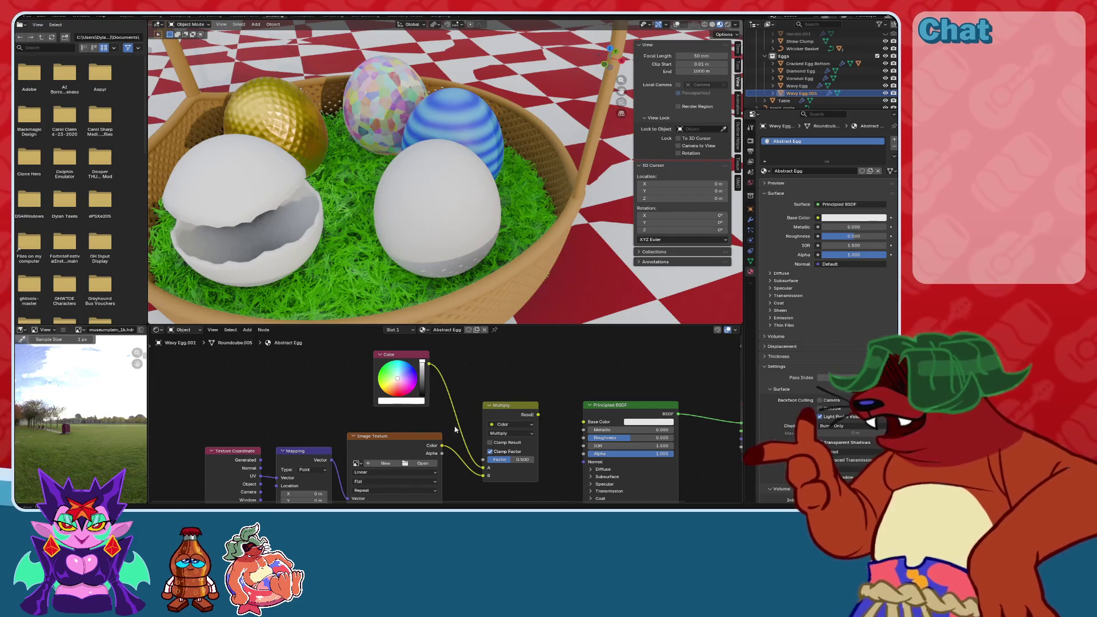
pyautogui.scroll(2, 515, 366)
pyautogui.moveTo(553, 360); pyautogui.dragTo(679, 391)
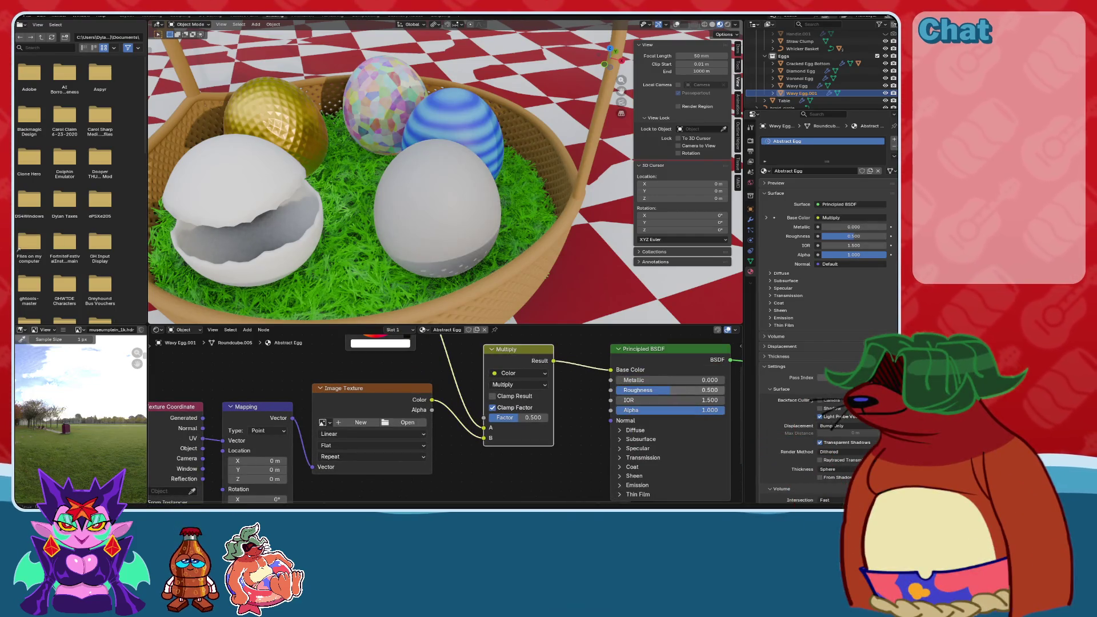
pyautogui.click(452, 110)
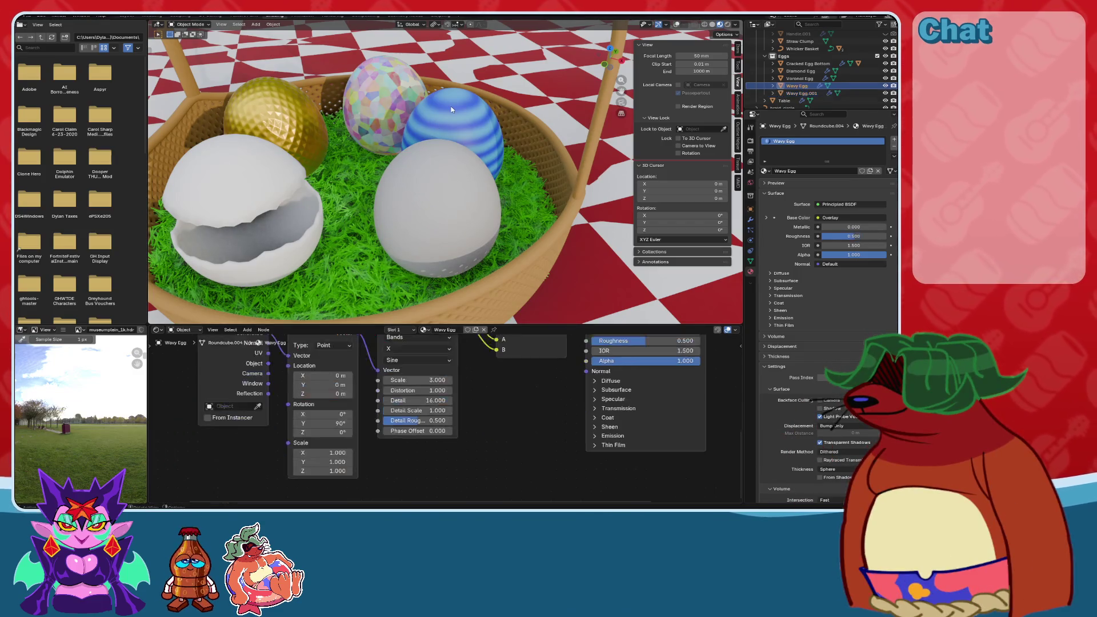
# Set the Wavy Egg's roughness to 0.7, compare other eggs' materials, then reselect the copy.
pyautogui.press('Home')
pyautogui.doubleClick(640, 412)
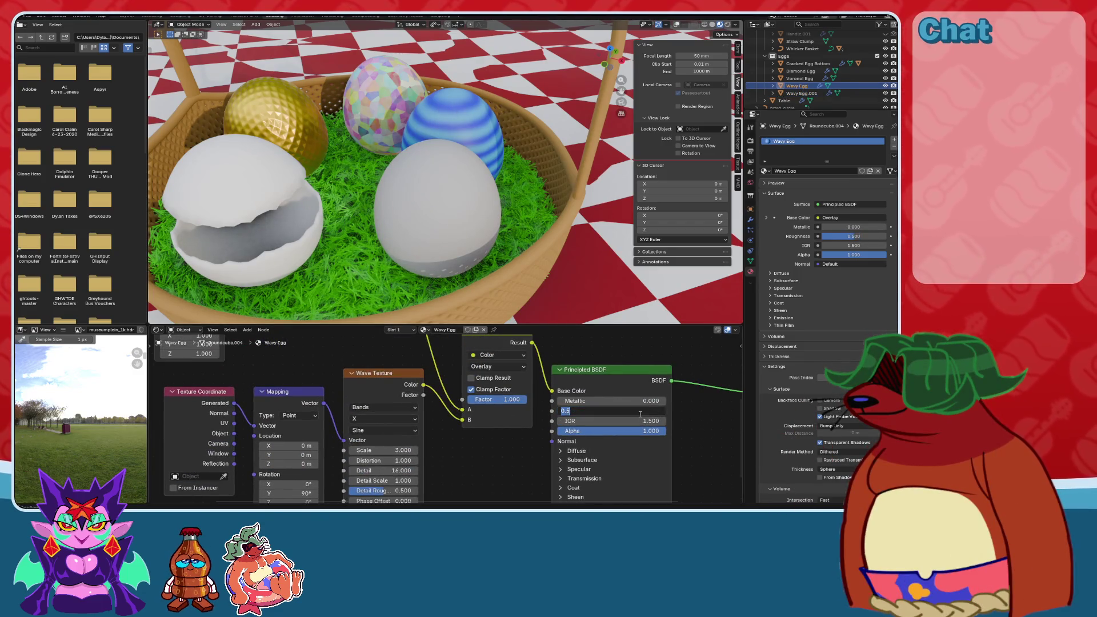
pyautogui.press('Return')
pyautogui.click(369, 100)
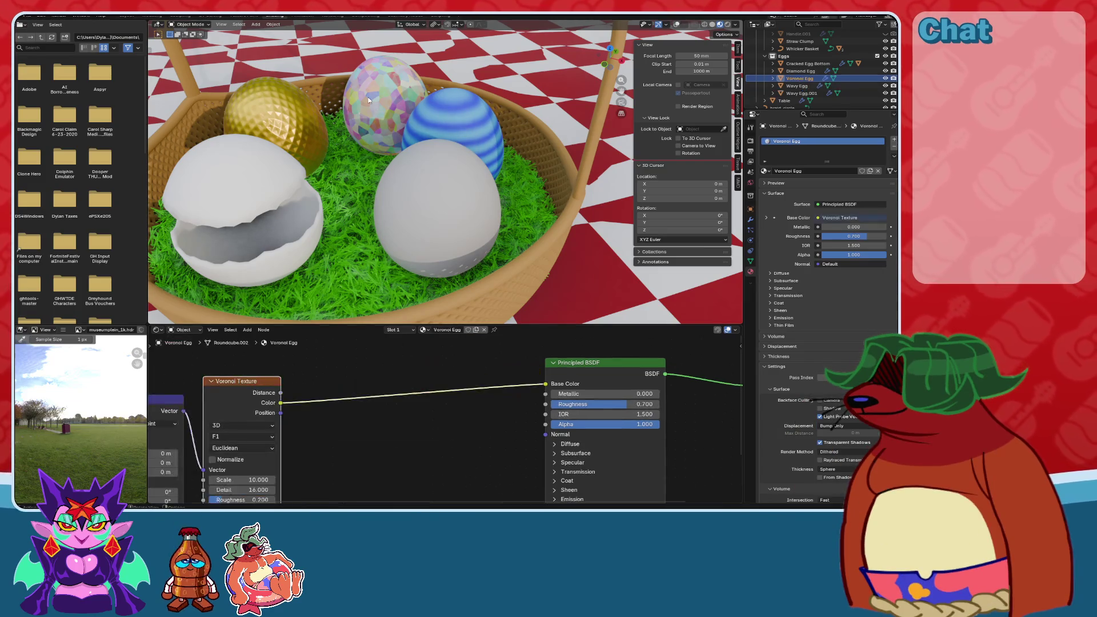
pyautogui.click(404, 194)
pyautogui.click(282, 120)
pyautogui.click(457, 227)
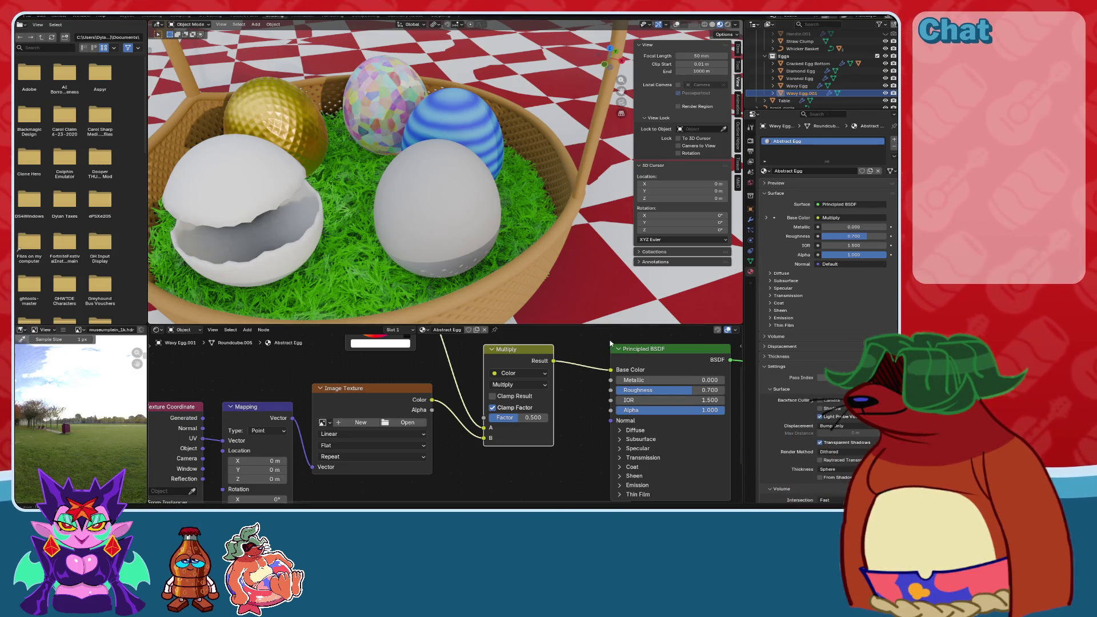
# Test a mix factor of 0, restore it to 0.500, and switch the blend from Multiply to Add.
pyautogui.scroll(6, 516, 172)
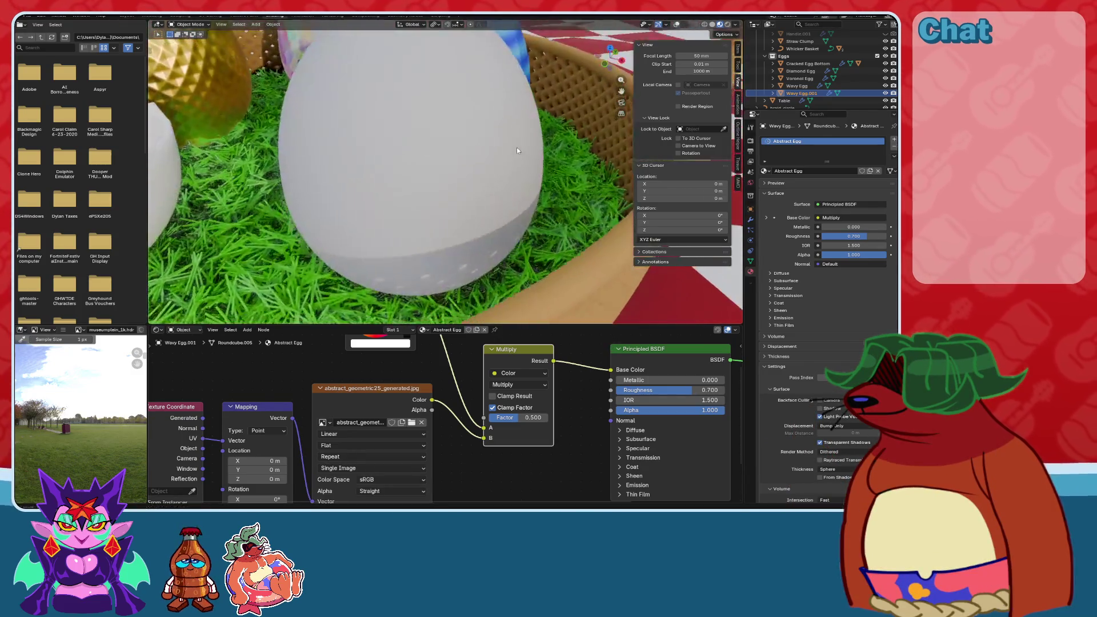
pyautogui.scroll(1, 524, 195)
pyautogui.scroll(2, 477, 456)
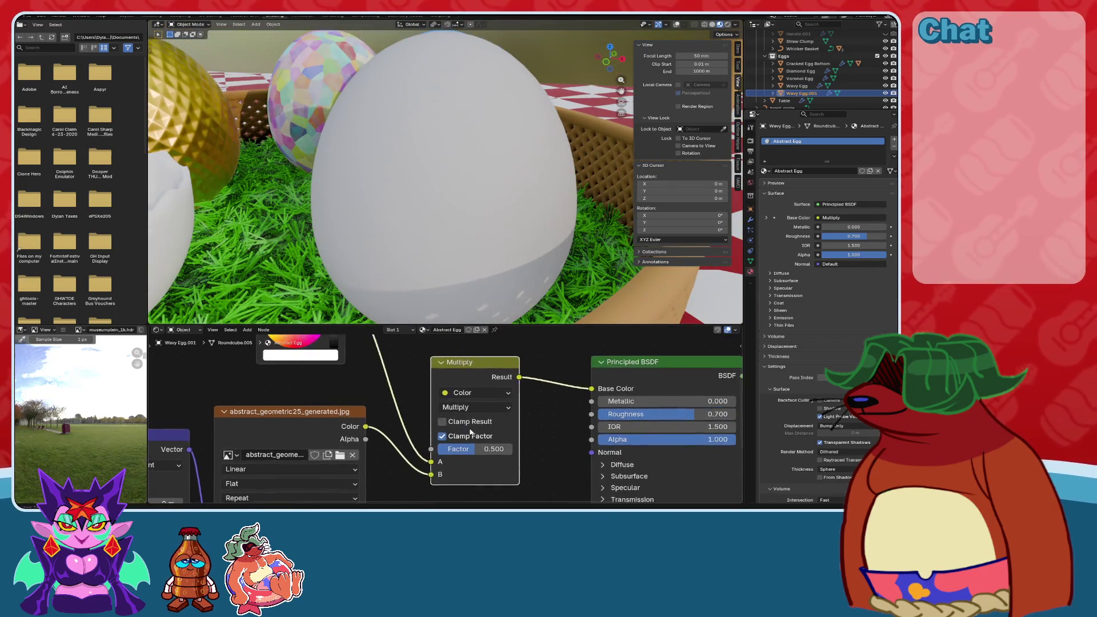
pyautogui.moveTo(477, 456); pyautogui.dragTo(440, 456)
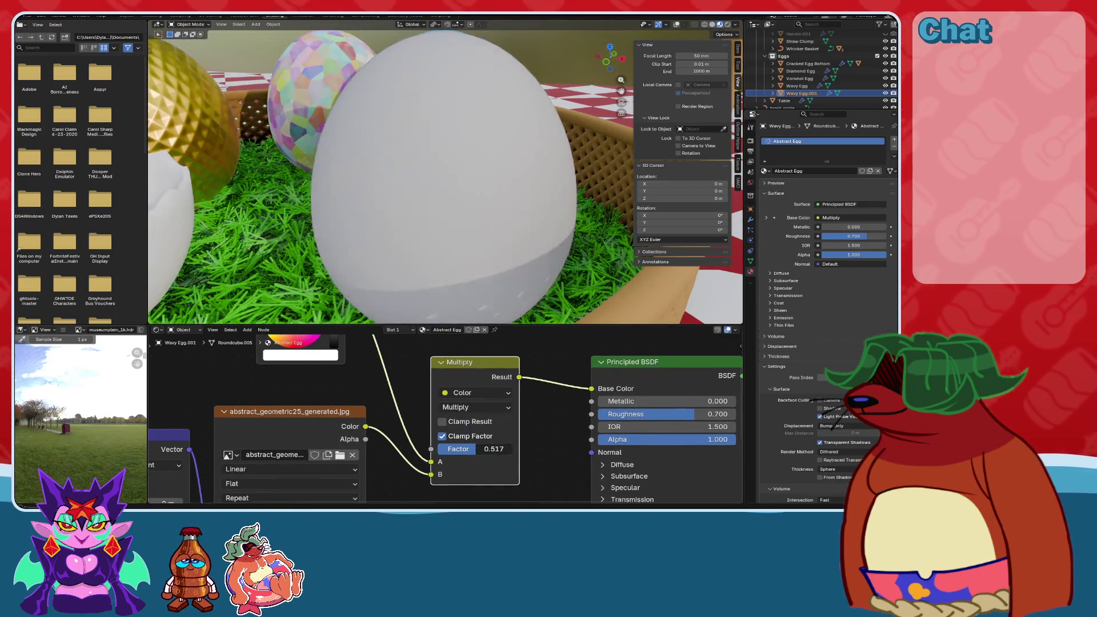
pyautogui.hotkey('ctrl', 'z')
pyautogui.scroll(-3, 481, 410)
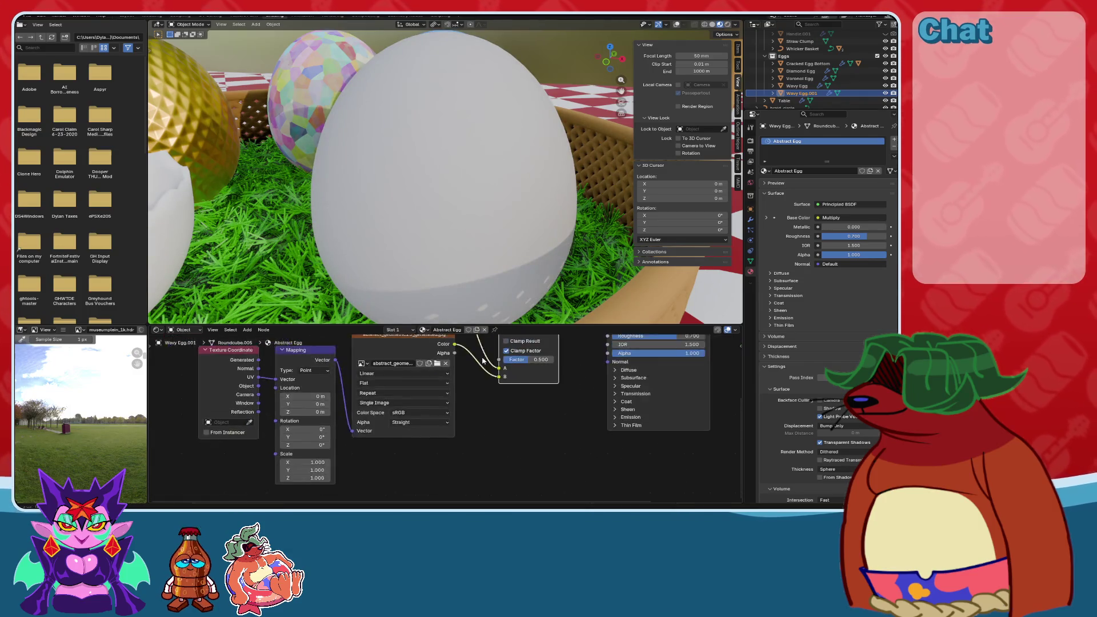
pyautogui.scroll(2, 468, 420)
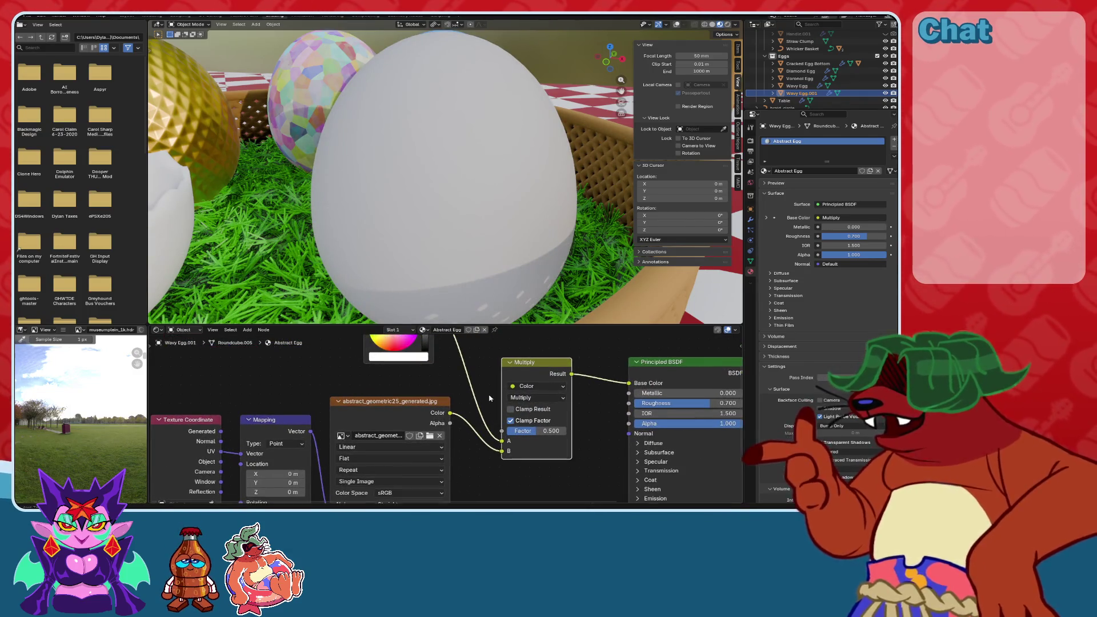
pyautogui.click(485, 423)
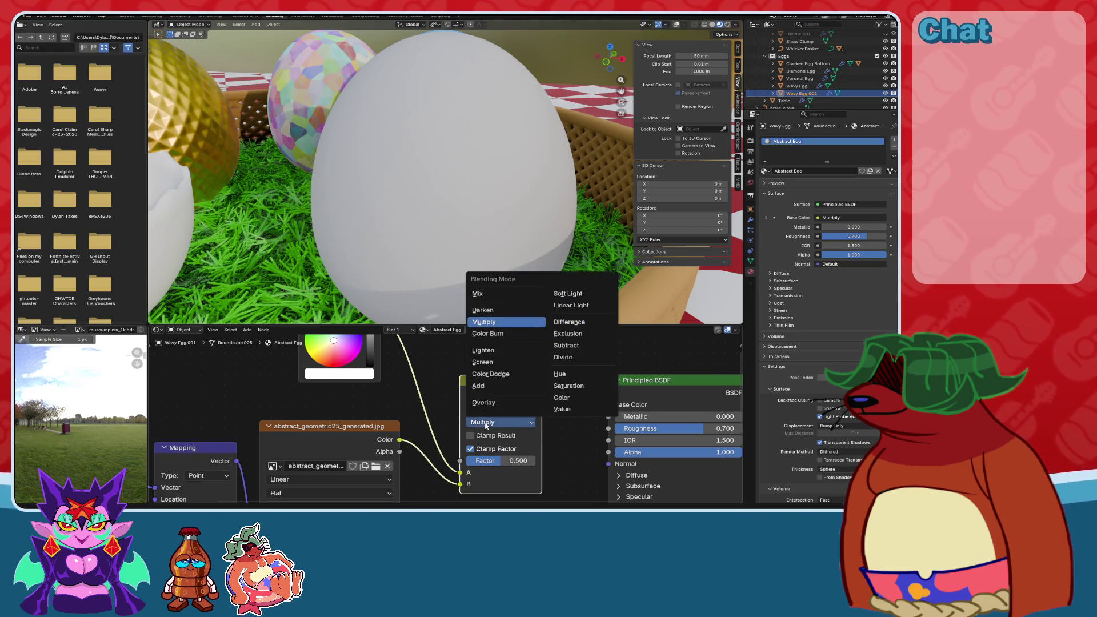
pyautogui.click(489, 386)
# Link Generated coordinates into Mapping and the image colour directly into Base Color.
pyautogui.moveTo(468, 269)
pyautogui.mouseDown(button='middle')
pyautogui.moveTo(492, 254)
pyautogui.moveTo(456, 262)
pyautogui.moveTo(439, 285)
pyautogui.mouseUp(button='middle')
pyautogui.moveTo(166, 457); pyautogui.dragTo(274, 425, button='middle')
pyautogui.scroll(-1, 264, 441)
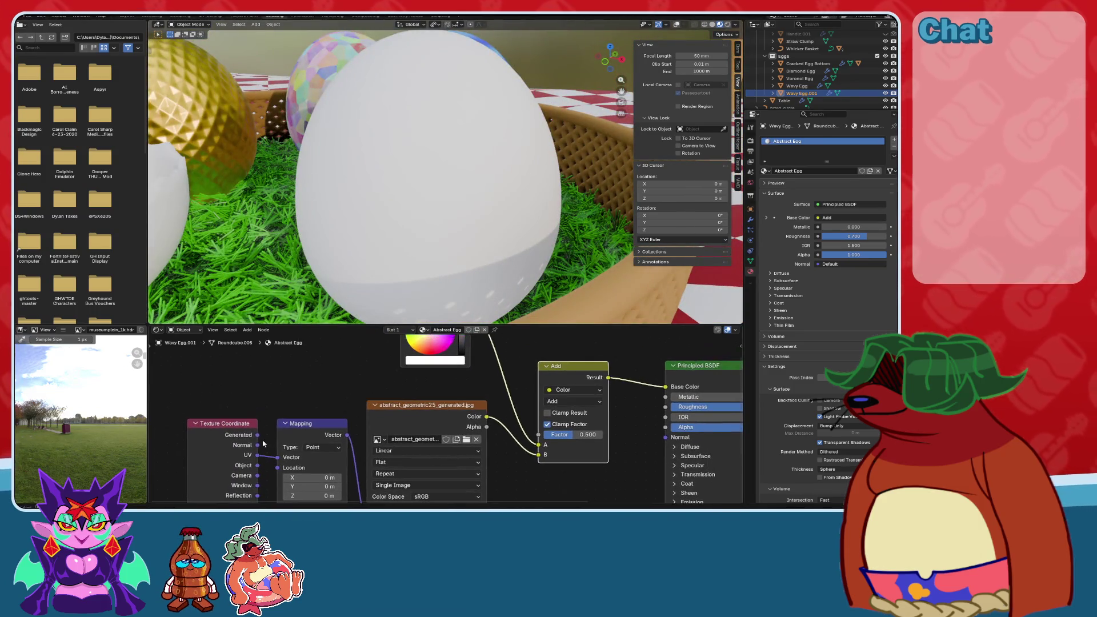
pyautogui.moveTo(258, 438); pyautogui.dragTo(279, 459)
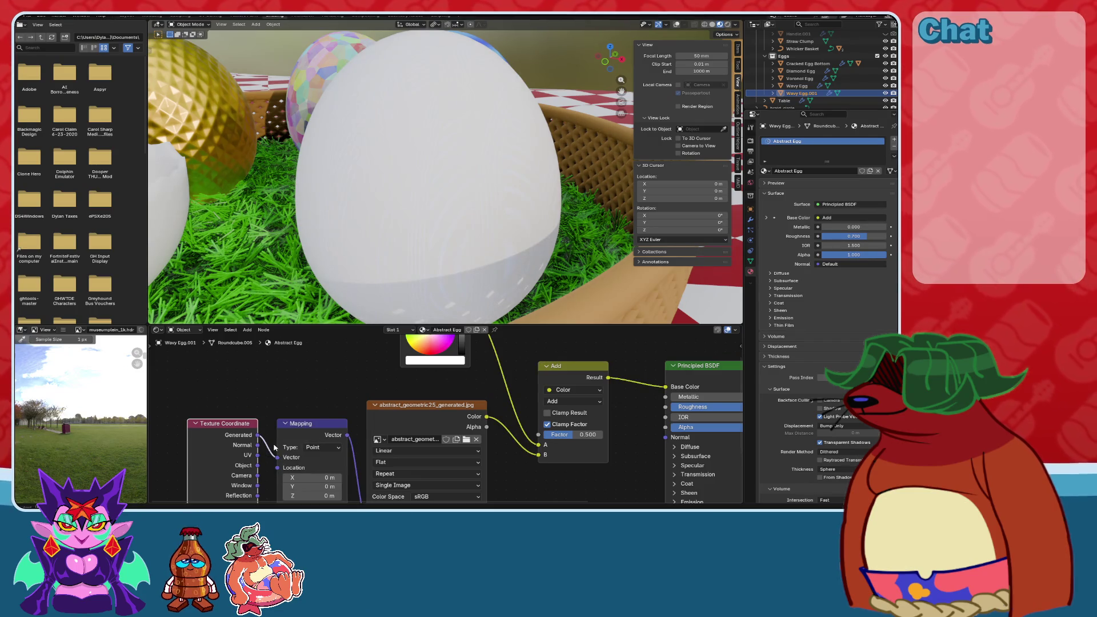
pyautogui.moveTo(540, 378); pyautogui.dragTo(316, 434, button='middle')
pyautogui.moveTo(320, 430)
pyautogui.mouseDown()
pyautogui.moveTo(489, 413)
pyautogui.moveTo(508, 398)
pyautogui.mouseUp()
pyautogui.moveTo(512, 218)
pyautogui.mouseDown(button='middle')
pyautogui.moveTo(491, 229)
pyautogui.moveTo(523, 213)
pyautogui.moveTo(508, 217)
pyautogui.mouseUp(button='middle')
pyautogui.moveTo(331, 489)
pyautogui.mouseDown(button='middle')
pyautogui.moveTo(543, 412)
pyautogui.moveTo(537, 429)
pyautogui.moveTo(501, 448)
pyautogui.mouseUp(button='middle')
pyautogui.click(294, 394)
# Try the Texture mapping type, then revert the Mapping node to Point.
pyautogui.click(291, 416)
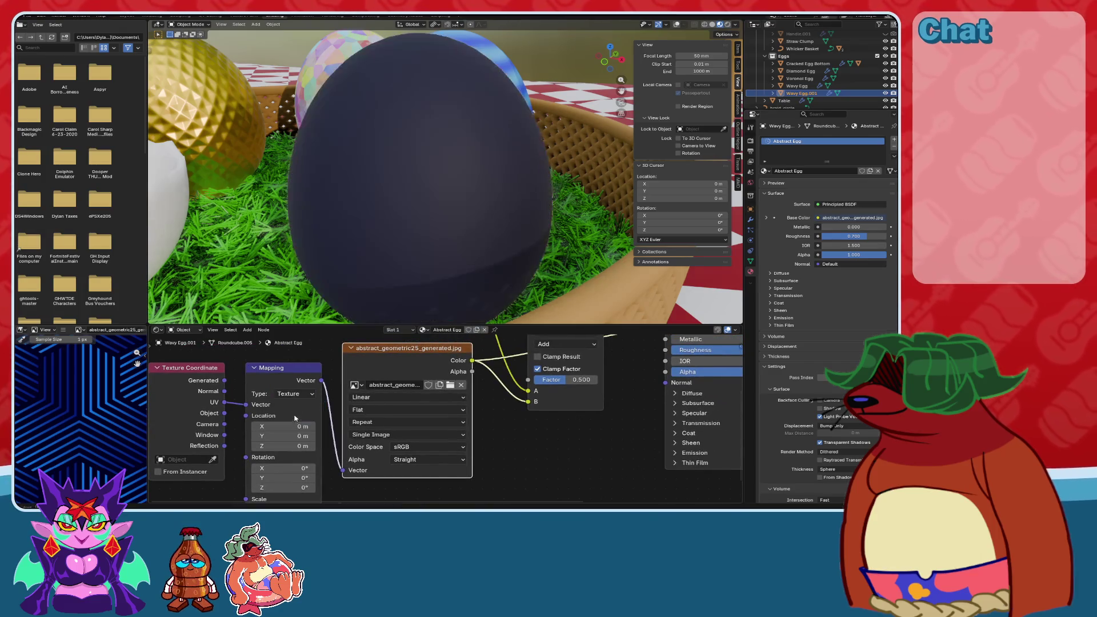
pyautogui.click(292, 394)
pyautogui.click(290, 411)
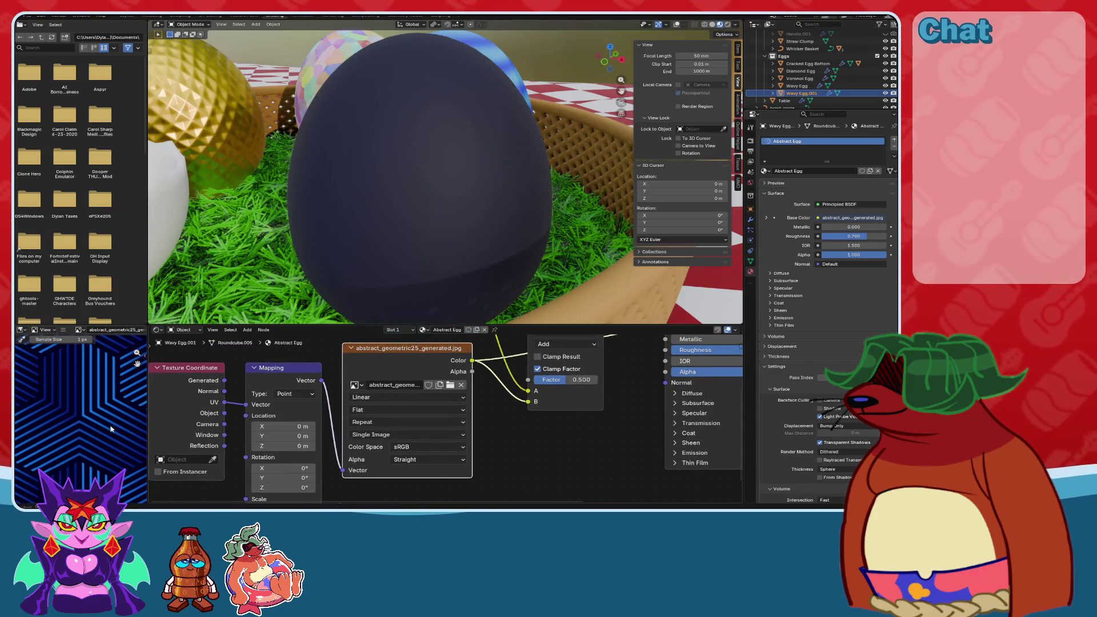
pyautogui.scroll(-2, 446, 417)
pyautogui.press('Home')
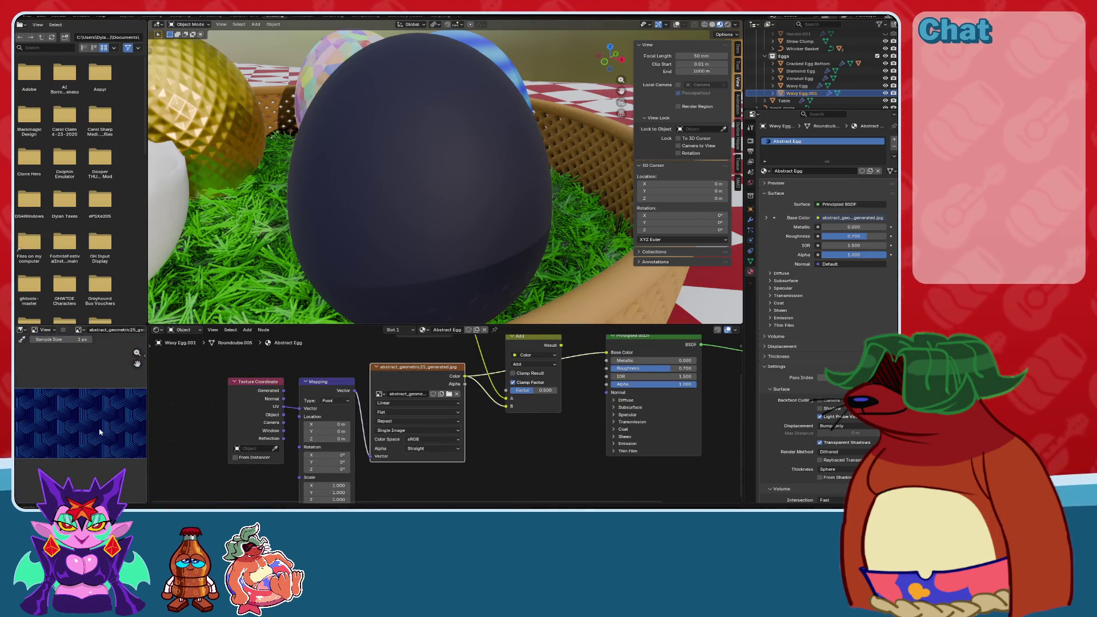
pyautogui.scroll(-4, 417, 205)
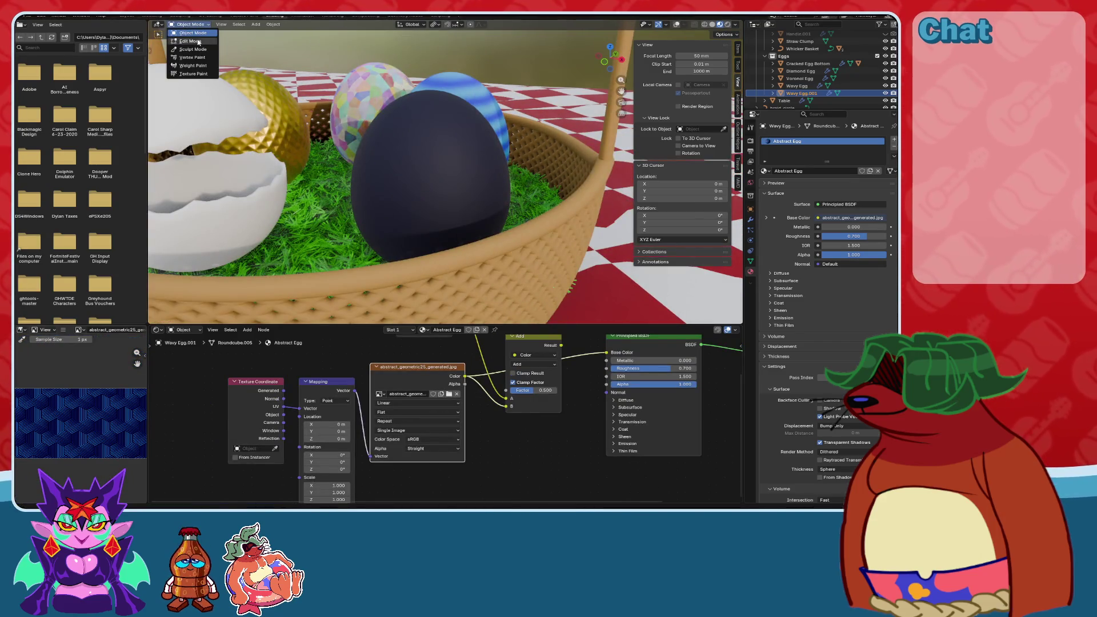
# Frame the egg in UV Editing, unwrap it with Conformal, and return to Layout.
pyautogui.click(200, 16)
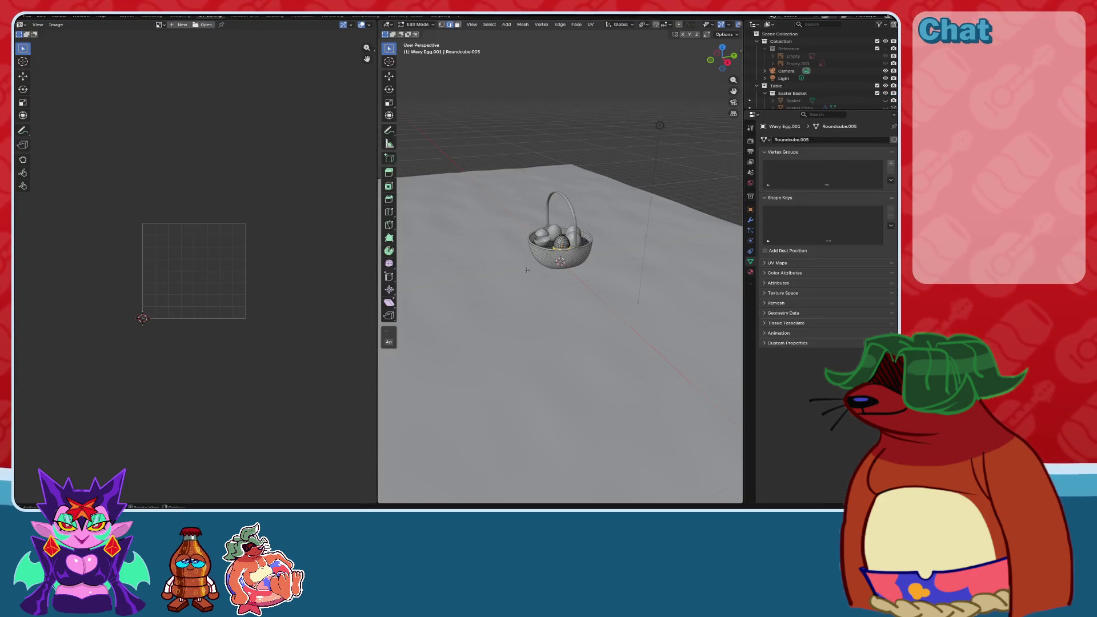
pyautogui.press('KP_Decimal')
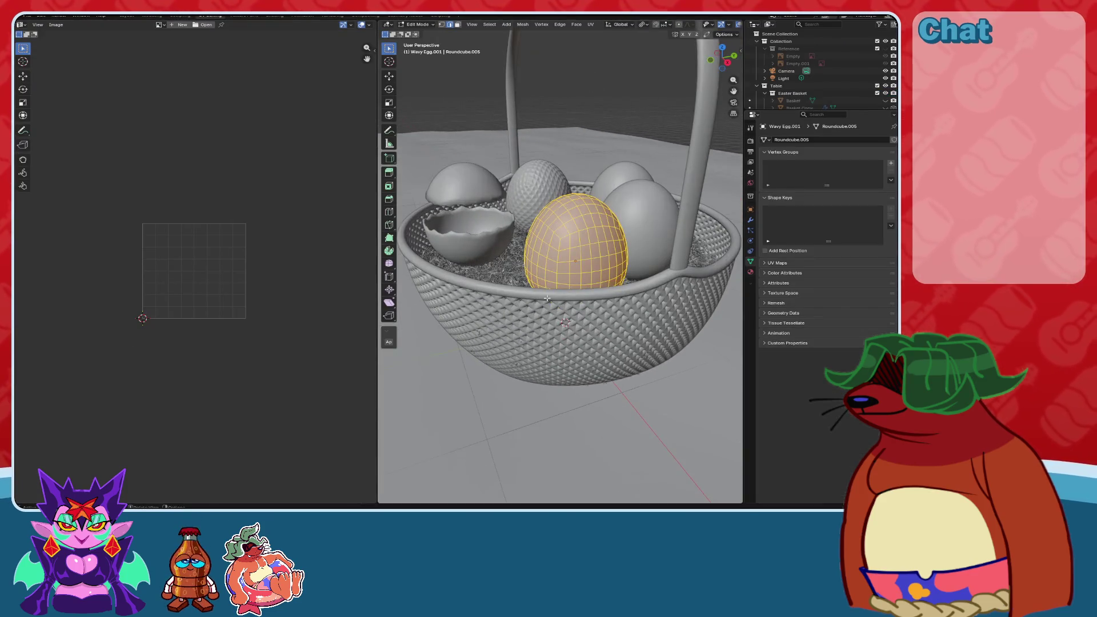
pyautogui.click(591, 24)
pyautogui.click(616, 34)
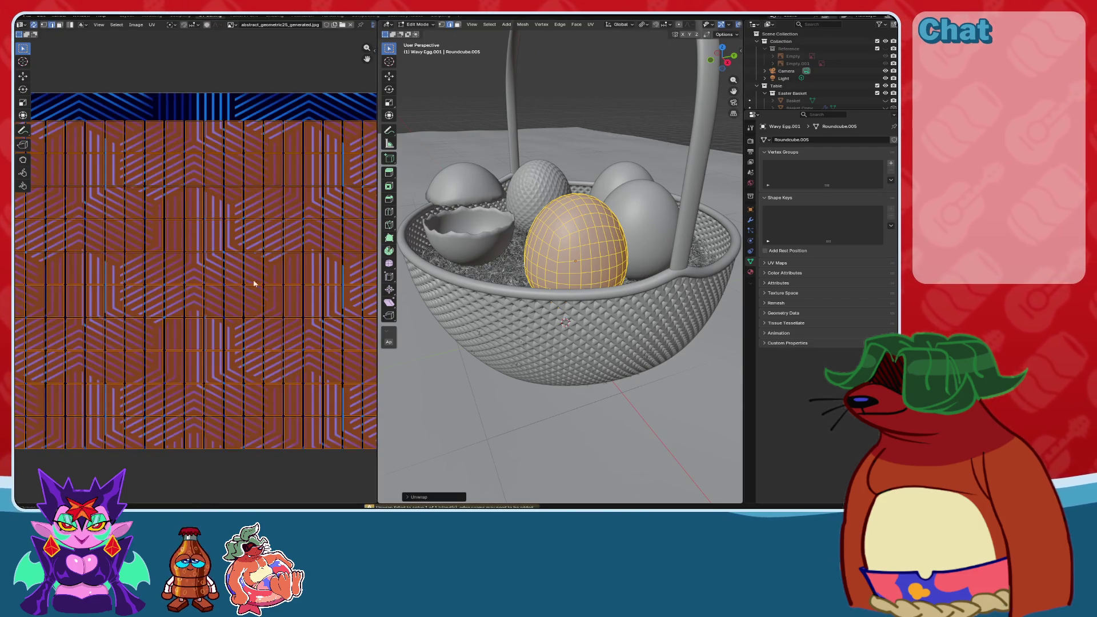
pyautogui.scroll(-8, 237, 294)
pyautogui.scroll(2, 236, 294)
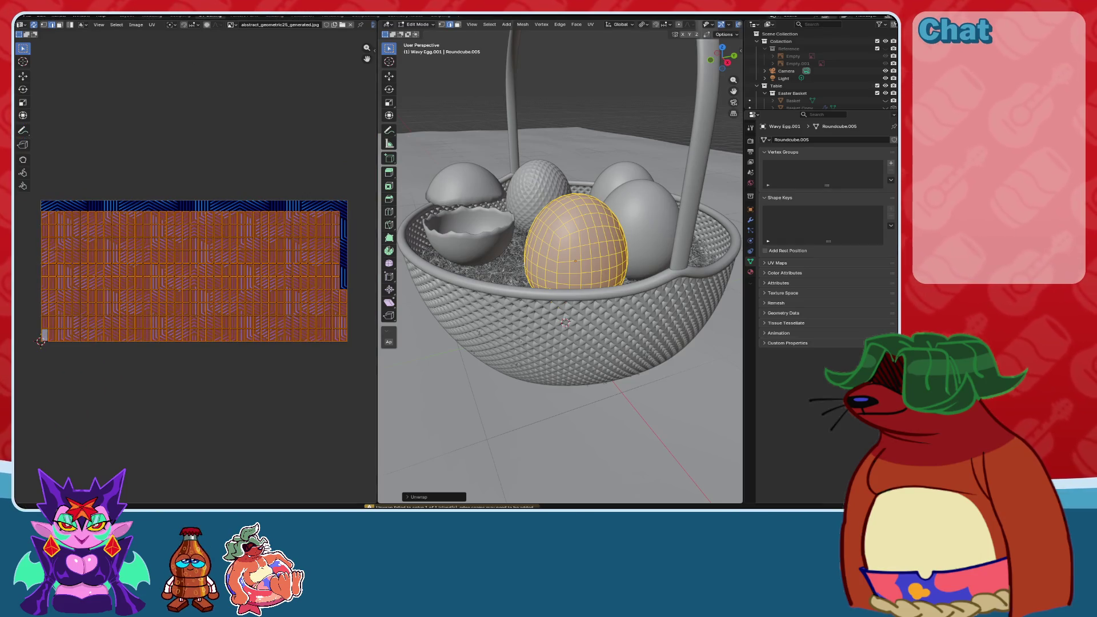
pyautogui.click(126, 16)
pyautogui.moveTo(383, 289)
pyautogui.mouseDown(button='middle')
pyautogui.moveTo(406, 252)
pyautogui.moveTo(413, 266)
pyautogui.moveTo(440, 247)
pyautogui.moveTo(437, 236)
pyautogui.mouseUp(button='middle')
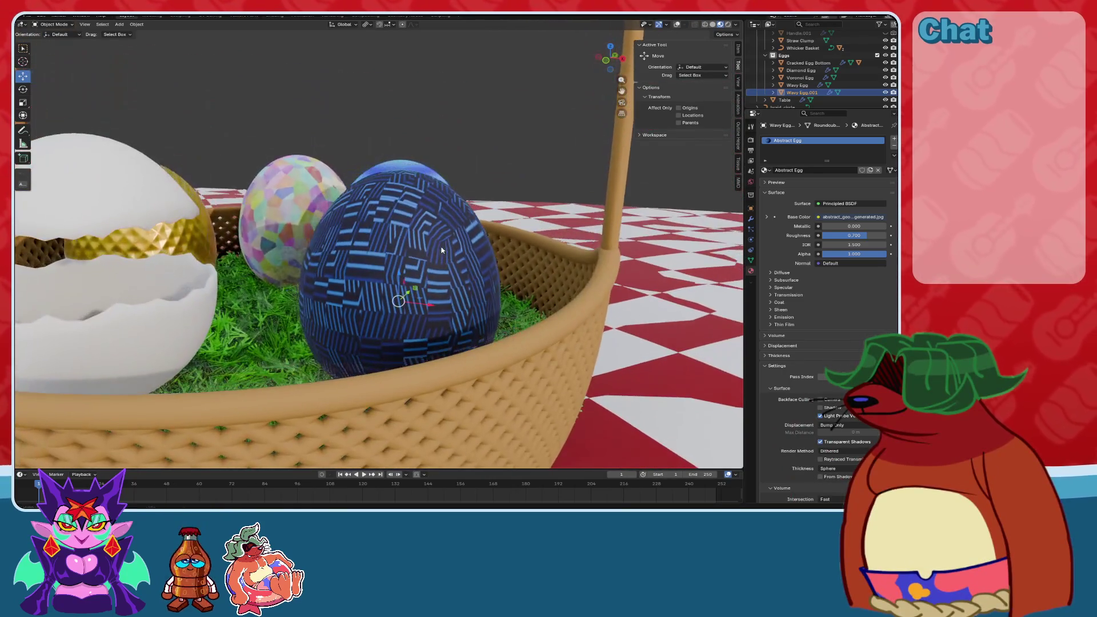
# Try driving the Mapping vector from Generated, then Object texture coordinates.
pyautogui.click(274, 17)
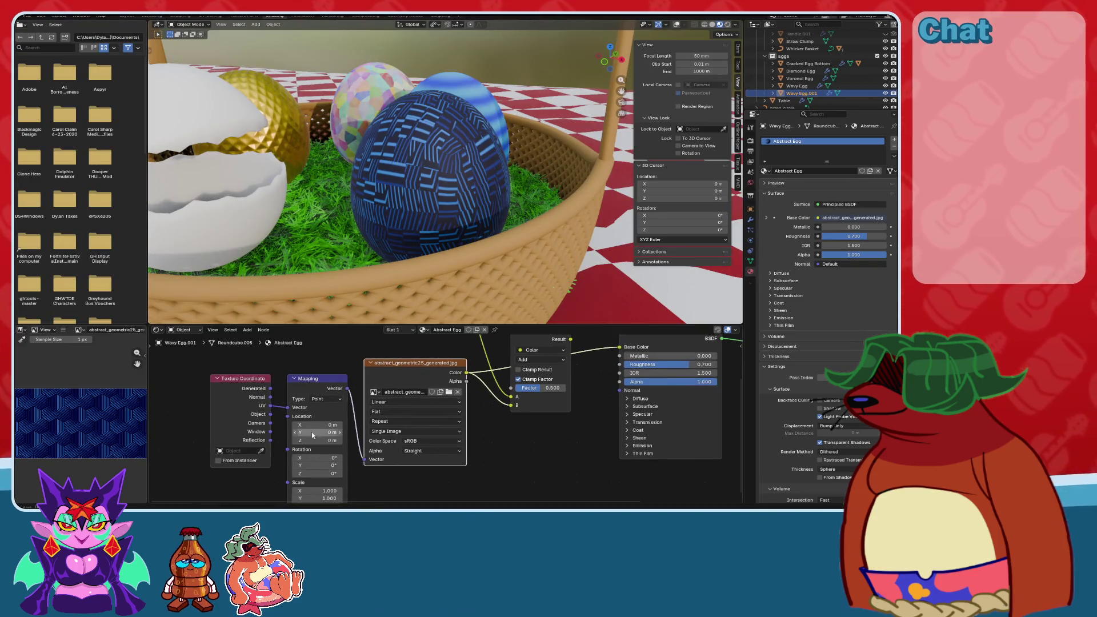
pyautogui.moveTo(270, 388); pyautogui.dragTo(289, 405)
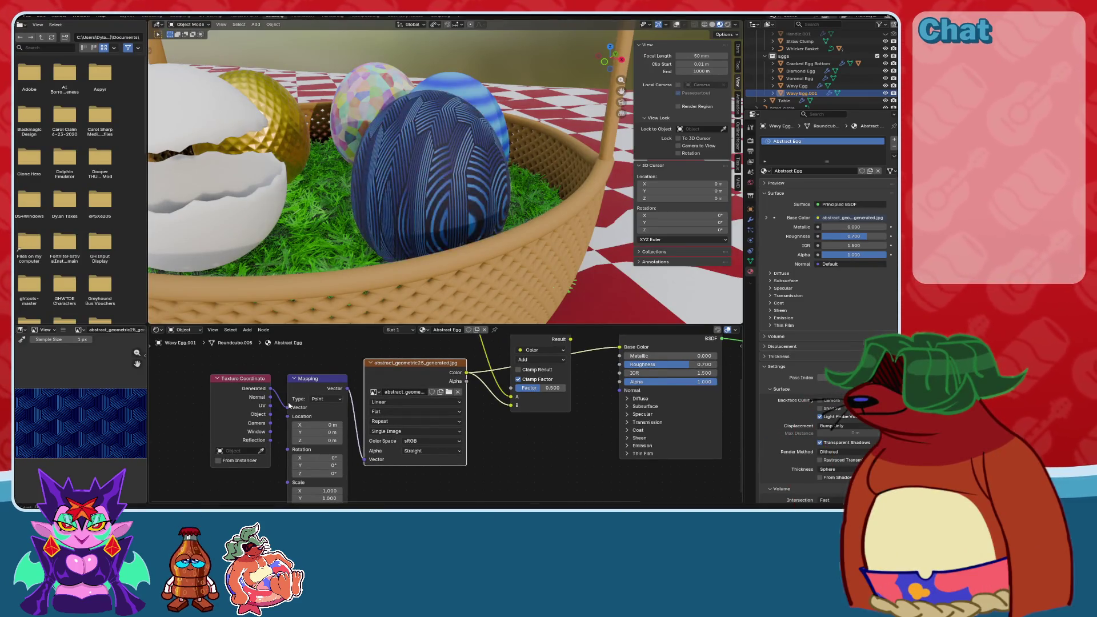
pyautogui.scroll(2, 459, 227)
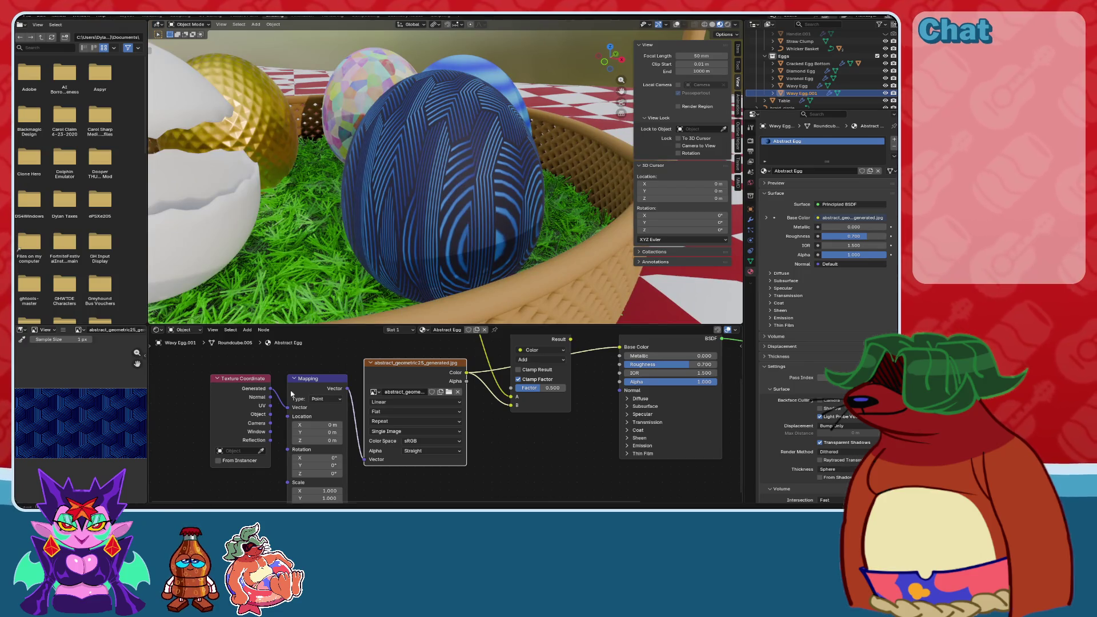
pyautogui.moveTo(270, 414); pyautogui.dragTo(288, 406)
pyautogui.moveTo(452, 217)
pyautogui.mouseDown(button='middle')
pyautogui.moveTo(420, 216)
pyautogui.moveTo(464, 208)
pyautogui.moveTo(457, 217)
pyautogui.mouseUp(button='middle')
# Stretch the texture to 1.500 on Z, adjust X scale, and reconnect Generated coordinates.
pyautogui.scroll(2, 465, 209)
pyautogui.scroll(3, 359, 476)
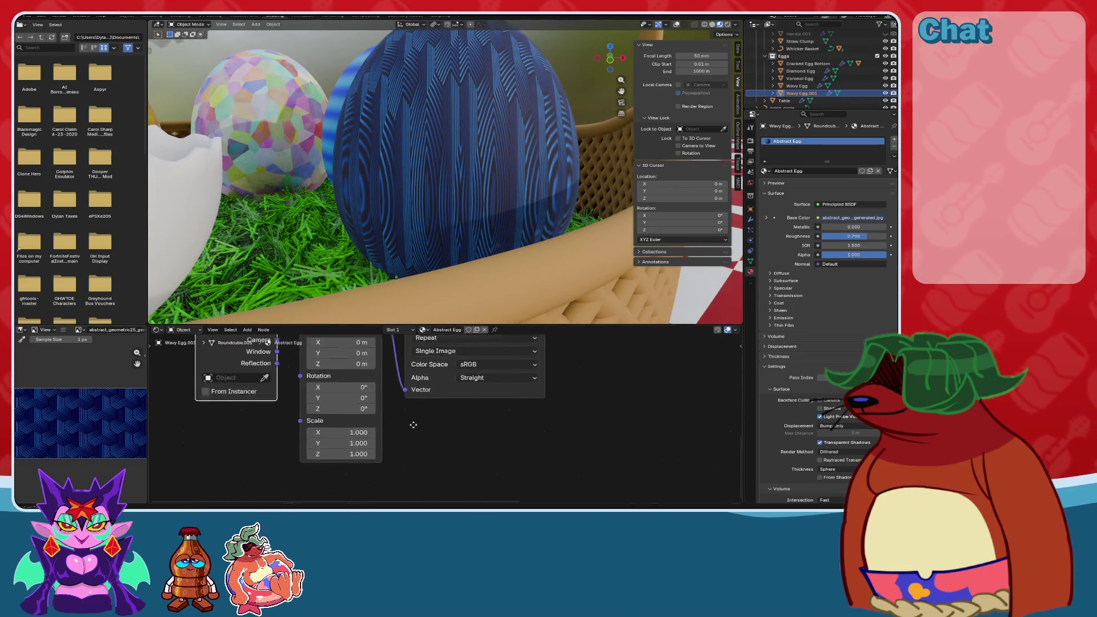
pyautogui.moveTo(359, 476)
pyautogui.mouseDown()
pyautogui.moveTo(377, 476)
pyautogui.moveTo(337, 476)
pyautogui.moveTo(400, 453)
pyautogui.mouseUp()
pyautogui.moveTo(343, 453); pyautogui.dragTo(532, 429)
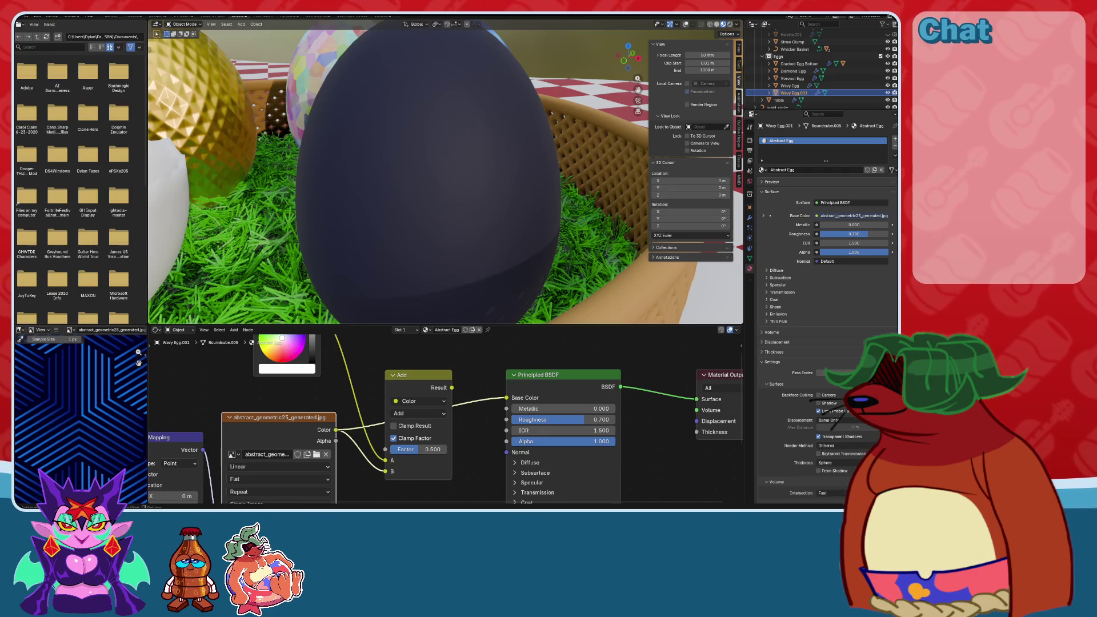
pyautogui.scroll(-5, 420, 272)
pyautogui.scroll(4, 411, 285)
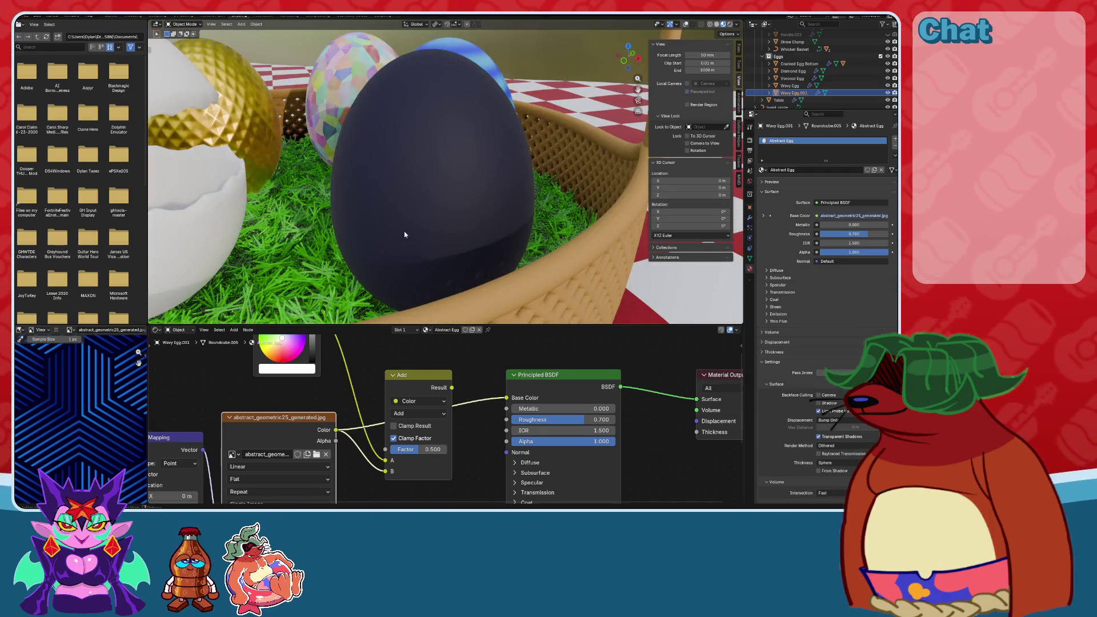
pyautogui.moveTo(276, 446); pyautogui.dragTo(312, 419, button='middle')
pyautogui.moveTo(244, 387); pyautogui.dragTo(263, 412)
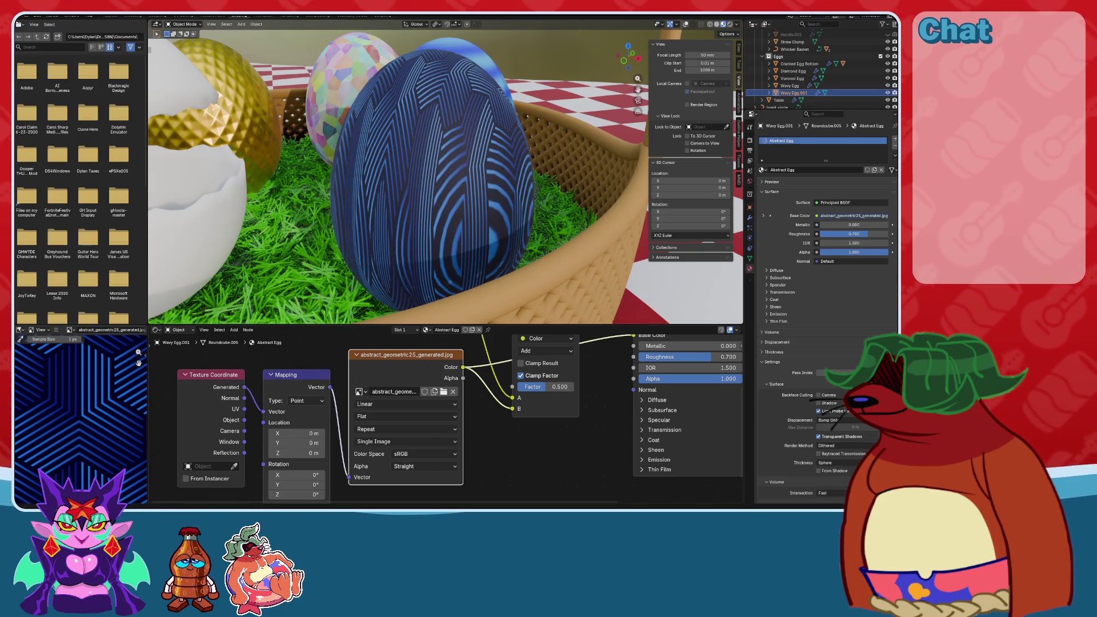
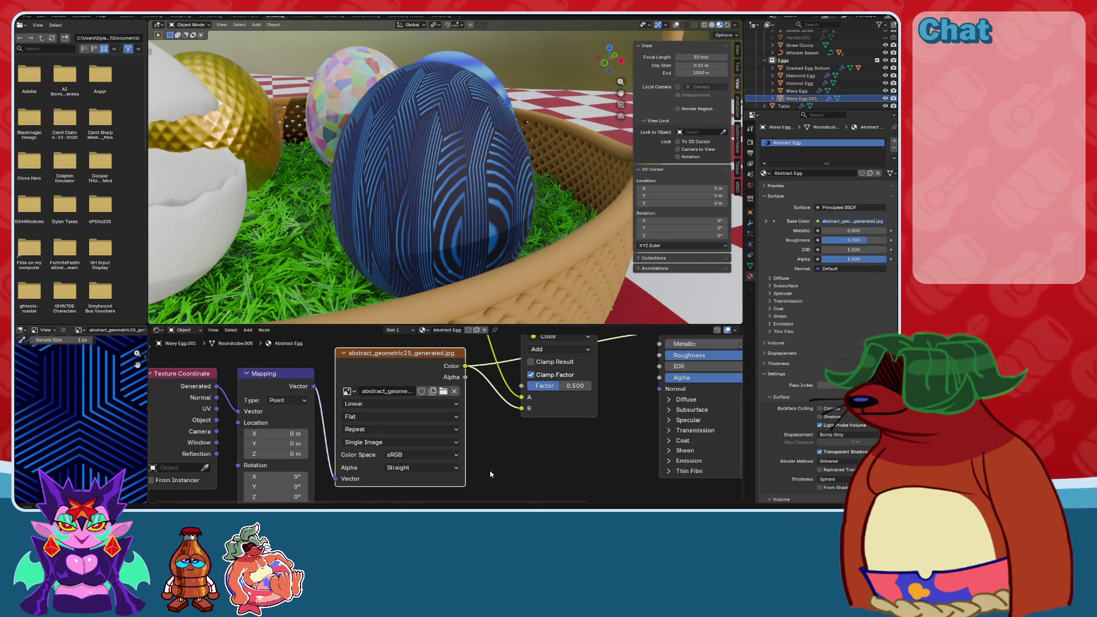
# In the UV Editing workspace, select the whole egg and apply a standard UV Unwrap.
pyautogui.moveTo(480, 275); pyautogui.dragTo(453, 240, button='middle')
pyautogui.scroll(6, 453, 240)
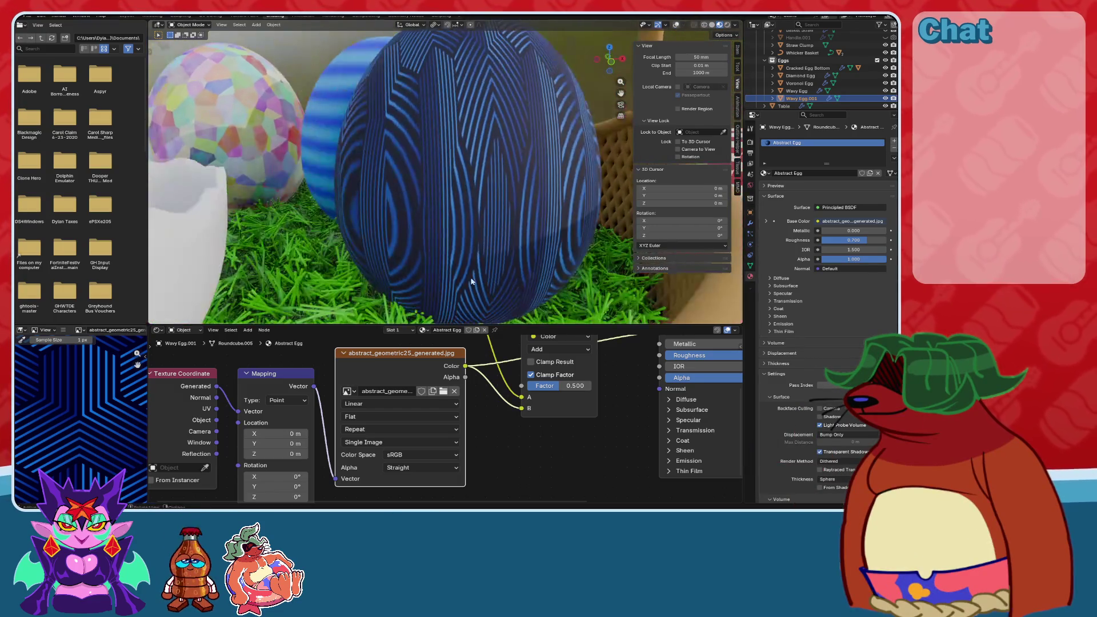
pyautogui.scroll(2, 435, 395)
pyautogui.scroll(-5, 95, 437)
pyautogui.scroll(3, 95, 438)
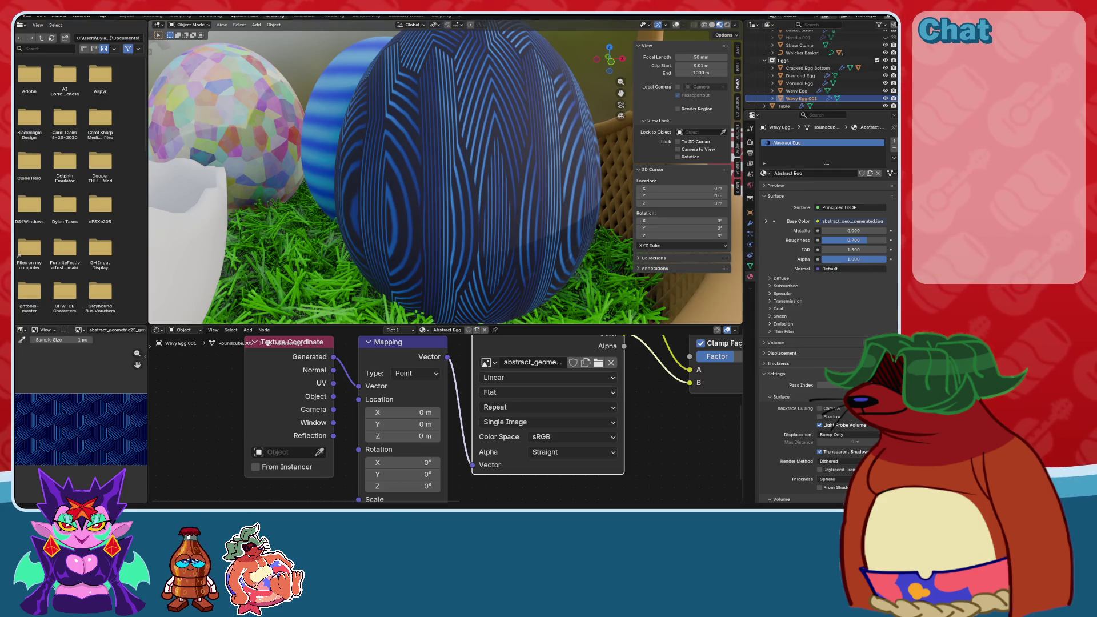
pyautogui.click(217, 16)
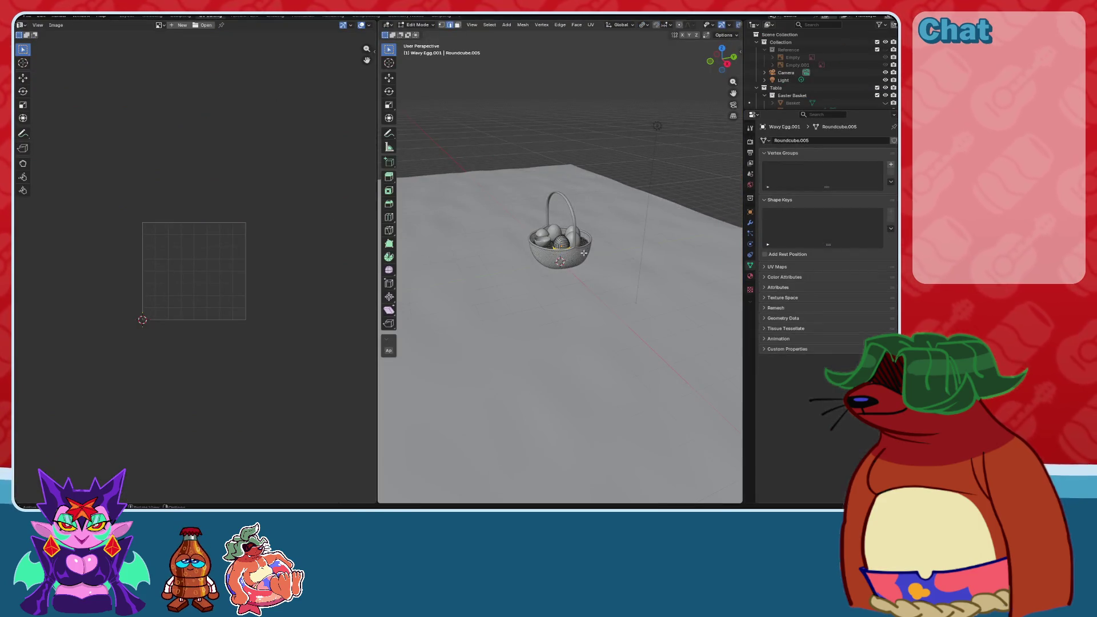
pyautogui.scroll(4, 583, 253)
pyautogui.press('a')
pyautogui.press('KP_Decimal')
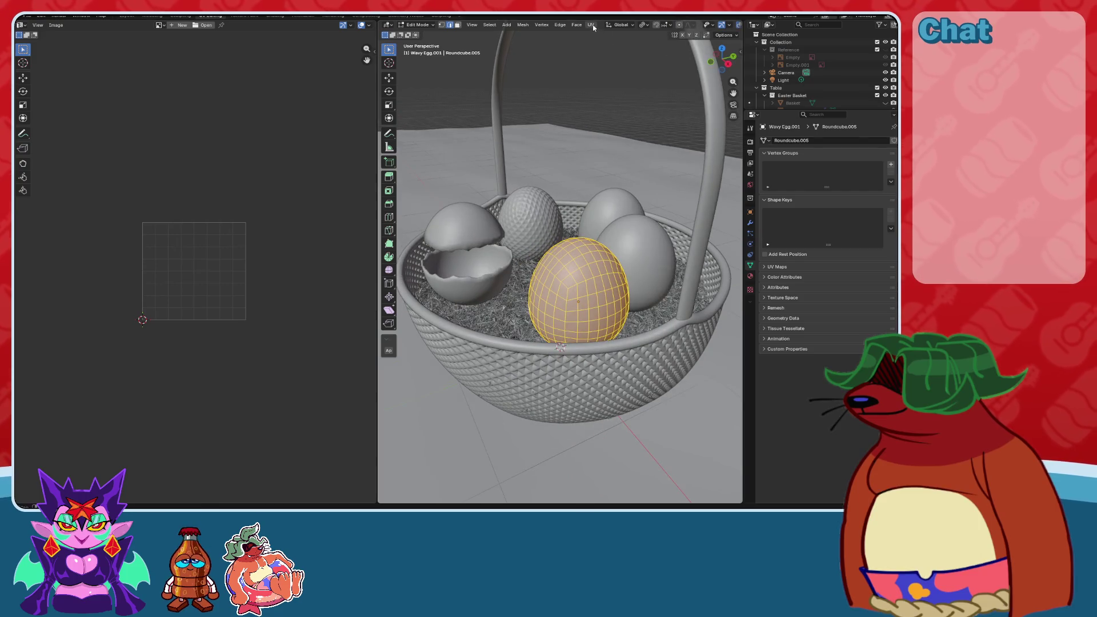
pyautogui.click(593, 27)
pyautogui.click(623, 40)
# Try a Cylinder Projection on the egg's UVs, cancelling a scale of the island.
pyautogui.scroll(-5, 155, 255)
pyautogui.scroll(4, 208, 267)
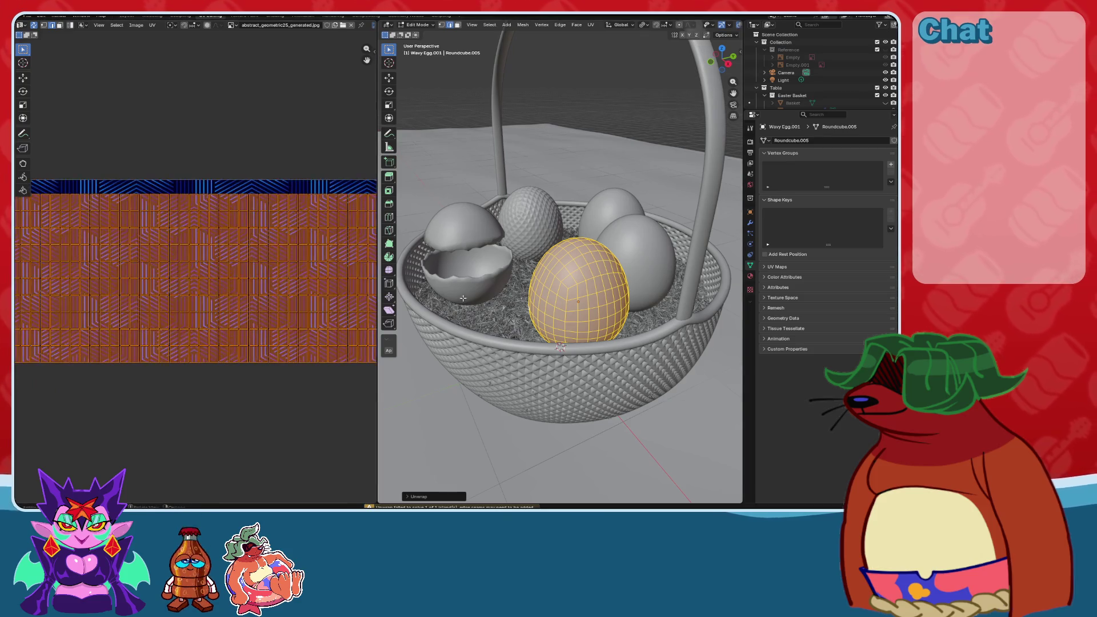
pyautogui.moveTo(566, 268); pyautogui.dragTo(617, 267, button='middle')
pyautogui.press('KP_Decimal')
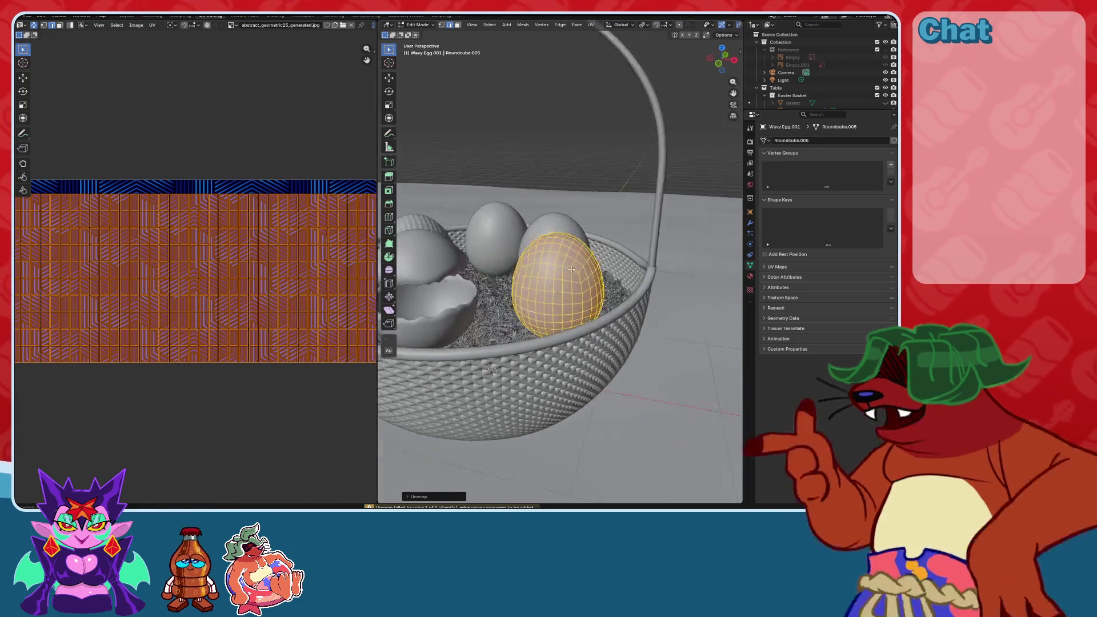
pyautogui.click(592, 25)
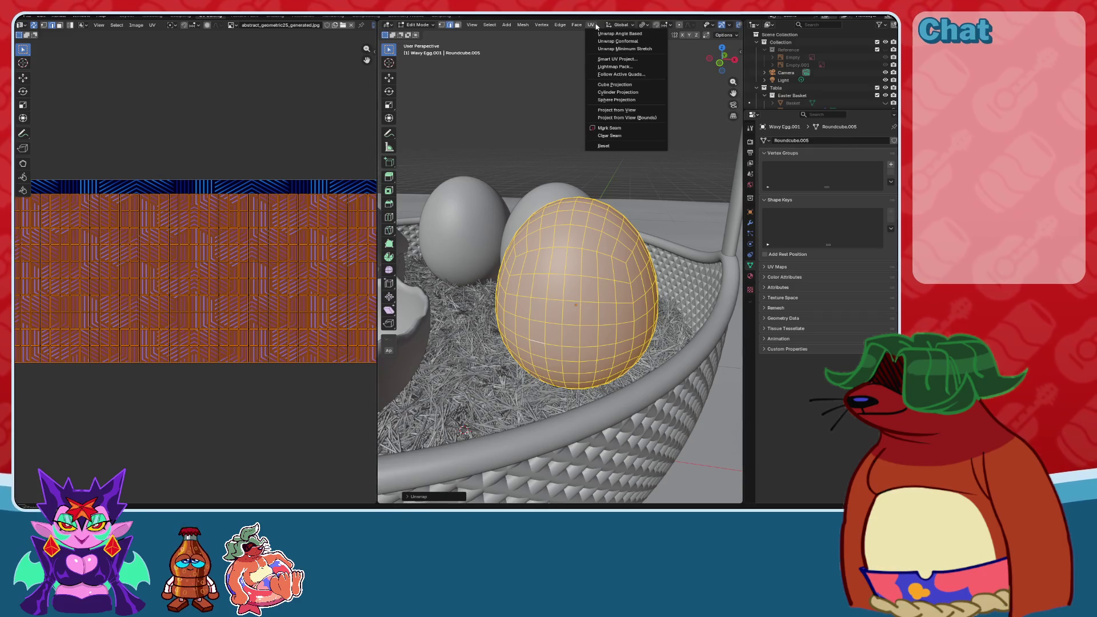
pyautogui.click(614, 91)
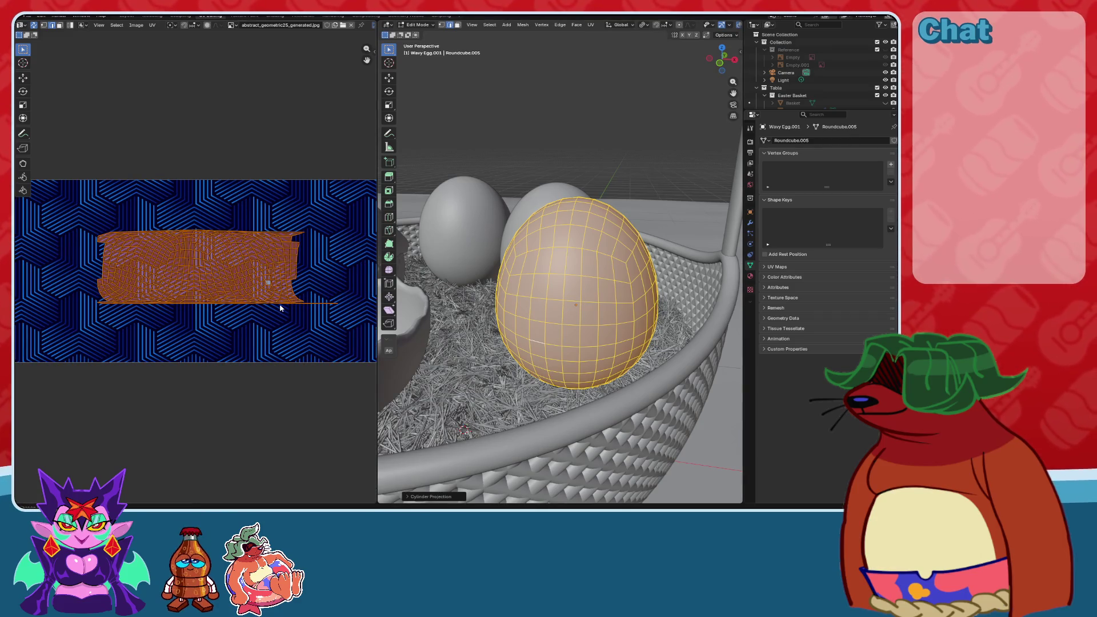
pyautogui.scroll(-2, 255, 289)
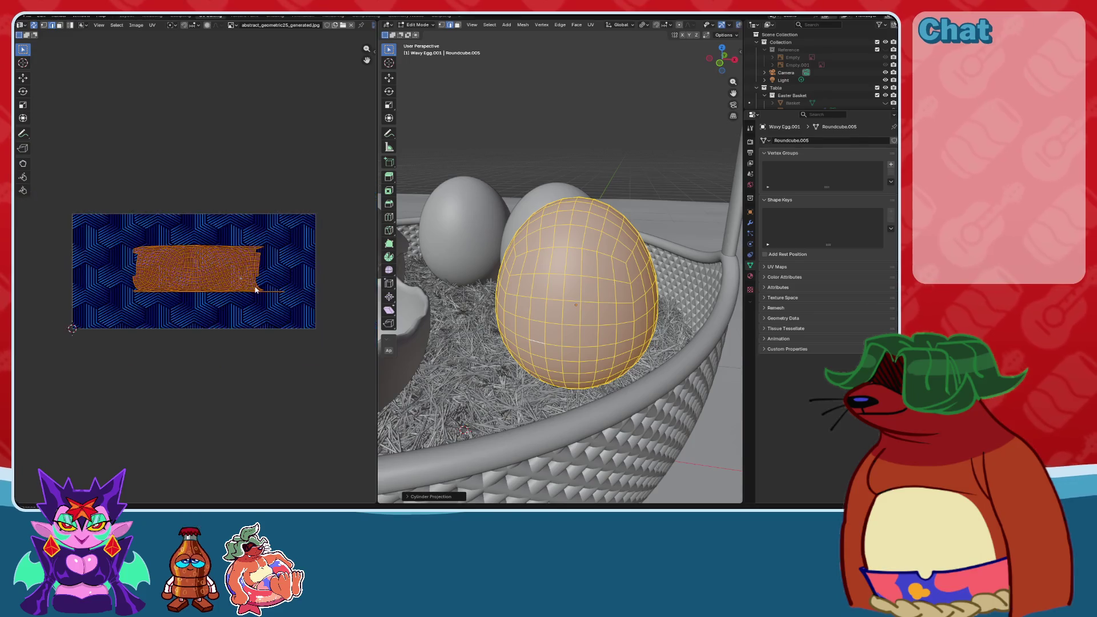
pyautogui.press('s')
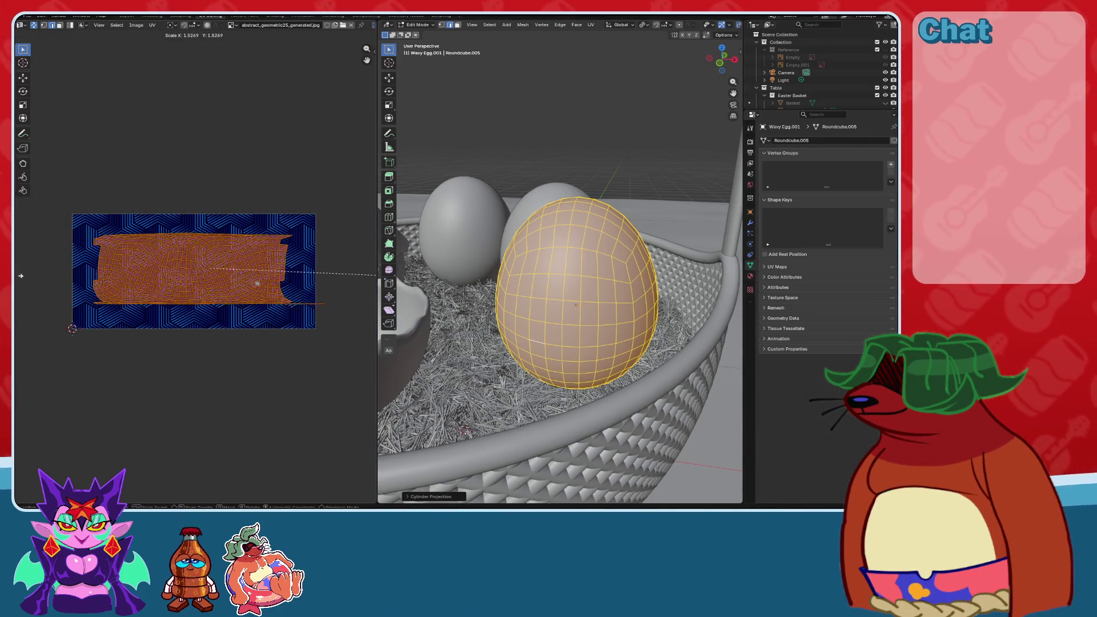
pyautogui.press('Escape')
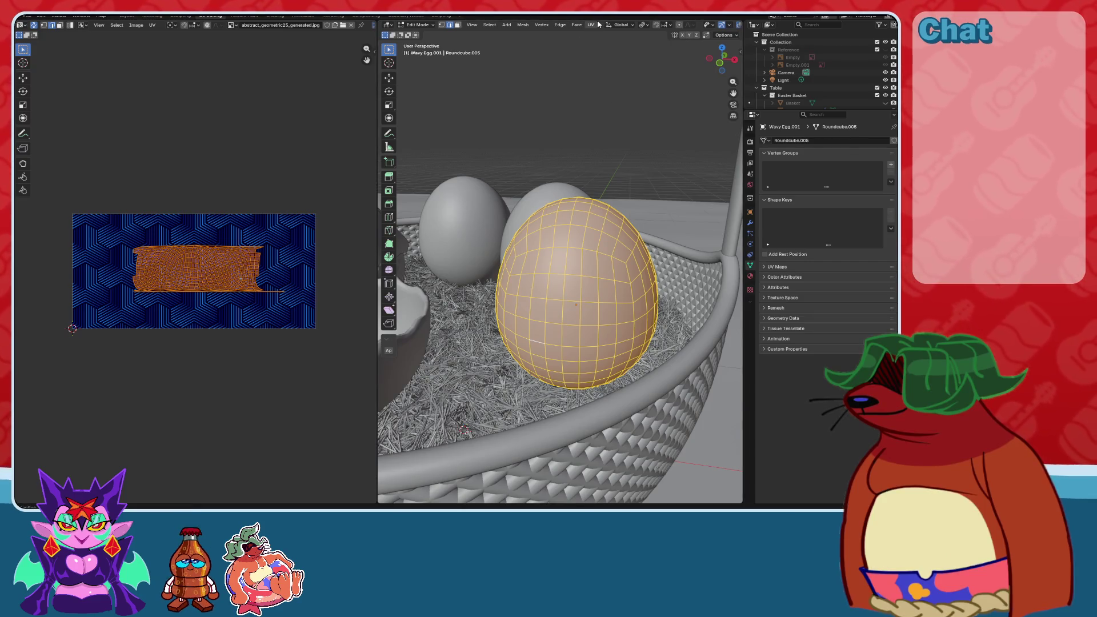
# Try Smart UV Project with a 60.6° angle limit, then settle on Sphere Projection.
pyautogui.click(597, 26)
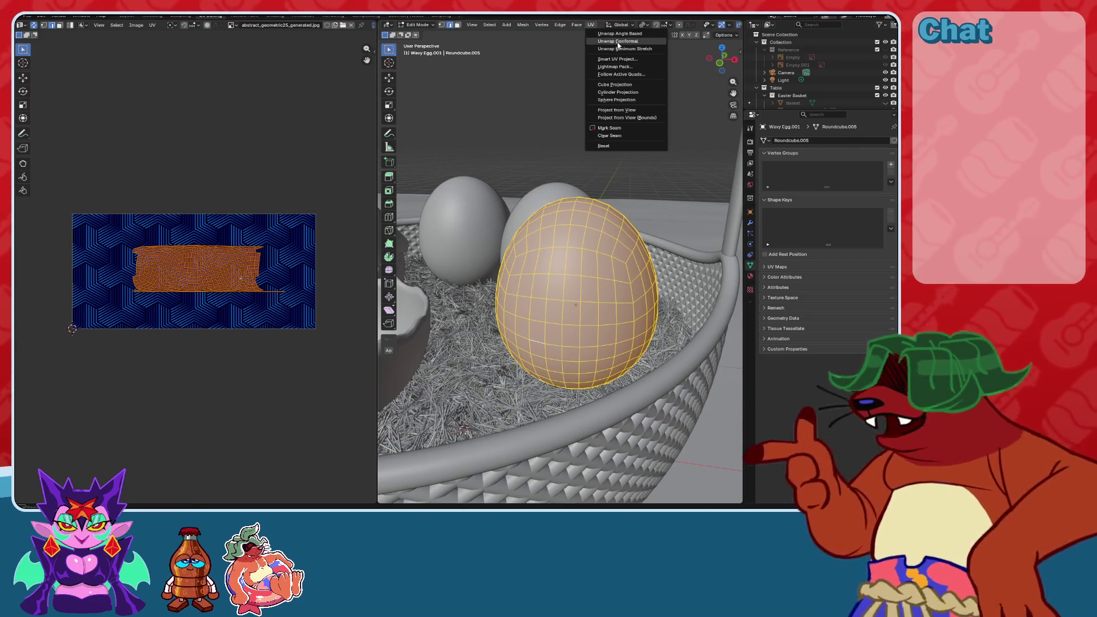
pyautogui.click(624, 60)
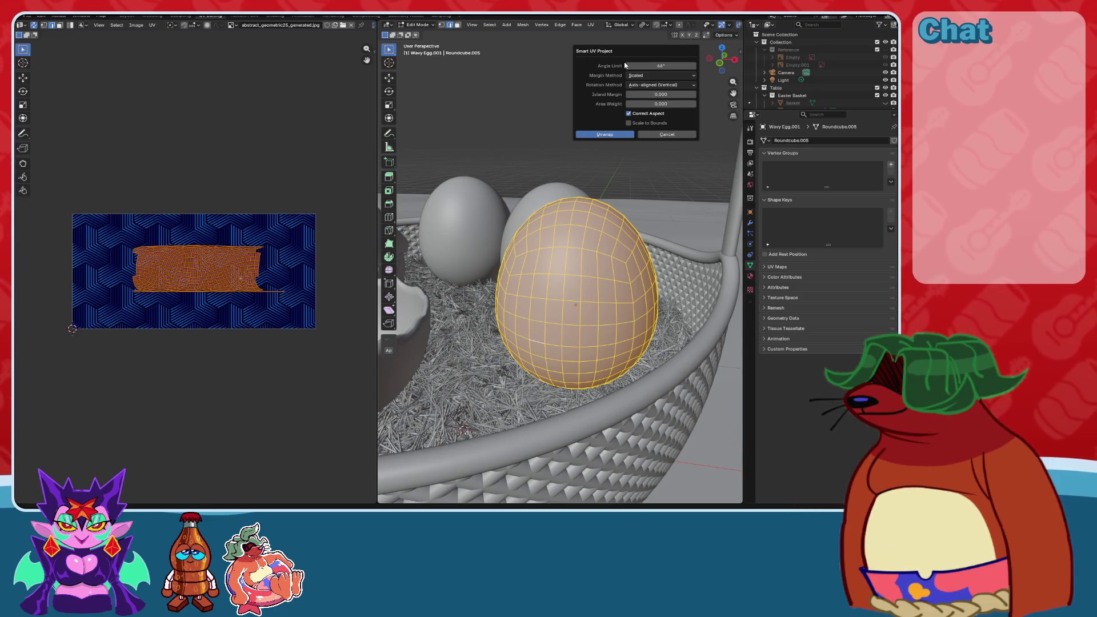
pyautogui.click(607, 134)
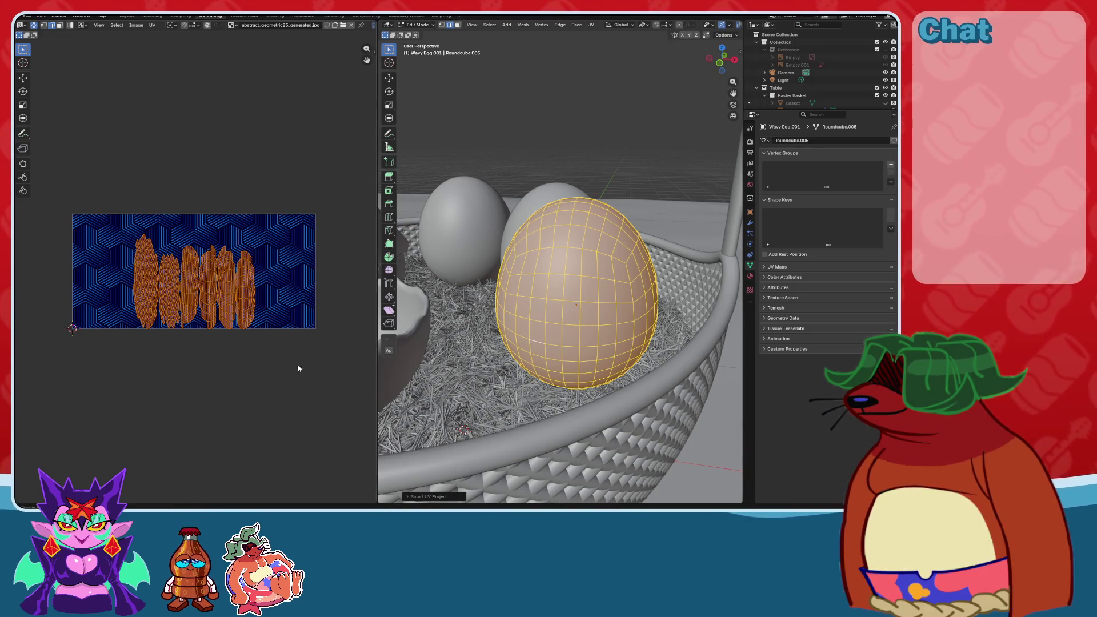
pyautogui.click(437, 497)
pyautogui.moveTo(480, 444)
pyautogui.mouseDown()
pyautogui.moveTo(457, 444)
pyautogui.moveTo(525, 444)
pyautogui.mouseUp()
pyautogui.click(591, 25)
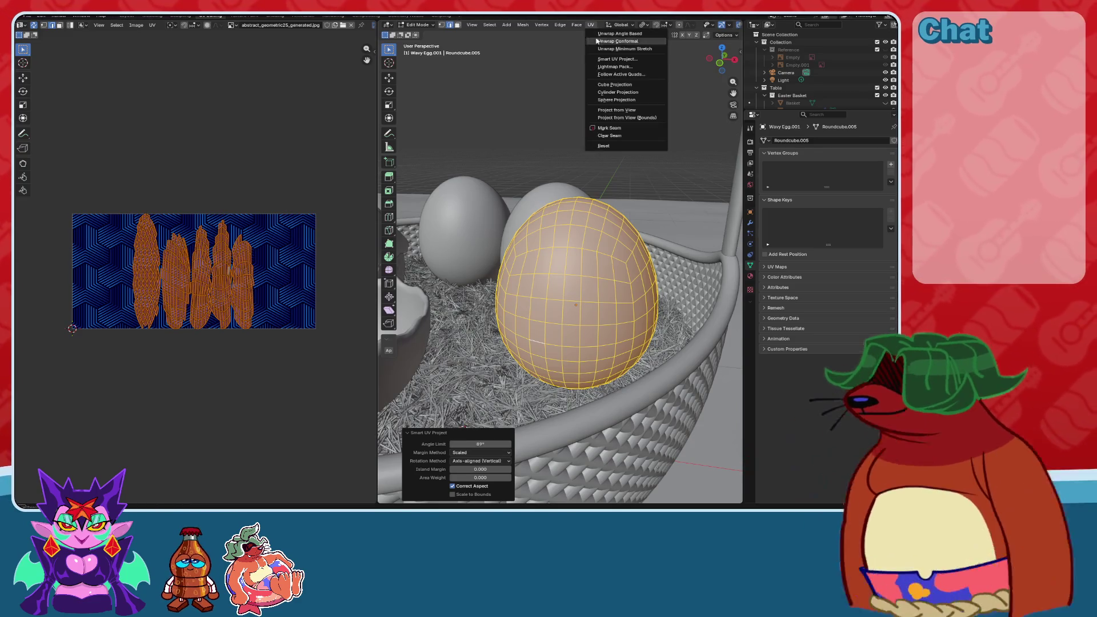
pyautogui.click(627, 100)
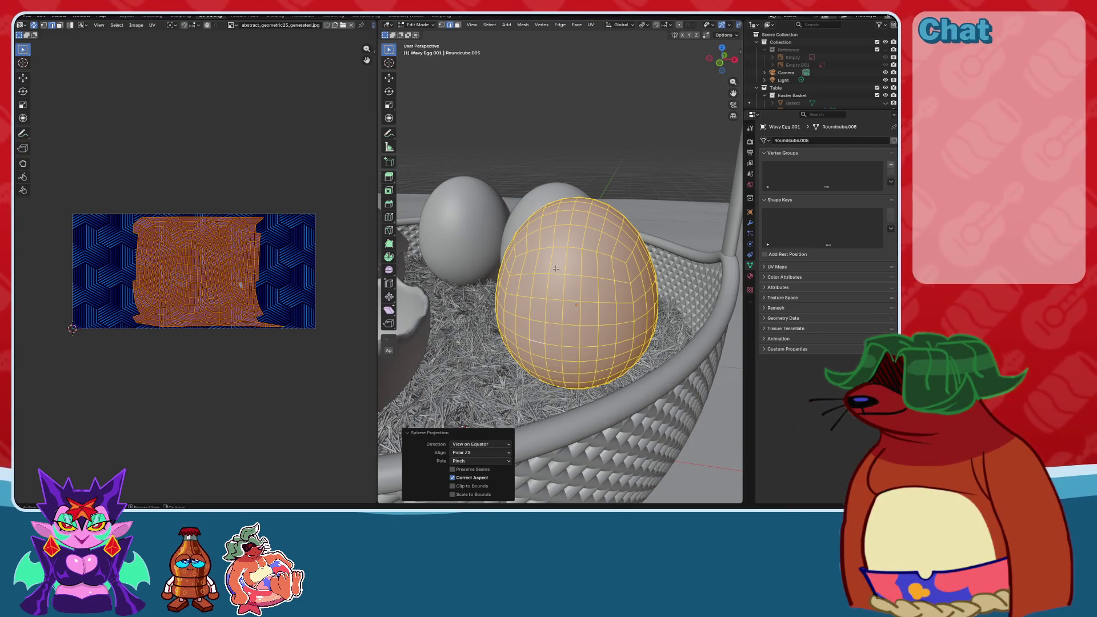
# In the Shading workspace, test stretching the Mapping Scale X, then revert it to 1.000.
pyautogui.click(126, 16)
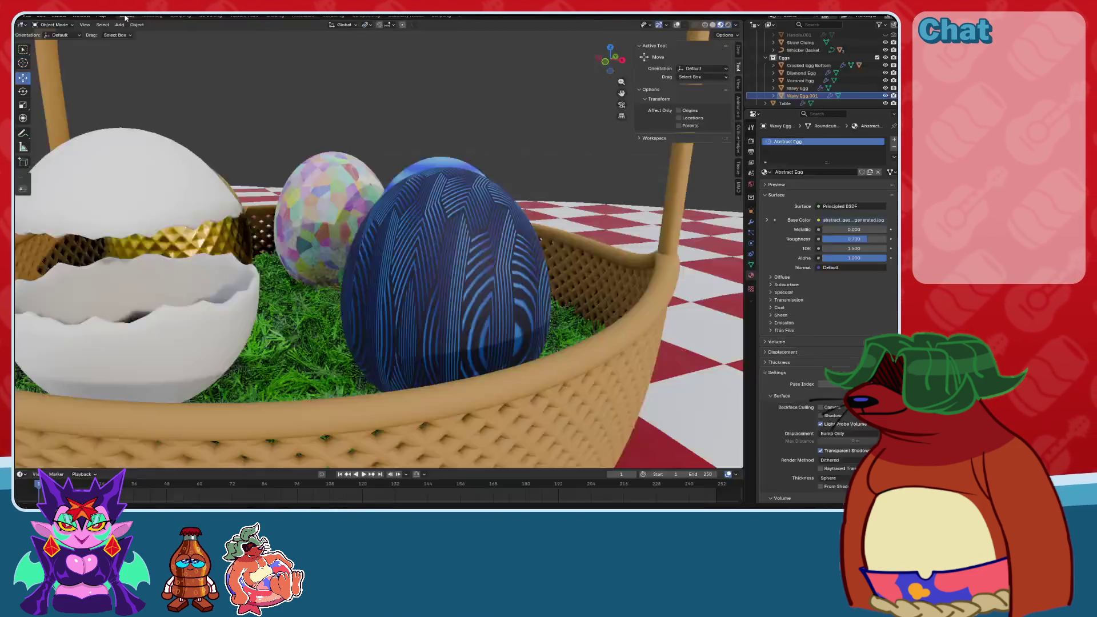
pyautogui.moveTo(434, 297)
pyautogui.mouseDown(button='middle')
pyautogui.moveTo(452, 320)
pyautogui.moveTo(469, 303)
pyautogui.mouseUp(button='middle')
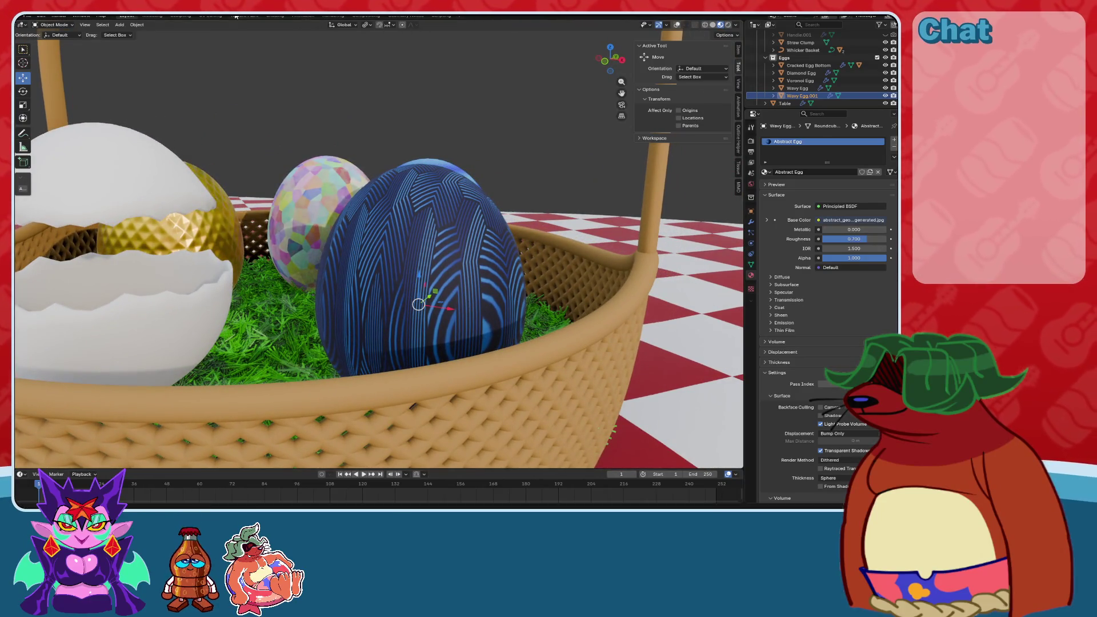
pyautogui.click(284, 17)
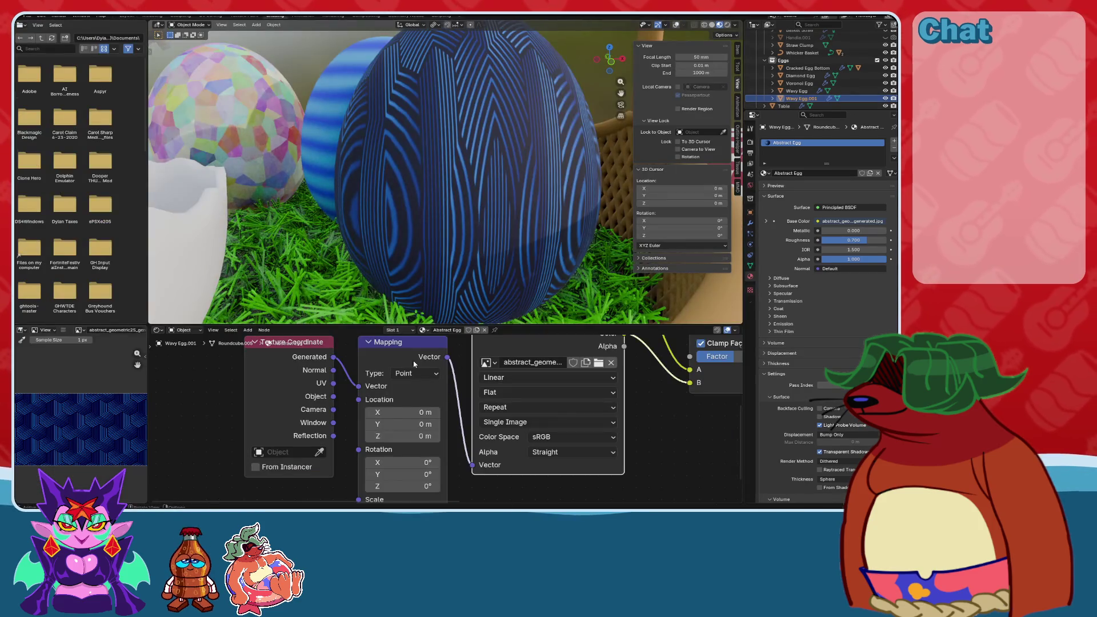
pyautogui.scroll(-3, 415, 441)
pyautogui.moveTo(415, 440)
pyautogui.mouseDown()
pyautogui.moveTo(434, 440)
pyautogui.moveTo(400, 440)
pyautogui.moveTo(461, 446)
pyautogui.mouseUp()
pyautogui.hotkey('ctrl', 'z')
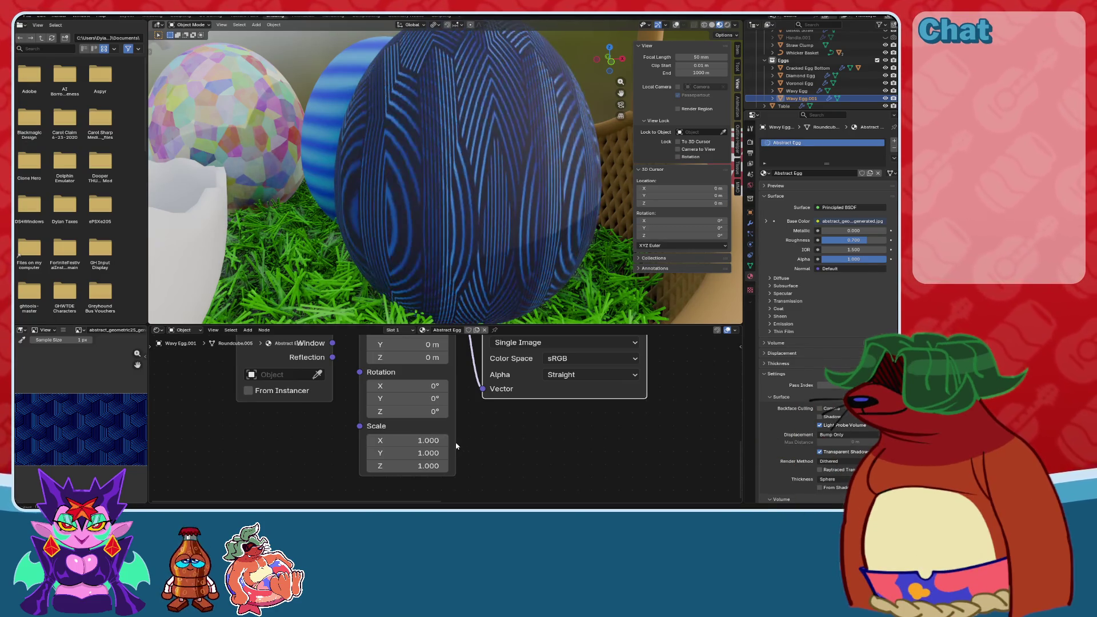
# Connect the Add node's Result to the Principled BSDF Base Color input.
pyautogui.scroll(-3, 404, 425)
pyautogui.scroll(-1, 405, 424)
pyautogui.moveTo(405, 425); pyautogui.dragTo(343, 491, button='middle')
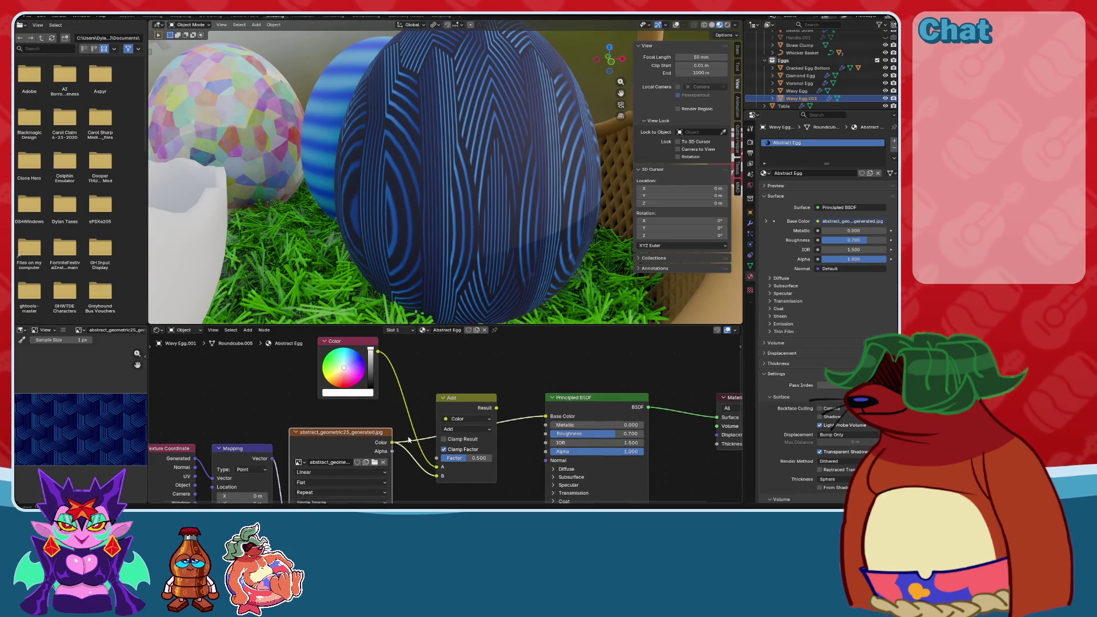
pyautogui.moveTo(491, 407); pyautogui.dragTo(502, 399, button='middle')
pyautogui.moveTo(502, 400); pyautogui.dragTo(504, 387)
pyautogui.moveTo(448, 396); pyautogui.dragTo(455, 411, button='middle')
pyautogui.scroll(1, 456, 411)
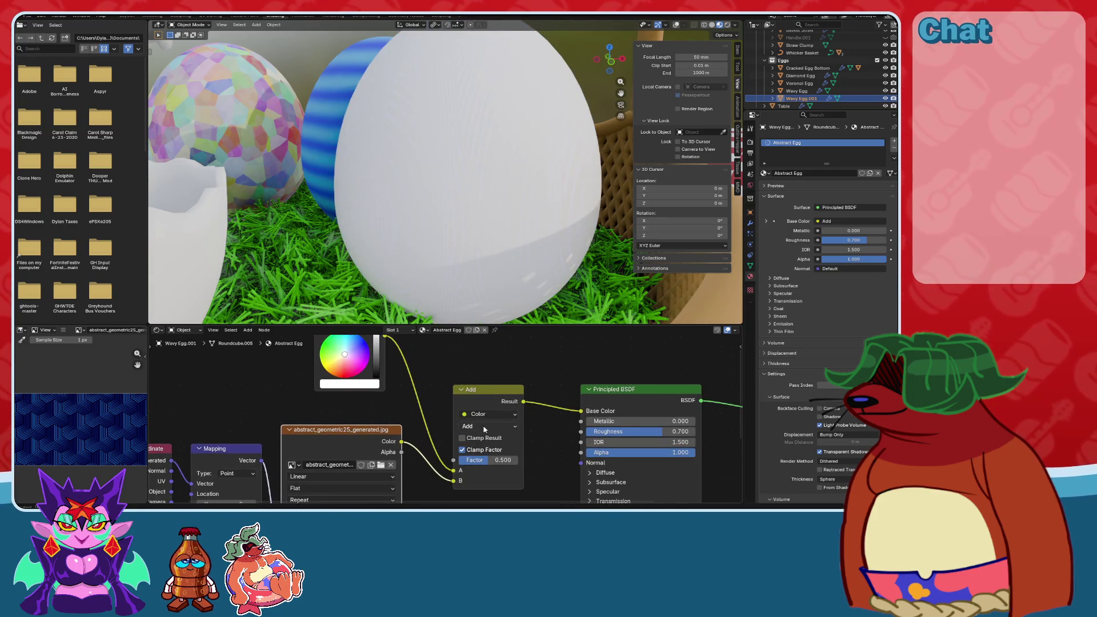
# Set the mix node to Multiply with a red-orange colour at 0.750 brightness and adjust its factor.
pyautogui.click(473, 426)
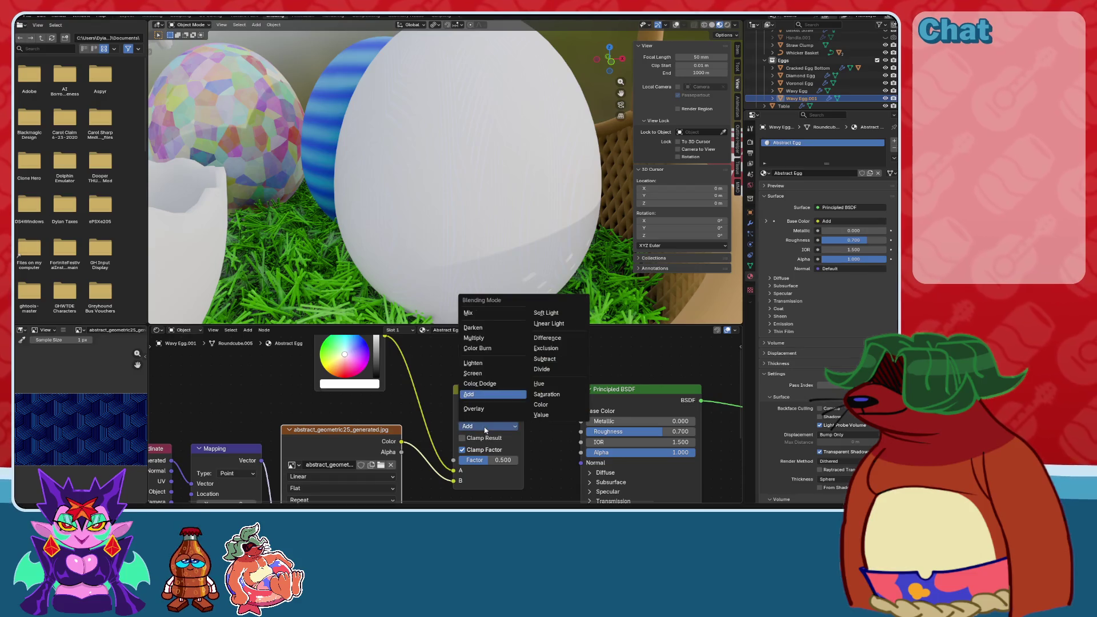
pyautogui.click(475, 343)
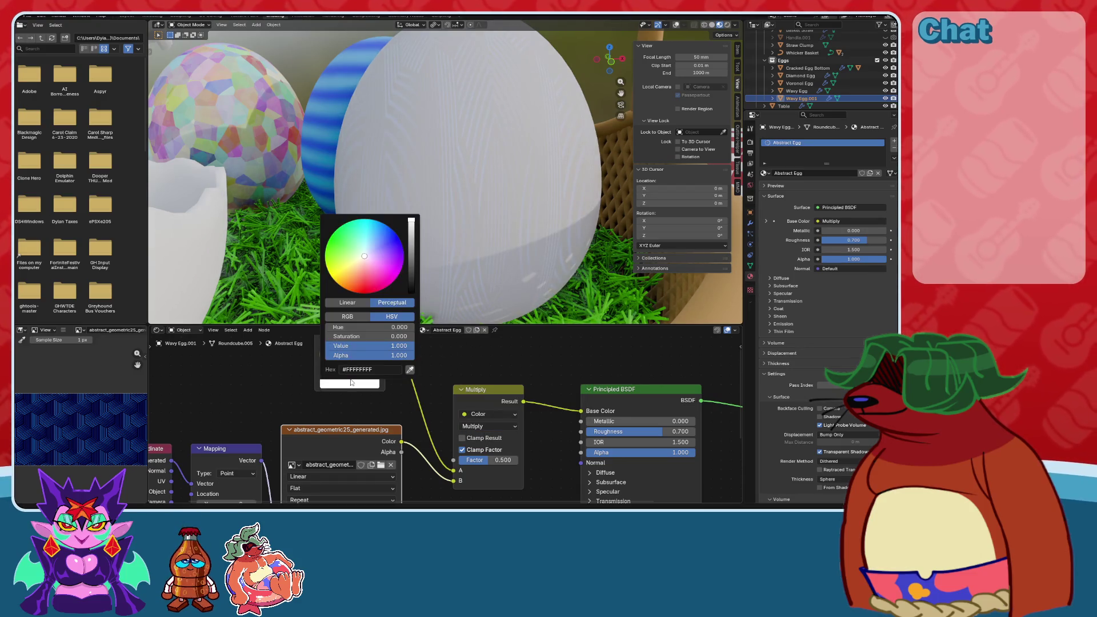
pyautogui.moveTo(415, 244)
pyautogui.mouseDown()
pyautogui.moveTo(411, 280)
pyautogui.moveTo(412, 237)
pyautogui.mouseUp()
pyautogui.moveTo(357, 292); pyautogui.dragTo(349, 291)
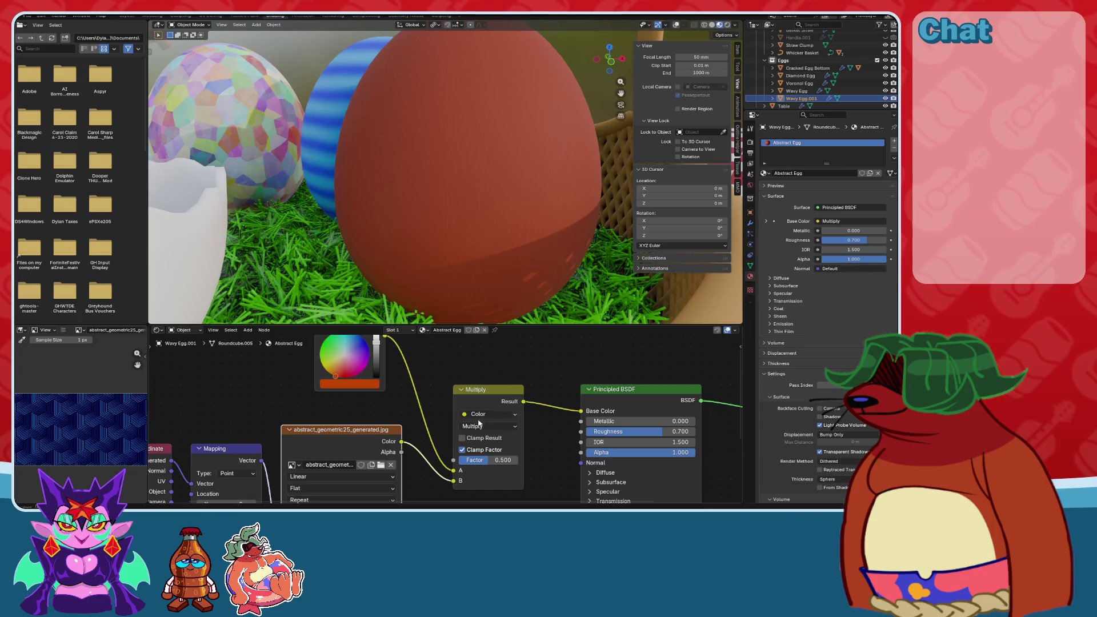
pyautogui.moveTo(480, 460)
pyautogui.mouseDown()
pyautogui.moveTo(503, 460)
pyautogui.moveTo(466, 460)
pyautogui.moveTo(505, 460)
pyautogui.moveTo(489, 460)
pyautogui.mouseUp()
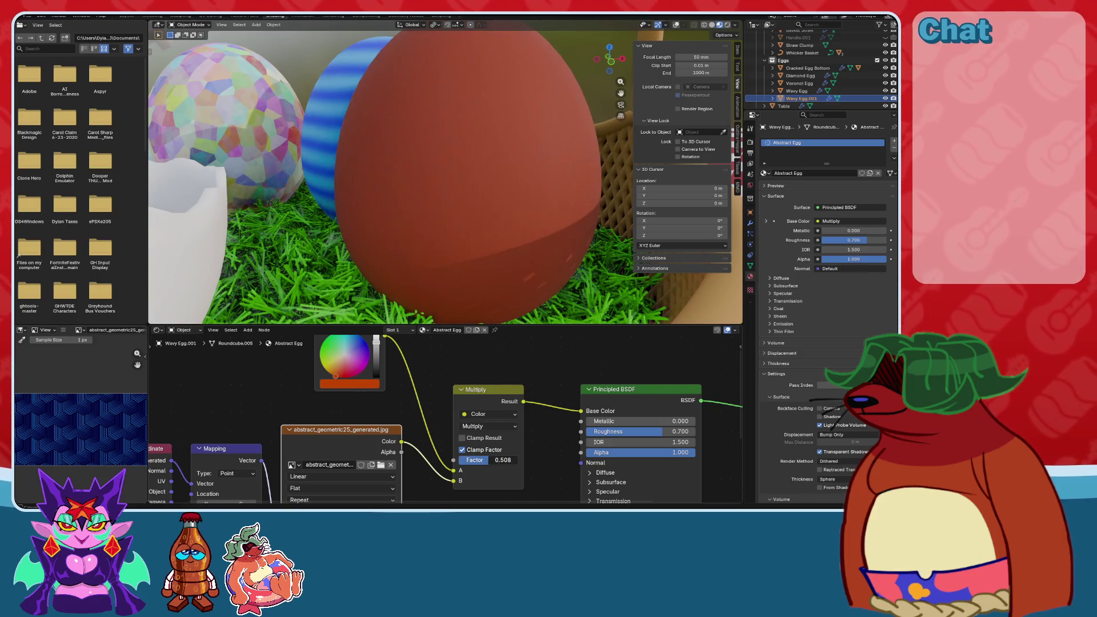
# Try Linear Light and Hue blend modes with a blue tint, settling the factor at 0.500.
pyautogui.click(488, 427)
pyautogui.click(547, 324)
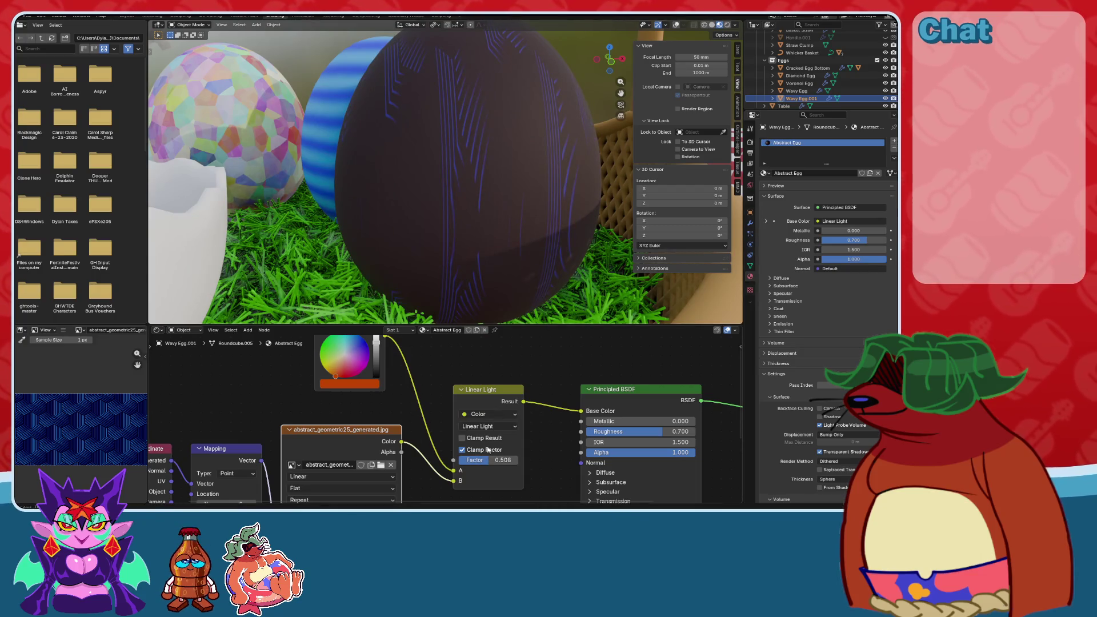
pyautogui.click(481, 426)
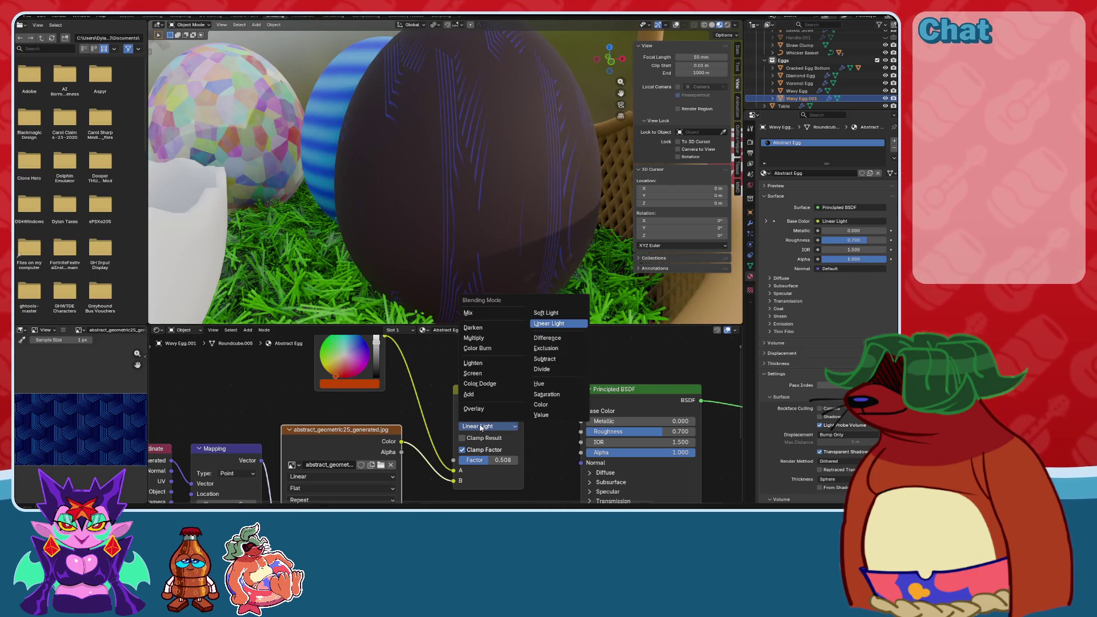
pyautogui.click(546, 384)
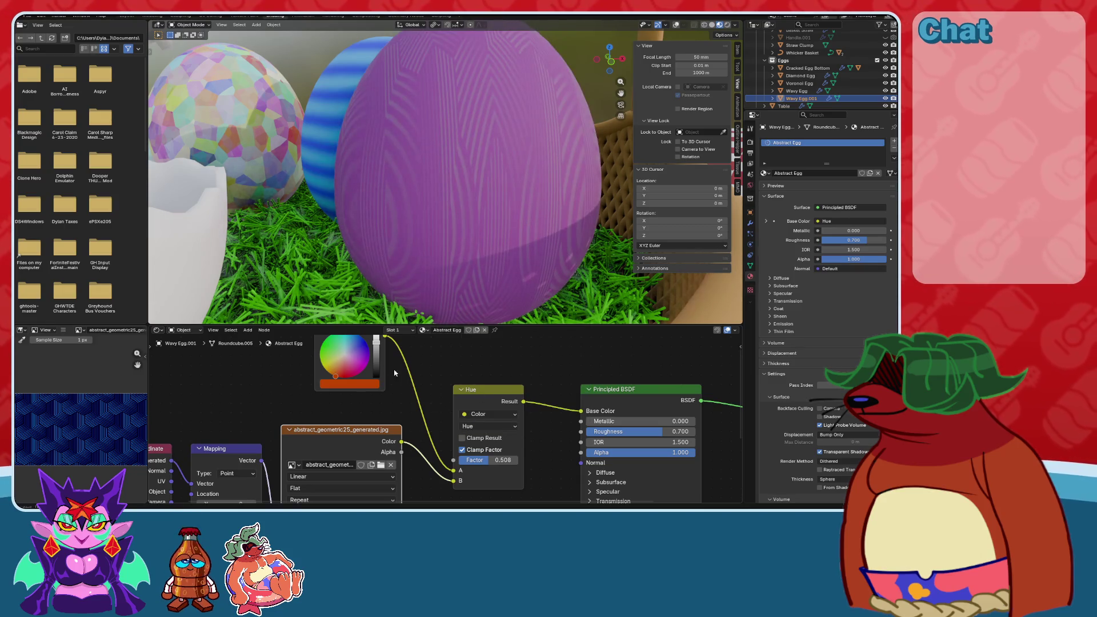
pyautogui.click(347, 383)
pyautogui.click(340, 369)
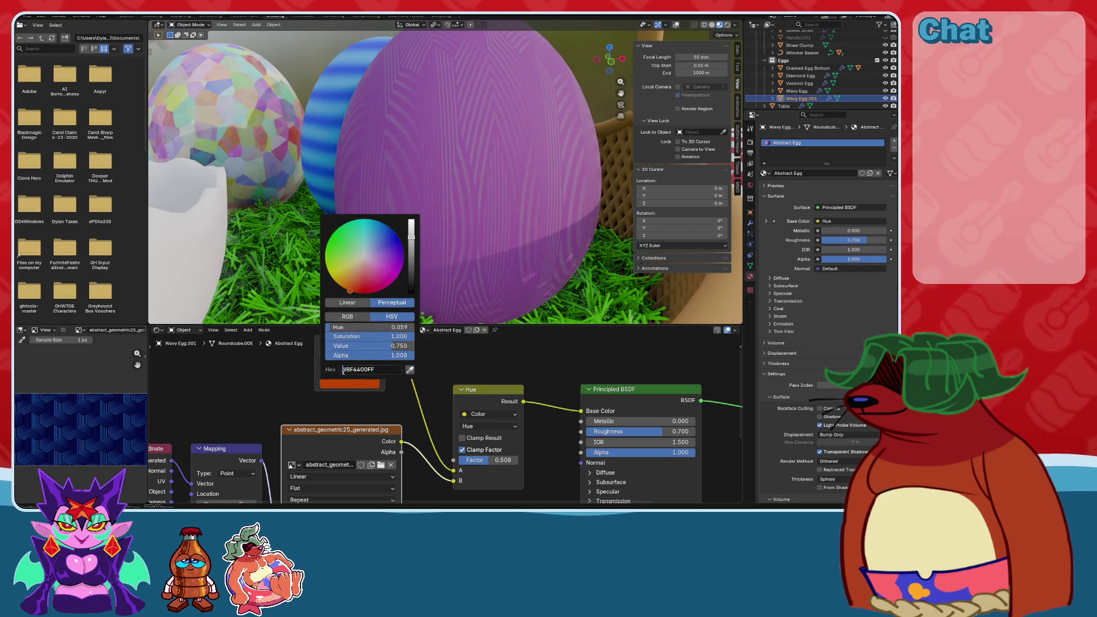
pyautogui.moveTo(341, 374)
pyautogui.mouseDown()
pyautogui.moveTo(344, 354)
pyautogui.moveTo(368, 346)
pyautogui.moveTo(334, 350)
pyautogui.moveTo(346, 377)
pyautogui.moveTo(368, 348)
pyautogui.moveTo(368, 363)
pyautogui.mouseUp()
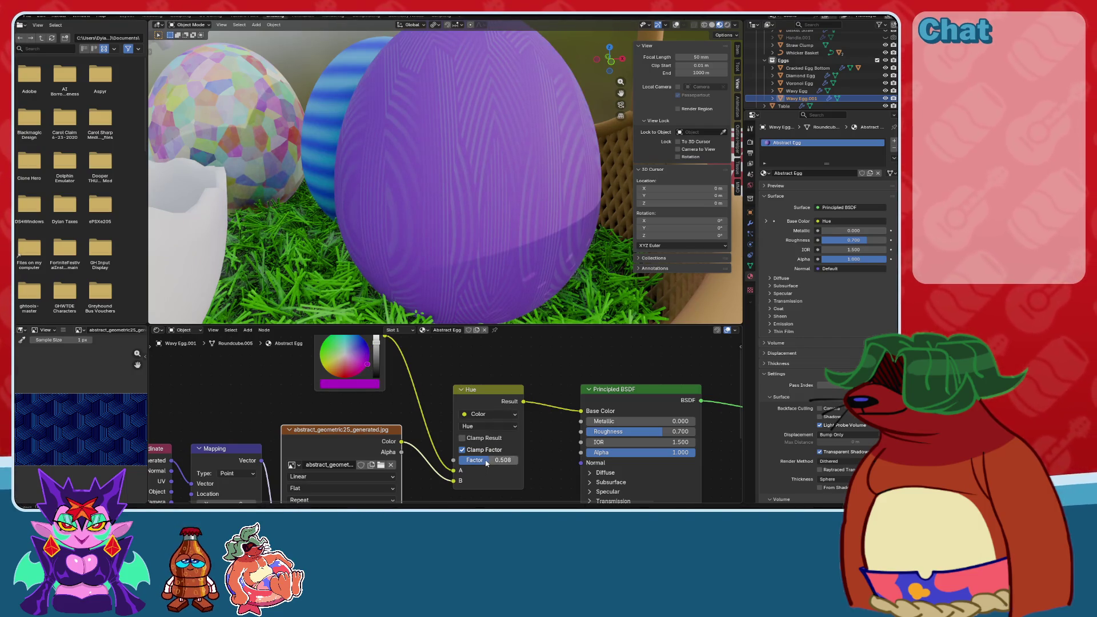
pyautogui.moveTo(490, 460)
pyautogui.mouseDown()
pyautogui.moveTo(518, 460)
pyautogui.moveTo(494, 460)
pyautogui.mouseUp()
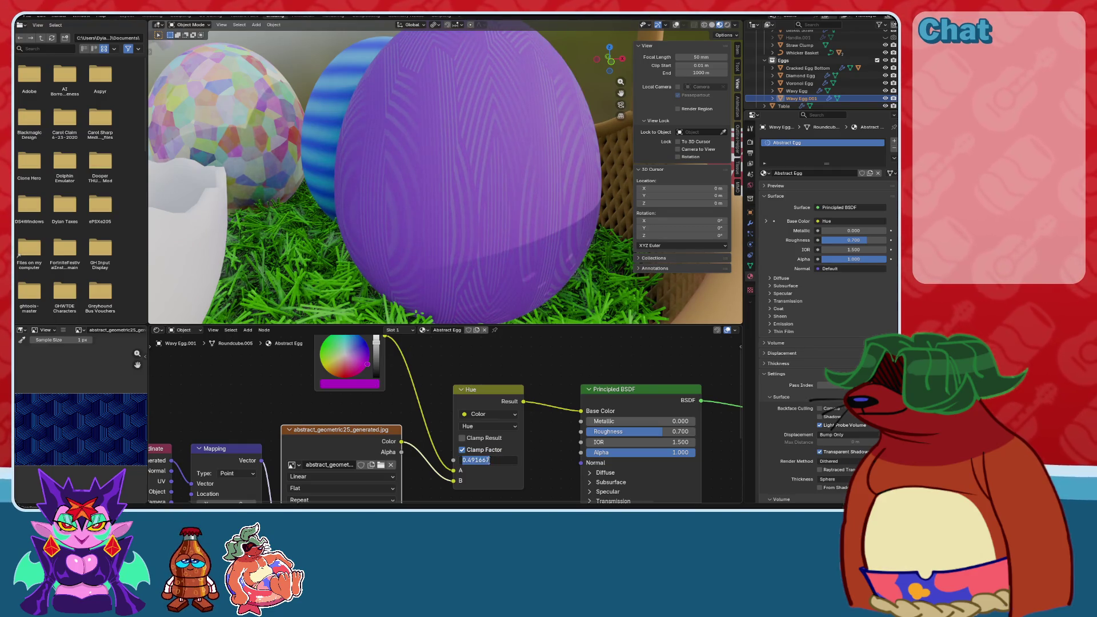
pyautogui.press('Return')
pyautogui.click(488, 460)
pyautogui.write('0.500')
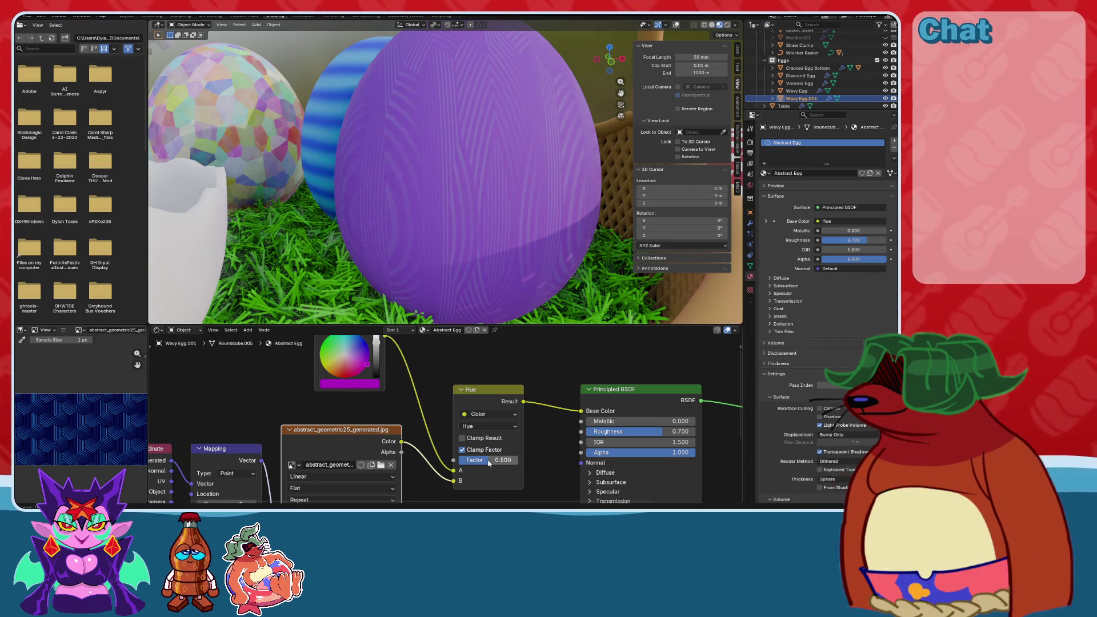
pyautogui.press('Return')
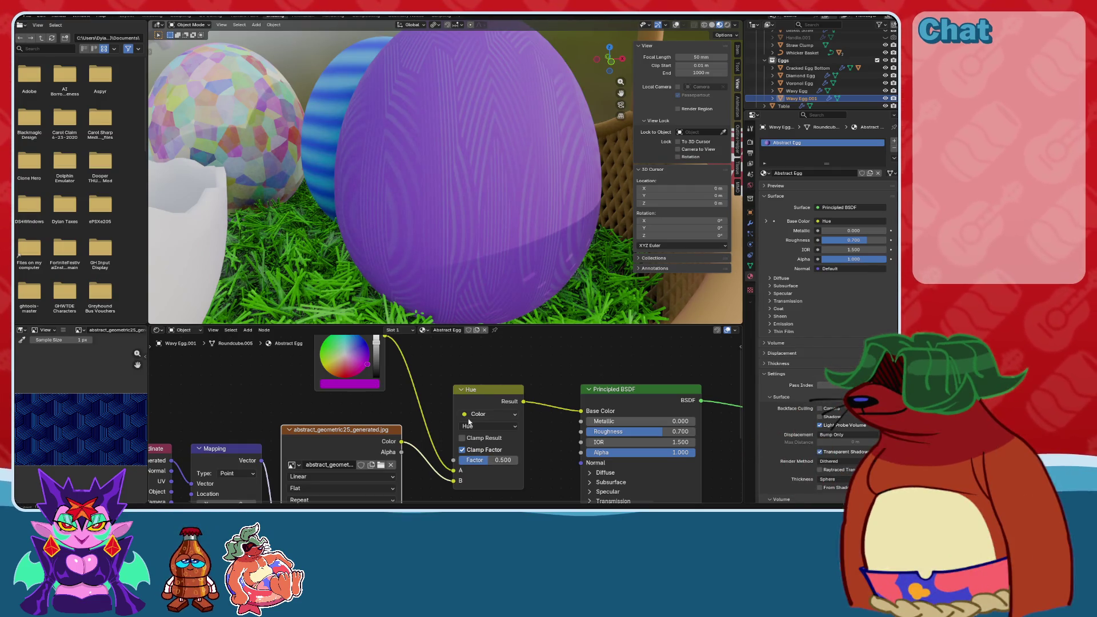
# Try Saturation and Color blend modes, then switch the mix to Value.
pyautogui.click(489, 427)
pyautogui.click(563, 394)
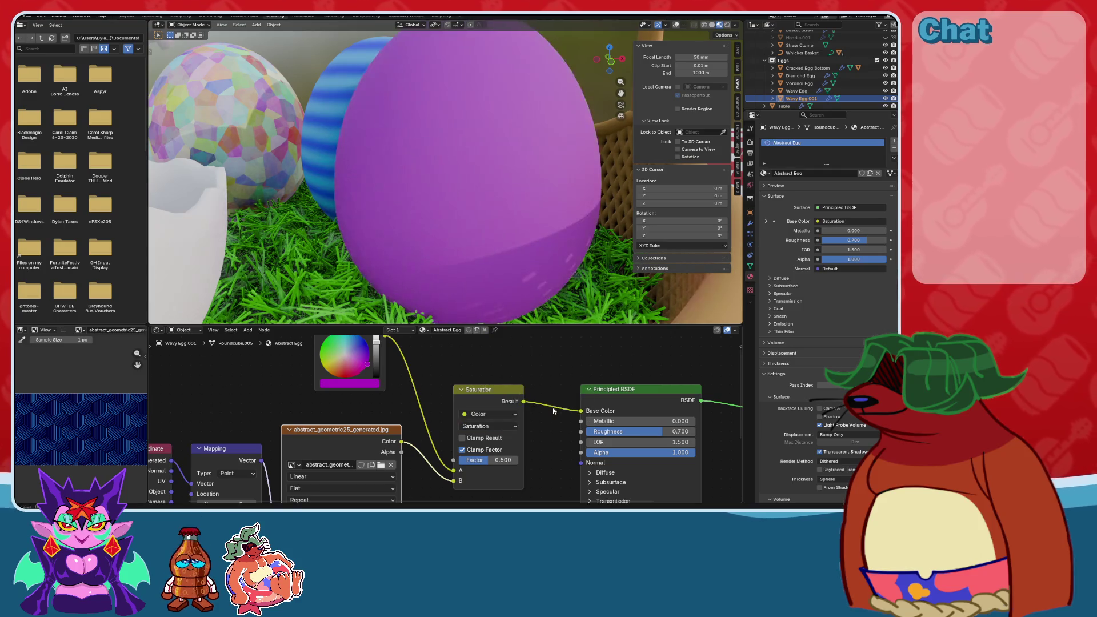
pyautogui.click(488, 426)
pyautogui.click(557, 415)
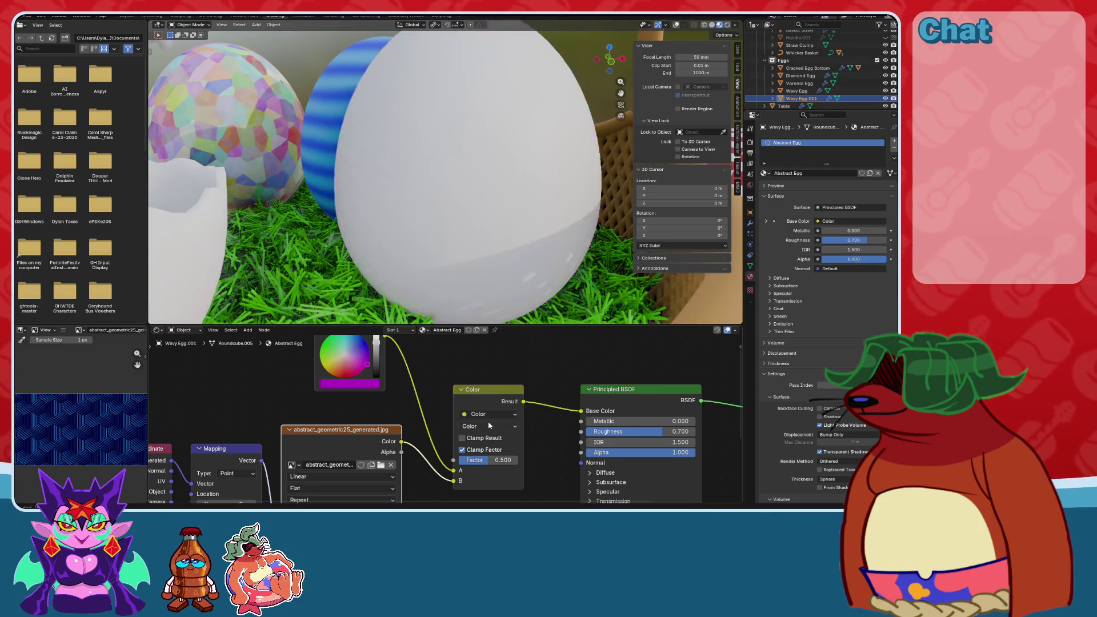
pyautogui.click(490, 427)
pyautogui.click(551, 415)
# Pick a dark red blend colour for the egg, check the basket view, and save the file.
pyautogui.click(478, 426)
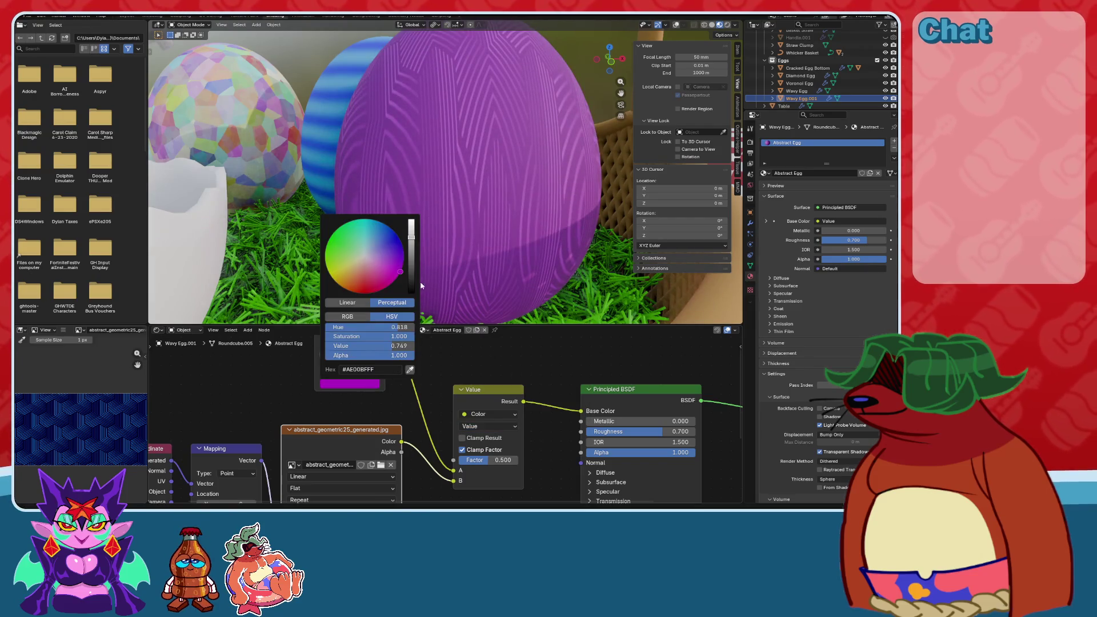
pyautogui.moveTo(379, 261)
pyautogui.mouseDown()
pyautogui.moveTo(403, 240)
pyautogui.moveTo(394, 229)
pyautogui.moveTo(360, 218)
pyautogui.moveTo(330, 238)
pyautogui.moveTo(333, 269)
pyautogui.moveTo(394, 274)
pyautogui.moveTo(399, 239)
pyautogui.moveTo(411, 276)
pyautogui.mouseUp()
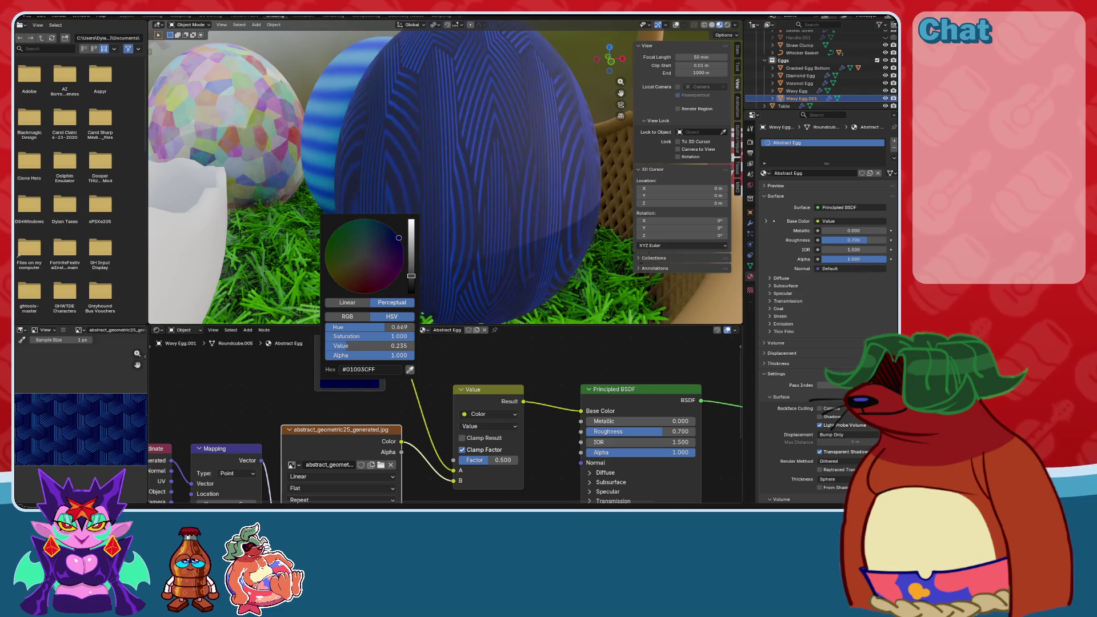
pyautogui.moveTo(392, 235)
pyautogui.mouseDown()
pyautogui.moveTo(380, 221)
pyautogui.moveTo(403, 253)
pyautogui.moveTo(355, 292)
pyautogui.moveTo(367, 296)
pyautogui.mouseUp()
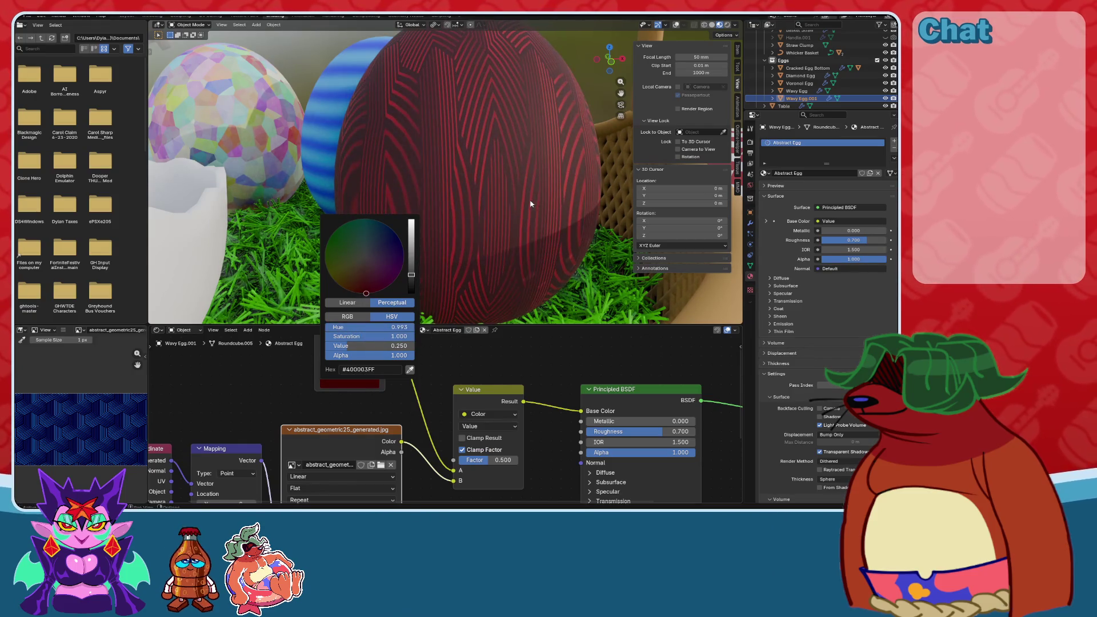
pyautogui.scroll(-5, 531, 204)
pyautogui.moveTo(531, 204); pyautogui.dragTo(392, 196, button='middle')
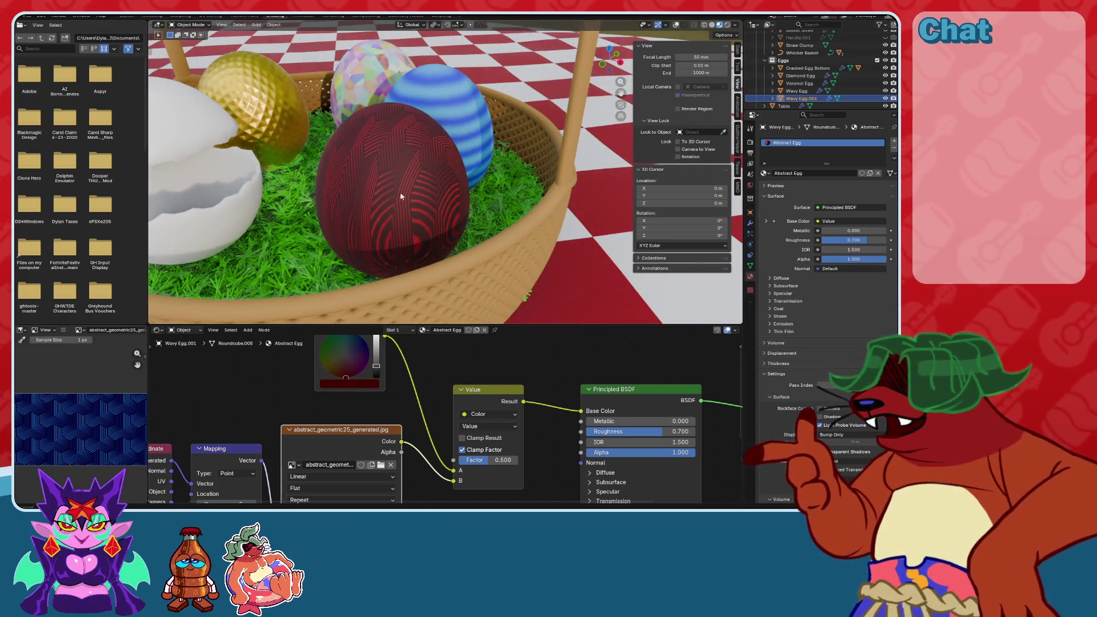
pyautogui.scroll(3, 392, 196)
pyautogui.moveTo(482, 262); pyautogui.dragTo(482, 201, button='middle')
pyautogui.hotkey('ctrl', 's')
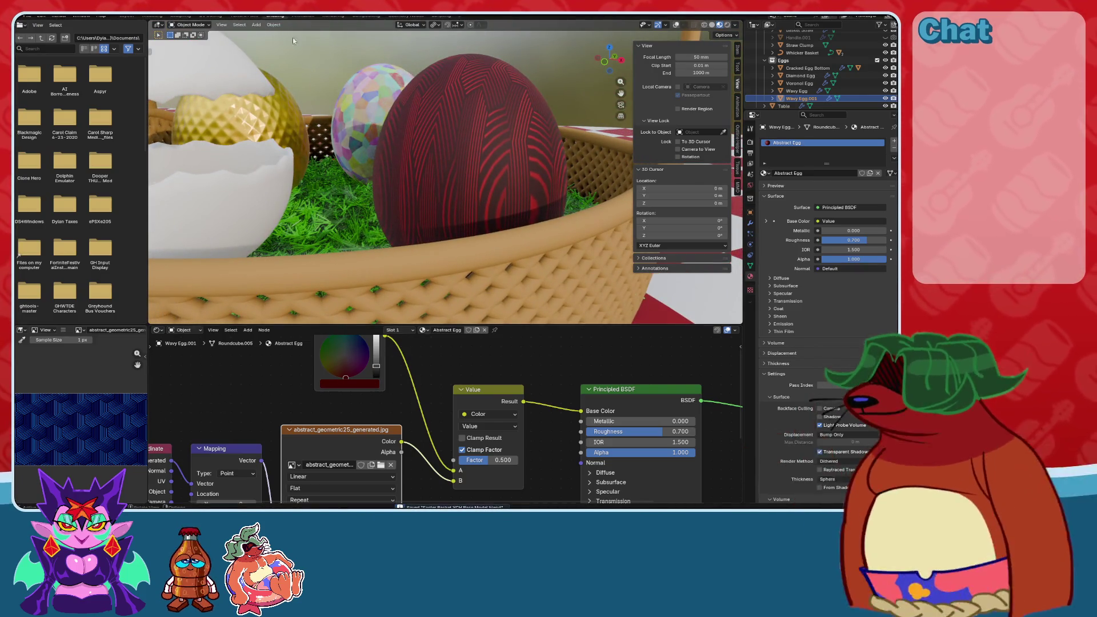
pyautogui.click(190, 25)
# Put the egg into Edit Mode with overlays shown and look at it in UV Editing.
pyautogui.click(190, 42)
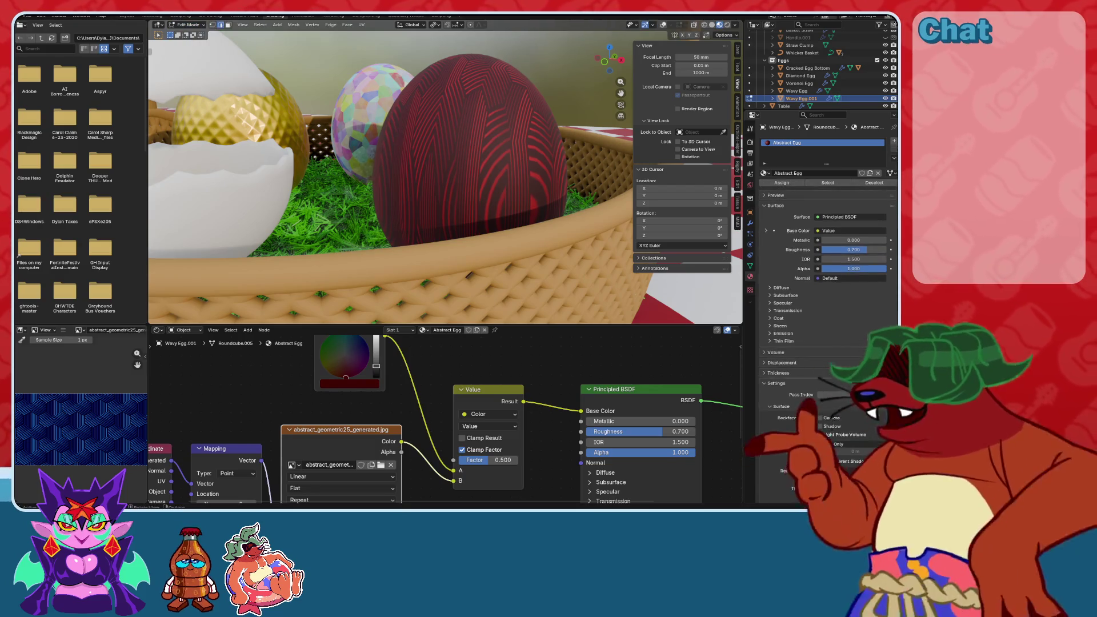
pyautogui.click(663, 25)
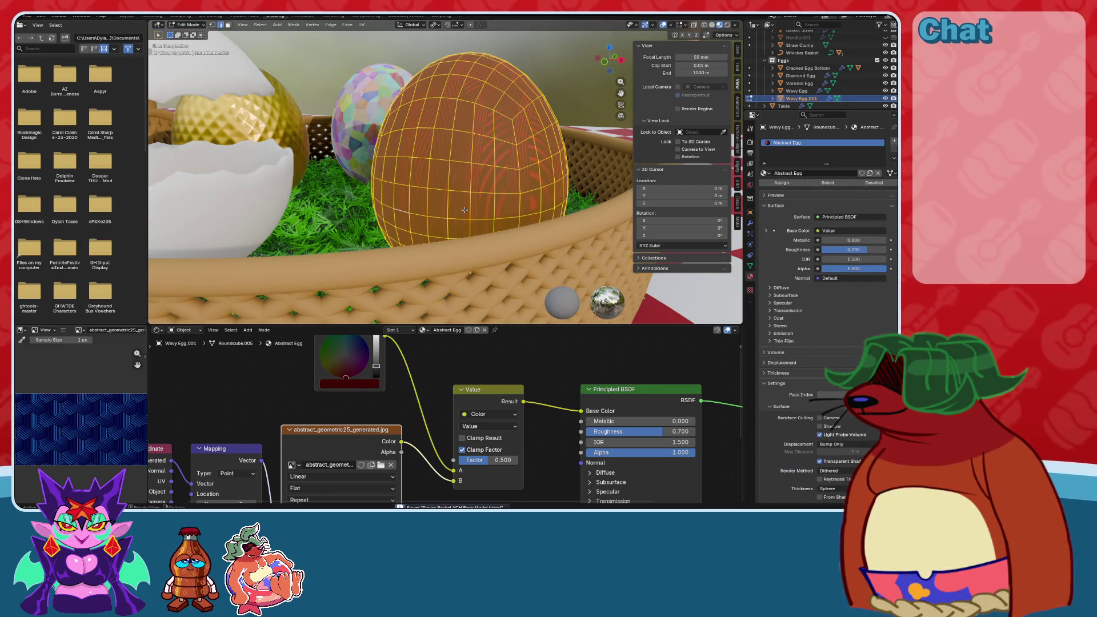
pyautogui.click(210, 15)
pyautogui.scroll(6, 572, 258)
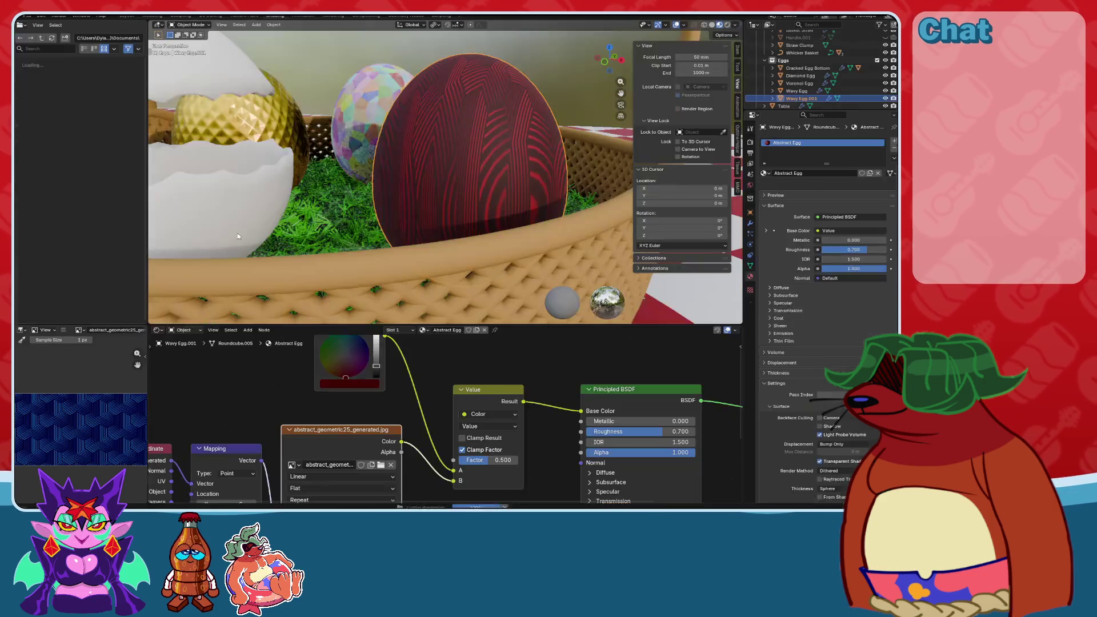
# Link the Texture Coordinate UV output to the Mapping node's Vector input.
pyautogui.click(274, 15)
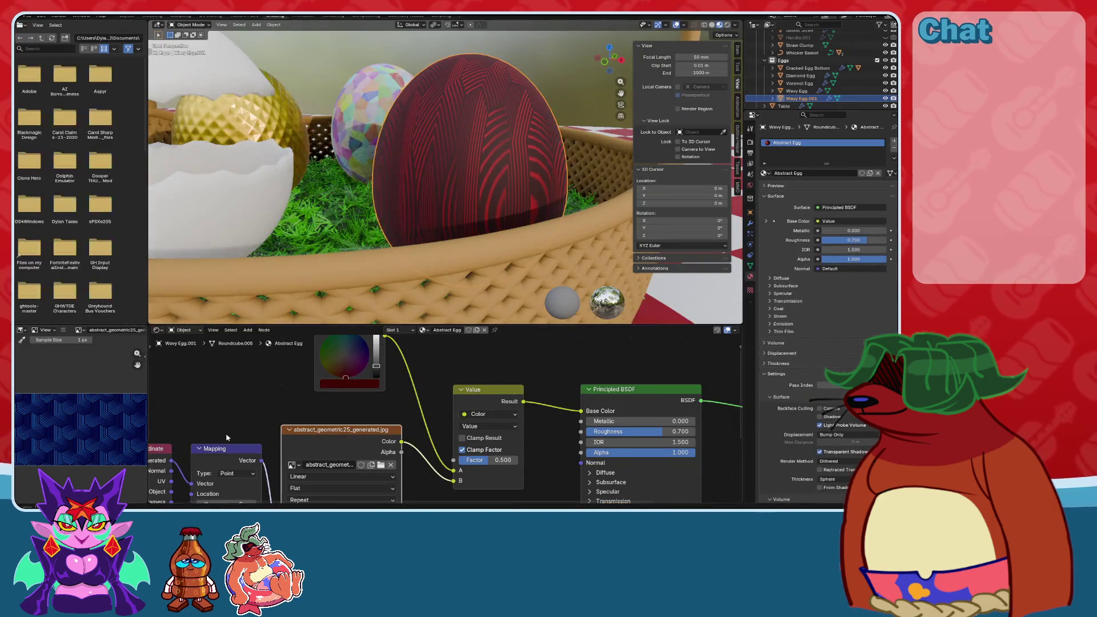
pyautogui.moveTo(303, 406); pyautogui.dragTo(322, 409)
pyautogui.moveTo(443, 198)
pyautogui.mouseDown(button='middle')
pyautogui.moveTo(379, 208)
pyautogui.moveTo(404, 242)
pyautogui.moveTo(387, 238)
pyautogui.moveTo(497, 221)
pyautogui.mouseUp(button='middle')
pyautogui.scroll(2, 497, 221)
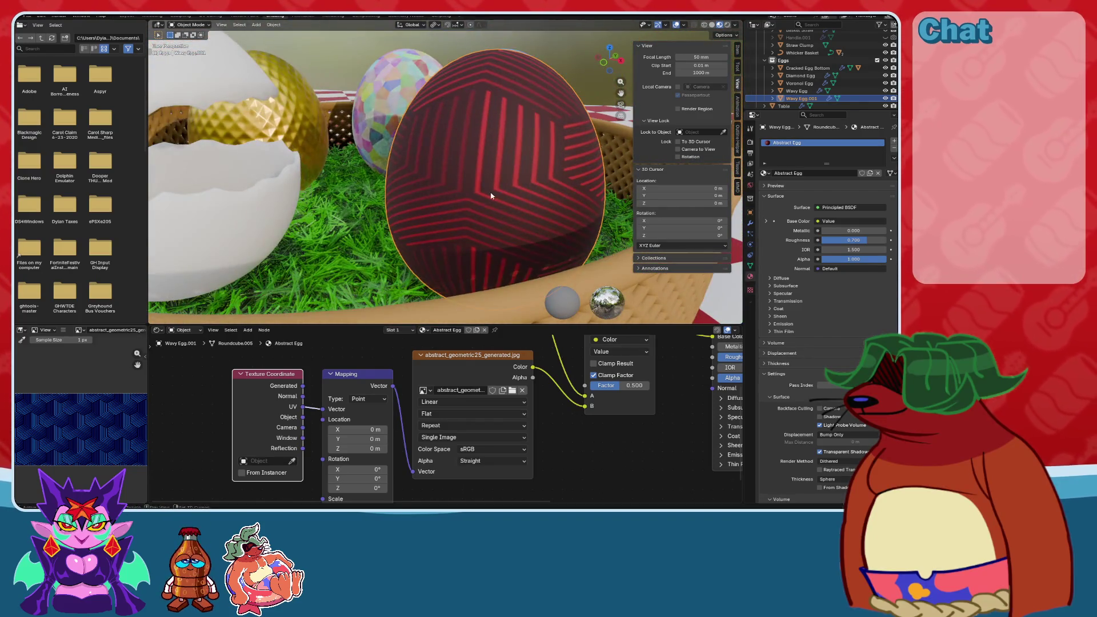
pyautogui.click(212, 17)
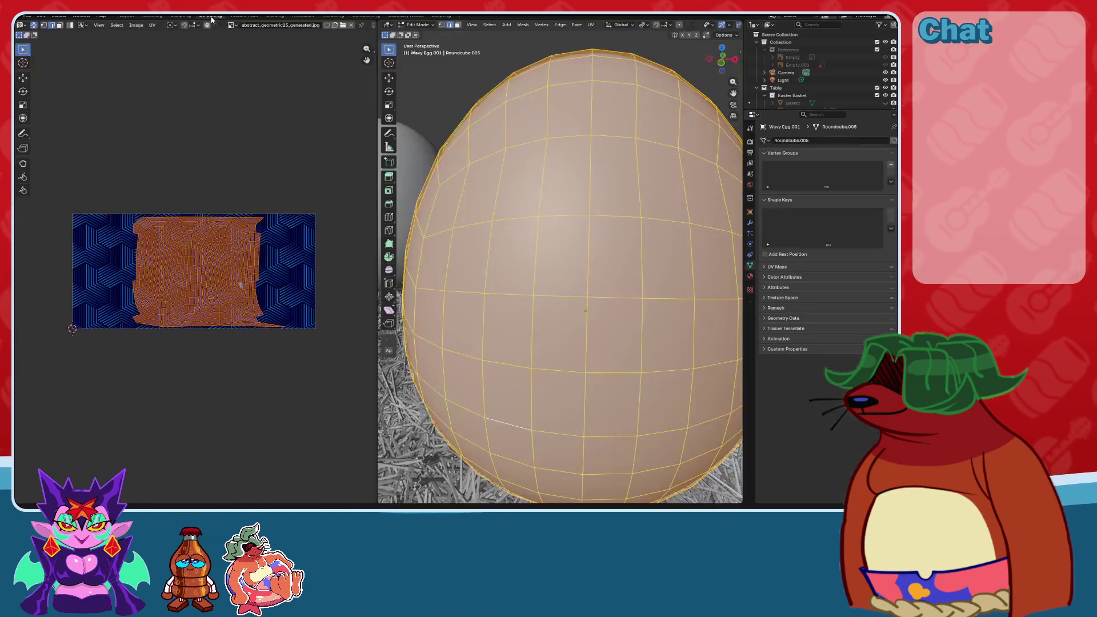
# Isolate the egg in Local view with Material Preview and no overlays, and unwrap it with Minimum Stretch.
pyautogui.press('KP_Divide')
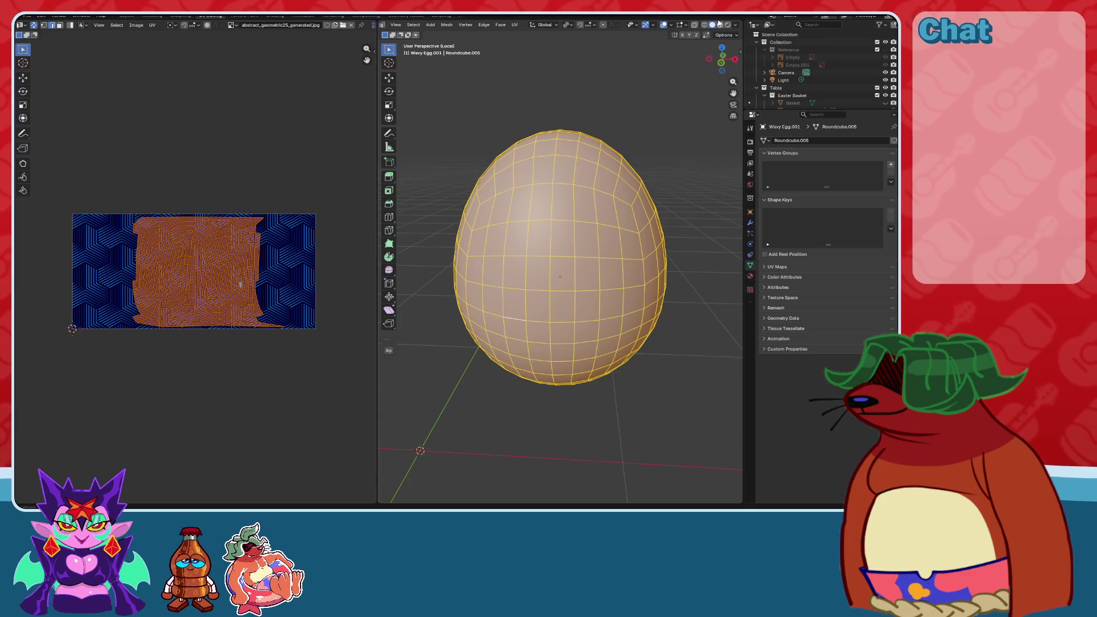
pyautogui.click(719, 25)
pyautogui.hotkey('ctrl', 's')
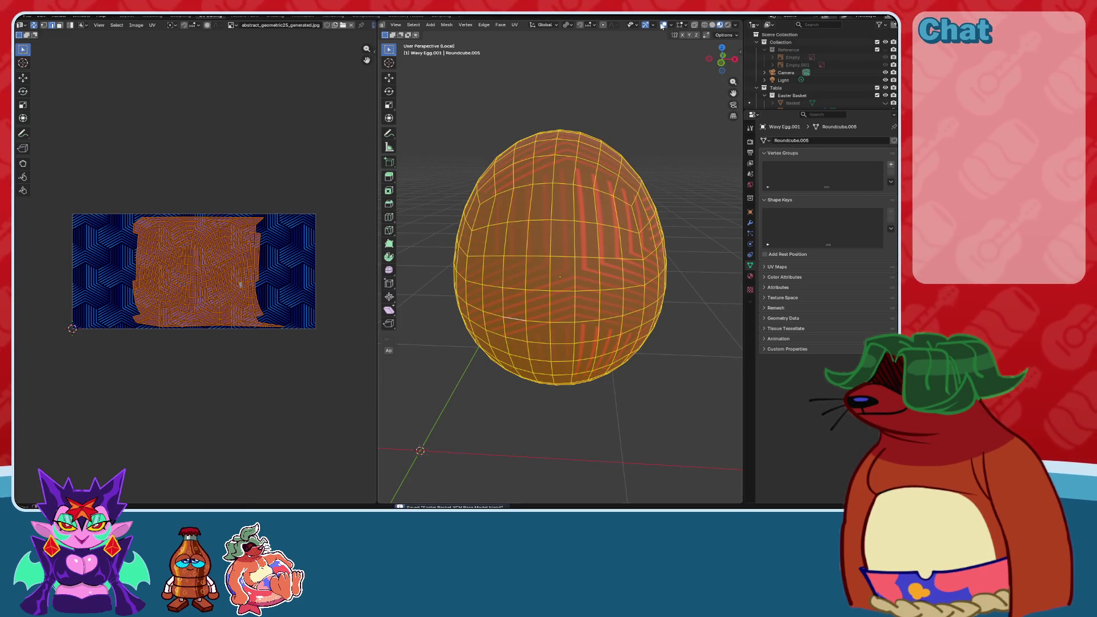
pyautogui.click(664, 25)
pyautogui.moveTo(605, 189)
pyautogui.mouseDown(button='middle')
pyautogui.moveTo(583, 208)
pyautogui.moveTo(485, 240)
pyautogui.moveTo(544, 247)
pyautogui.moveTo(537, 217)
pyautogui.mouseUp(button='middle')
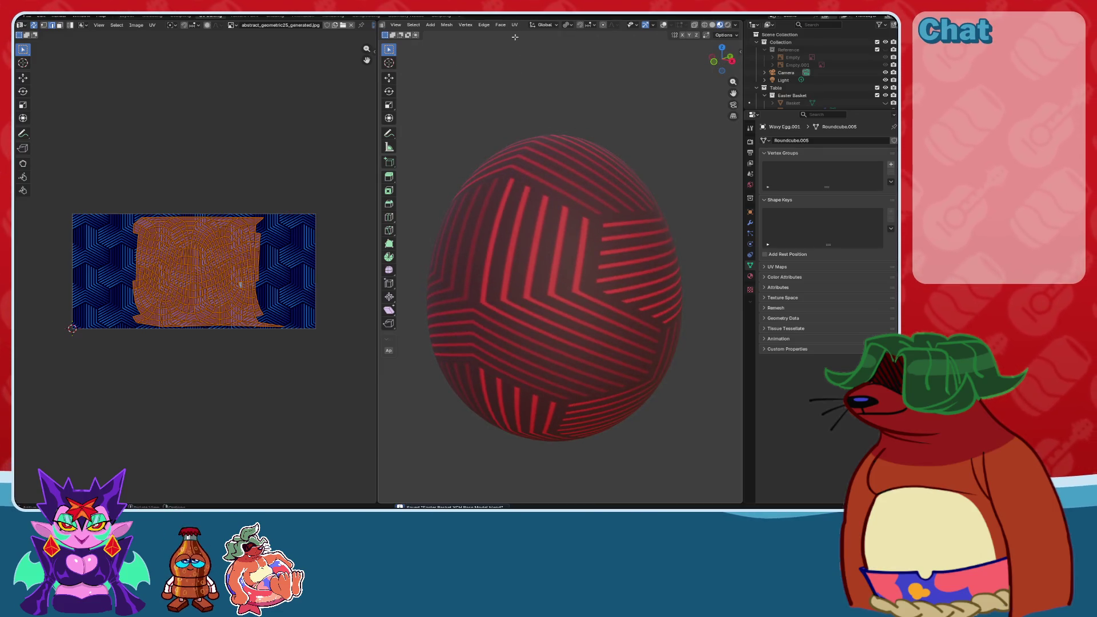
pyautogui.click(514, 26)
pyautogui.click(549, 49)
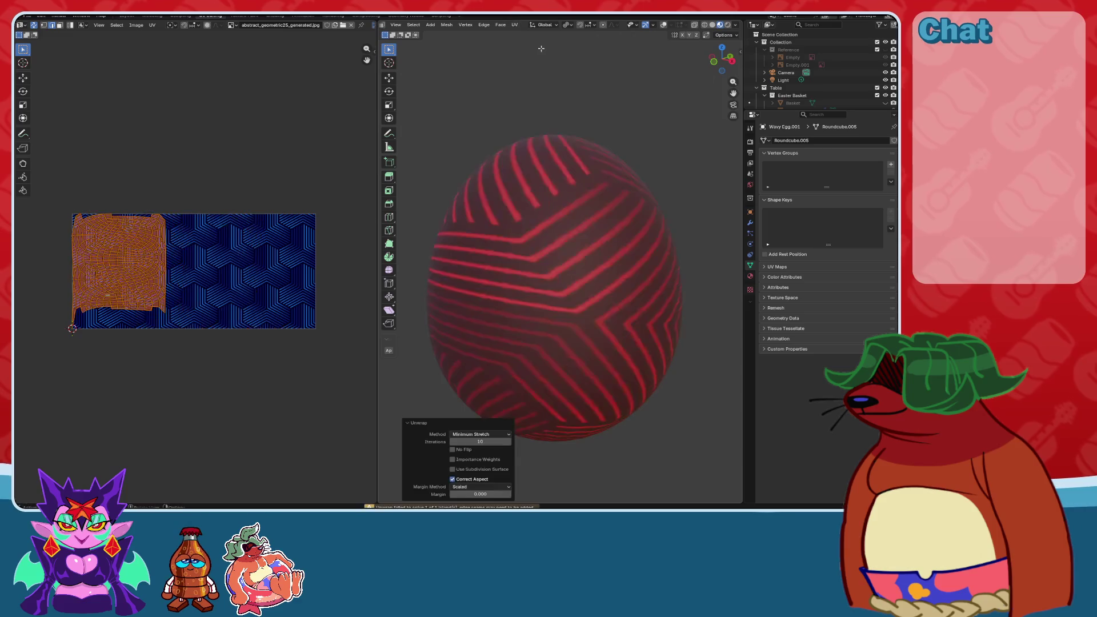
pyautogui.moveTo(551, 138)
pyautogui.mouseDown(button='middle')
pyautogui.moveTo(657, 240)
pyautogui.moveTo(722, 269)
pyautogui.moveTo(421, 269)
pyautogui.moveTo(433, 276)
pyautogui.moveTo(421, 289)
pyautogui.moveTo(571, 255)
pyautogui.mouseUp(button='middle')
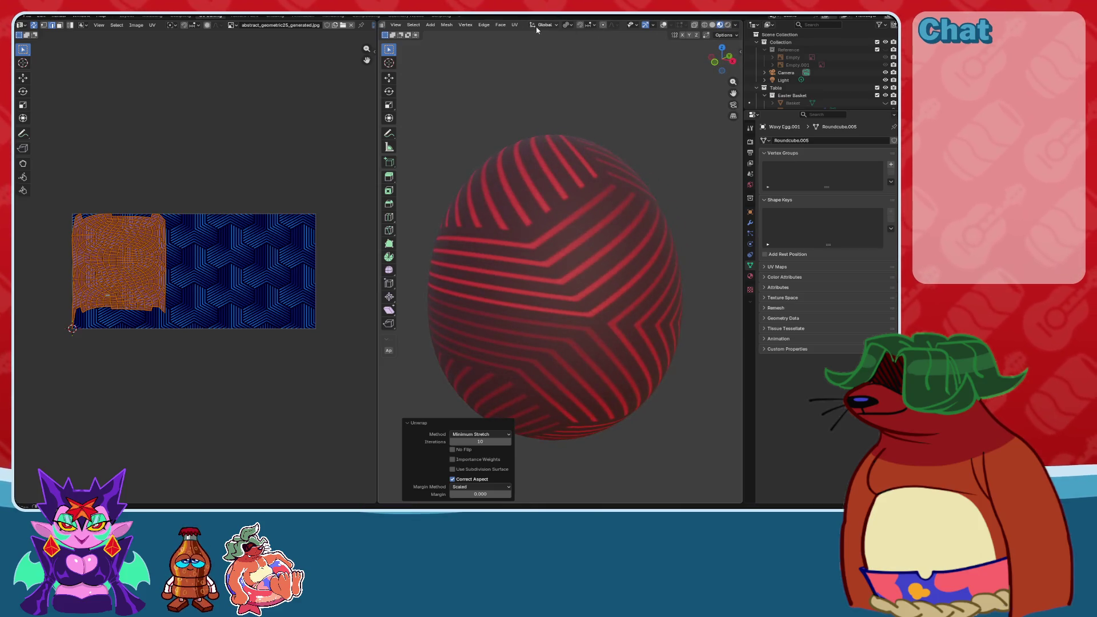
pyautogui.click(516, 25)
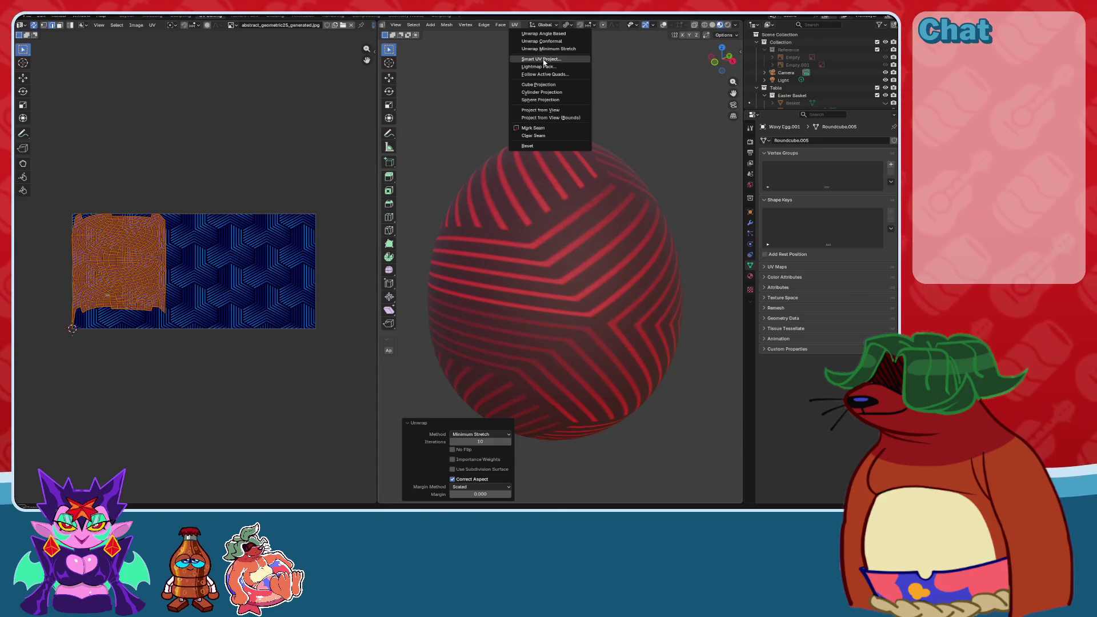
# Try Follow Active Quads and Angle Based unwraps, then apply Cube Projection at cube size 2.000.
pyautogui.click(544, 75)
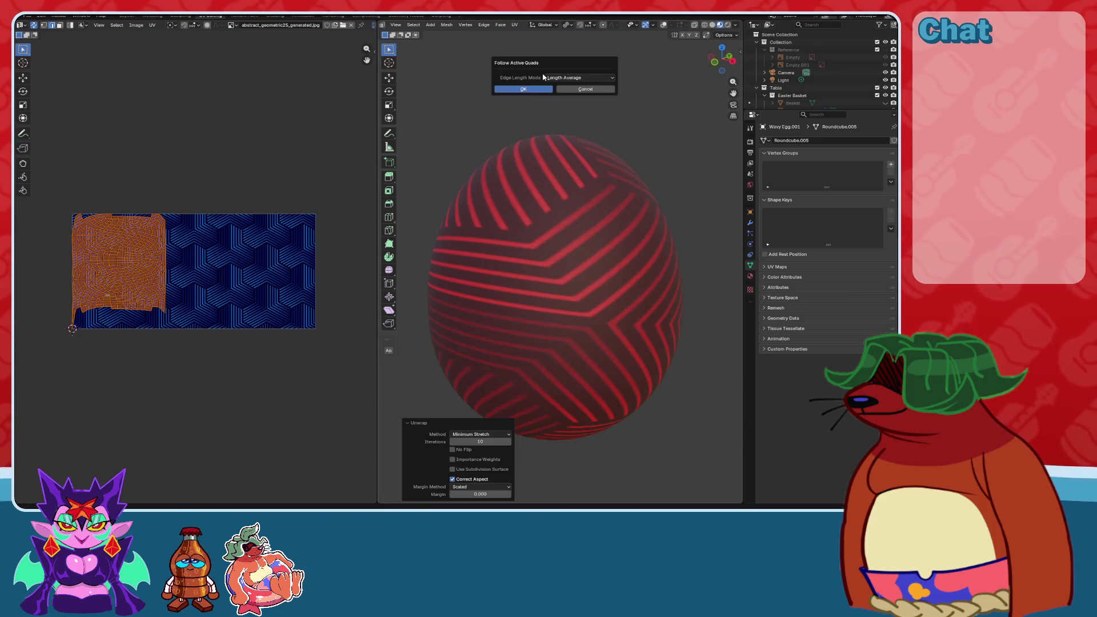
pyautogui.click(523, 89)
pyautogui.click(514, 24)
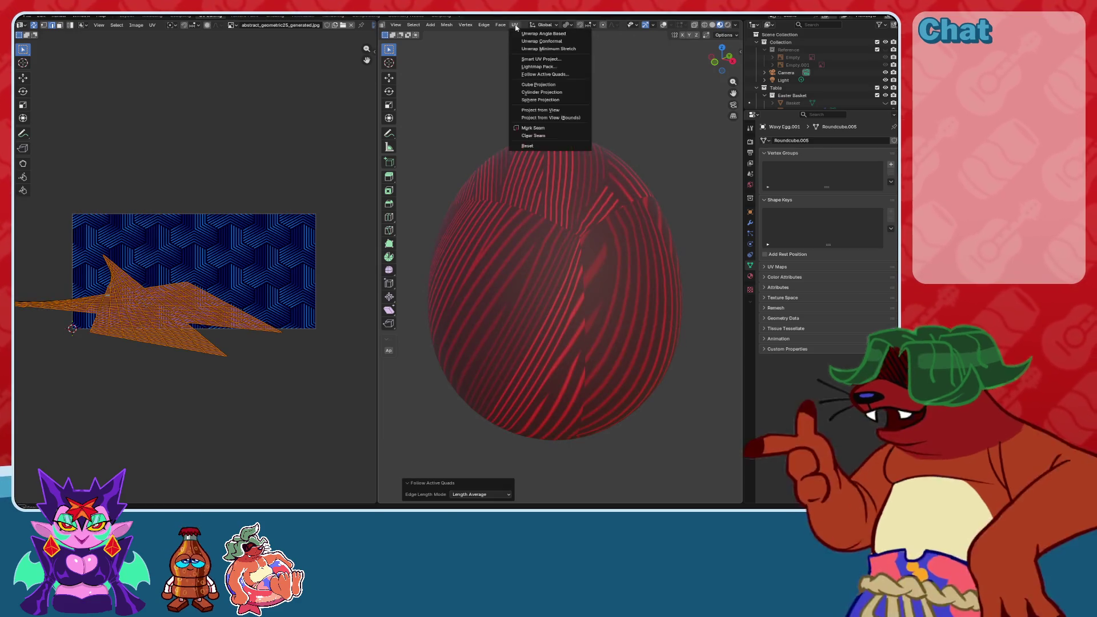
pyautogui.click(550, 34)
pyautogui.click(514, 25)
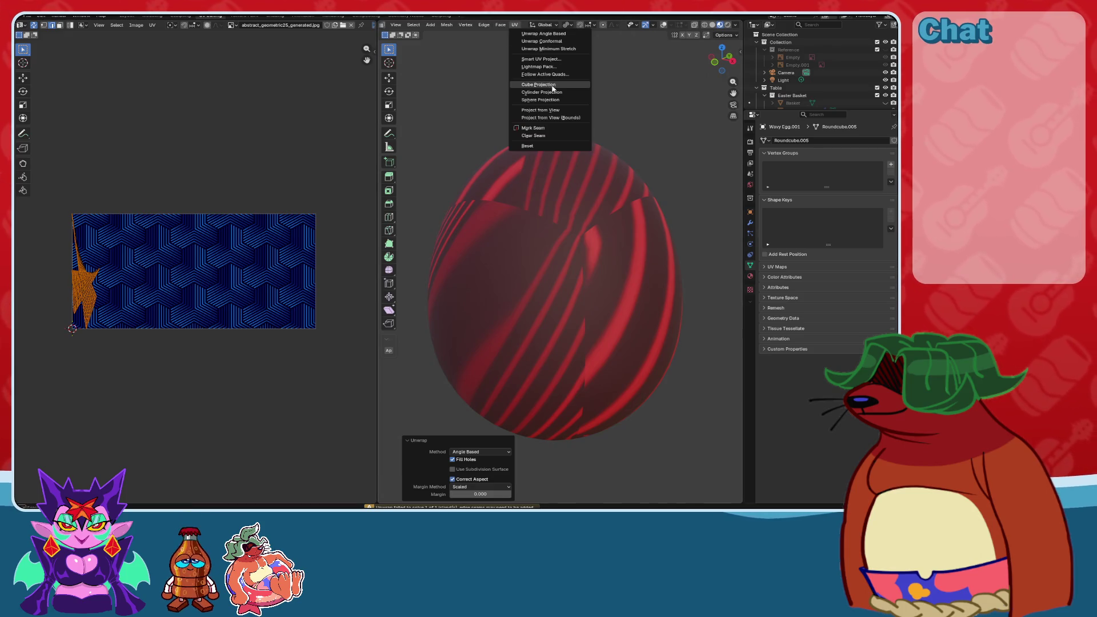
pyautogui.click(552, 85)
pyautogui.moveTo(593, 178)
pyautogui.mouseDown(button='middle')
pyautogui.moveTo(565, 221)
pyautogui.moveTo(499, 200)
pyautogui.moveTo(421, 211)
pyautogui.moveTo(746, 195)
pyautogui.mouseUp(button='middle')
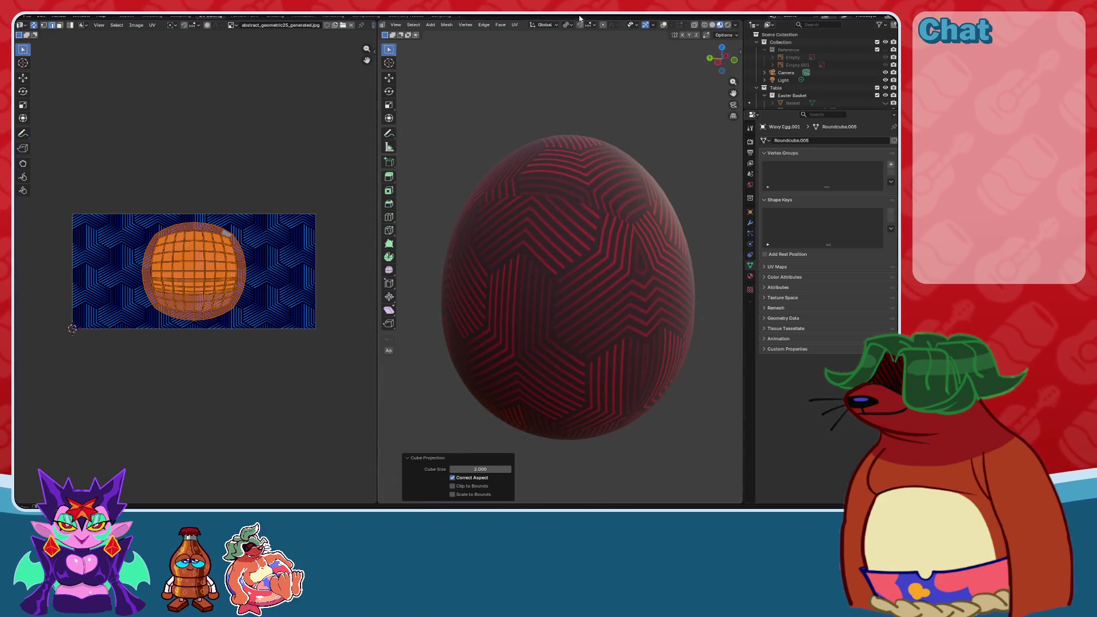
pyautogui.click(513, 26)
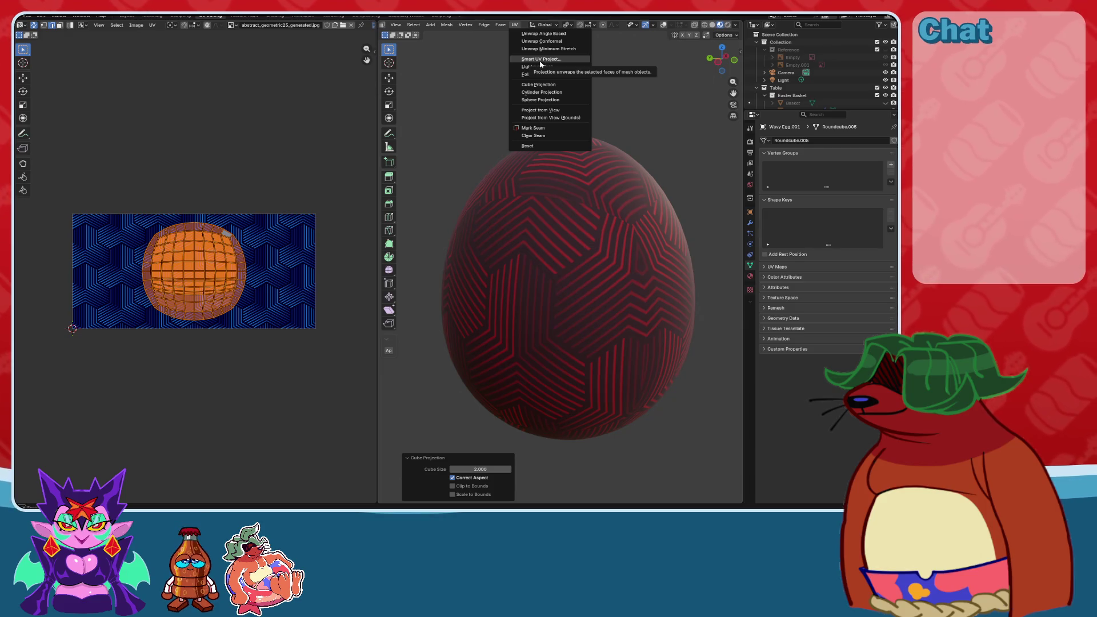
pyautogui.scroll(-3, 528, 97)
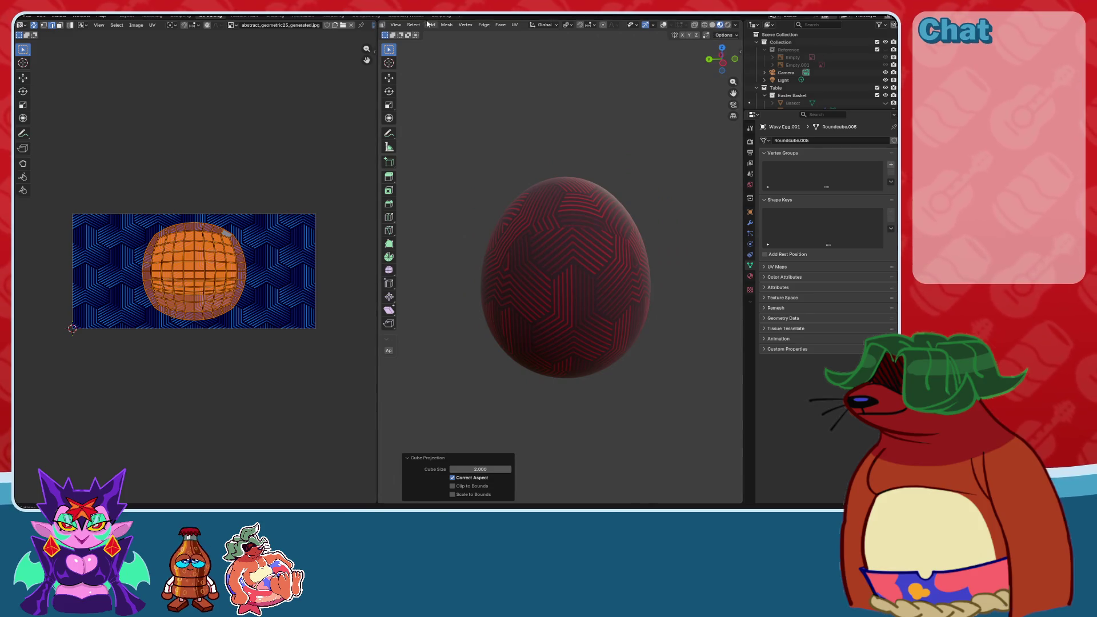
pyautogui.click(514, 25)
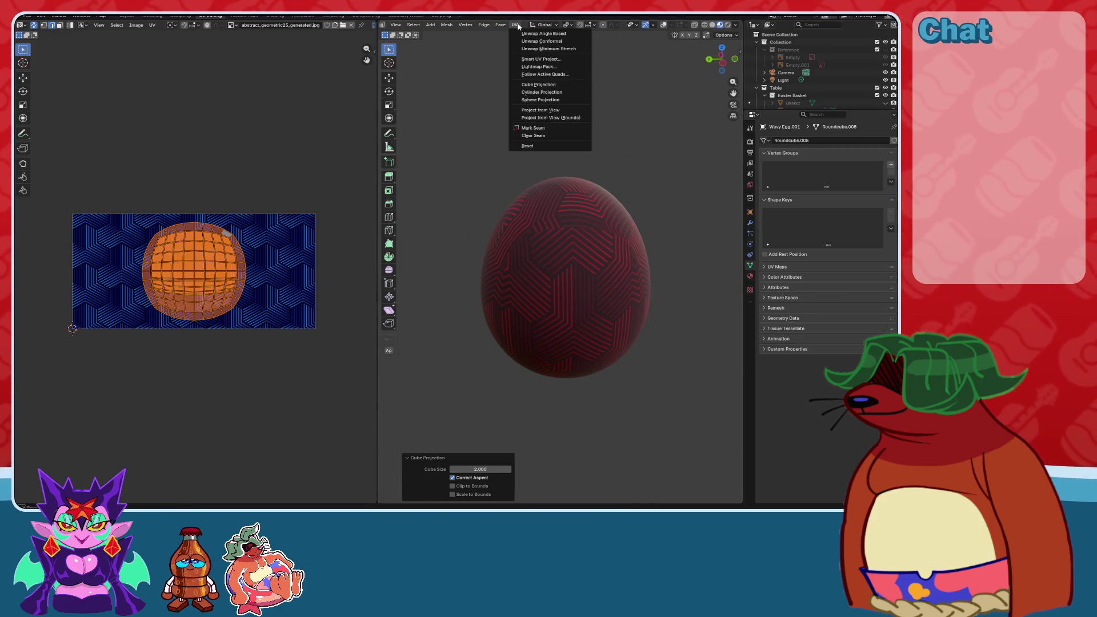
# Deselect the mesh and switch to a top orthographic wireframe view of the egg.
pyautogui.click(664, 25)
pyautogui.moveTo(600, 171); pyautogui.dragTo(526, 202, button='middle')
pyautogui.scroll(-2, 527, 201)
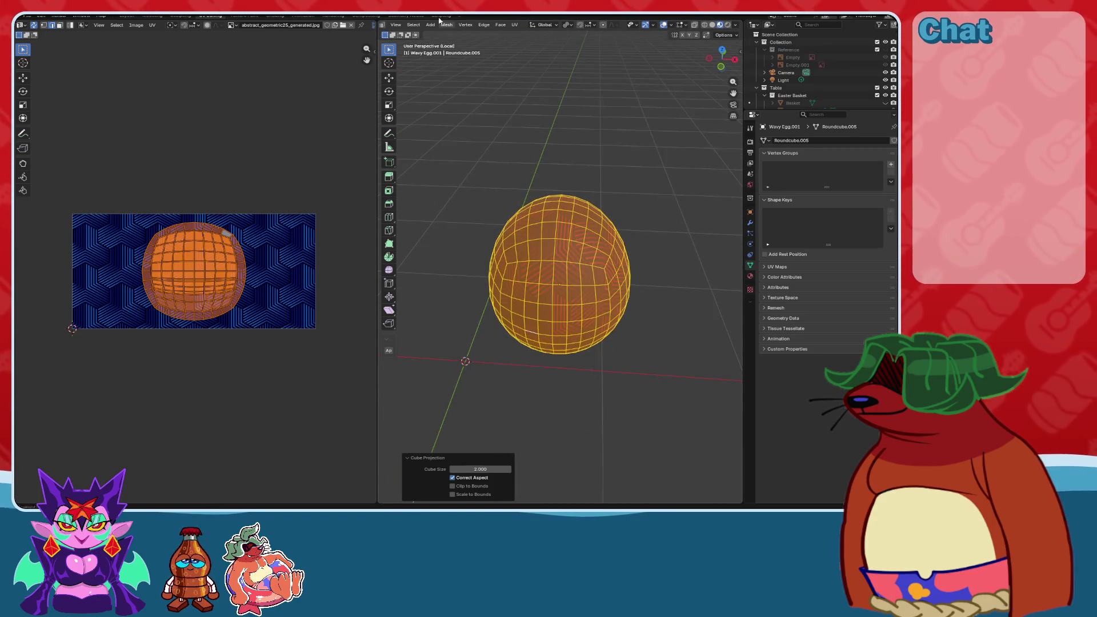
pyautogui.hotkey('alt', 'a')
pyautogui.moveTo(439, 32)
pyautogui.mouseDown(button='middle')
pyautogui.moveTo(582, 130)
pyautogui.moveTo(659, 65)
pyautogui.mouseUp(button='middle')
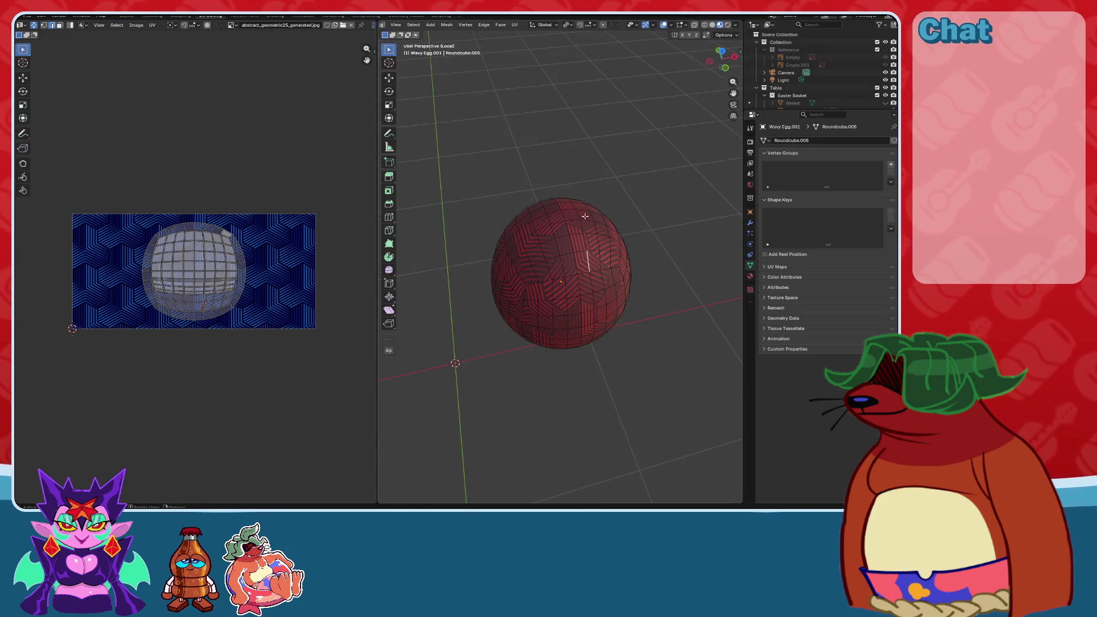
pyautogui.moveTo(673, 205)
pyautogui.mouseDown(button='middle')
pyautogui.moveTo(661, 154)
pyautogui.moveTo(698, 41)
pyautogui.mouseUp(button='middle')
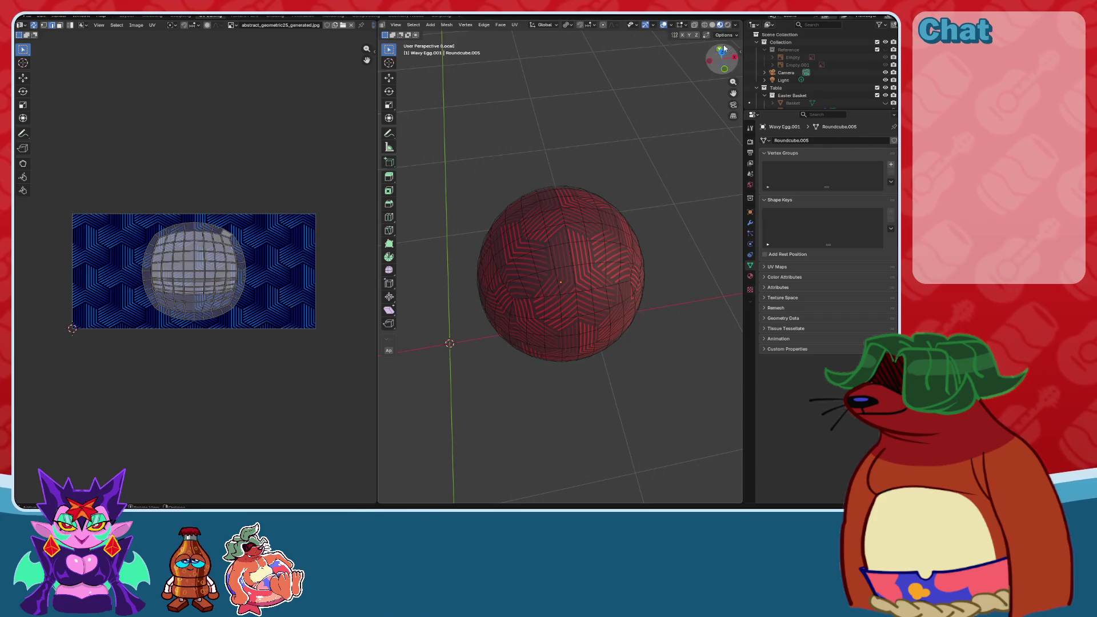
pyautogui.click(723, 50)
pyautogui.click(705, 25)
pyautogui.scroll(2, 653, 200)
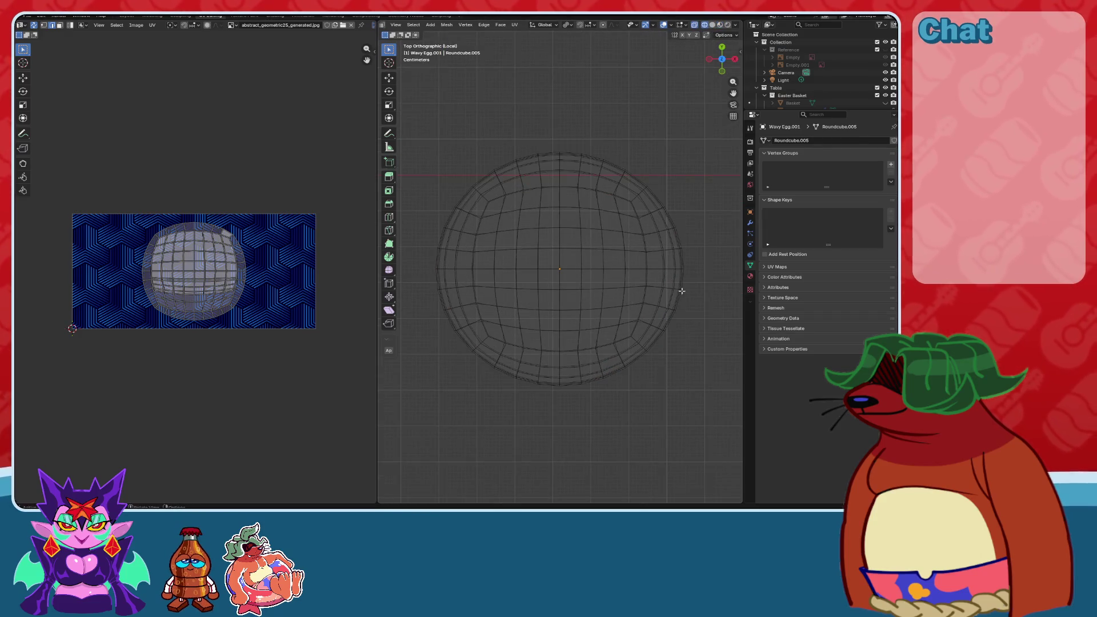
# Box-select the centre vertical edge column, mark it as a seam, then select all.
pyautogui.moveTo(543, 259); pyautogui.dragTo(566, 405)
pyautogui.moveTo(566, 406)
pyautogui.mouseDown(button='middle')
pyautogui.moveTo(626, 247)
pyautogui.moveTo(640, 240)
pyautogui.mouseUp(button='middle')
pyautogui.click(514, 24)
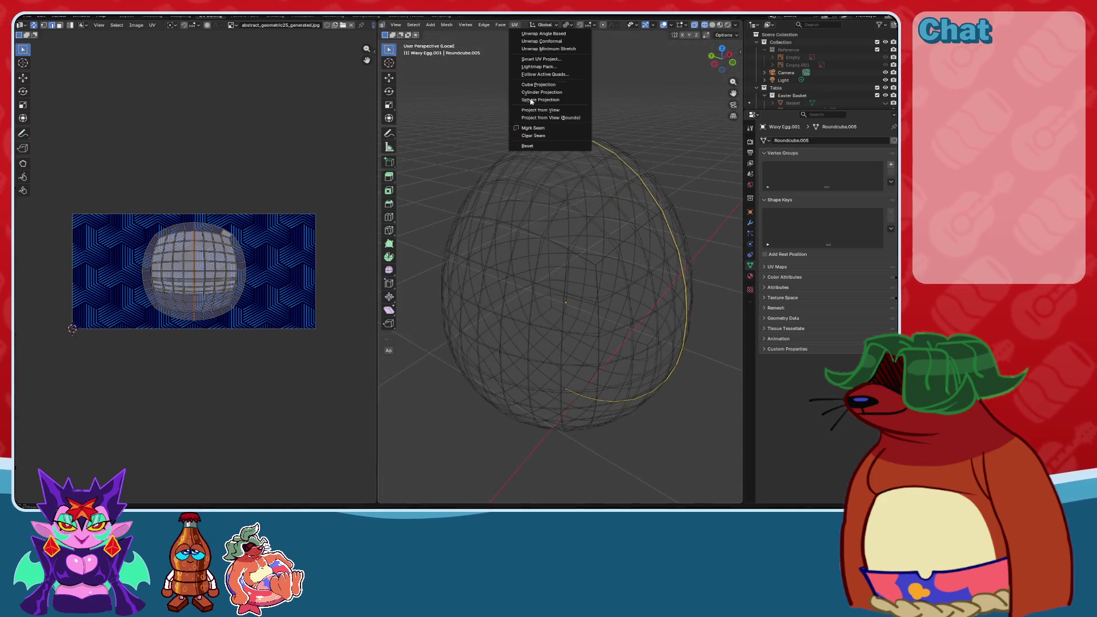
pyautogui.click(533, 128)
pyautogui.click(721, 25)
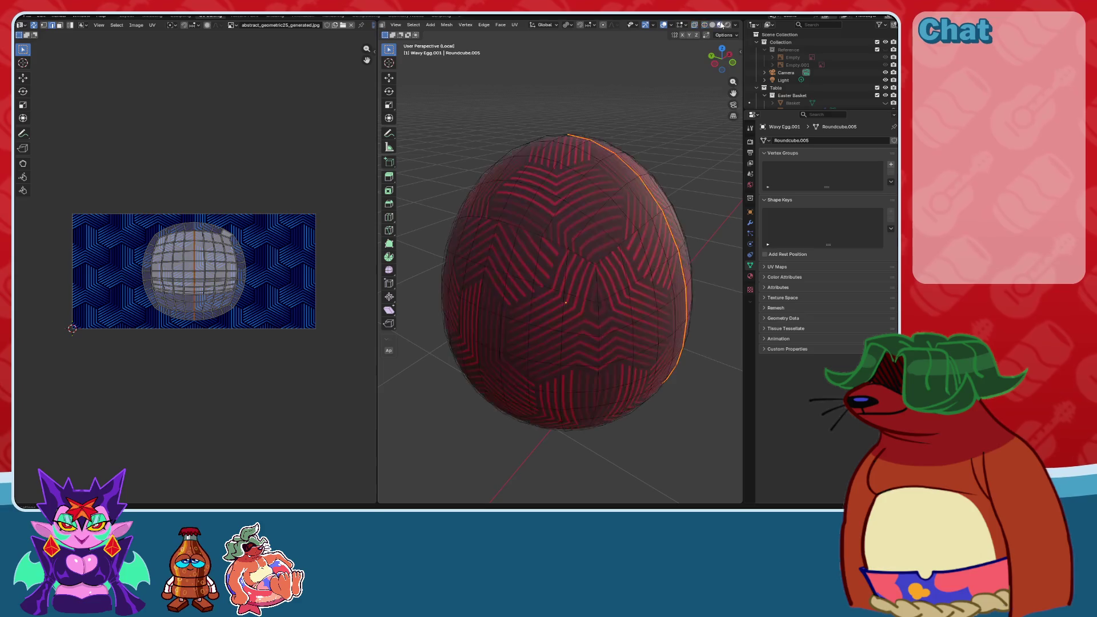
pyautogui.moveTo(627, 140); pyautogui.dragTo(551, 226, button='middle')
pyautogui.press('a')
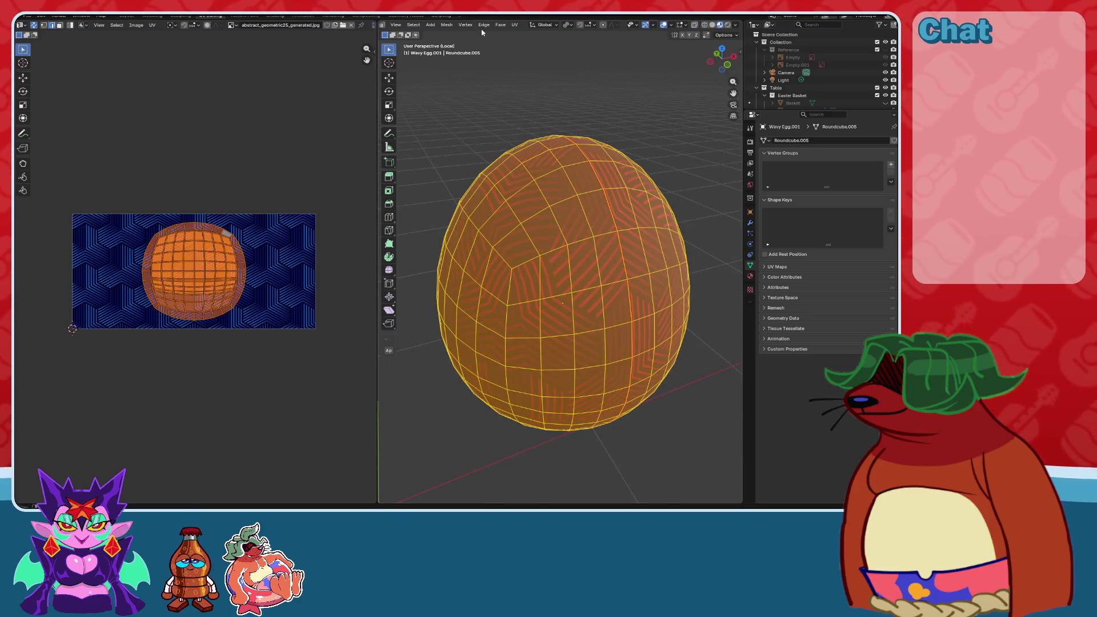
pyautogui.click(664, 25)
pyautogui.click(516, 26)
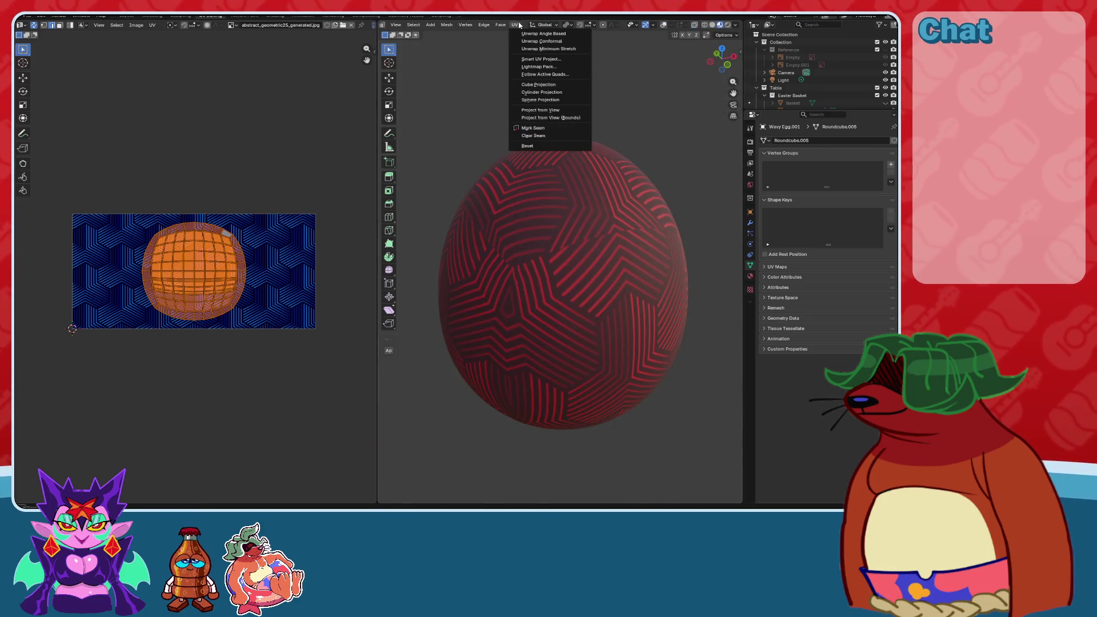
# Unwrap the red egg with Cylinder Projection and scale the UV island up over the image.
pyautogui.click(539, 91)
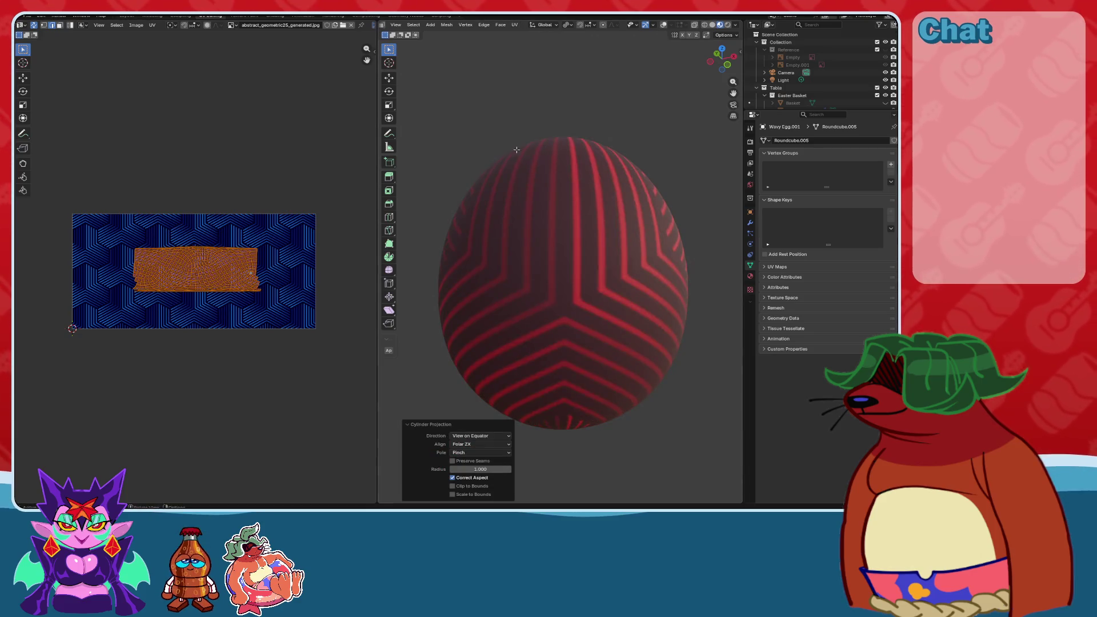
pyautogui.moveTo(554, 348)
pyautogui.mouseDown(button='middle')
pyautogui.moveTo(577, 355)
pyautogui.moveTo(566, 354)
pyautogui.mouseUp(button='middle')
pyautogui.press('s')
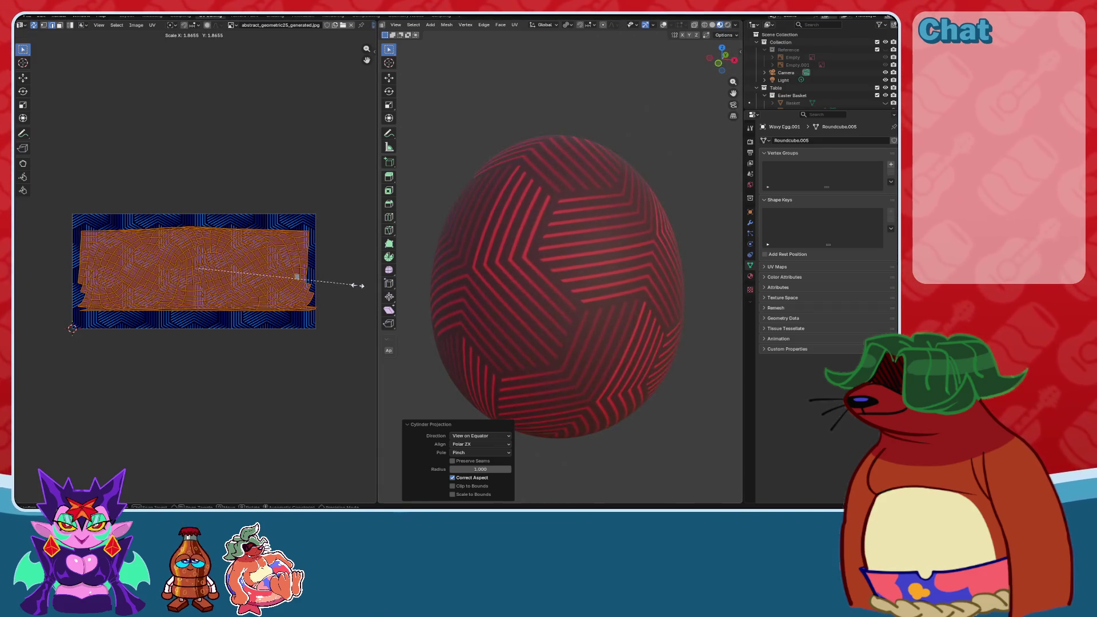
pyautogui.click(294, 284)
pyautogui.moveTo(441, 302)
pyautogui.mouseDown(button='middle')
pyautogui.moveTo(667, 315)
pyautogui.moveTo(448, 318)
pyautogui.moveTo(461, 334)
pyautogui.mouseUp(button='middle')
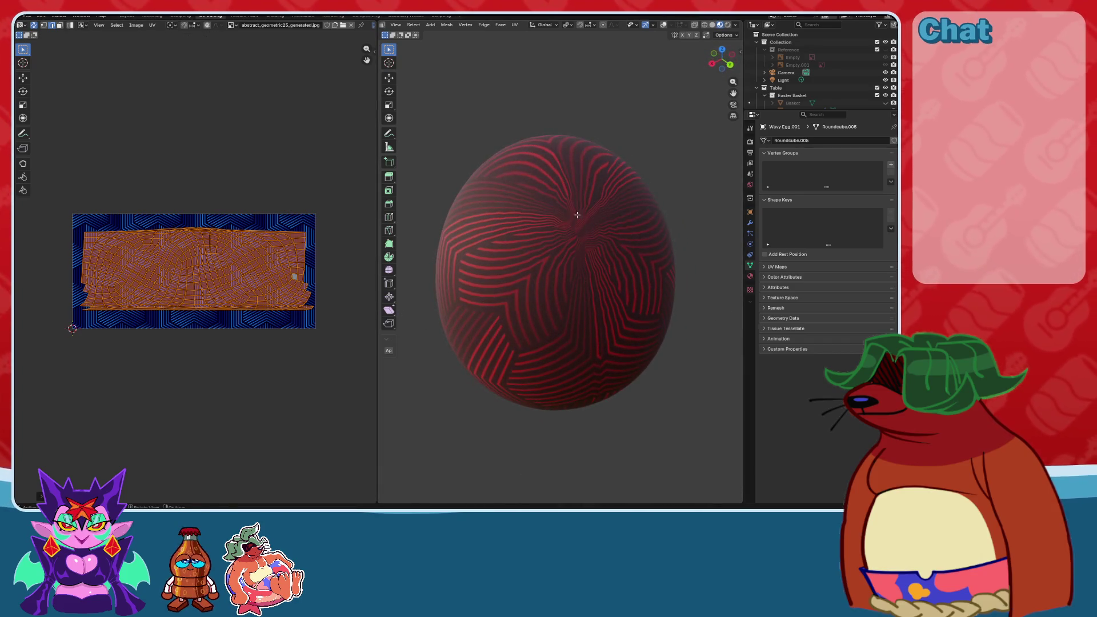
# Reapply Cylinder Projection with Direction set to Align to Object and Scale to Bounds enabled.
pyautogui.click(515, 26)
pyautogui.click(540, 101)
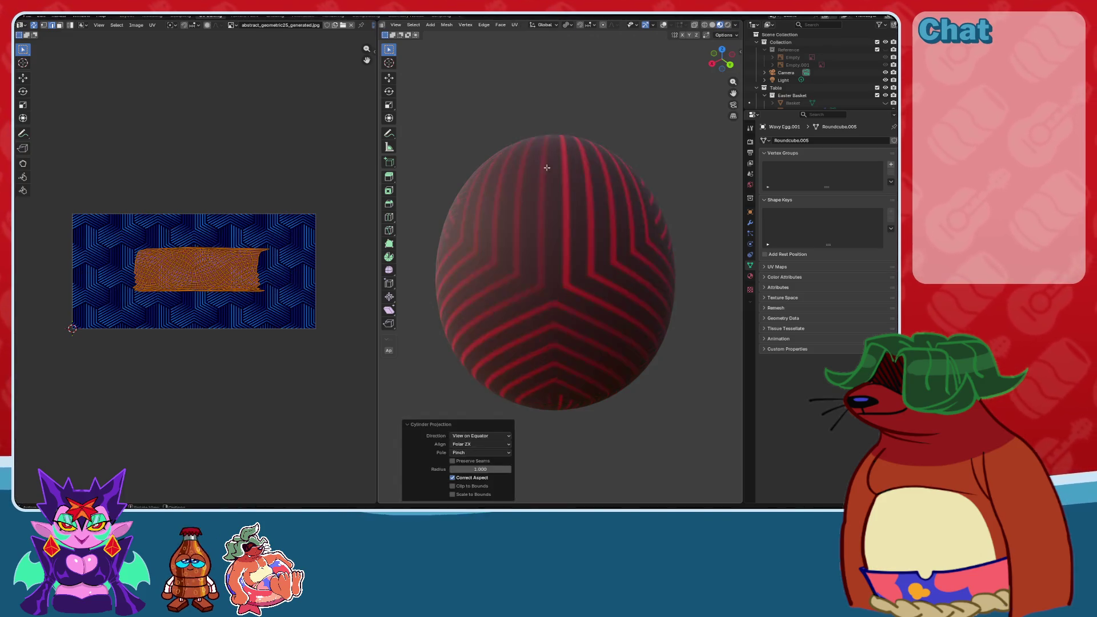
pyautogui.click(480, 435)
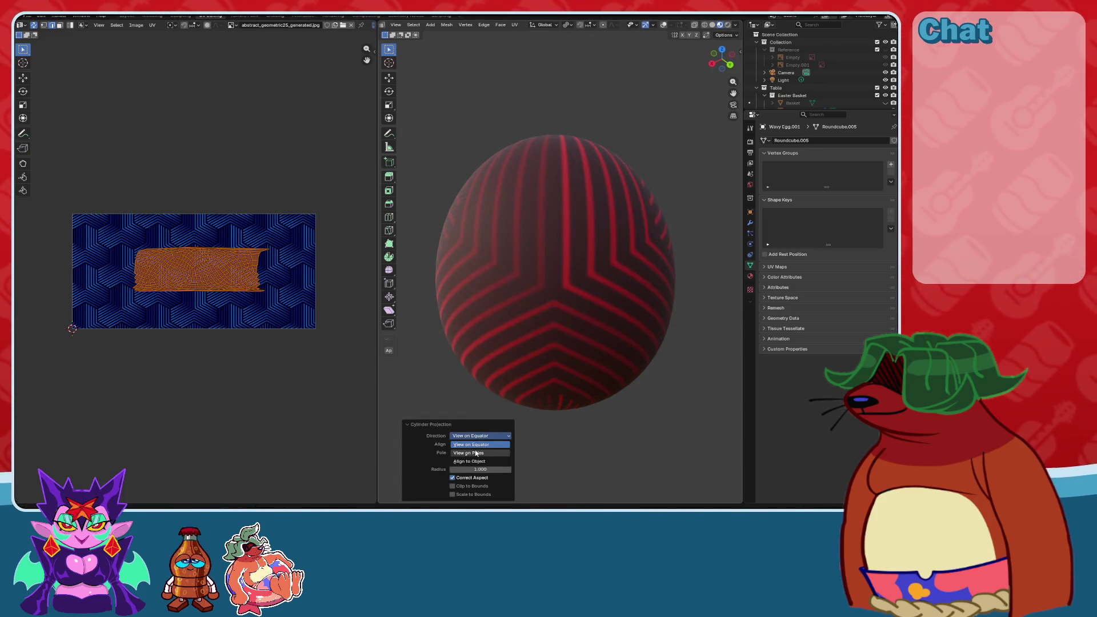
pyautogui.click(476, 453)
pyautogui.click(477, 436)
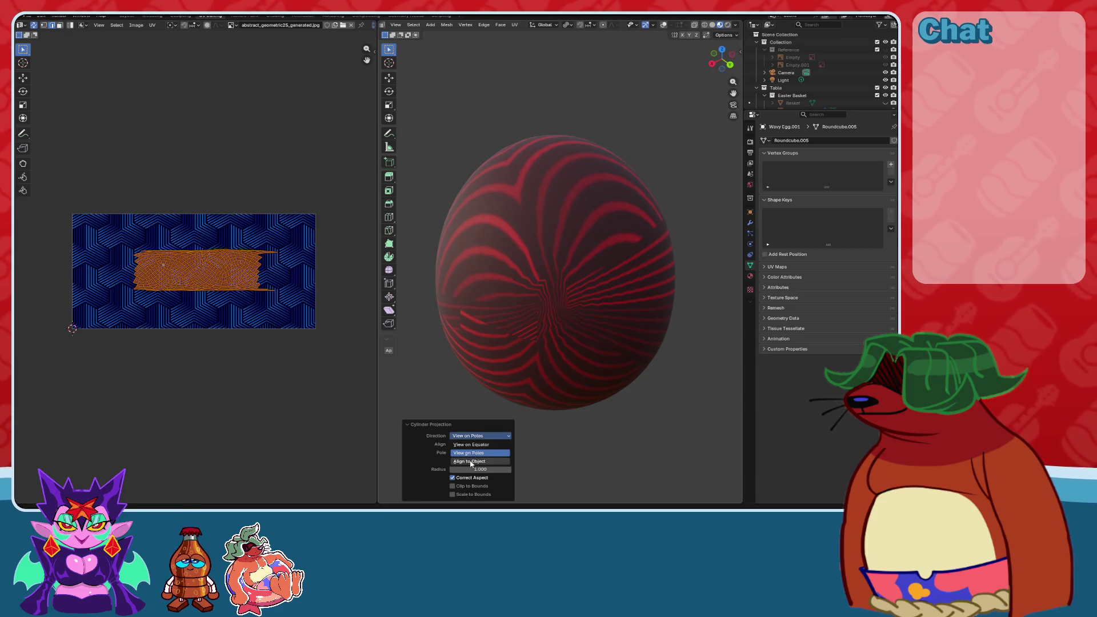
pyautogui.click(471, 461)
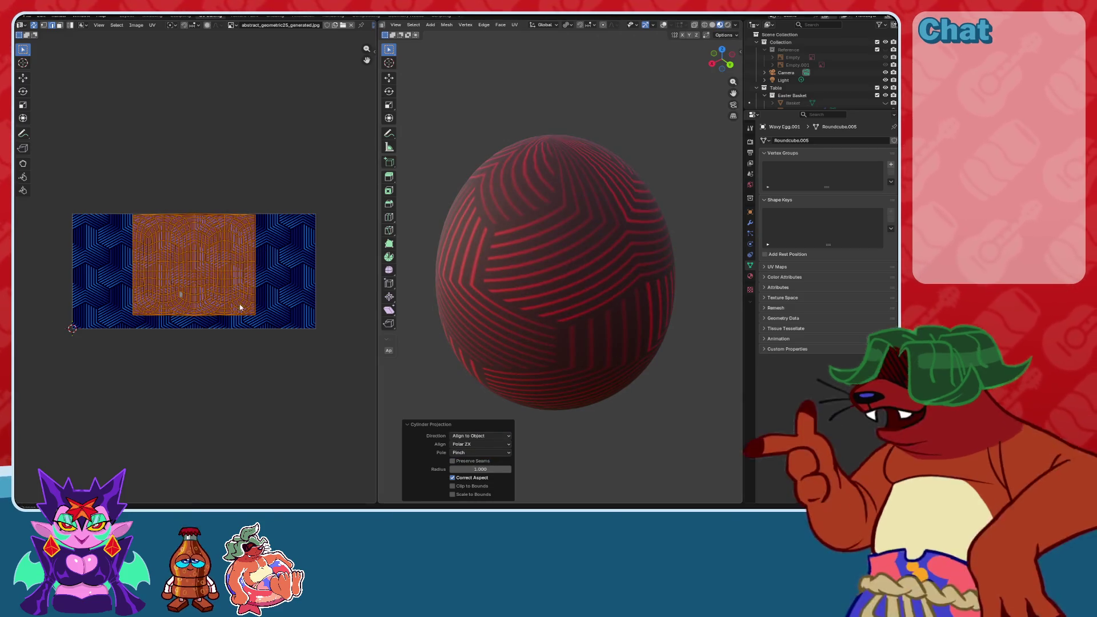
pyautogui.scroll(1, 238, 314)
pyautogui.scroll(-1, 232, 294)
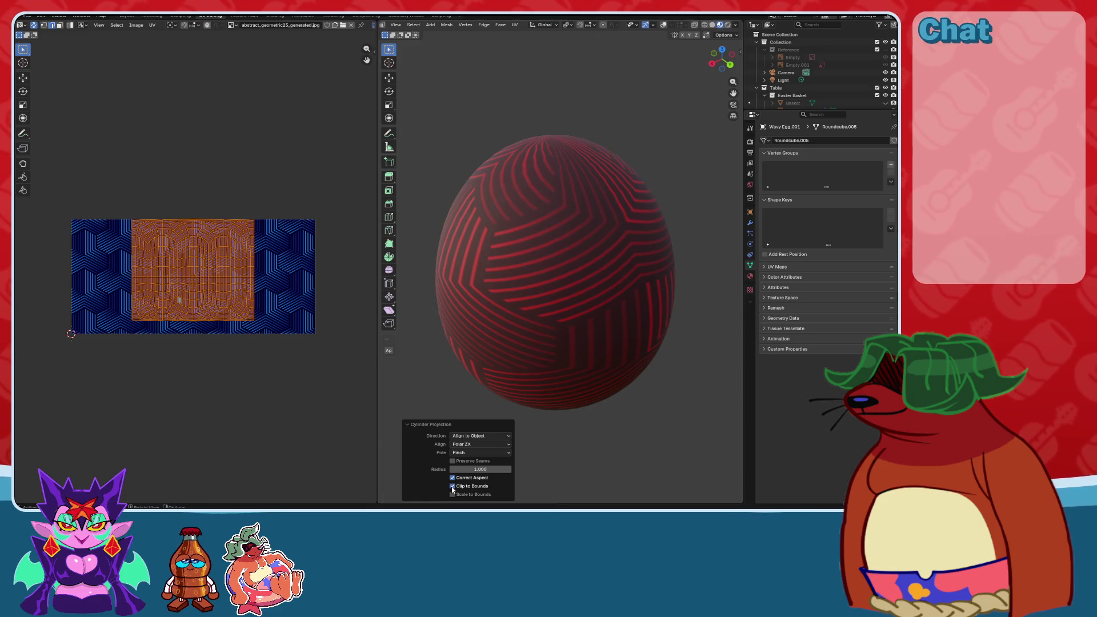
pyautogui.click(453, 495)
# Deselect the mesh, inspect the remapped egg from several sides, and return to the Layout workspace.
pyautogui.click(560, 430)
pyautogui.moveTo(560, 429)
pyautogui.mouseDown(button='middle')
pyautogui.moveTo(530, 402)
pyautogui.moveTo(545, 362)
pyautogui.moveTo(582, 338)
pyautogui.moveTo(617, 367)
pyautogui.moveTo(620, 314)
pyautogui.moveTo(458, 313)
pyautogui.moveTo(380, 343)
pyautogui.moveTo(719, 391)
pyautogui.mouseUp(button='middle')
pyautogui.scroll(3, 326, 287)
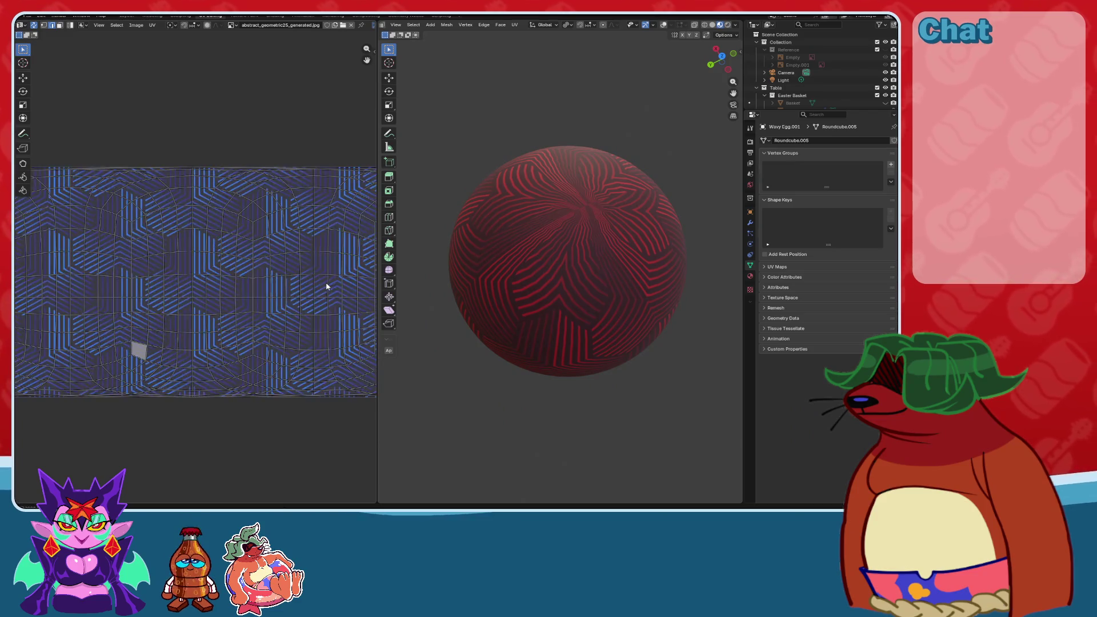
pyautogui.scroll(-3, 607, 388)
pyautogui.moveTo(607, 389)
pyautogui.mouseDown(button='middle')
pyautogui.moveTo(619, 330)
pyautogui.moveTo(595, 233)
pyautogui.moveTo(604, 304)
pyautogui.moveTo(595, 303)
pyautogui.moveTo(649, 297)
pyautogui.mouseUp(button='middle')
pyautogui.scroll(3, 617, 274)
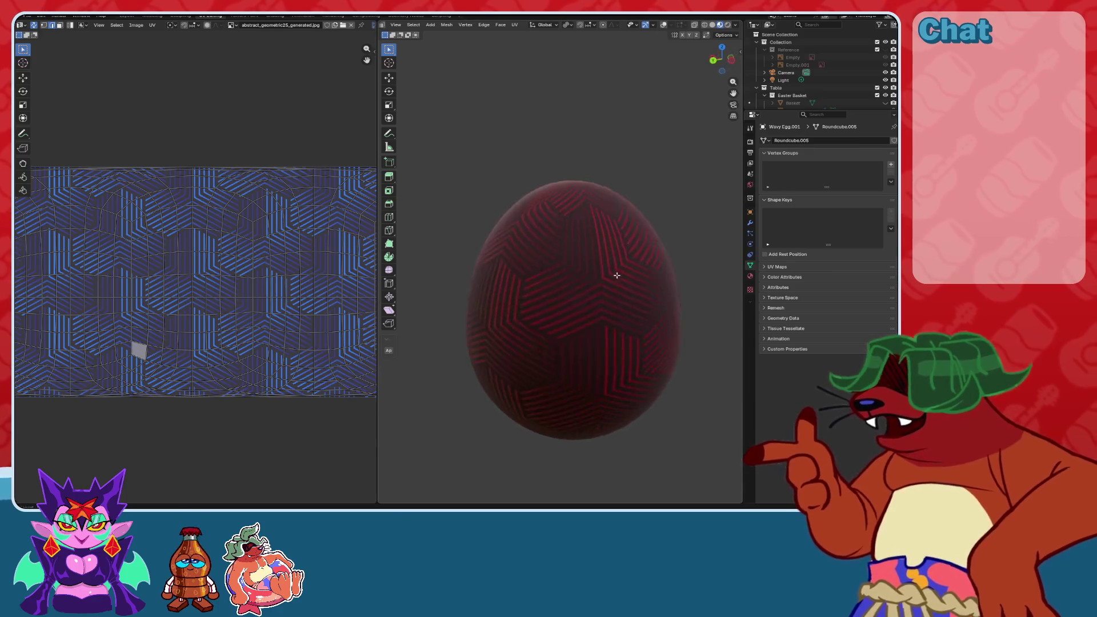
pyautogui.scroll(-2, 269, 313)
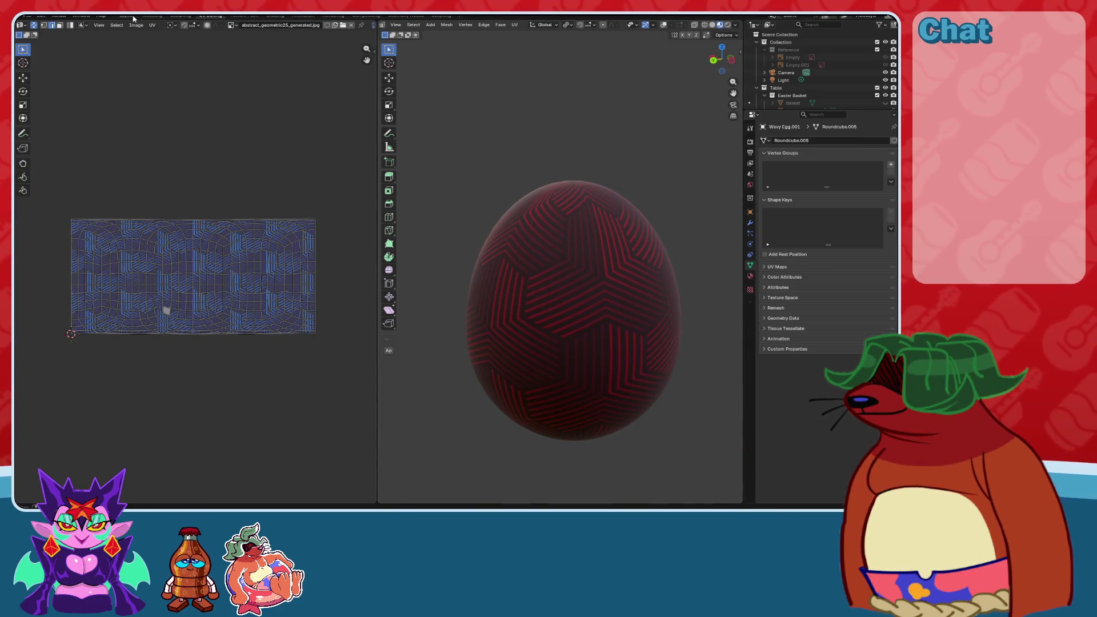
pyautogui.click(127, 16)
pyautogui.moveTo(426, 294); pyautogui.dragTo(416, 289, button='middle')
pyautogui.scroll(2, 486, 233)
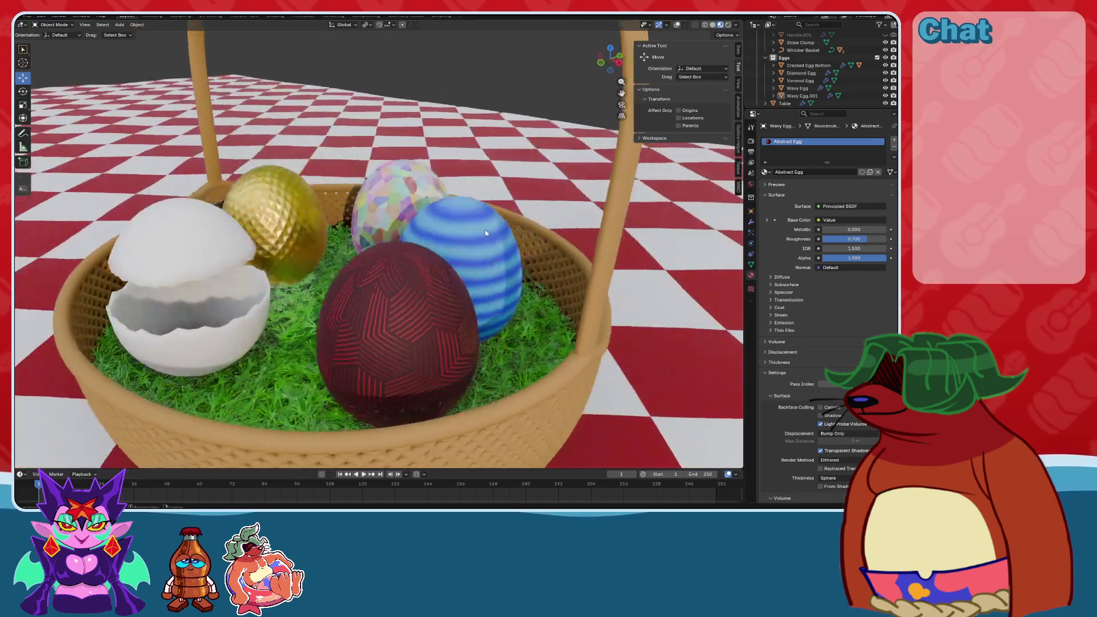
# Select the red egg and open its material node setup in the Shading workspace.
pyautogui.scroll(2, 485, 233)
pyautogui.moveTo(443, 248)
pyautogui.mouseDown(button='middle')
pyautogui.moveTo(374, 240)
pyautogui.moveTo(436, 250)
pyautogui.moveTo(349, 260)
pyautogui.mouseUp(button='middle')
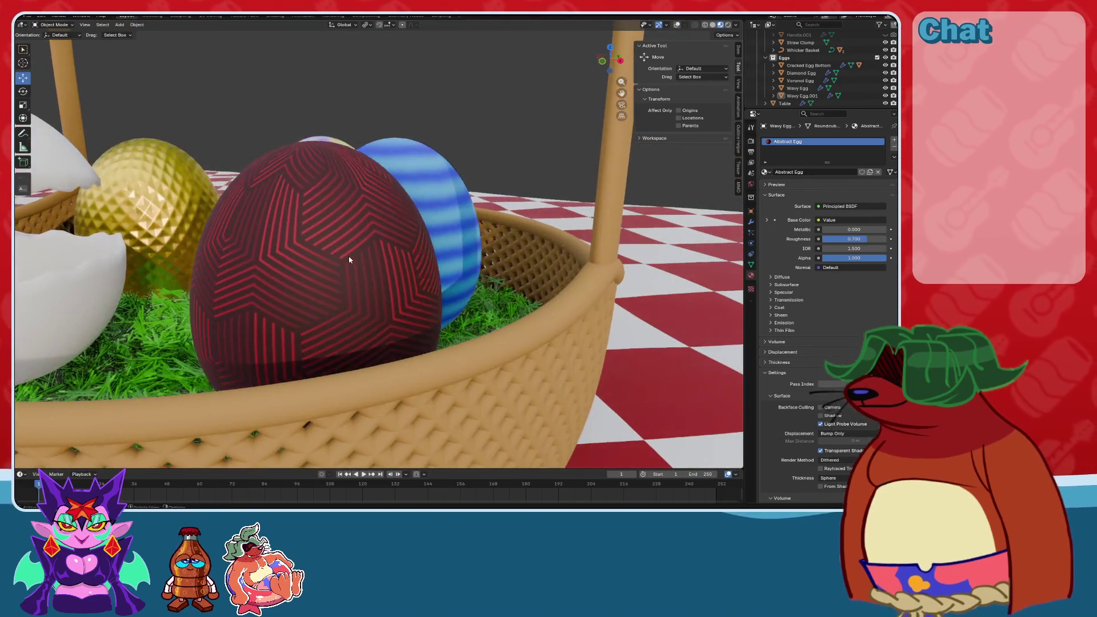
pyautogui.click(368, 253)
pyautogui.click(282, 16)
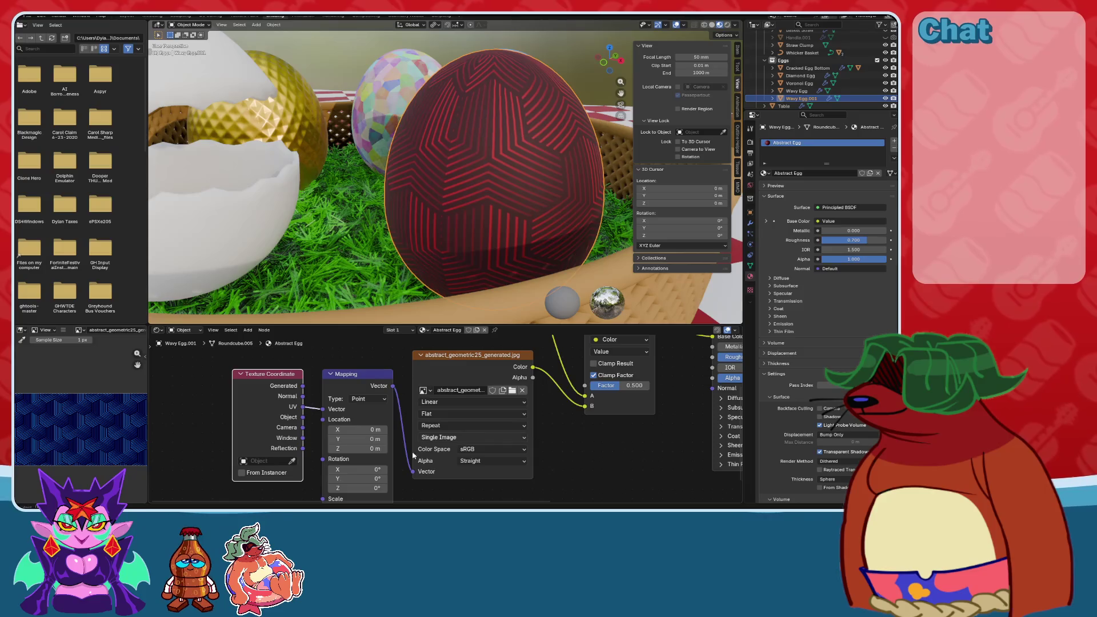
pyautogui.scroll(-2, 434, 440)
# Add a Bump node below the Value node and connect the Value result into it.
pyautogui.hotkey('shift', 'a')
pyautogui.click(486, 424)
pyautogui.write('bu')
pyautogui.press('Return')
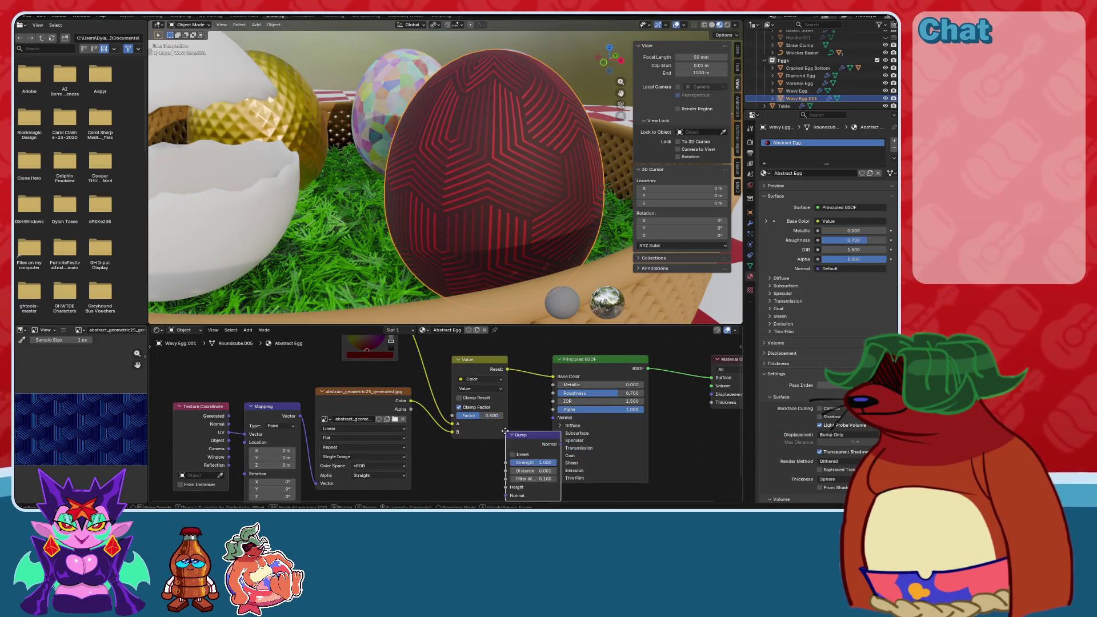
pyautogui.click(492, 474)
pyautogui.moveTo(530, 445); pyautogui.dragTo(518, 427, button='middle')
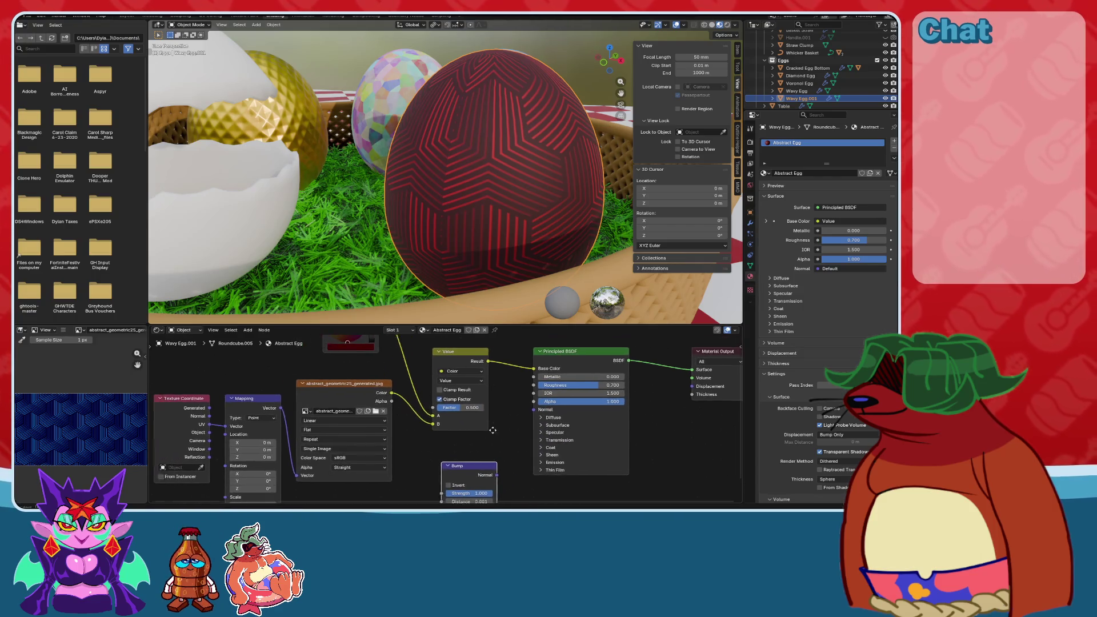
pyautogui.scroll(-2, 411, 434)
pyautogui.moveTo(466, 371); pyautogui.dragTo(258, 476)
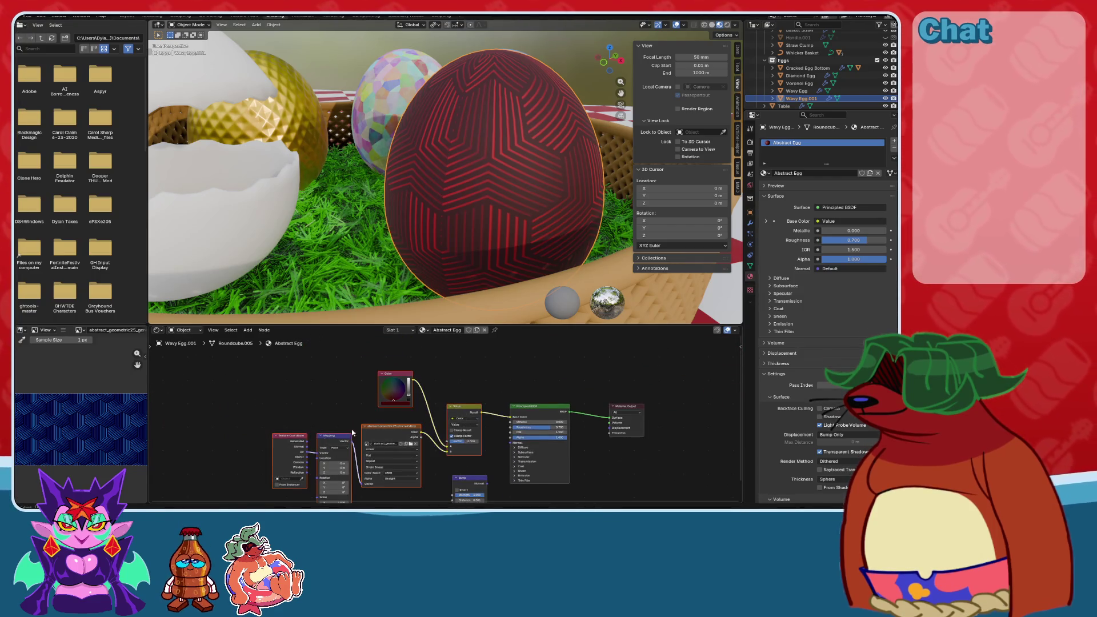
pyautogui.moveTo(457, 407)
pyautogui.mouseDown(button='middle')
pyautogui.moveTo(407, 406)
pyautogui.moveTo(420, 372)
pyautogui.mouseUp(button='middle')
pyautogui.scroll(2, 407, 407)
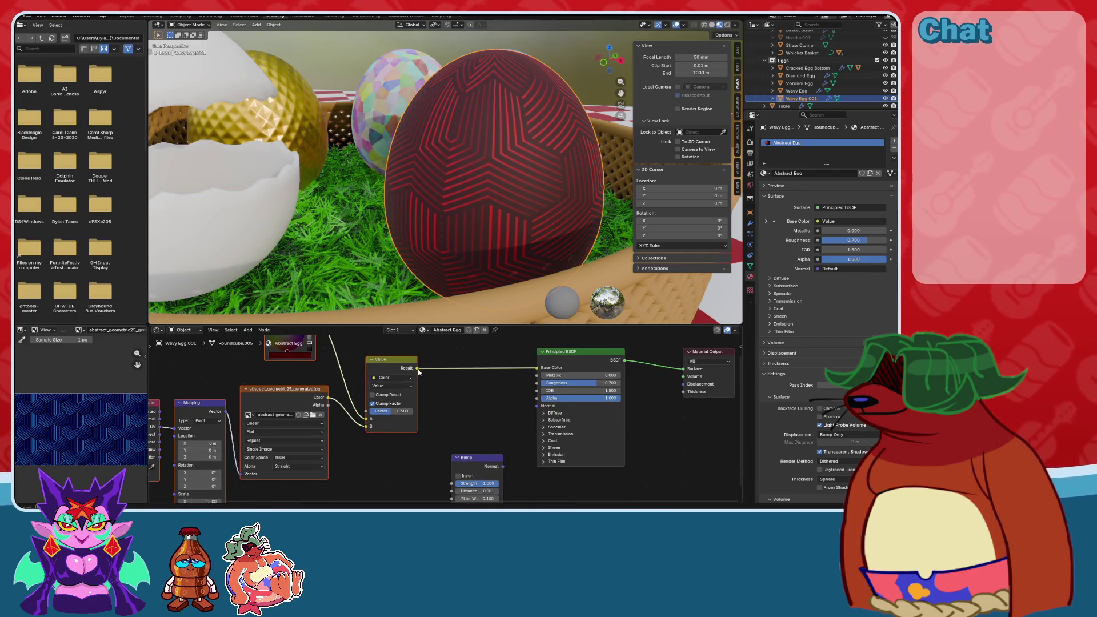
pyautogui.moveTo(440, 487); pyautogui.dragTo(445, 476)
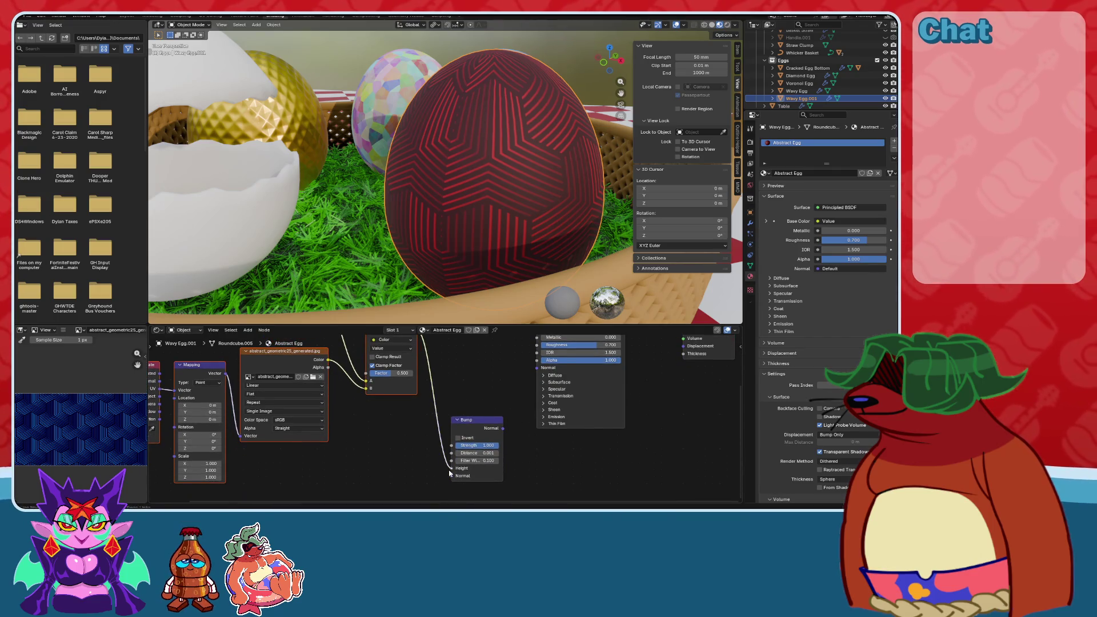
# Feed the Bump node's output into the Principled BSDF Normal input.
pyautogui.moveTo(504, 426); pyautogui.dragTo(479, 466, button='middle')
pyautogui.moveTo(477, 470); pyautogui.dragTo(510, 408)
pyautogui.moveTo(521, 225)
pyautogui.mouseDown(button='middle')
pyautogui.moveTo(556, 154)
pyautogui.moveTo(308, 242)
pyautogui.moveTo(430, 195)
pyautogui.mouseUp(button='middle')
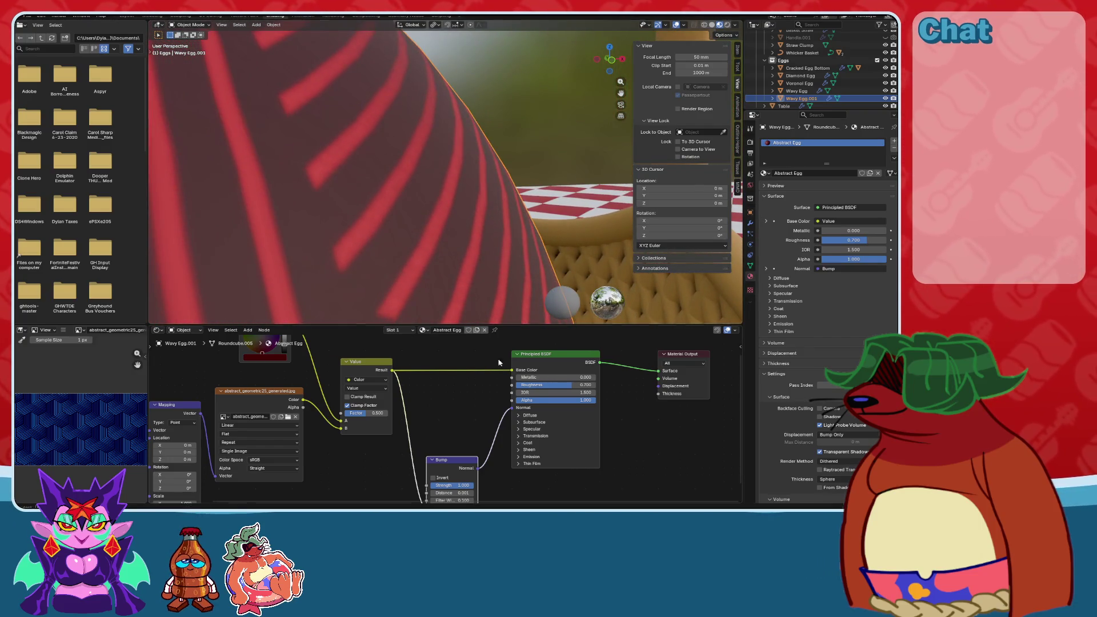
pyautogui.scroll(2, 511, 409)
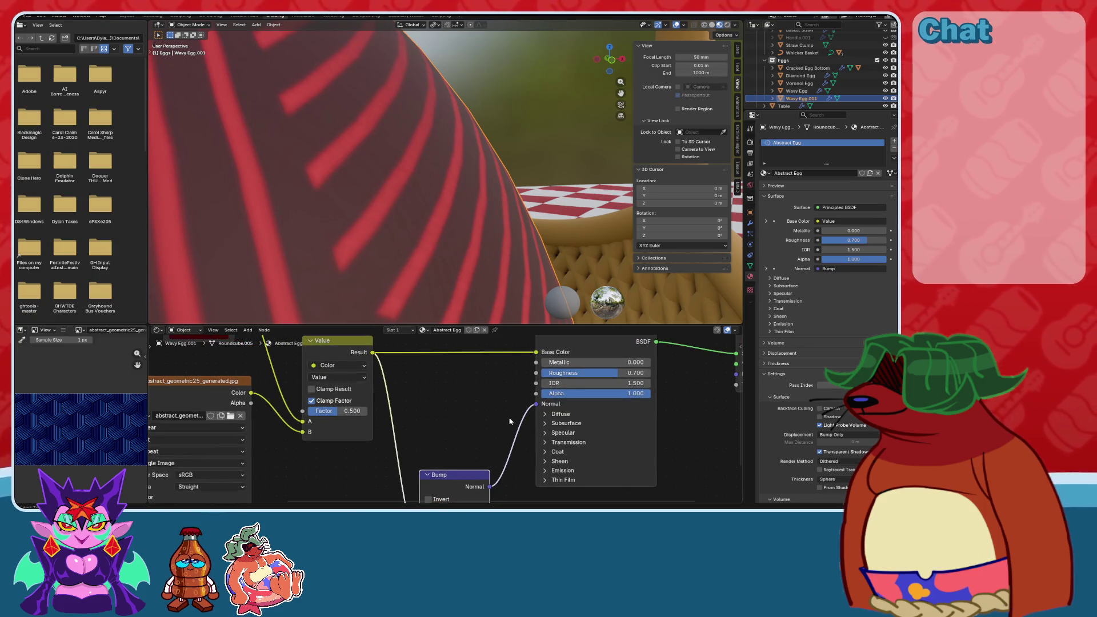
pyautogui.scroll(-3, 510, 421)
pyautogui.scroll(-5, 407, 259)
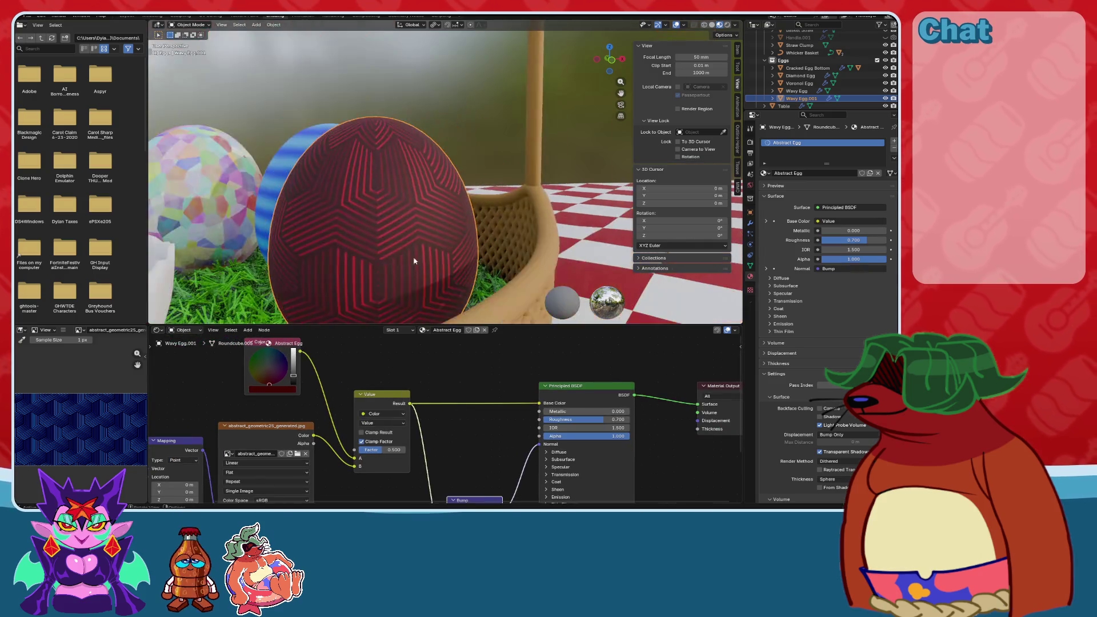
# Switch to Rendered shading, reselect the red egg and show its Object transform properties.
pyautogui.hotkey('alt', 'a')
pyautogui.scroll(1, 430, 266)
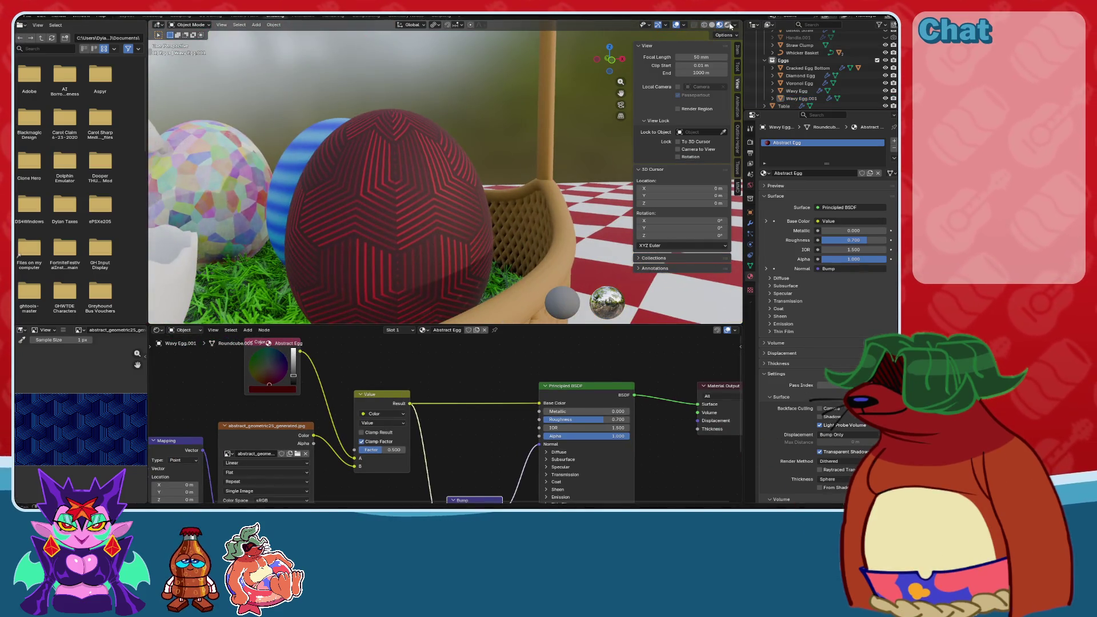
pyautogui.click(727, 25)
pyautogui.scroll(2, 497, 178)
pyautogui.scroll(-4, 497, 179)
pyautogui.moveTo(497, 179)
pyautogui.mouseDown(button='middle')
pyautogui.moveTo(454, 282)
pyautogui.moveTo(491, 217)
pyautogui.moveTo(418, 216)
pyautogui.moveTo(532, 213)
pyautogui.moveTo(470, 245)
pyautogui.moveTo(480, 193)
pyautogui.mouseUp(button='middle')
pyautogui.scroll(4, 492, 217)
pyautogui.click(480, 194)
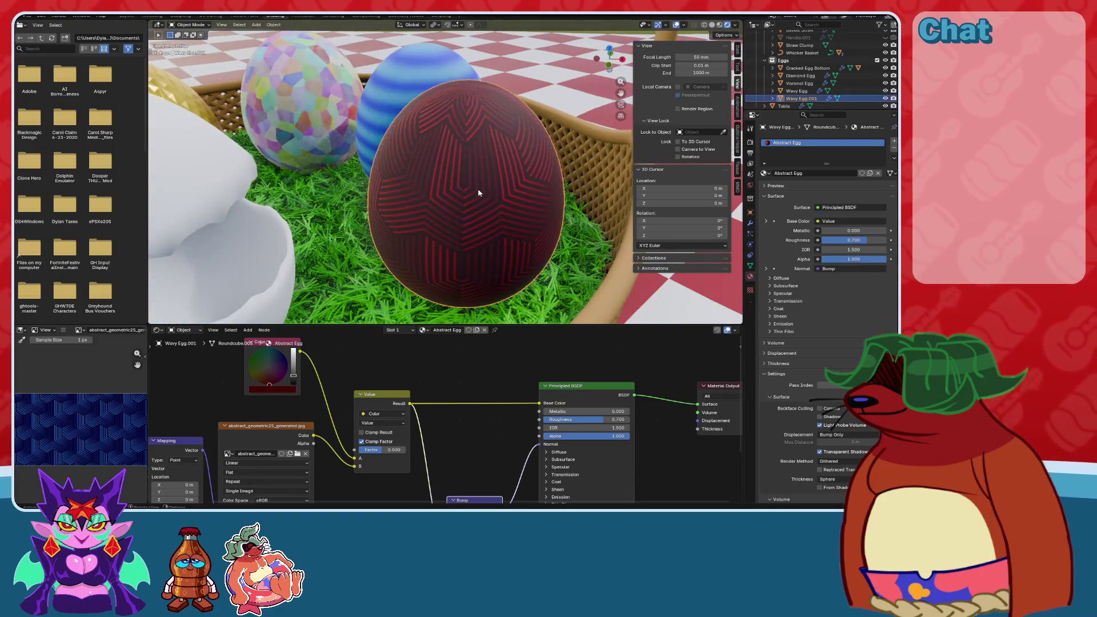
pyautogui.click(750, 212)
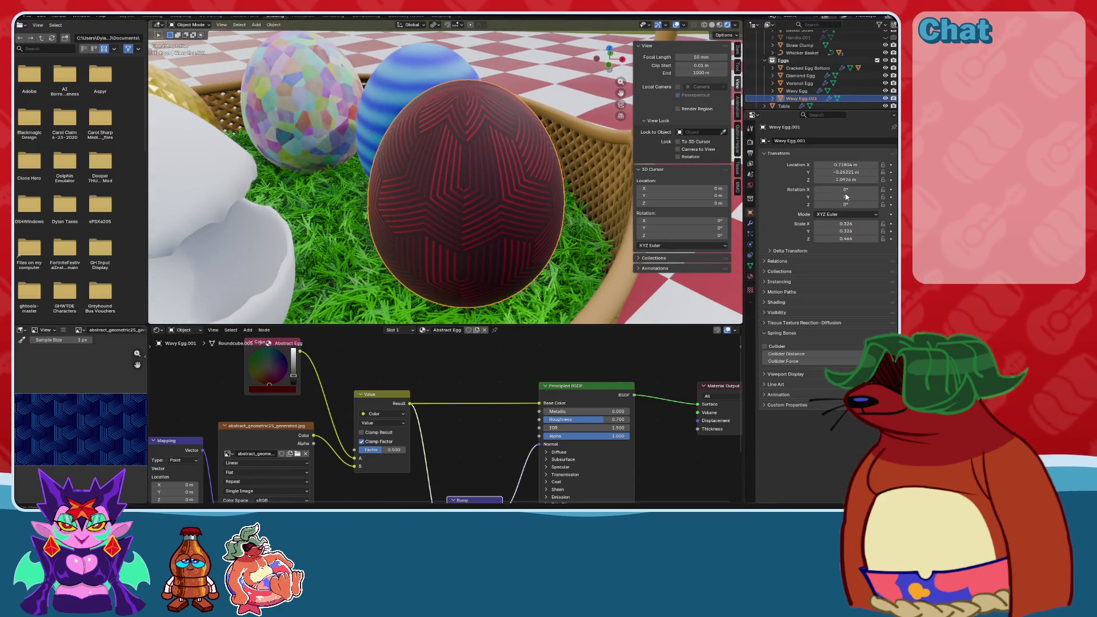
# Set the red egg's Z rotation to 180° and save the scene.
pyautogui.write('0')
pyautogui.press('Return')
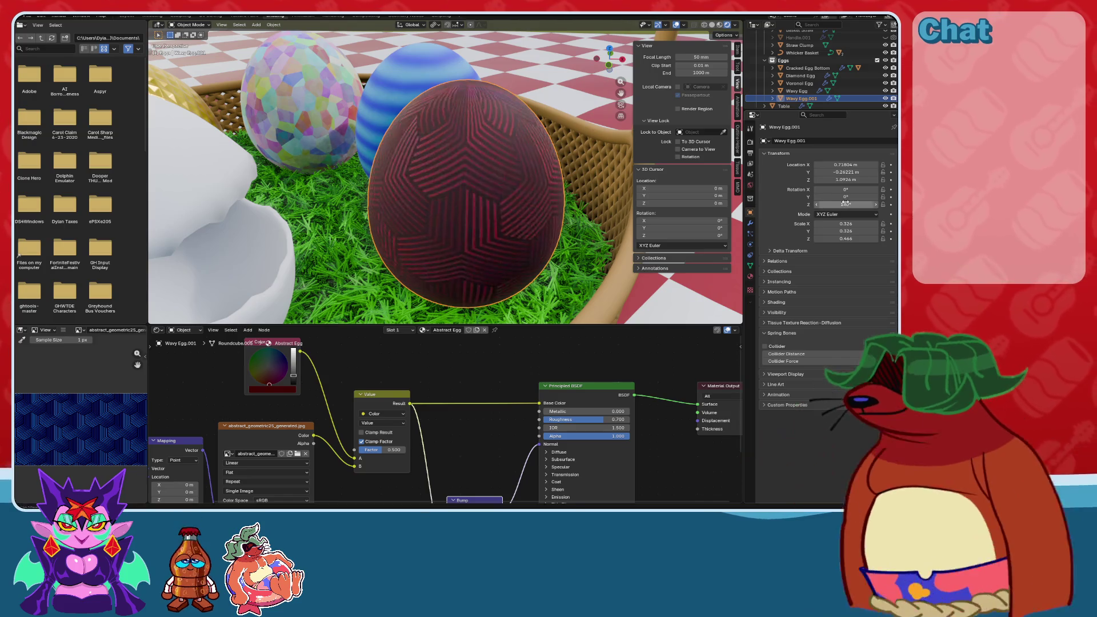
pyautogui.hotkey('ctrl', 's')
# Orbit closer to the red egg and bring the Mapping node's settings into view.
pyautogui.moveTo(490, 141)
pyautogui.mouseDown(button='middle')
pyautogui.moveTo(549, 163)
pyautogui.moveTo(529, 165)
pyautogui.mouseUp(button='middle')
pyautogui.scroll(5, 537, 177)
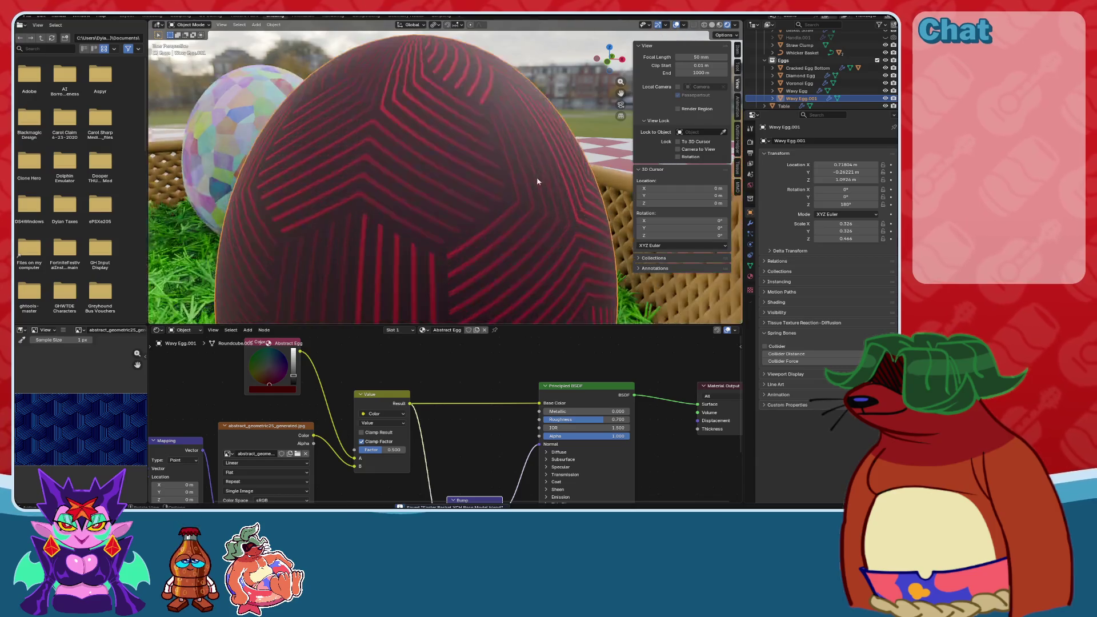
pyautogui.scroll(3, 415, 294)
pyautogui.scroll(-3, 415, 294)
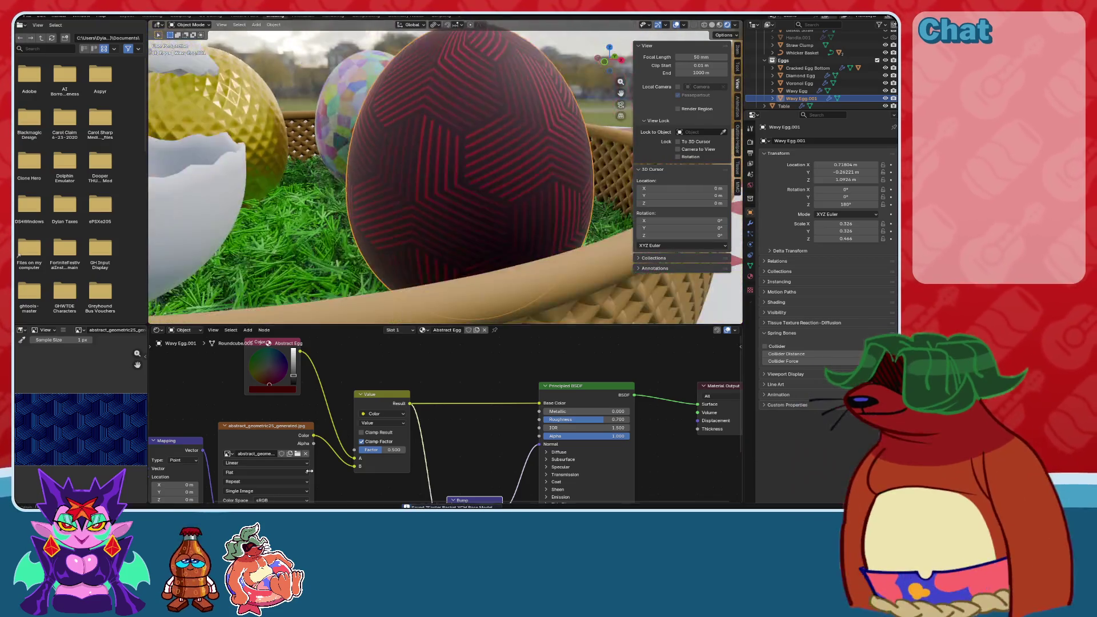
pyautogui.scroll(-2, 314, 460)
pyautogui.scroll(2, 386, 471)
pyautogui.scroll(-3, 388, 475)
pyautogui.scroll(5, 387, 475)
pyautogui.moveTo(357, 365)
pyautogui.mouseDown(button='middle')
pyautogui.moveTo(400, 411)
pyautogui.moveTo(394, 440)
pyautogui.moveTo(420, 468)
pyautogui.moveTo(312, 475)
pyautogui.moveTo(501, 384)
pyautogui.mouseUp(button='middle')
pyautogui.scroll(2, 546, 410)
pyautogui.scroll(2, 546, 410)
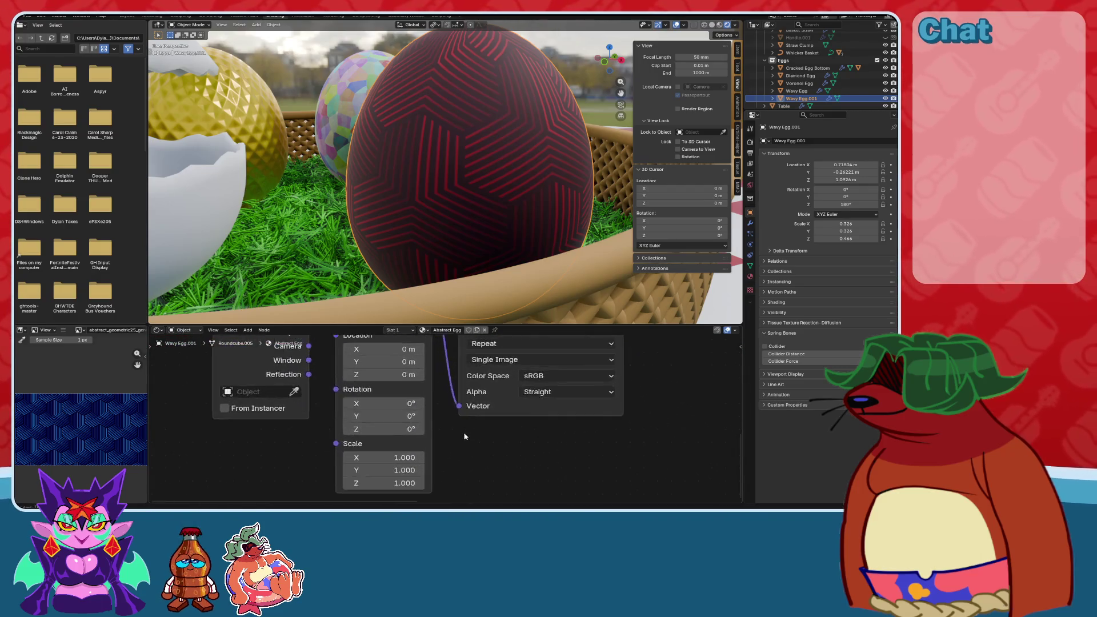
# Drag-edit the Mapping scale on all axes to 2 and inspect the egg's pattern.
pyautogui.moveTo(434, 495); pyautogui.dragTo(449, 451, button='middle')
pyautogui.keyDown('alt'); pyautogui.moveTo(395, 415); pyautogui.dragTo(418, 416); pyautogui.keyUp('alt')
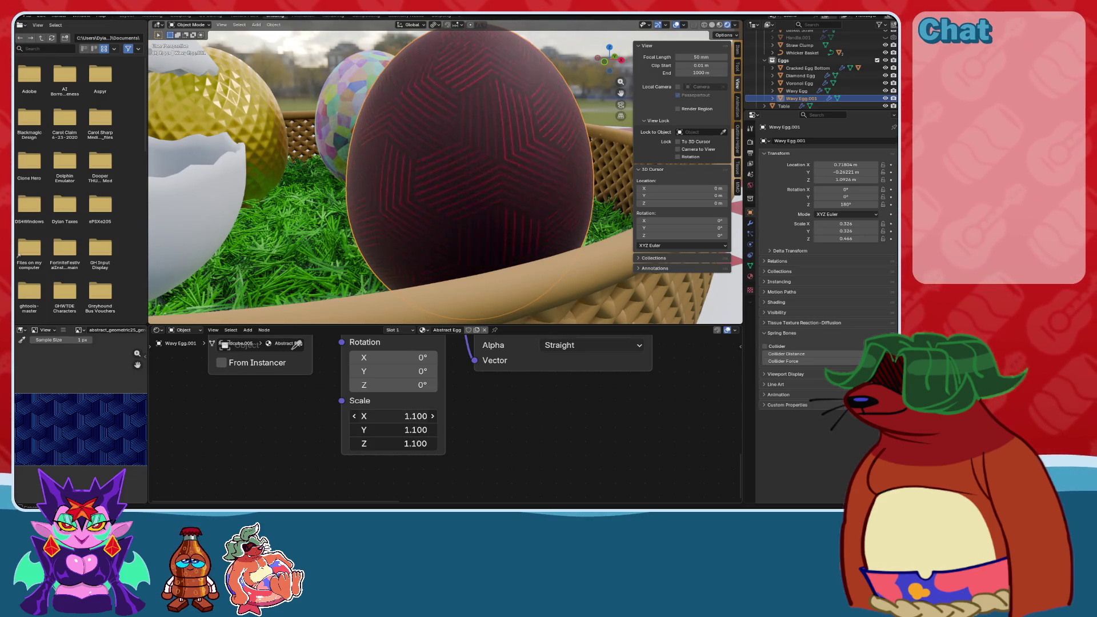
pyautogui.keyDown('alt'); pyautogui.click(420, 418); pyautogui.keyUp('alt')
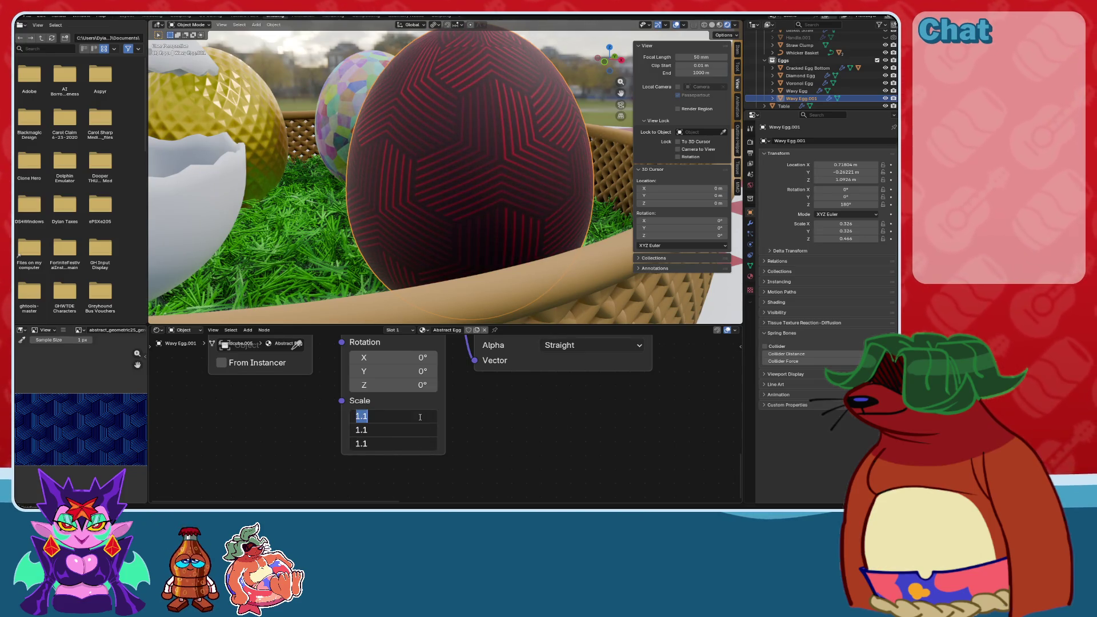
pyautogui.write('2')
pyautogui.press('Return')
pyautogui.scroll(-5, 464, 311)
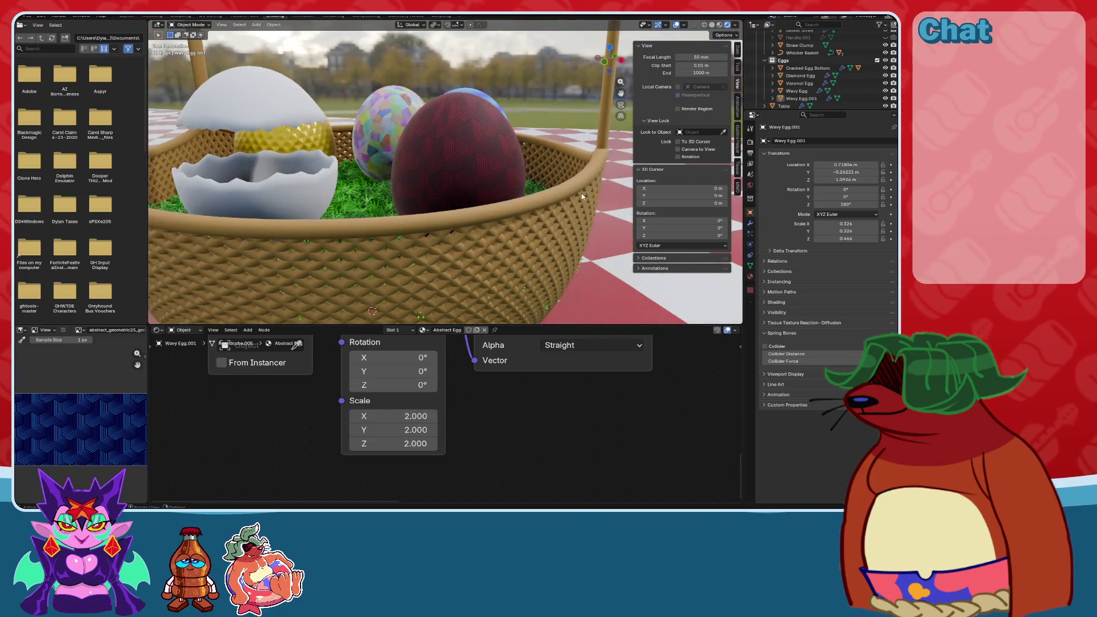
pyautogui.scroll(8, 535, 228)
pyautogui.moveTo(535, 229)
pyautogui.mouseDown(button='middle')
pyautogui.moveTo(495, 265)
pyautogui.moveTo(371, 269)
pyautogui.moveTo(458, 238)
pyautogui.moveTo(513, 236)
pyautogui.moveTo(500, 292)
pyautogui.mouseUp(button='middle')
# Try a Mapping scale of 1.5 and check the pattern on the red egg.
pyautogui.doubleClick(413, 416)
pyautogui.write('1.5')
pyautogui.press('Return')
pyautogui.scroll(-1, 485, 225)
pyautogui.moveTo(485, 225)
pyautogui.mouseDown(button='middle')
pyautogui.moveTo(531, 203)
pyautogui.moveTo(497, 197)
pyautogui.mouseUp(button='middle')
pyautogui.scroll(2, 529, 203)
pyautogui.scroll(-3, 503, 197)
# Set all three Mapping scale values to 4, then reselect the red egg.
pyautogui.moveTo(414, 416); pyautogui.dragTo(414, 443)
pyautogui.write('3')
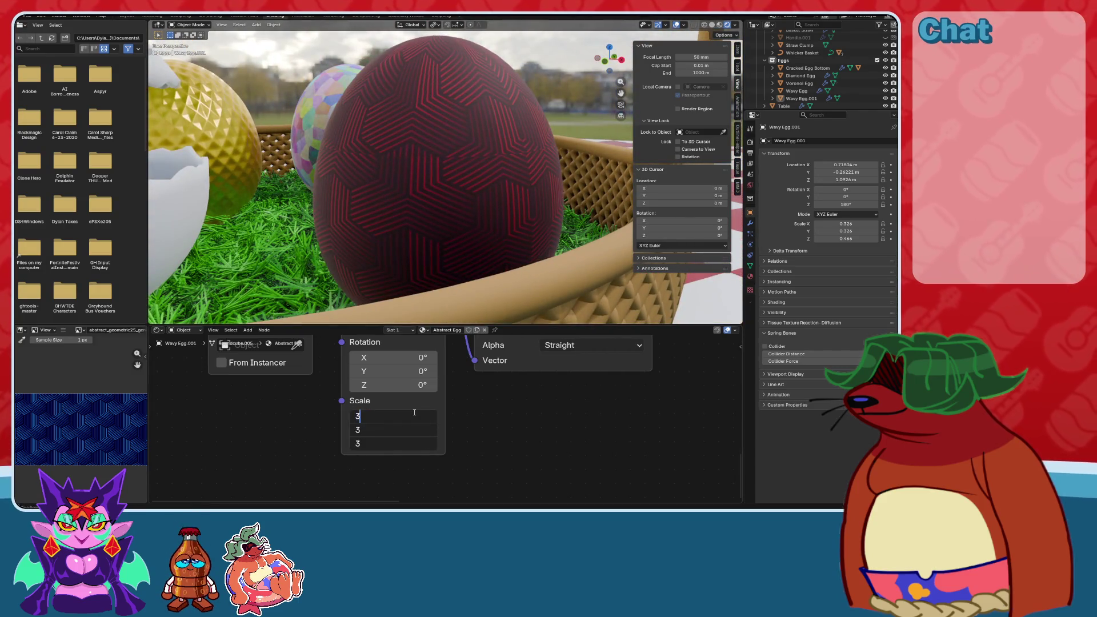
pyautogui.press('BackSpace')
pyautogui.write('4')
pyautogui.press('Return')
pyautogui.scroll(-3, 532, 183)
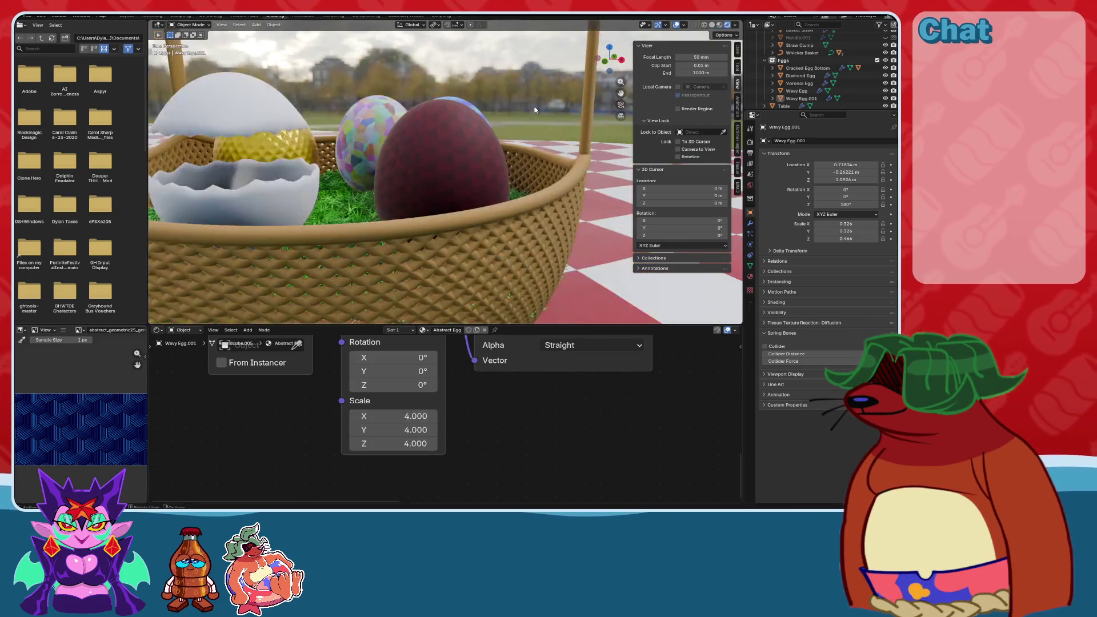
pyautogui.scroll(4, 531, 184)
pyautogui.moveTo(531, 183)
pyautogui.mouseDown(button='middle')
pyautogui.moveTo(543, 213)
pyautogui.moveTo(531, 242)
pyautogui.moveTo(490, 196)
pyautogui.moveTo(520, 196)
pyautogui.moveTo(512, 223)
pyautogui.moveTo(490, 223)
pyautogui.moveTo(502, 189)
pyautogui.moveTo(502, 214)
pyautogui.moveTo(440, 196)
pyautogui.moveTo(512, 196)
pyautogui.moveTo(265, 36)
pyautogui.moveTo(463, 177)
pyautogui.mouseUp(button='middle')
pyautogui.click(462, 160)
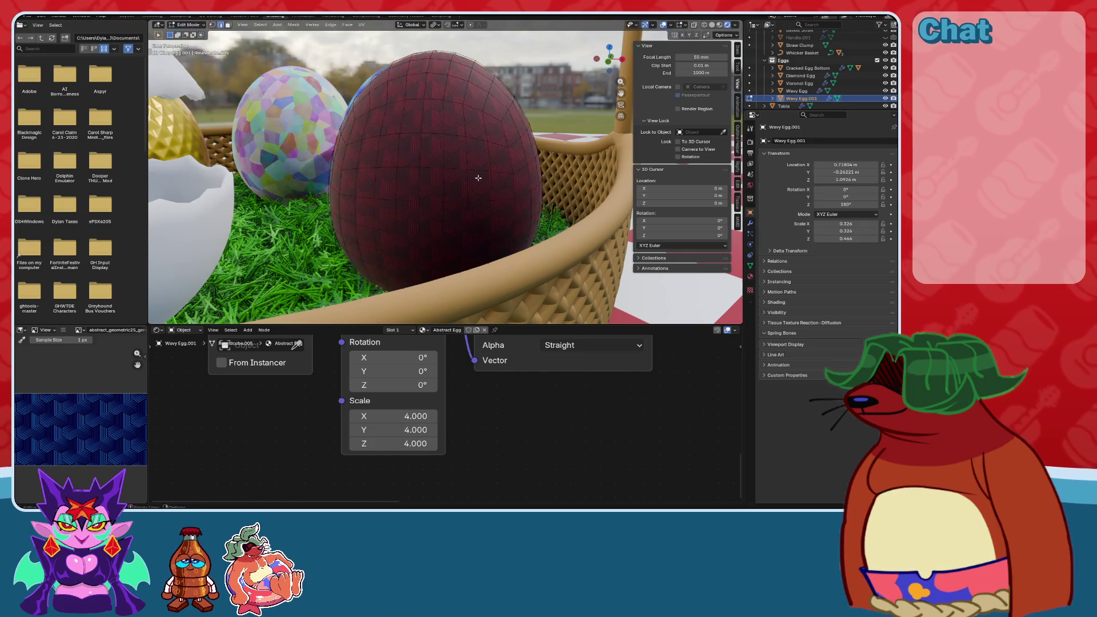
# In Edit Mode with overlays hidden and Material Preview on, apply Sphere Projection to the egg.
pyautogui.press('Tab')
pyautogui.click(663, 26)
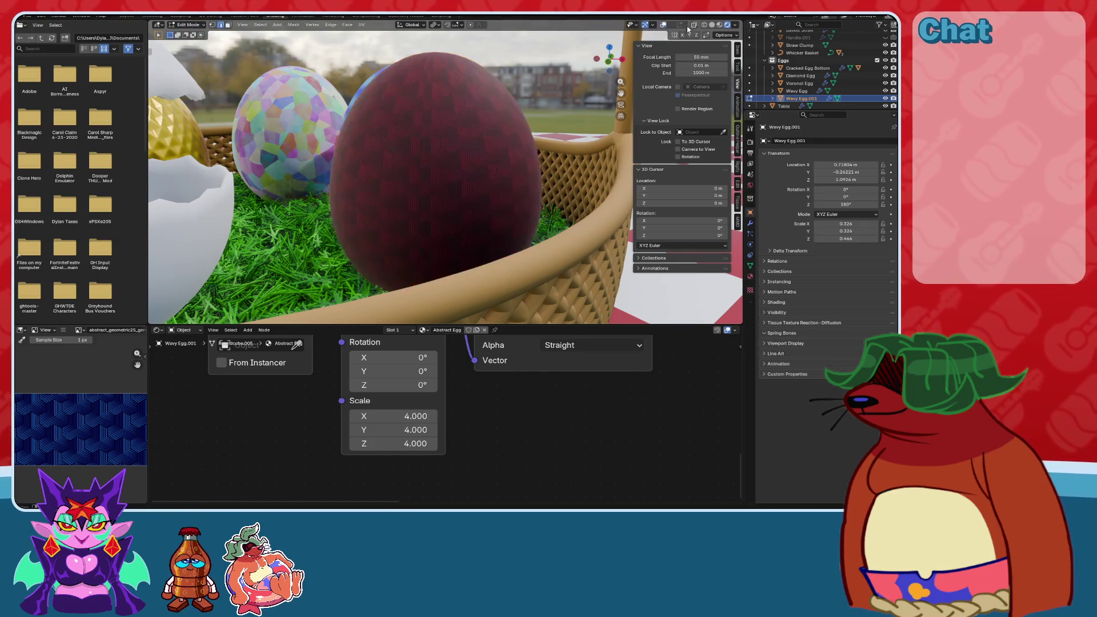
pyautogui.click(719, 25)
pyautogui.click(360, 25)
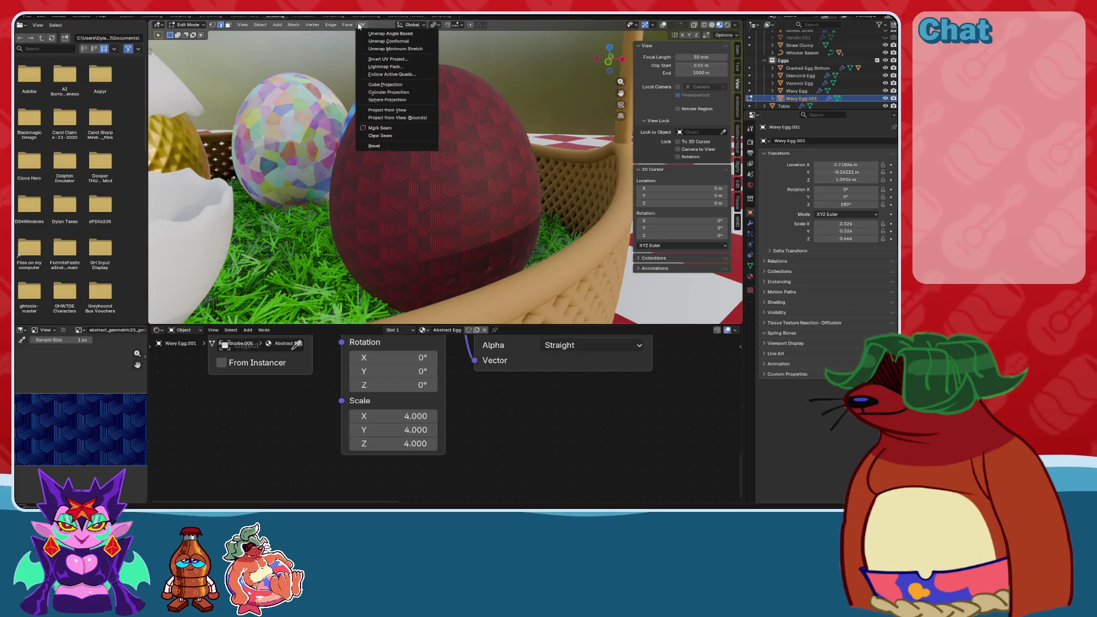
pyautogui.click(383, 101)
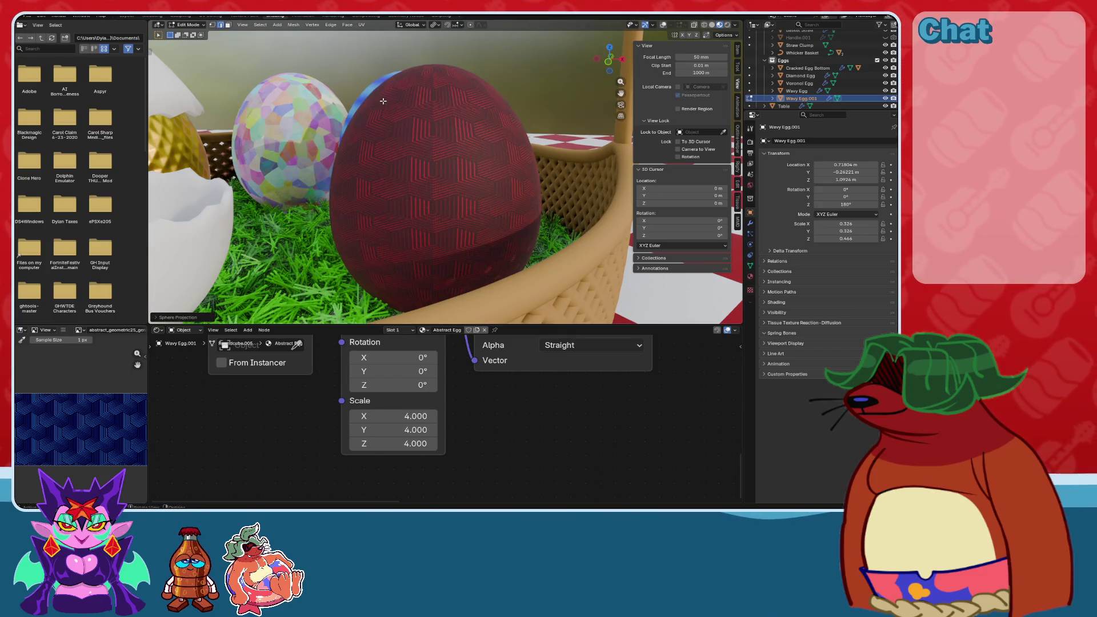
# Switch to the UV Editing workspace and view the egg's UVs over the texture.
pyautogui.click(224, 18)
pyautogui.moveTo(569, 353)
pyautogui.mouseDown(button='middle')
pyautogui.moveTo(539, 269)
pyautogui.moveTo(548, 240)
pyautogui.mouseUp(button='middle')
pyautogui.click(514, 25)
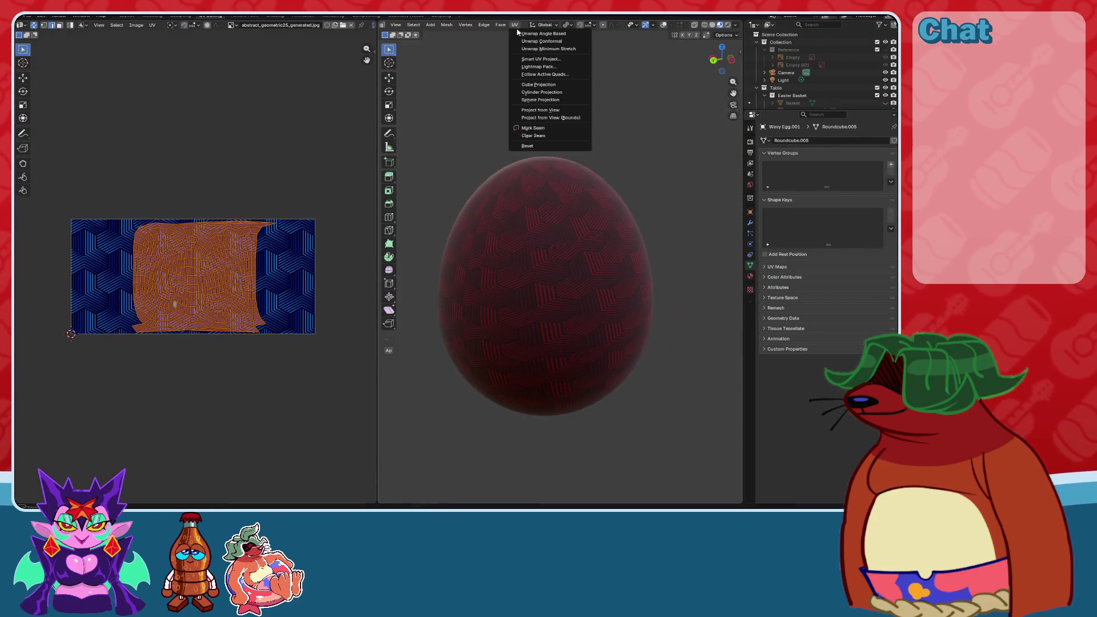
# Reapply Sphere Projection aligned to the object with Scale to Bounds enabled.
pyautogui.click(541, 100)
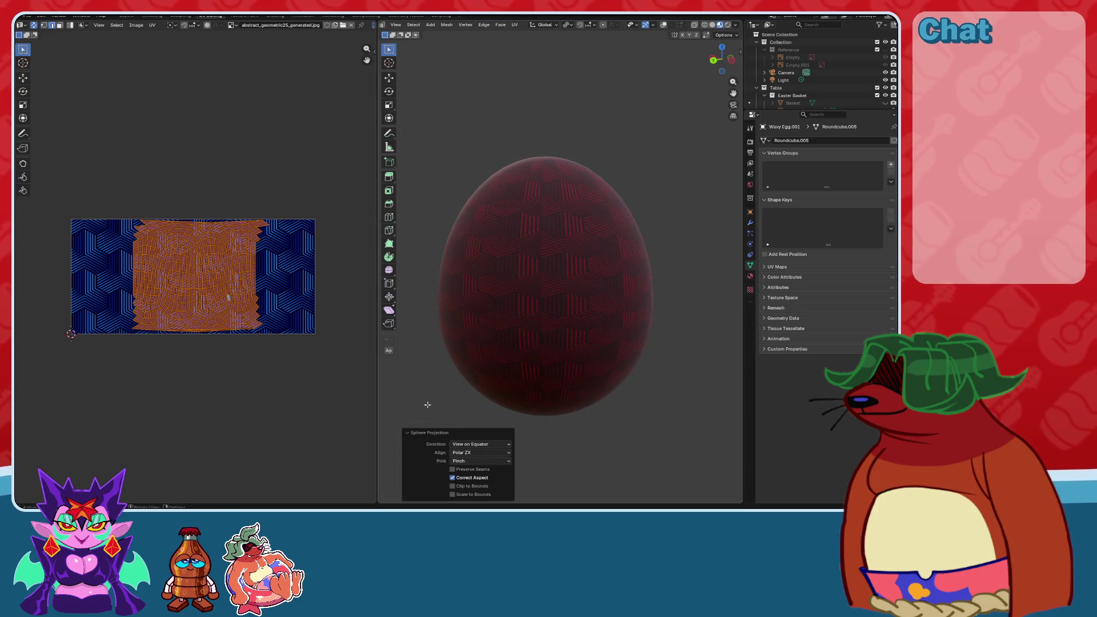
pyautogui.click(475, 444)
pyautogui.click(476, 470)
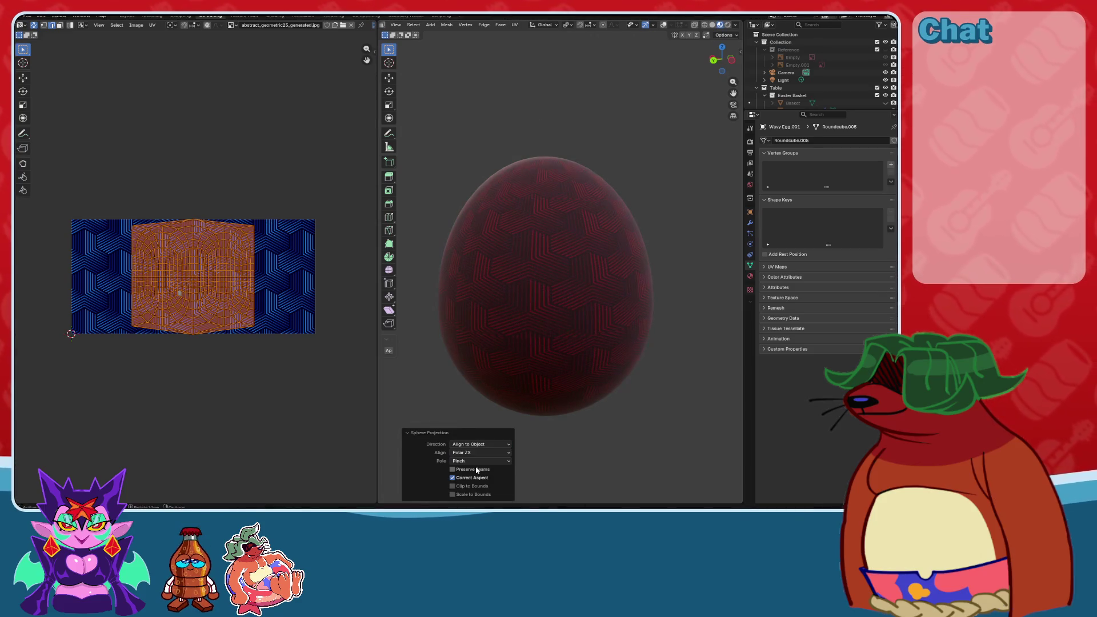
pyautogui.moveTo(517, 321)
pyautogui.mouseDown(button='middle')
pyautogui.moveTo(554, 340)
pyautogui.moveTo(541, 370)
pyautogui.moveTo(572, 363)
pyautogui.moveTo(557, 359)
pyautogui.mouseUp(button='middle')
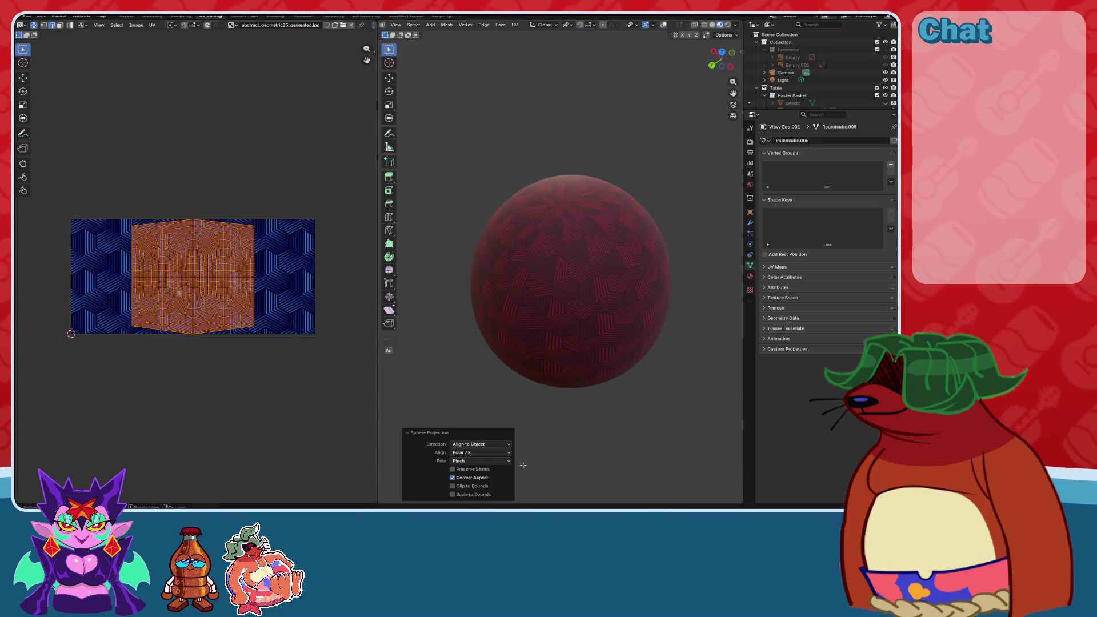
pyautogui.click(453, 495)
pyautogui.moveTo(565, 308)
pyautogui.mouseDown(button='middle')
pyautogui.moveTo(582, 289)
pyautogui.moveTo(530, 370)
pyautogui.moveTo(569, 383)
pyautogui.mouseUp(button='middle')
pyautogui.scroll(3, 594, 289)
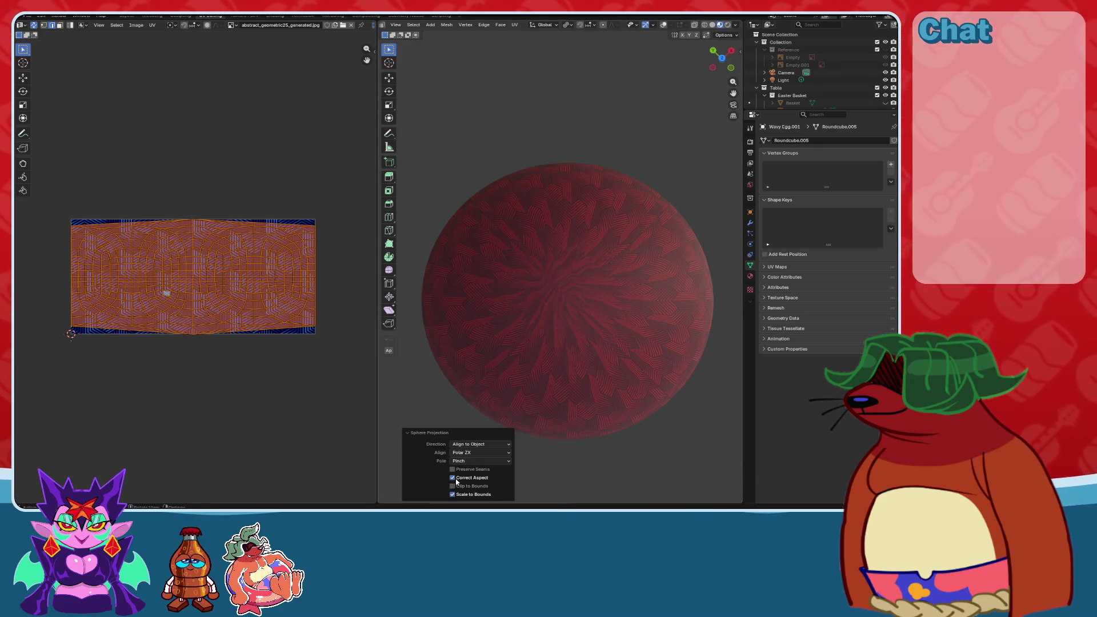
# Turn off Correct Aspect, check the egg from the side view, and return to Shading.
pyautogui.click(455, 480)
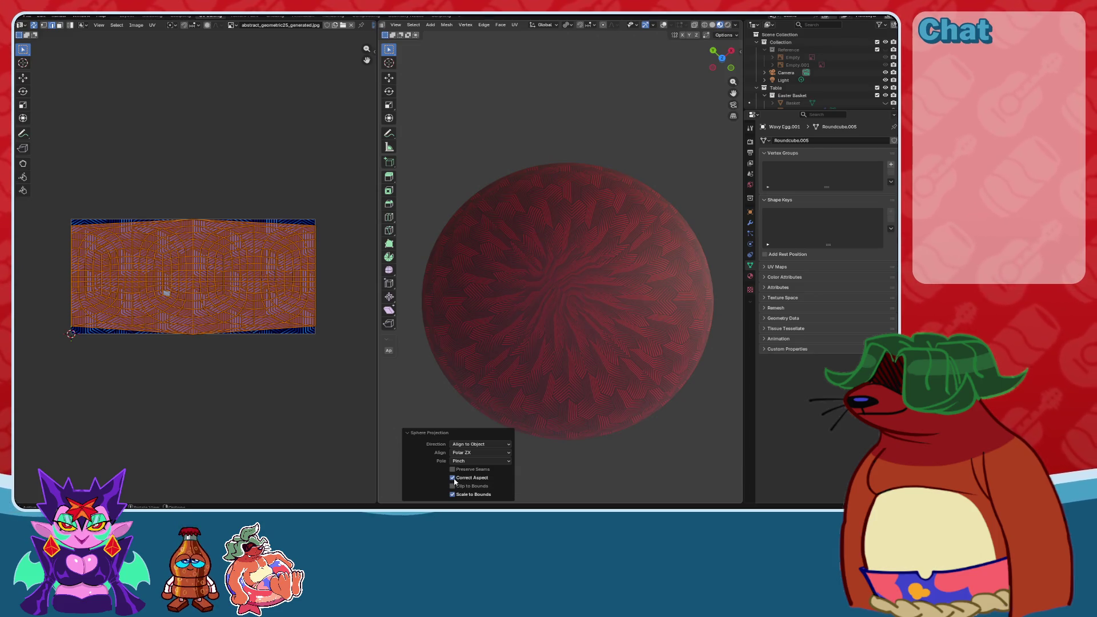
pyautogui.scroll(7, 167, 299)
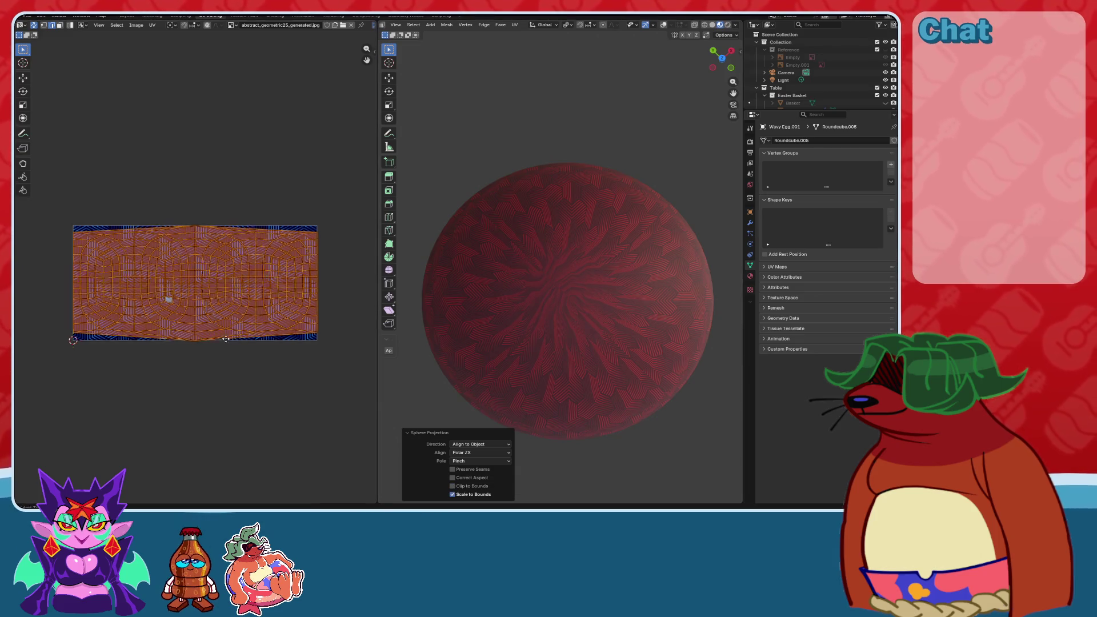
pyautogui.scroll(-8, 242, 366)
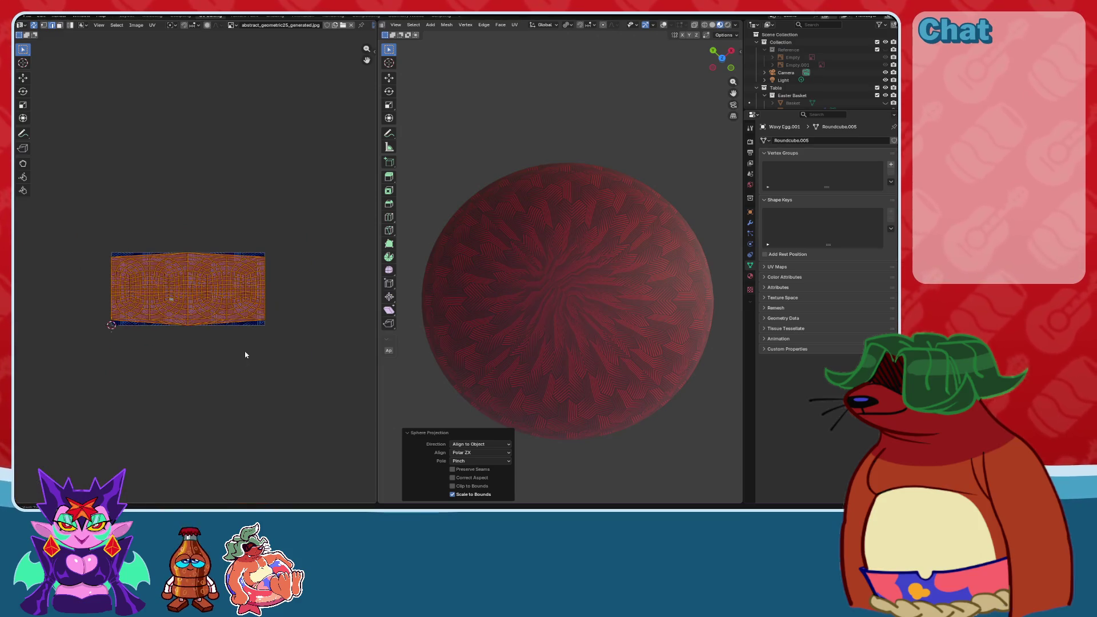
pyautogui.press('KP_3')
pyautogui.scroll(-5, 569, 266)
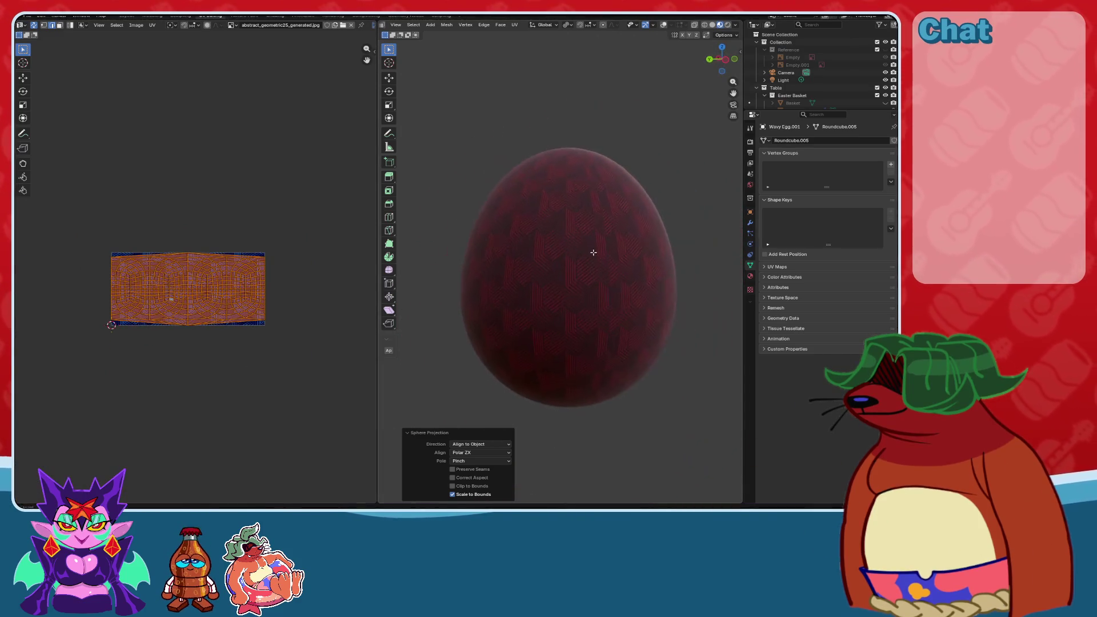
pyautogui.moveTo(600, 287)
pyautogui.mouseDown(button='middle')
pyautogui.moveTo(693, 284)
pyautogui.moveTo(663, 285)
pyautogui.mouseUp(button='middle')
pyautogui.scroll(2, 636, 298)
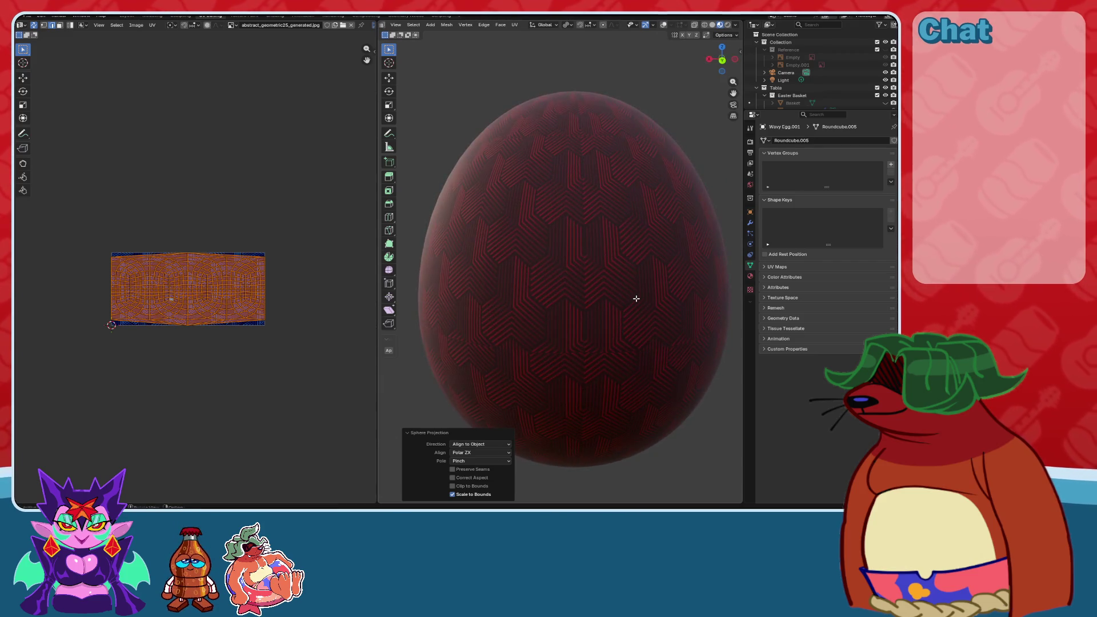
pyautogui.click(275, 15)
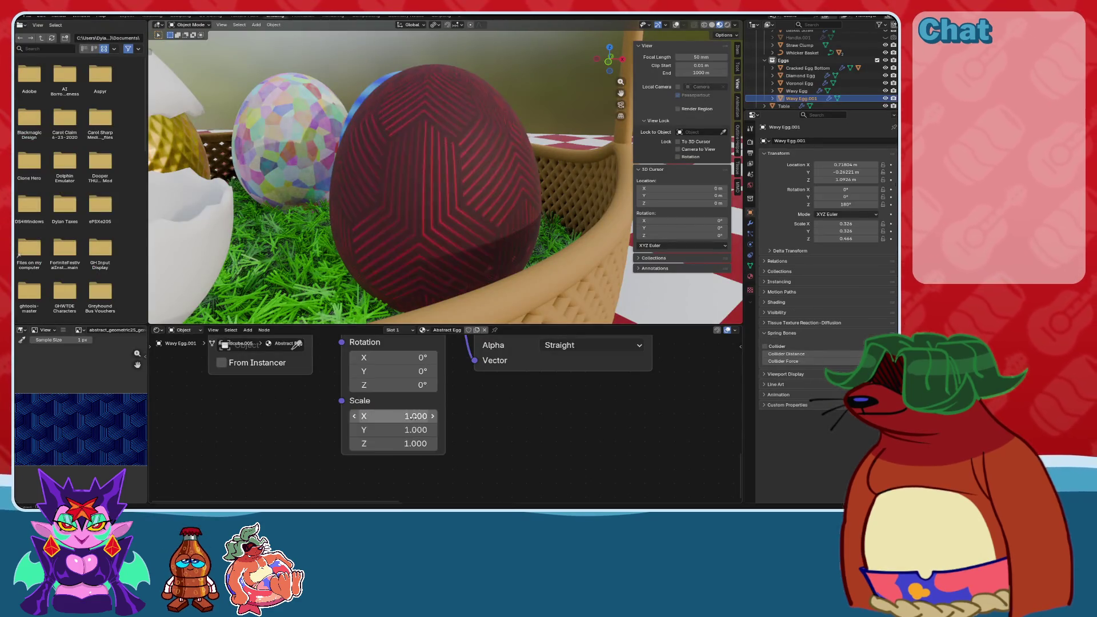
# Bring the Mapping node into view and set the red egg's texture scale to 2 on all axes.
pyautogui.moveTo(478, 176)
pyautogui.mouseDown(button='middle')
pyautogui.moveTo(497, 206)
pyautogui.moveTo(543, 235)
pyautogui.moveTo(462, 204)
pyautogui.moveTo(502, 203)
pyautogui.moveTo(489, 243)
pyautogui.moveTo(485, 229)
pyautogui.mouseUp(button='middle')
pyautogui.keyDown('shift'); pyautogui.scroll(3, 394, 417); pyautogui.keyUp('shift')
pyautogui.scroll(-5, 451, 291)
pyautogui.scroll(-3, 400, 417)
pyautogui.scroll(5, 465, 225)
pyautogui.scroll(-4, 489, 423)
pyautogui.moveTo(489, 422)
pyautogui.mouseDown(button='middle')
pyautogui.moveTo(421, 397)
pyautogui.moveTo(411, 411)
pyautogui.moveTo(595, 494)
pyautogui.mouseUp(button='middle')
pyautogui.scroll(2, 411, 412)
pyautogui.scroll(5, 433, 427)
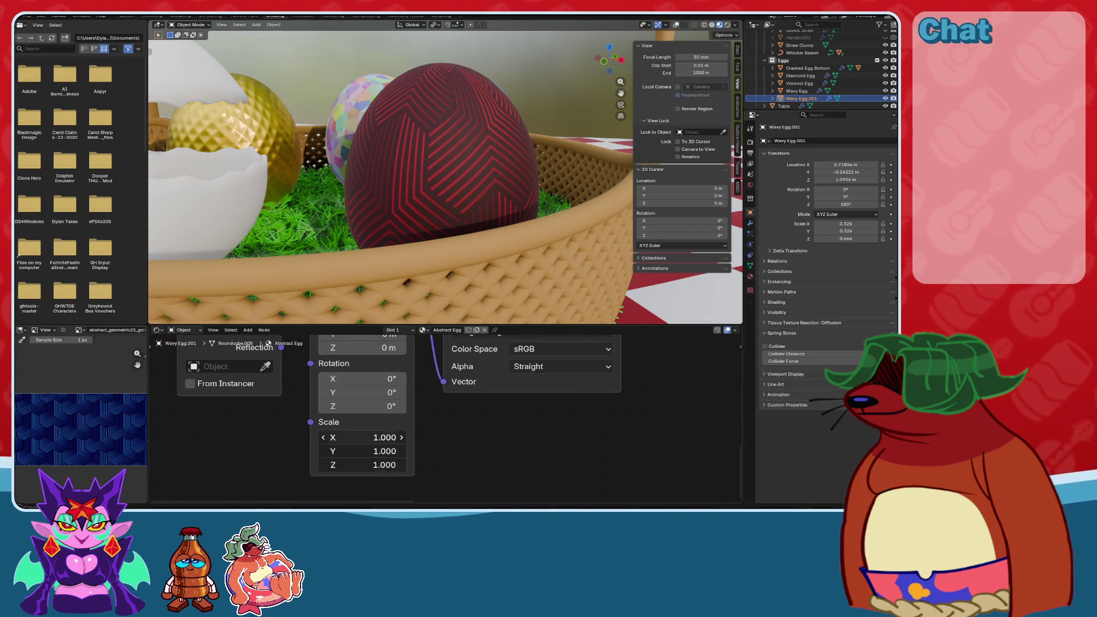
pyautogui.moveTo(366, 437); pyautogui.dragTo(366, 465)
pyautogui.write('2')
pyautogui.press('Return')
# Try a mapping scale of -0.4 on all three axes of the red egg's texture.
pyautogui.moveTo(384, 197); pyautogui.dragTo(478, 219, button='middle')
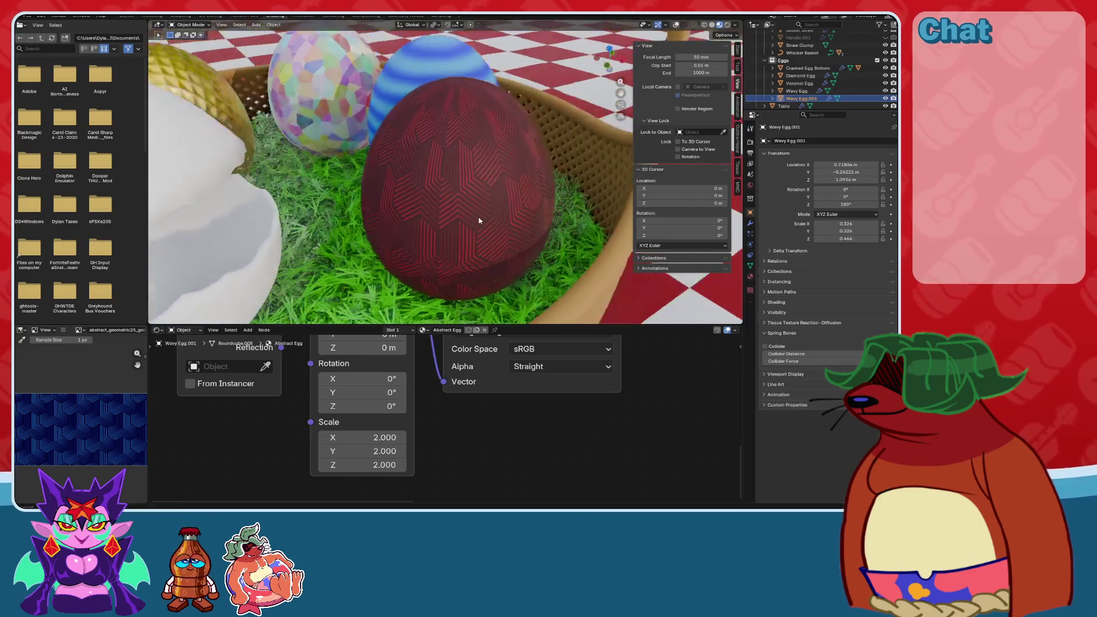
pyautogui.scroll(5, 477, 218)
pyautogui.moveTo(365, 437)
pyautogui.mouseDown()
pyautogui.moveTo(366, 465)
pyautogui.moveTo(457, 464)
pyautogui.mouseUp()
pyautogui.write('-0.4')
pyautogui.press('Return')
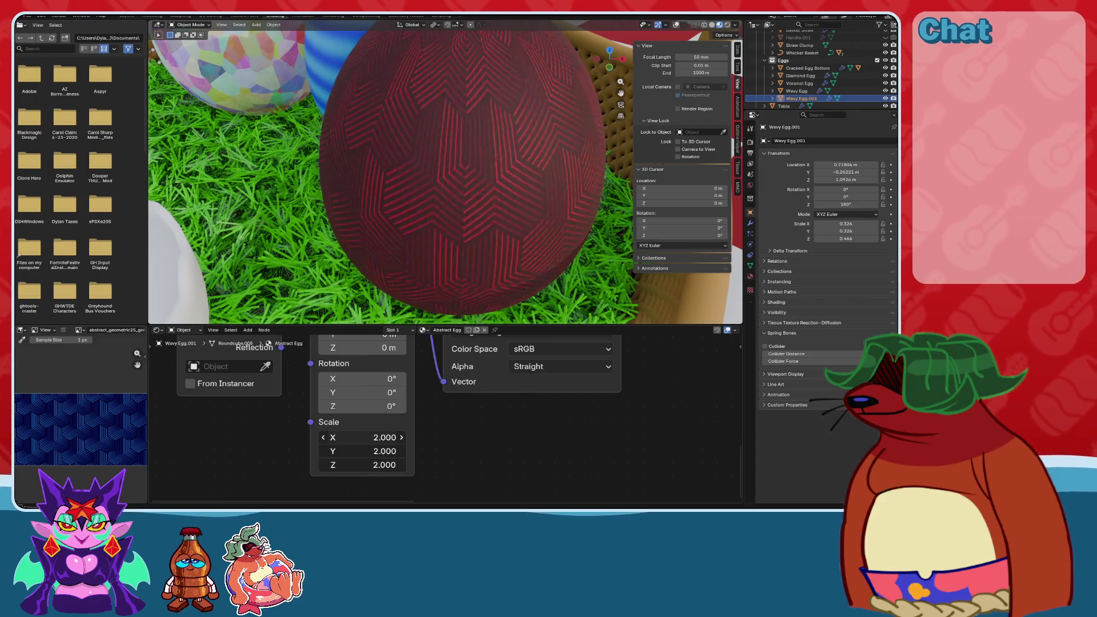
# Try texture mapping scales of 1.5 and then 2.5 on all axes, viewing the basket from low.
pyautogui.moveTo(366, 437); pyautogui.dragTo(365, 465)
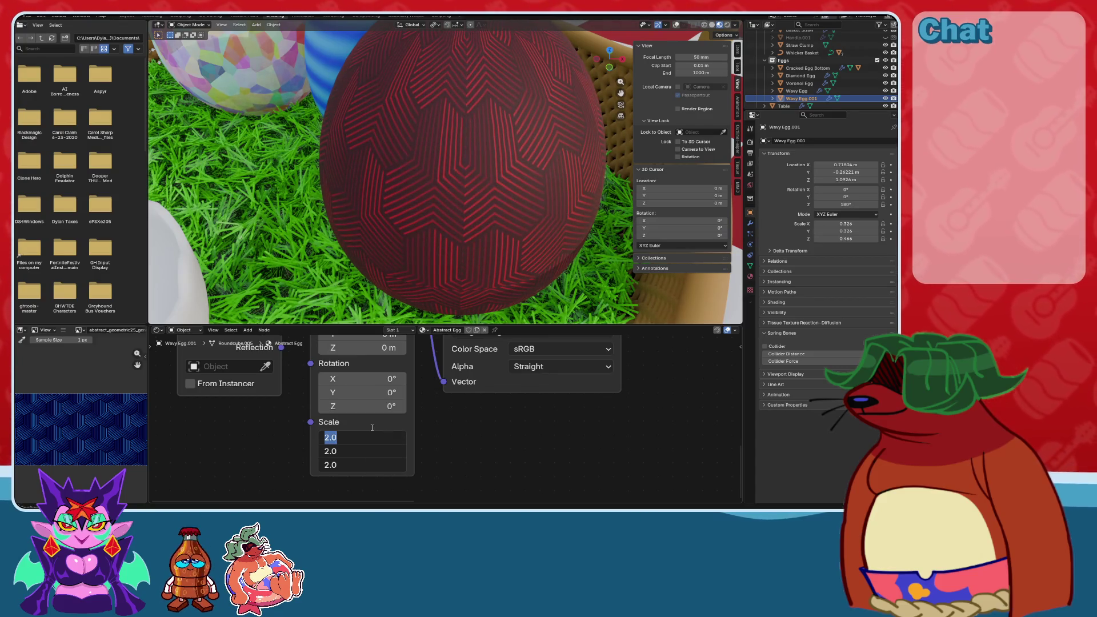
pyautogui.write('1.5')
pyautogui.press('Return')
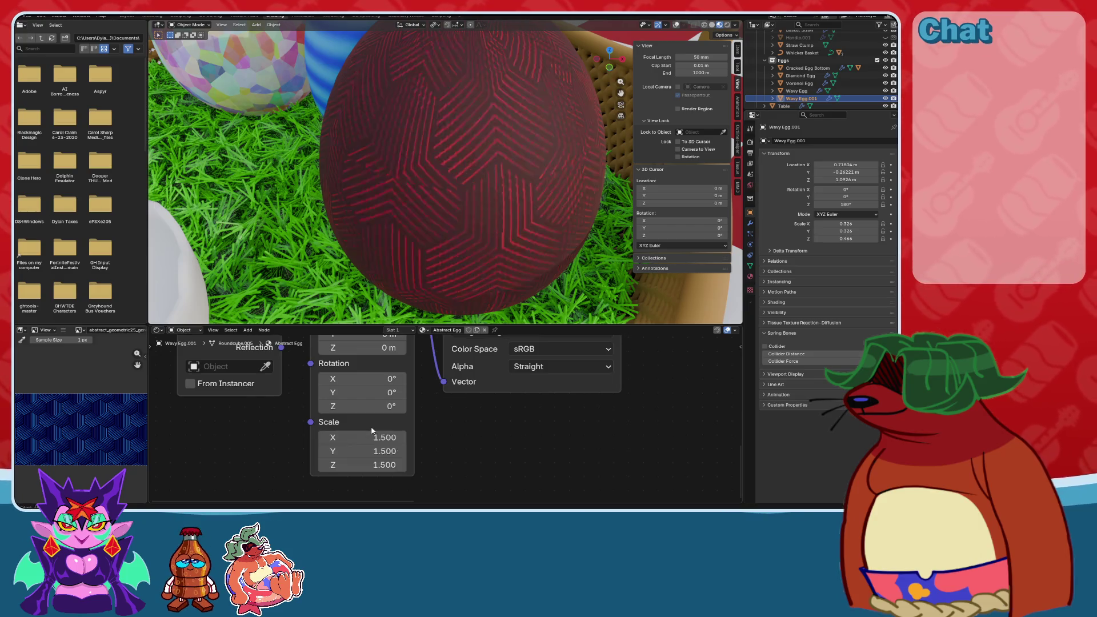
pyautogui.scroll(-3, 392, 225)
pyautogui.moveTo(458, 243)
pyautogui.mouseDown(button='middle')
pyautogui.moveTo(440, 209)
pyautogui.moveTo(451, 233)
pyautogui.moveTo(501, 188)
pyautogui.moveTo(386, 410)
pyautogui.mouseUp(button='middle')
pyautogui.moveTo(371, 437); pyautogui.dragTo(372, 465)
pyautogui.write('2')
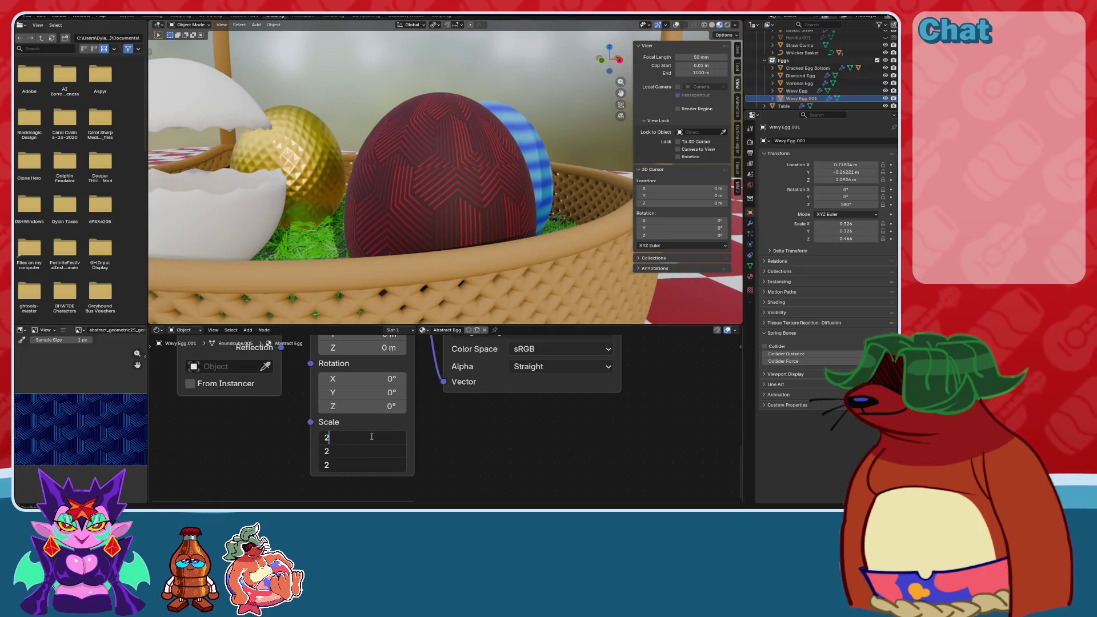
pyautogui.press('Return')
# Settle on a mapping scale of 3 on every axis and inspect the red egg up close.
pyautogui.moveTo(411, 240)
pyautogui.mouseDown(button='middle')
pyautogui.moveTo(421, 191)
pyautogui.moveTo(558, 228)
pyautogui.moveTo(499, 210)
pyautogui.moveTo(506, 215)
pyautogui.mouseUp(button='middle')
pyautogui.moveTo(372, 437); pyautogui.dragTo(371, 464)
pyautogui.write('3')
pyautogui.press('Return')
pyautogui.moveTo(445, 231)
pyautogui.mouseDown(button='middle')
pyautogui.moveTo(517, 233)
pyautogui.moveTo(480, 238)
pyautogui.moveTo(499, 232)
pyautogui.moveTo(455, 188)
pyautogui.mouseUp(button='middle')
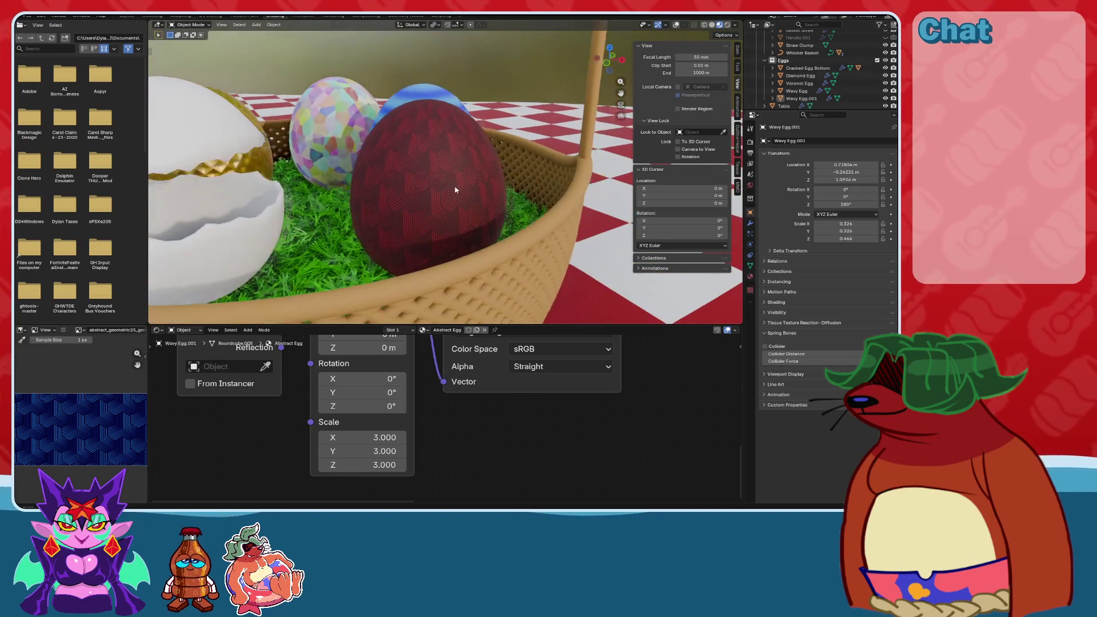
pyautogui.scroll(-2, 574, 425)
pyautogui.scroll(-2, 574, 425)
# Compare the red egg with Bump Strength at 0 versus 1 using undo and redo.
pyautogui.moveTo(574, 425); pyautogui.dragTo(457, 388, button='middle')
pyautogui.scroll(5, 440, 441)
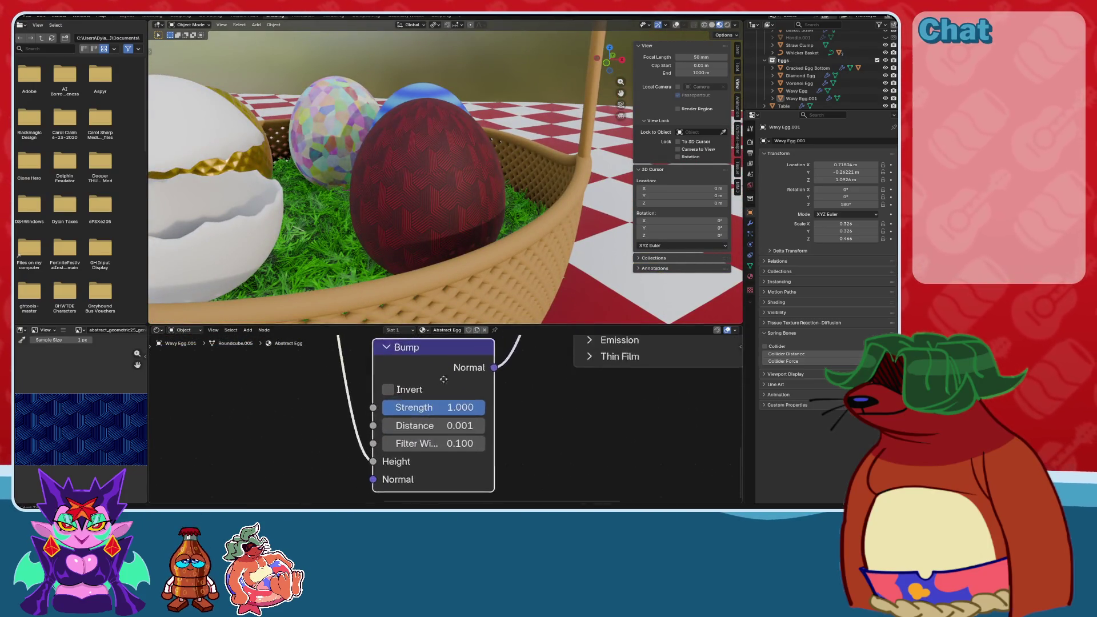
pyautogui.moveTo(441, 441); pyautogui.dragTo(380, 442)
pyautogui.scroll(5, 507, 179)
pyautogui.hotkey('ctrl', 'z')
pyautogui.hotkey('ctrl', 'shift', 'z')
pyautogui.hotkey('ctrl', 'z')
pyautogui.hotkey('ctrl', 'shift', 'z')
pyautogui.hotkey('ctrl', 'z')
# Delete the Bump node from the Abstract Egg material and return to the Layout workspace.
pyautogui.scroll(-5, 510, 388)
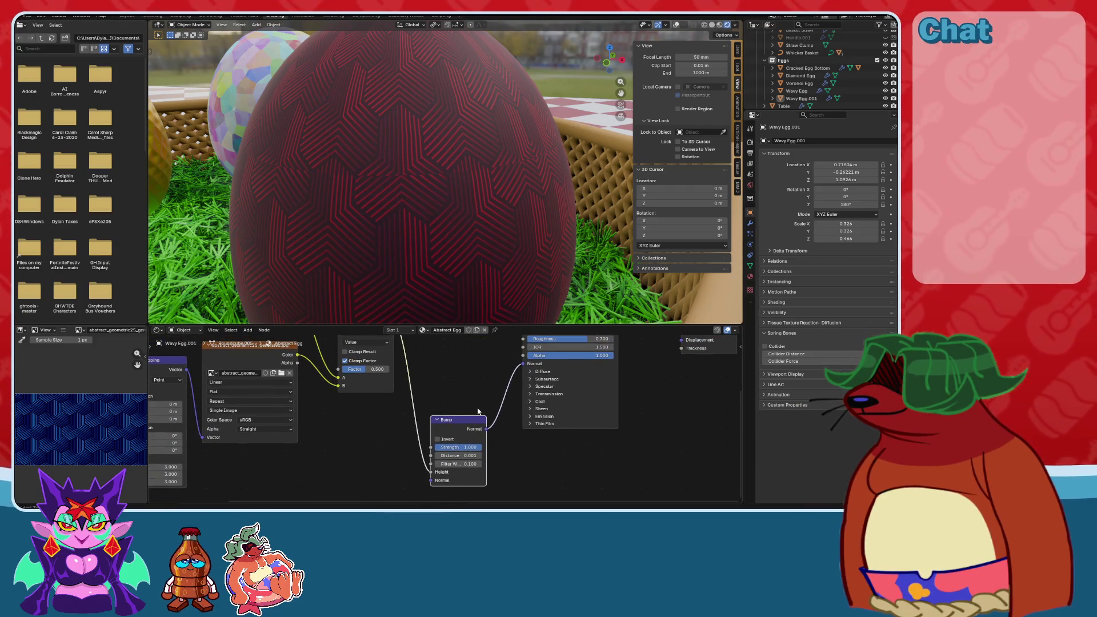
pyautogui.moveTo(461, 439); pyautogui.dragTo(461, 458, button='middle')
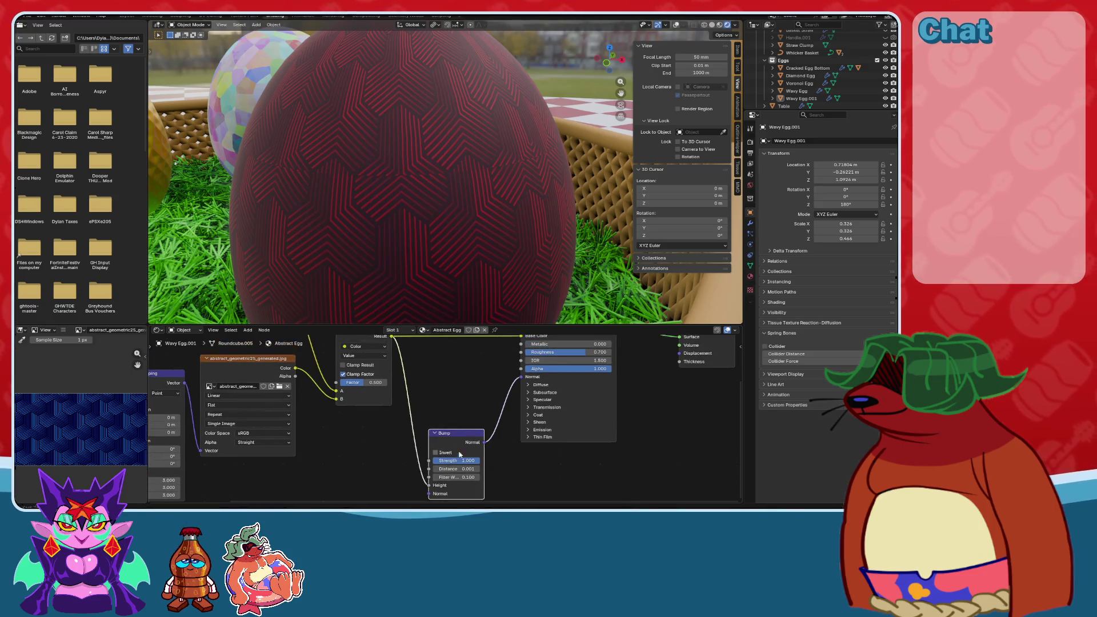
pyautogui.scroll(-1, 441, 412)
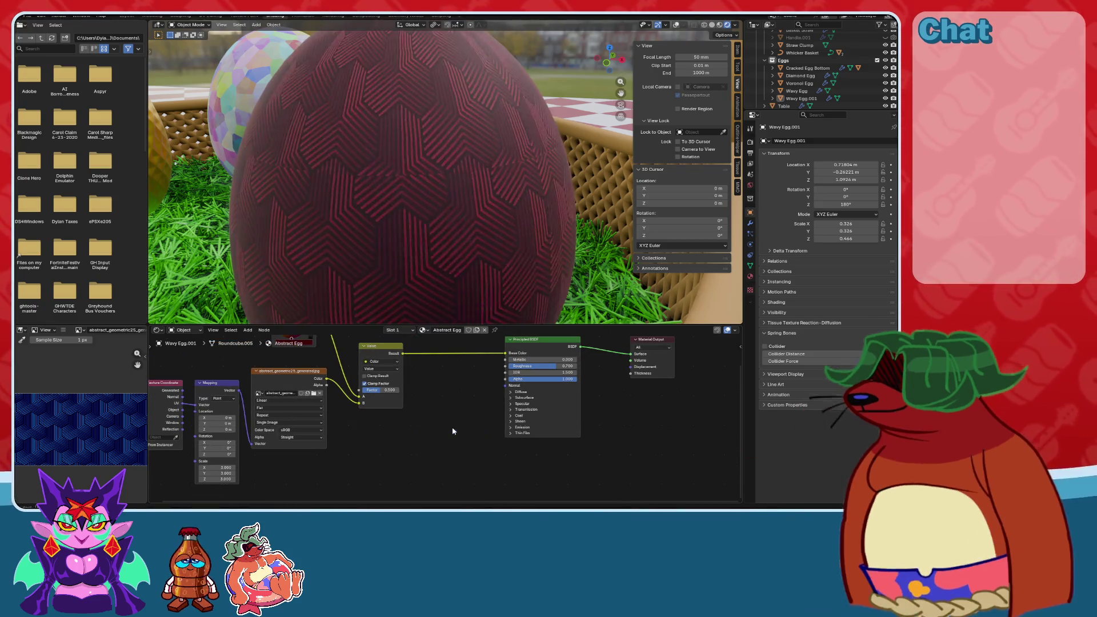
pyautogui.hotkey('ctrl', 'z')
pyautogui.scroll(-4, 426, 234)
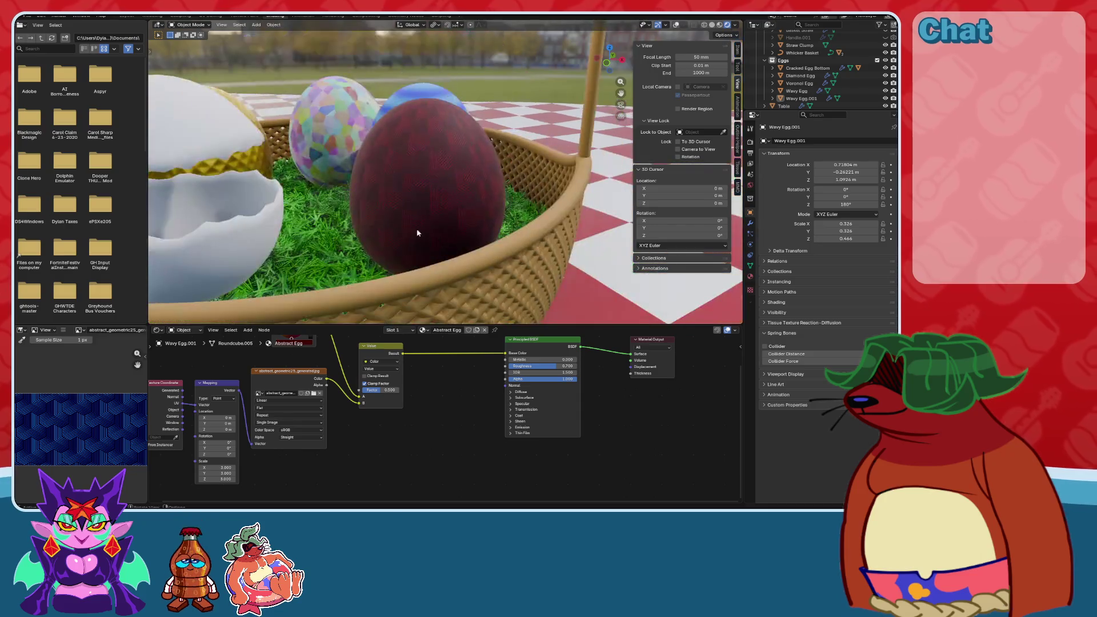
pyautogui.click(127, 16)
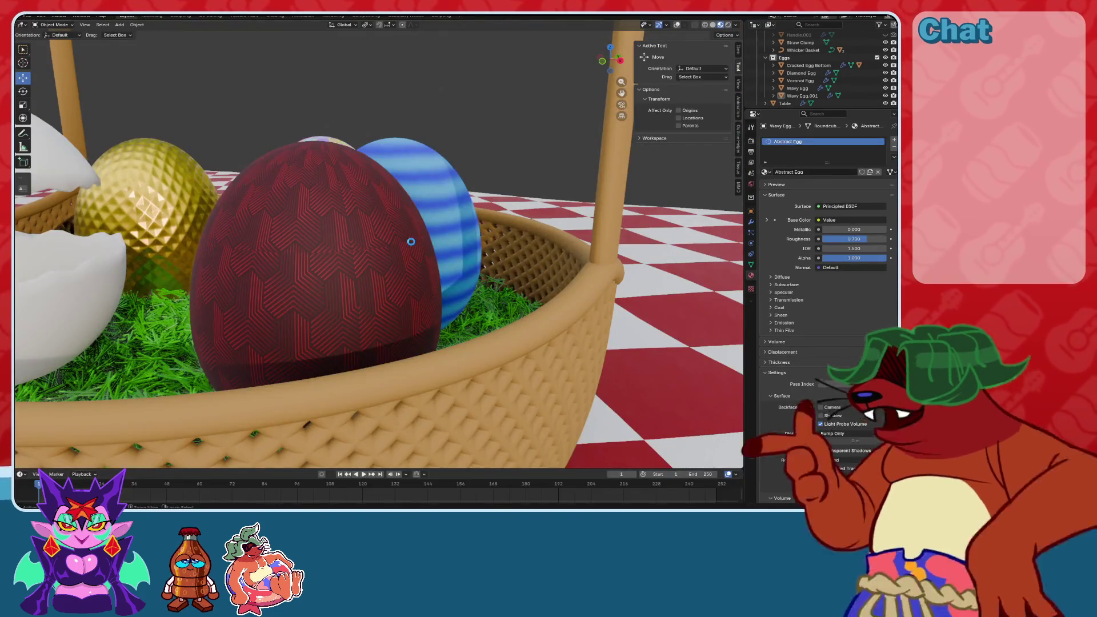
# Switch the viewport to a straight top view of the basket (numpad 7).
pyautogui.scroll(-5, 412, 251)
pyautogui.moveTo(412, 251); pyautogui.dragTo(417, 366, button='middle')
pyautogui.scroll(3, 417, 366)
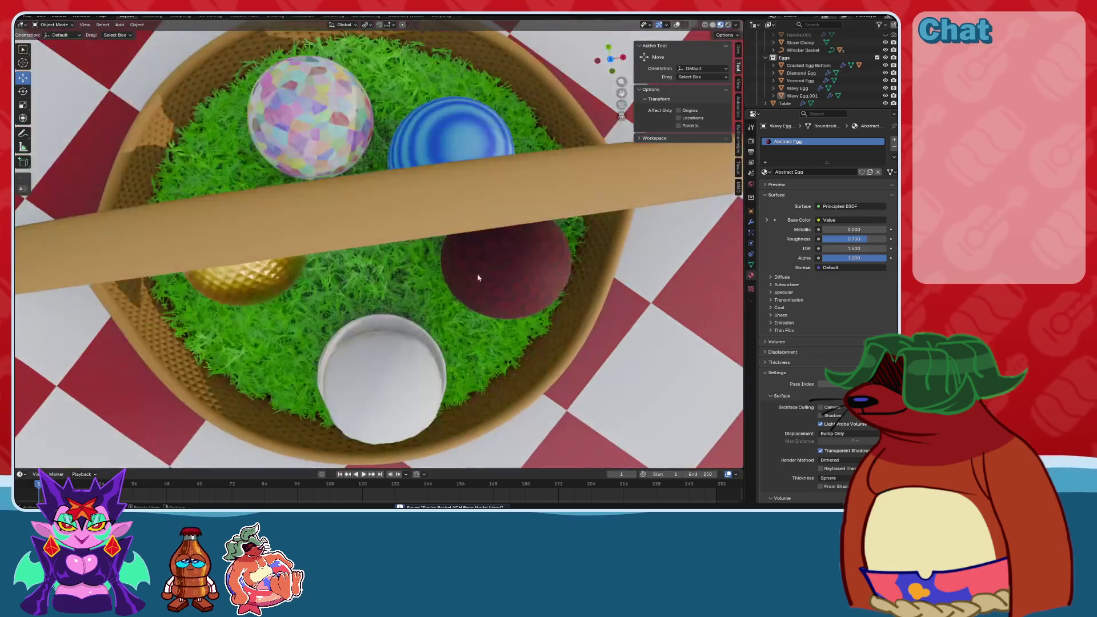
pyautogui.click(611, 68)
pyautogui.press('KP_7')
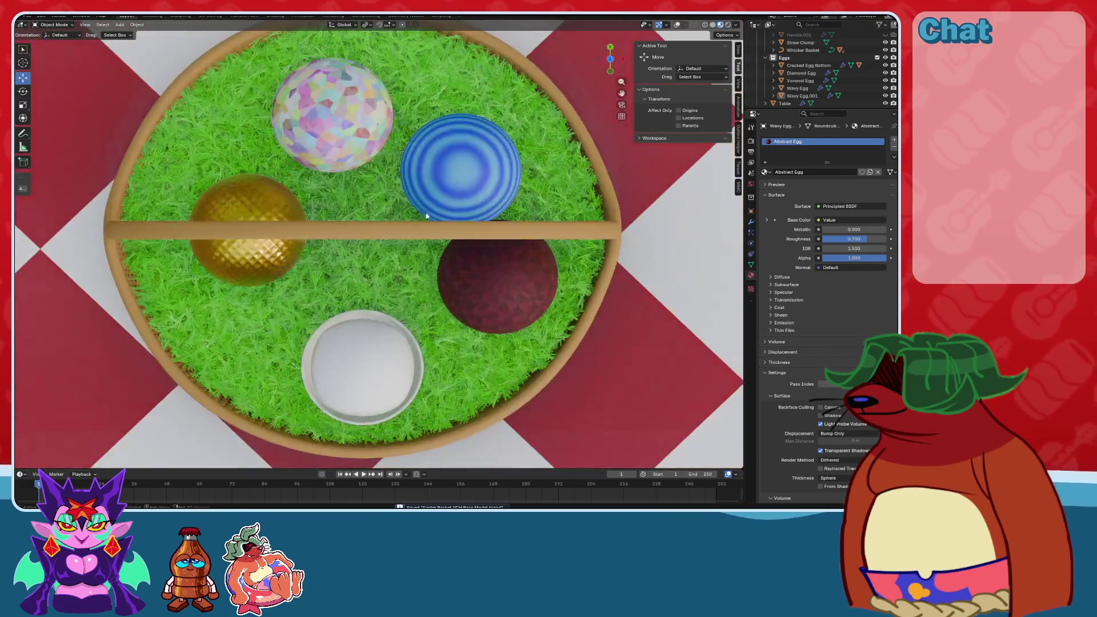
pyautogui.scroll(2, 345, 240)
pyautogui.scroll(-1, 345, 240)
# Move the gold egg down-left and the Voronoi egg to the left in the basket.
pyautogui.click(328, 254)
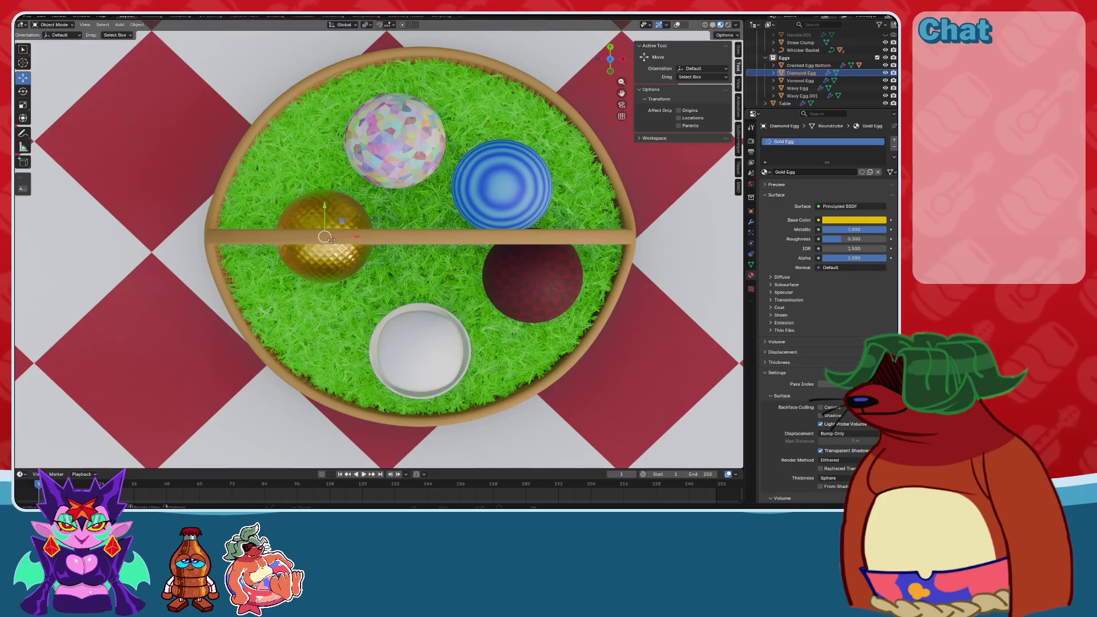
pyautogui.moveTo(334, 237); pyautogui.dragTo(320, 266)
pyautogui.click(402, 163)
pyautogui.moveTo(416, 128); pyautogui.dragTo(394, 136)
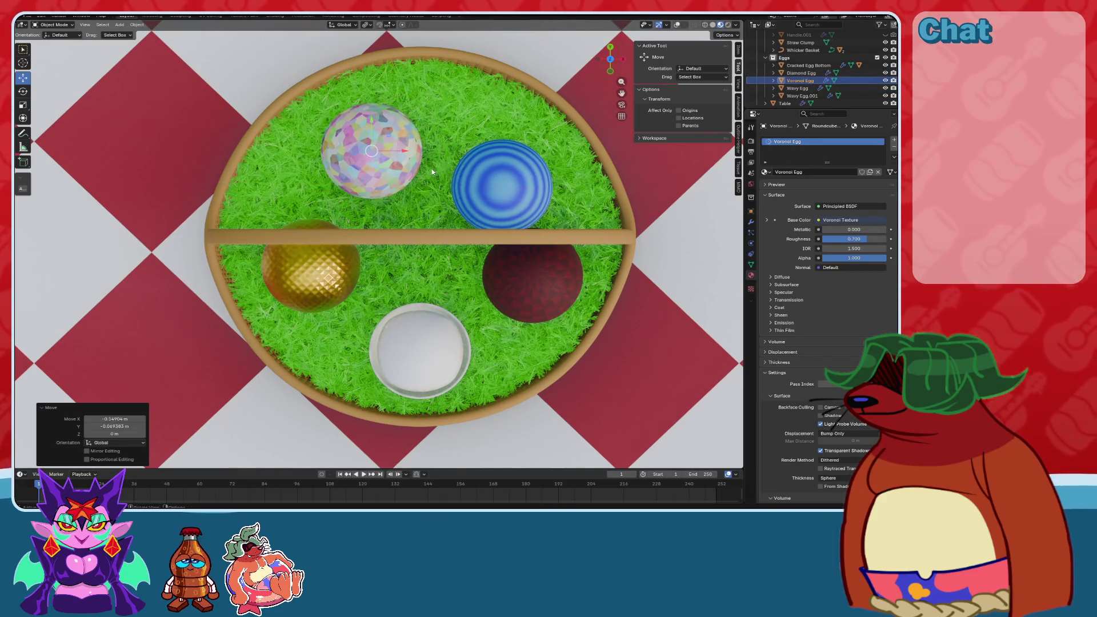
# Check the Wavy Egg's and Voronoi Egg's location values in Object properties.
pyautogui.click(546, 171)
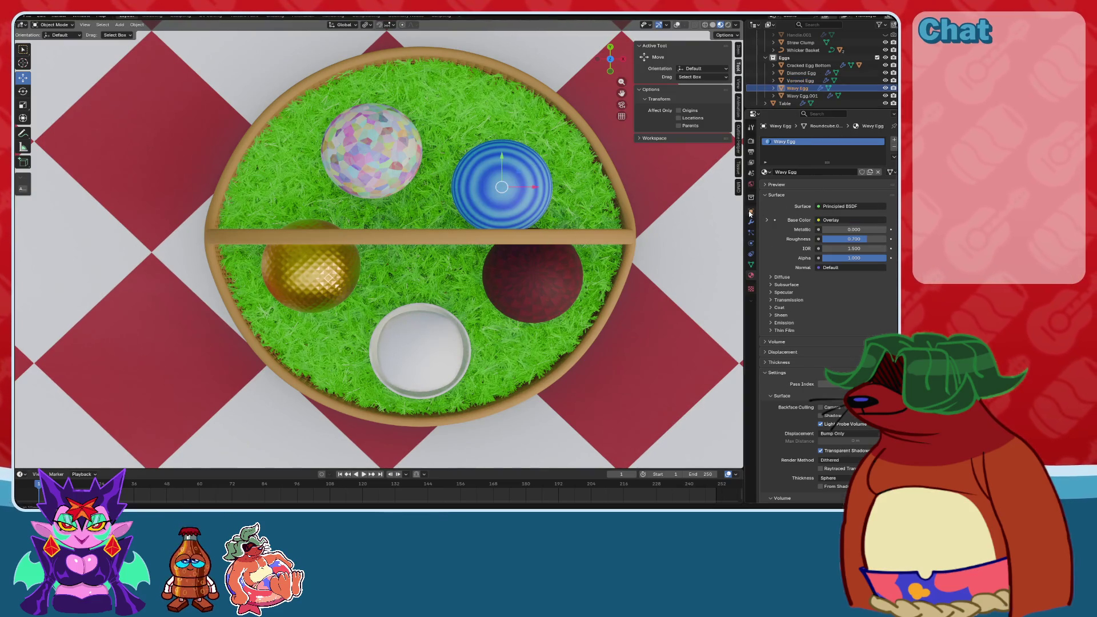
pyautogui.click(751, 212)
pyautogui.click(800, 81)
pyautogui.click(797, 88)
pyautogui.press('Return')
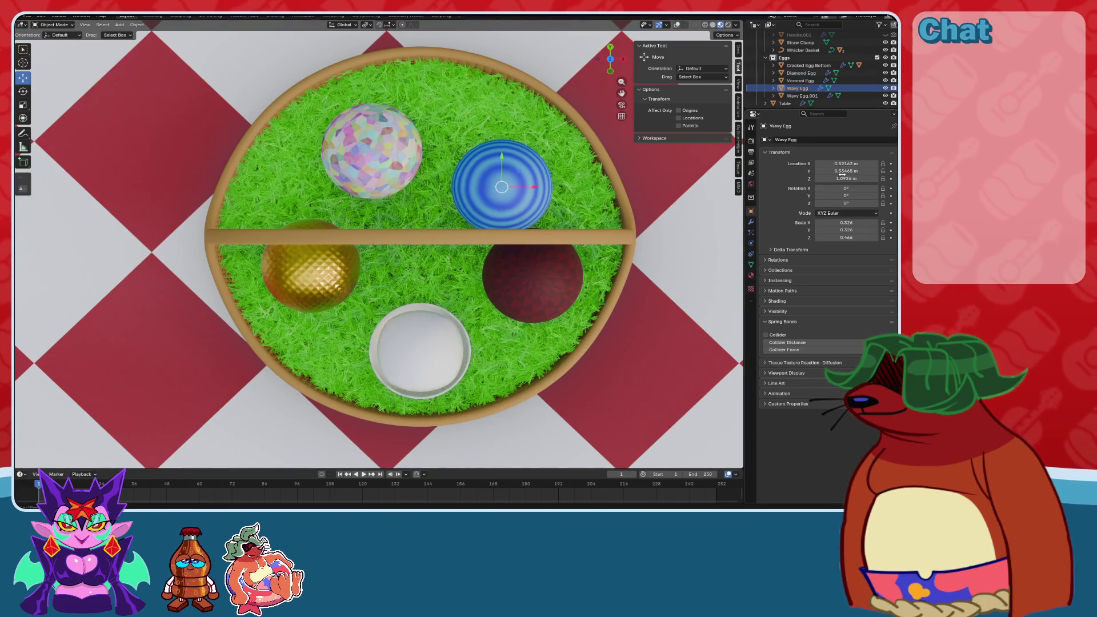
# Paste the Voronoi egg's Y location (0.57888 m) onto the blue Wavy Egg.
pyautogui.click(850, 179)
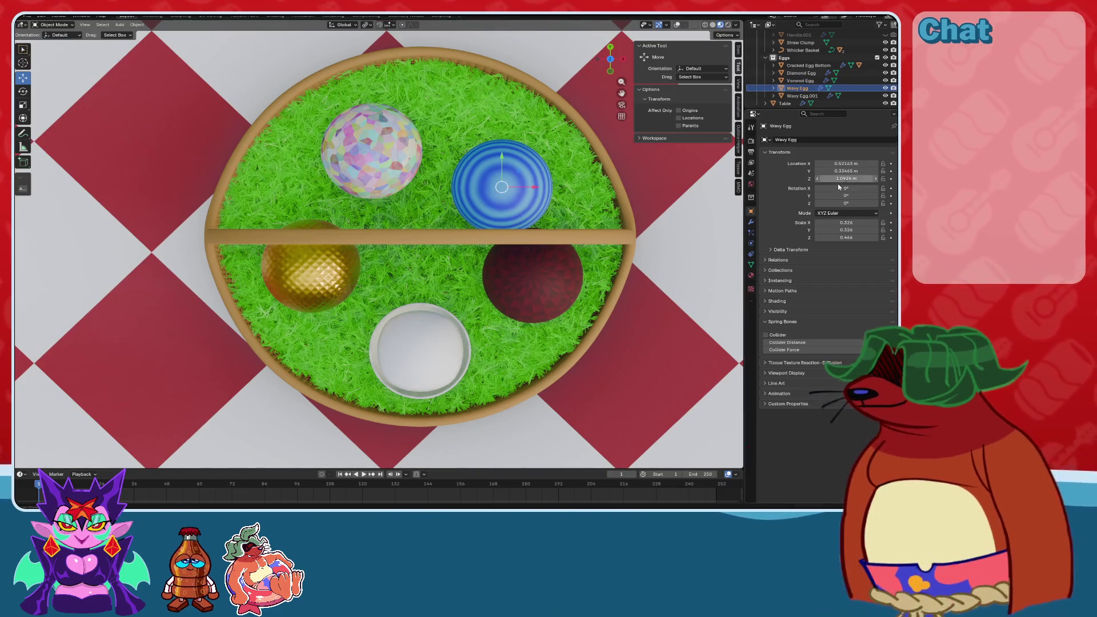
pyautogui.click(366, 143)
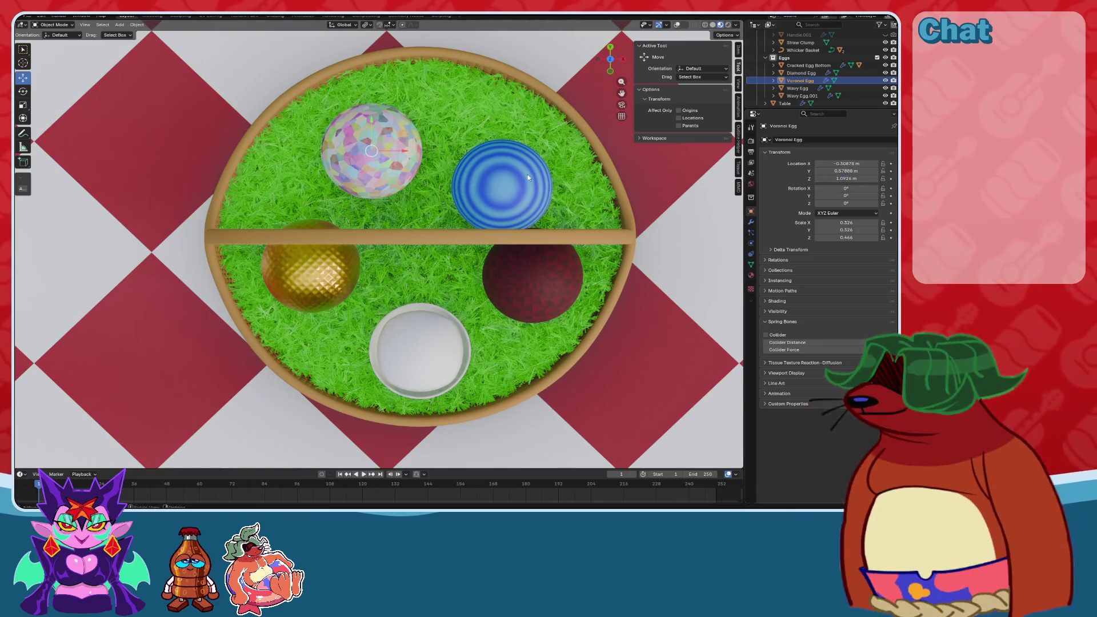
pyautogui.click(459, 182)
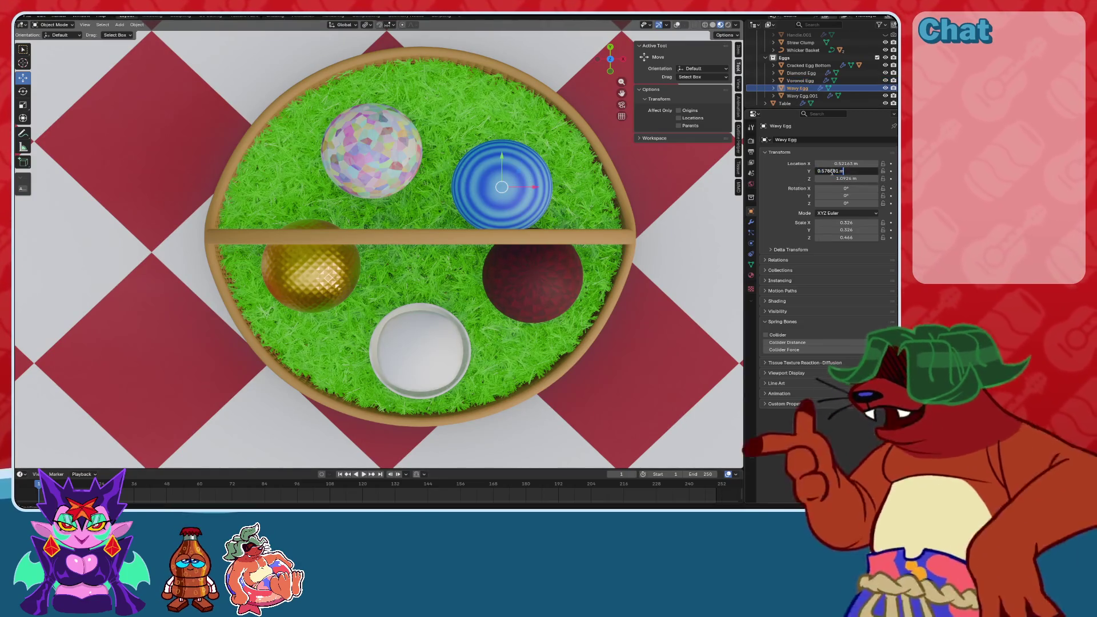
pyautogui.hotkey('ctrl', 'v')
# Give the Voronoi egg a new X location and set the blue egg's X to 0.4 m.
pyautogui.click(388, 159)
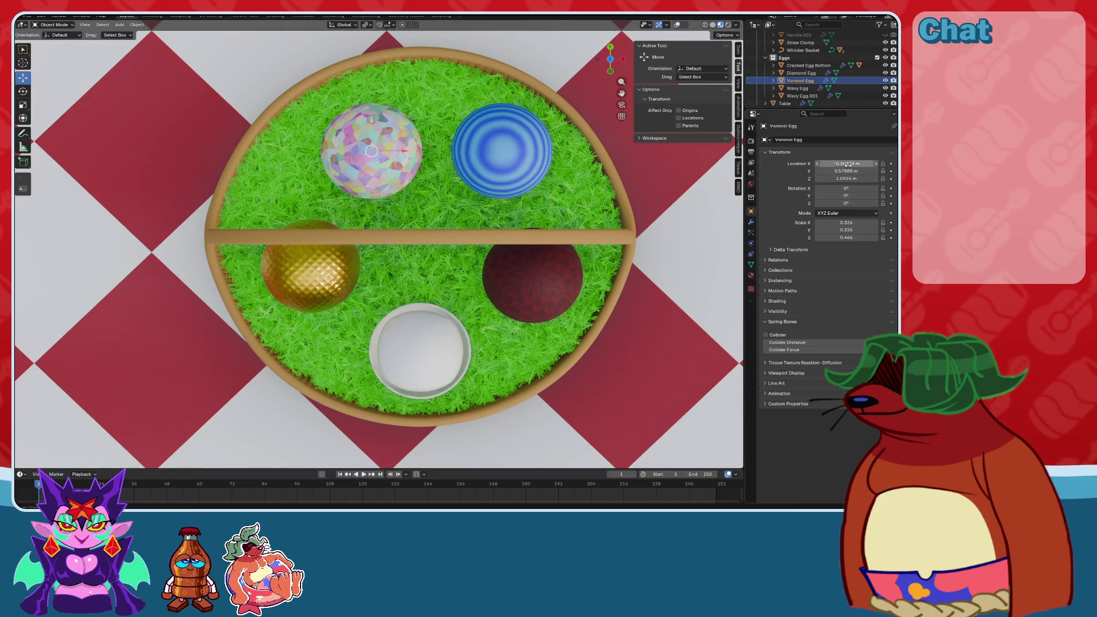
pyautogui.write('-0.2')
pyautogui.press('Return')
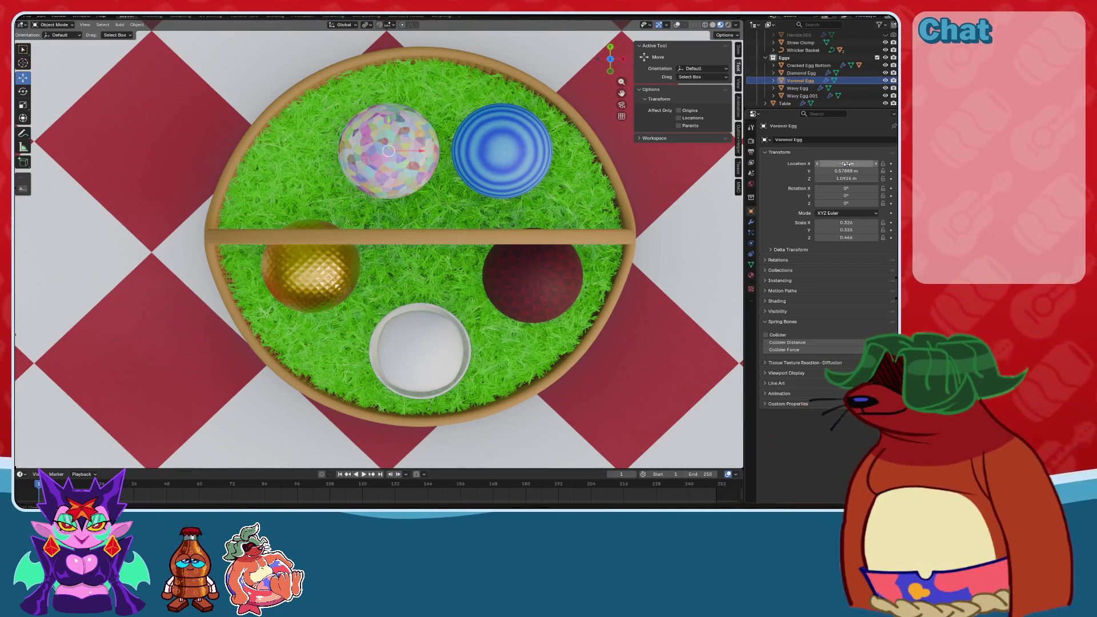
pyautogui.press('Return')
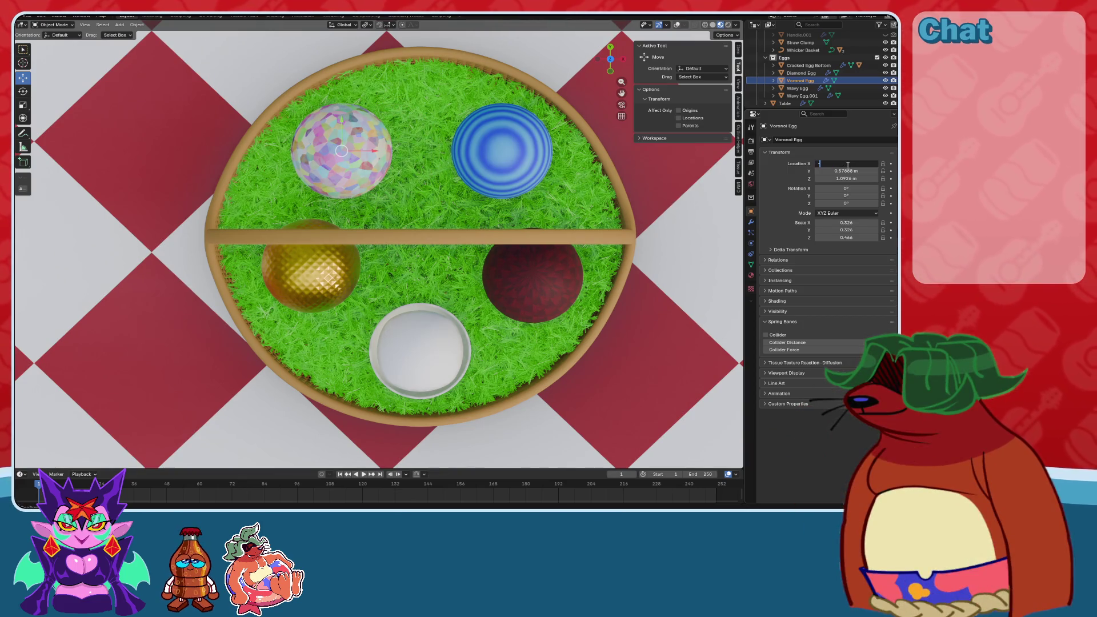
pyautogui.write('.5')
pyautogui.press('Return')
pyautogui.click(526, 152)
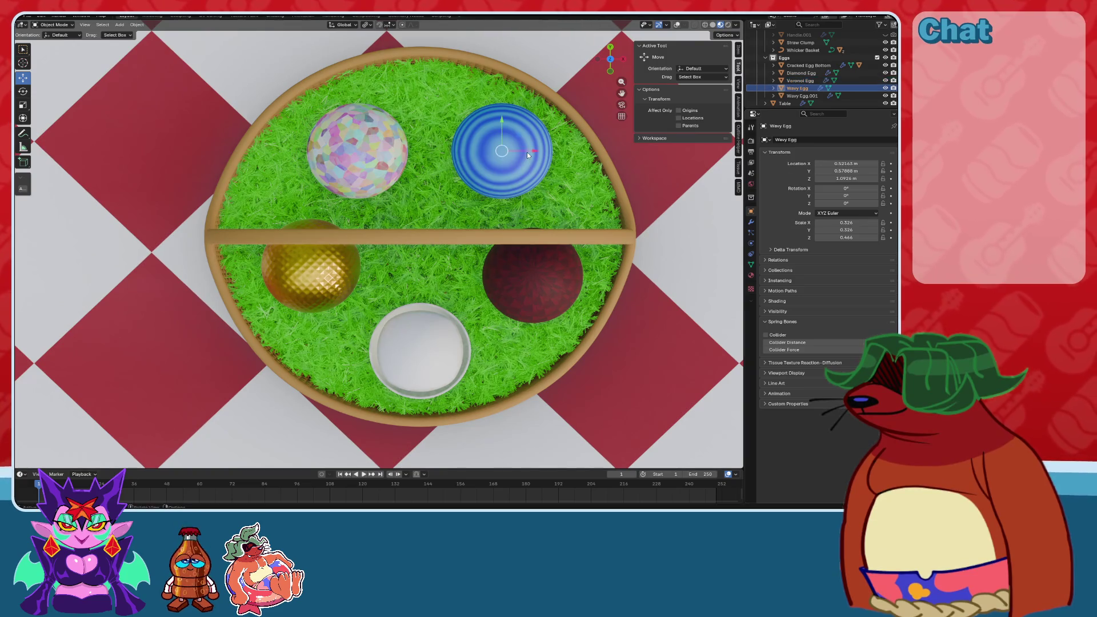
pyautogui.write('.4')
pyautogui.press('Return')
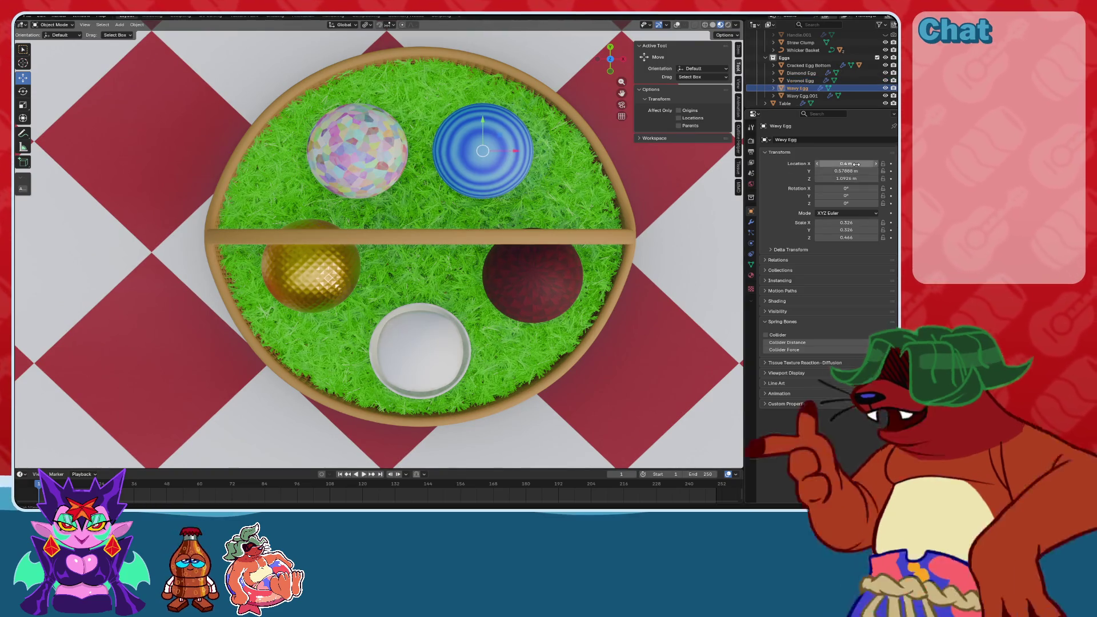
# Set the gold egg's Y to -0.17787 m and give the red egg the same Y.
pyautogui.click(351, 259)
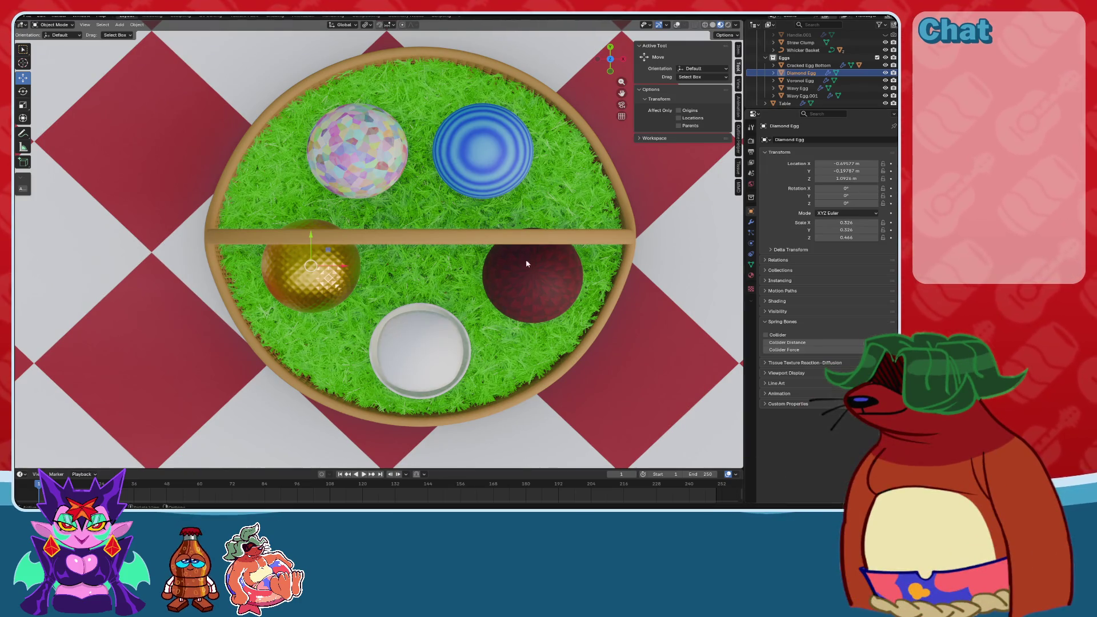
pyautogui.click(817, 171)
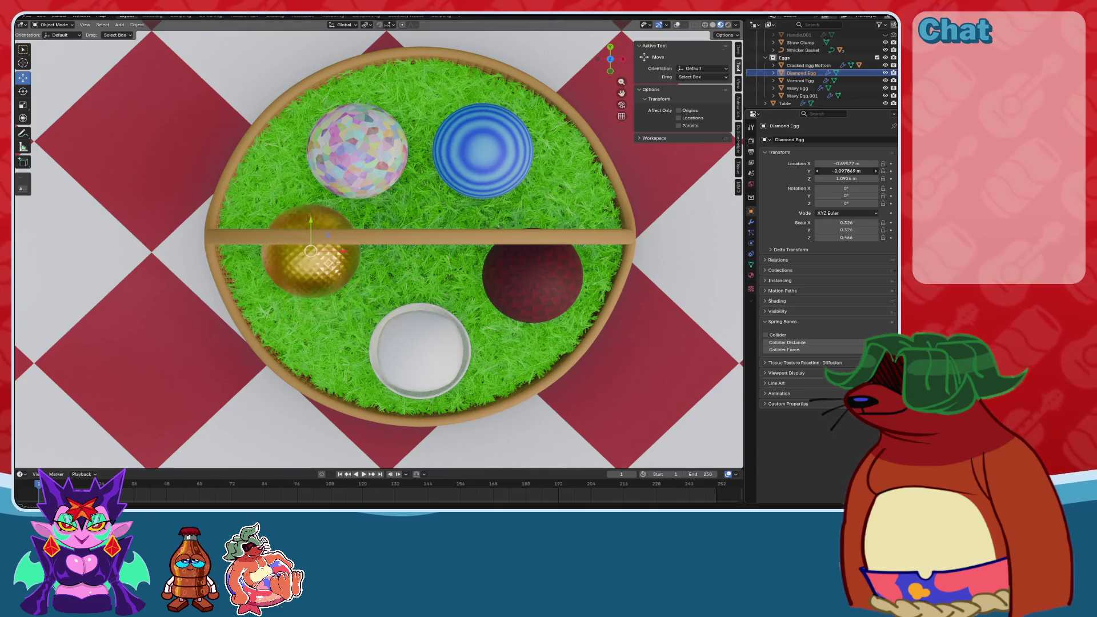
pyautogui.moveTo(845, 171); pyautogui.dragTo(854, 171)
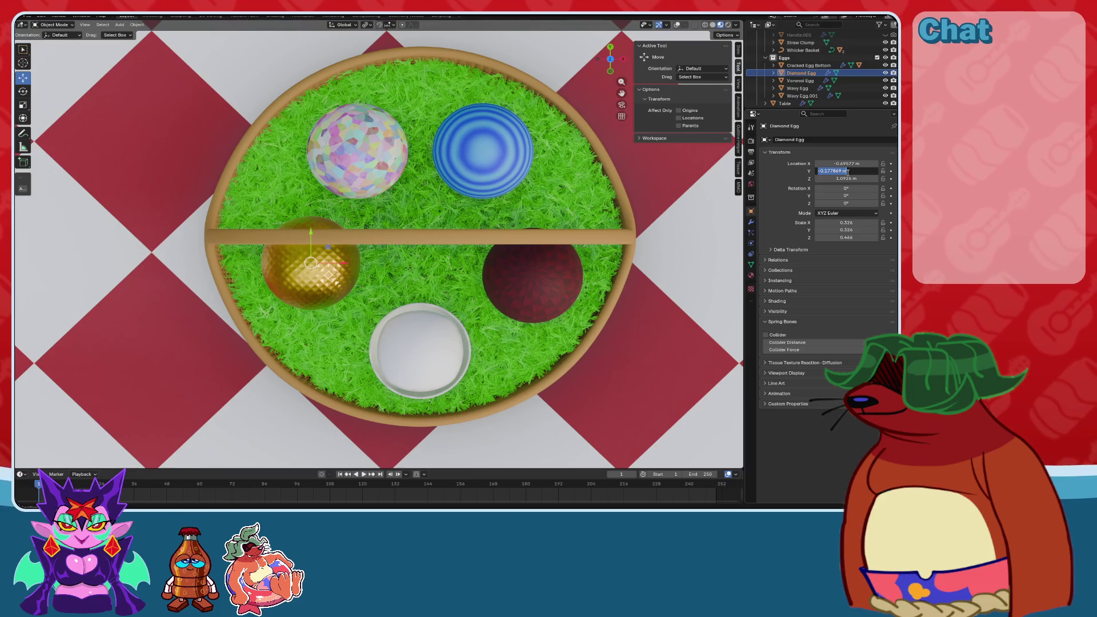
pyautogui.click(539, 294)
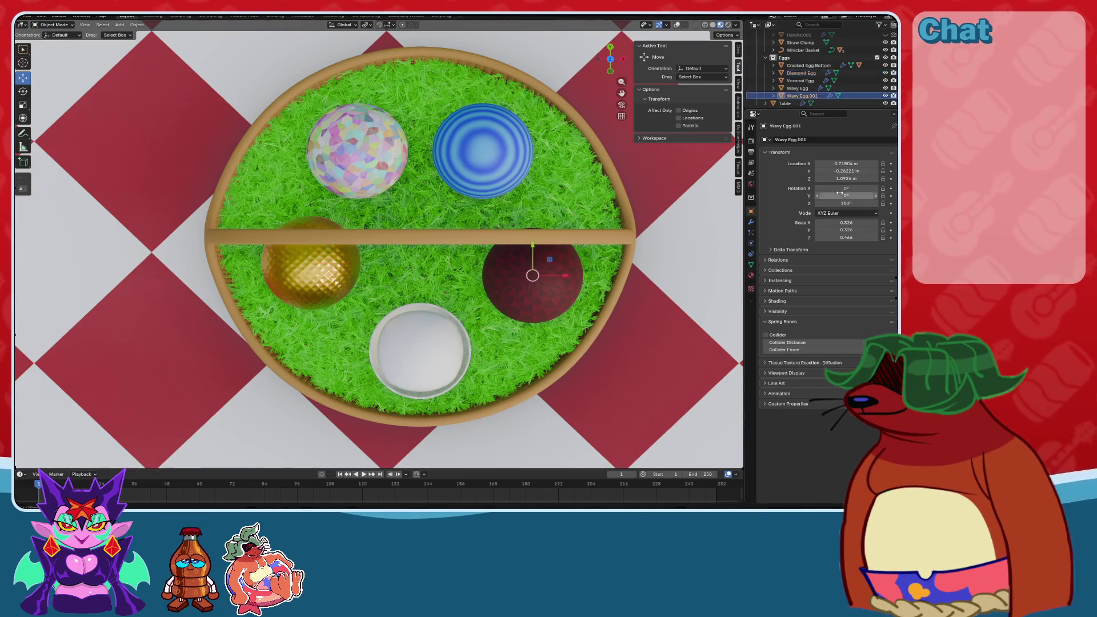
pyautogui.press('Return')
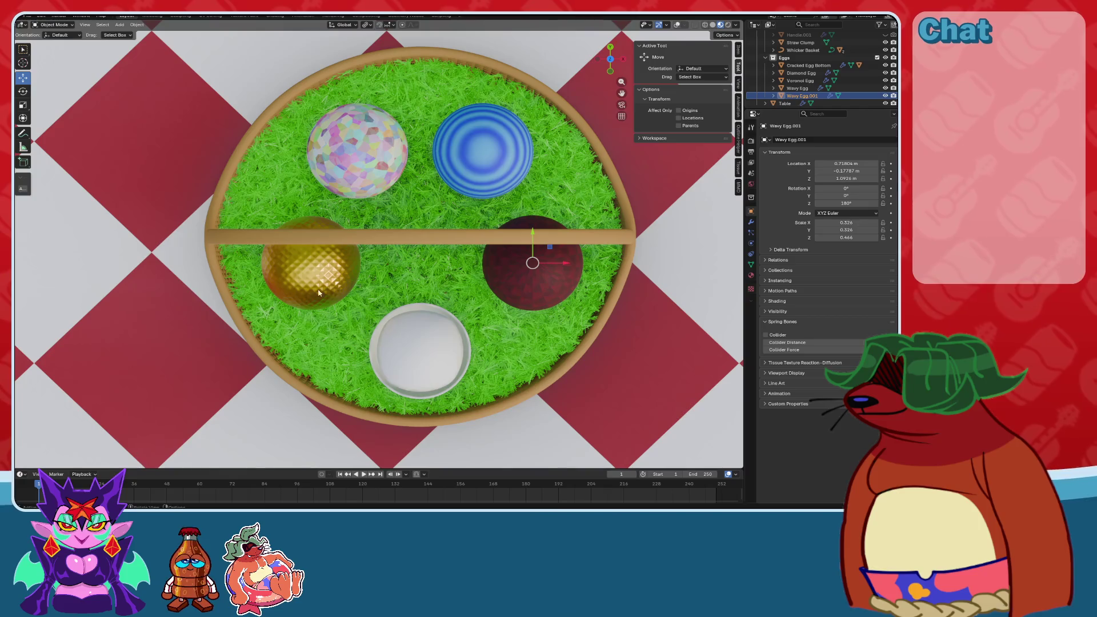